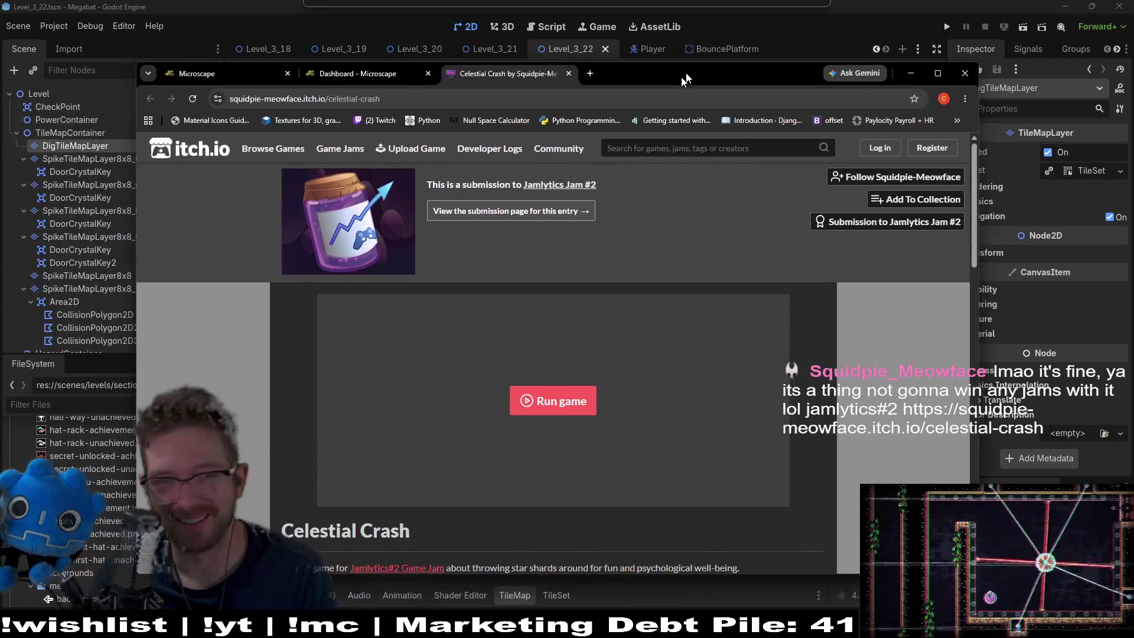
Step: Move the browser with the Celestial Crash itch.io page up and right, over the Godot editor
left_click_drag(685, 80, 714, 48)
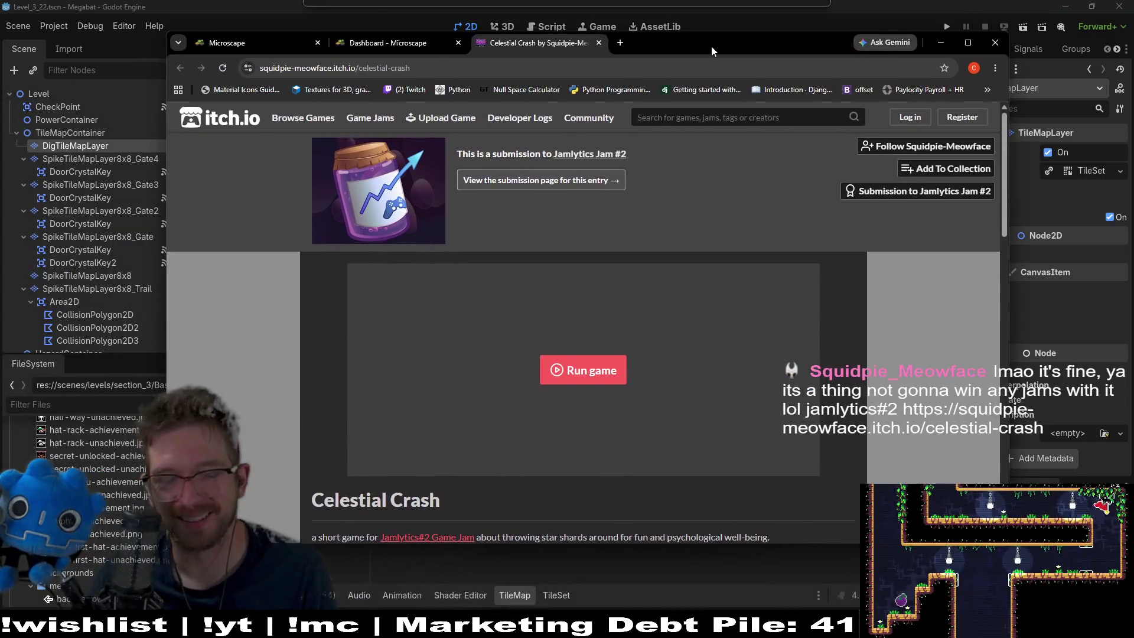
Step: Autoscroll down the Celestial Crash page through its ammo types to the Credits
middle_click(888, 337)
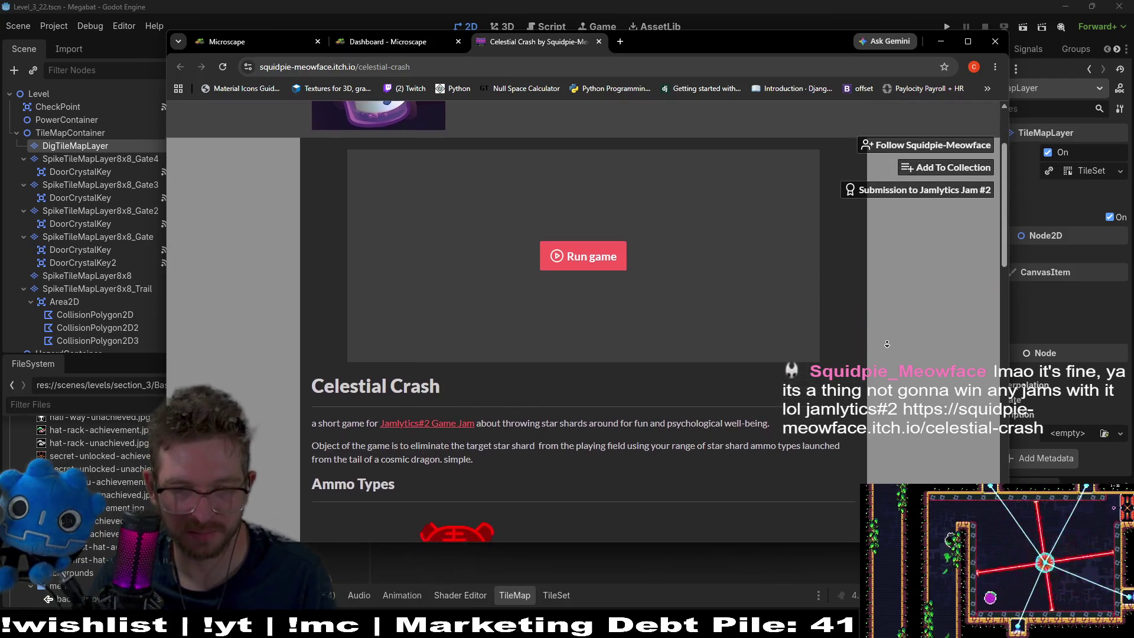
middle_click(890, 347)
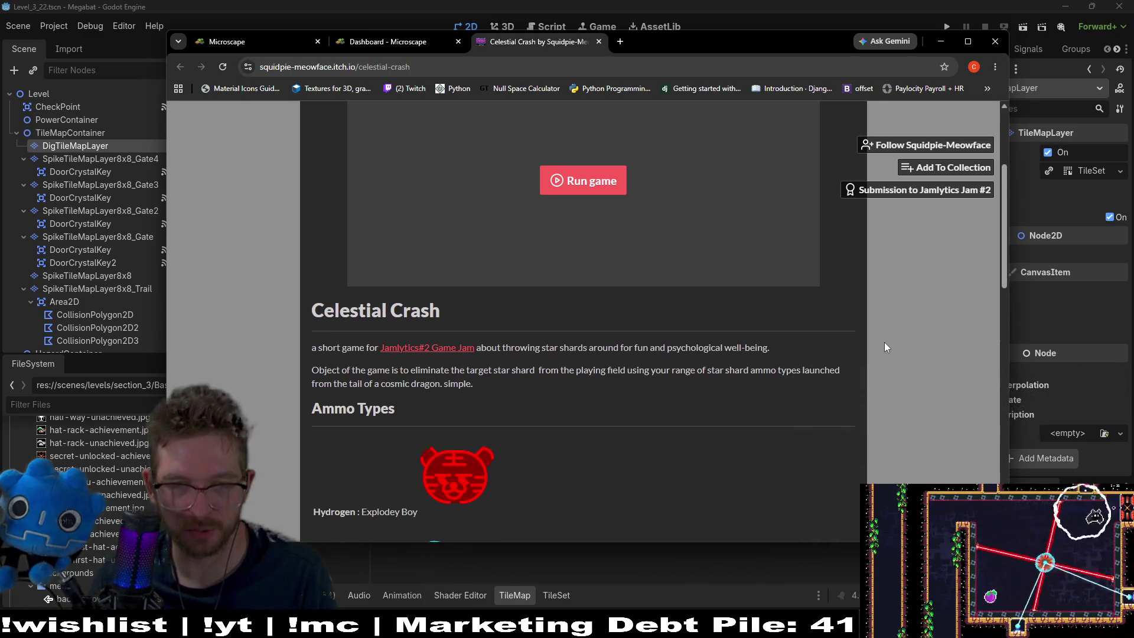
middle_click(824, 391)
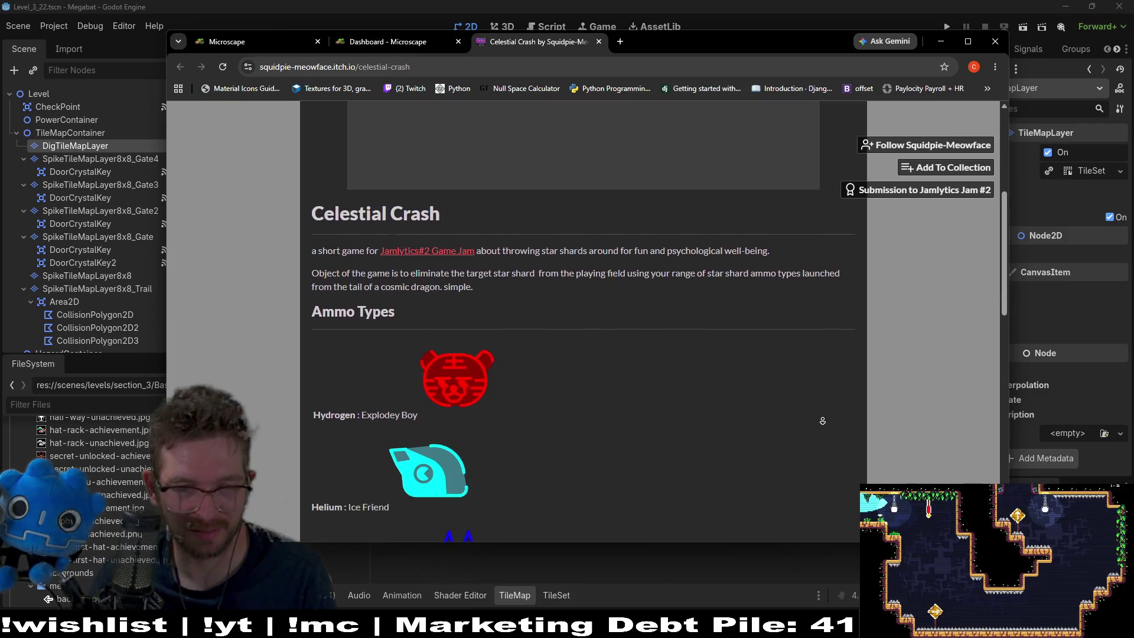
middle_click(824, 424)
scroll(807, 307, "down", 2)
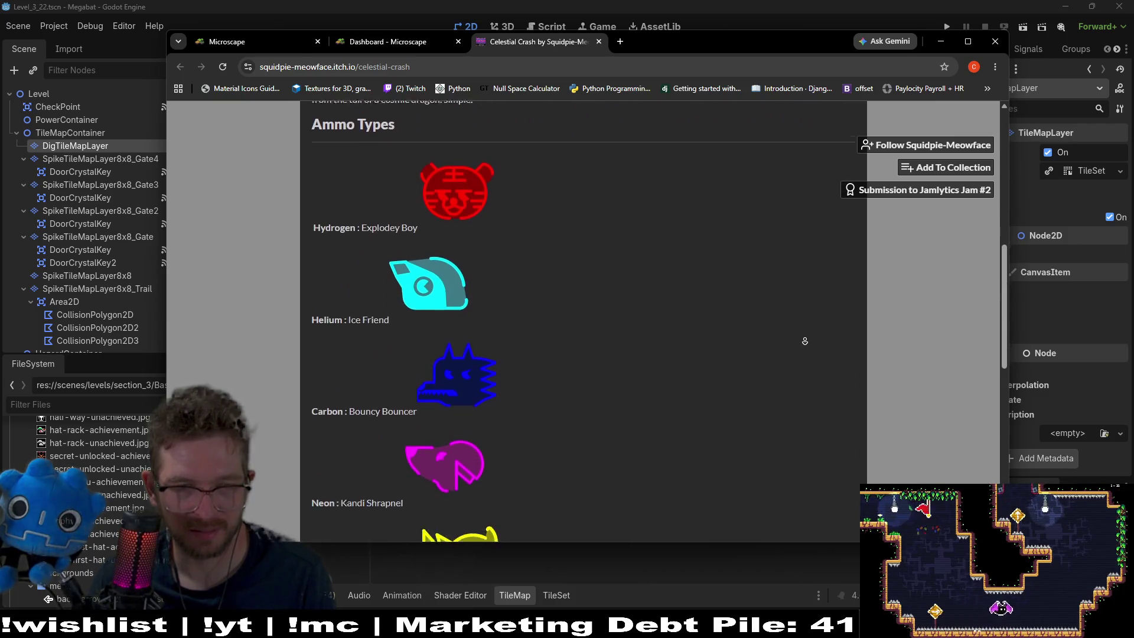
scroll(792, 321, "down", 4)
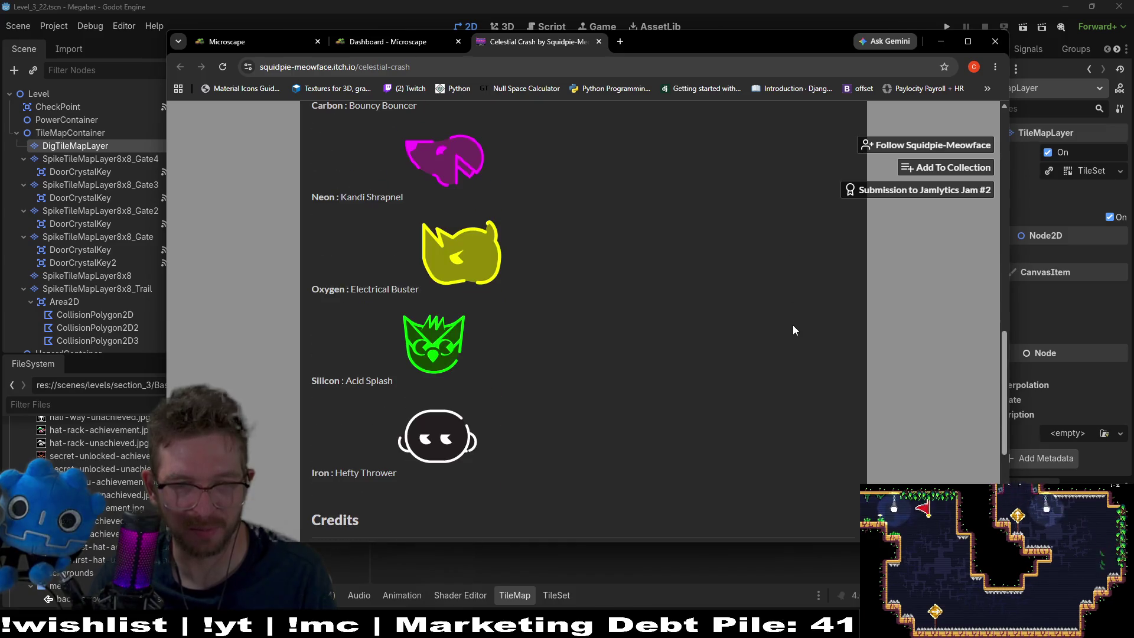
middle_click(758, 253)
middle_click(745, 328)
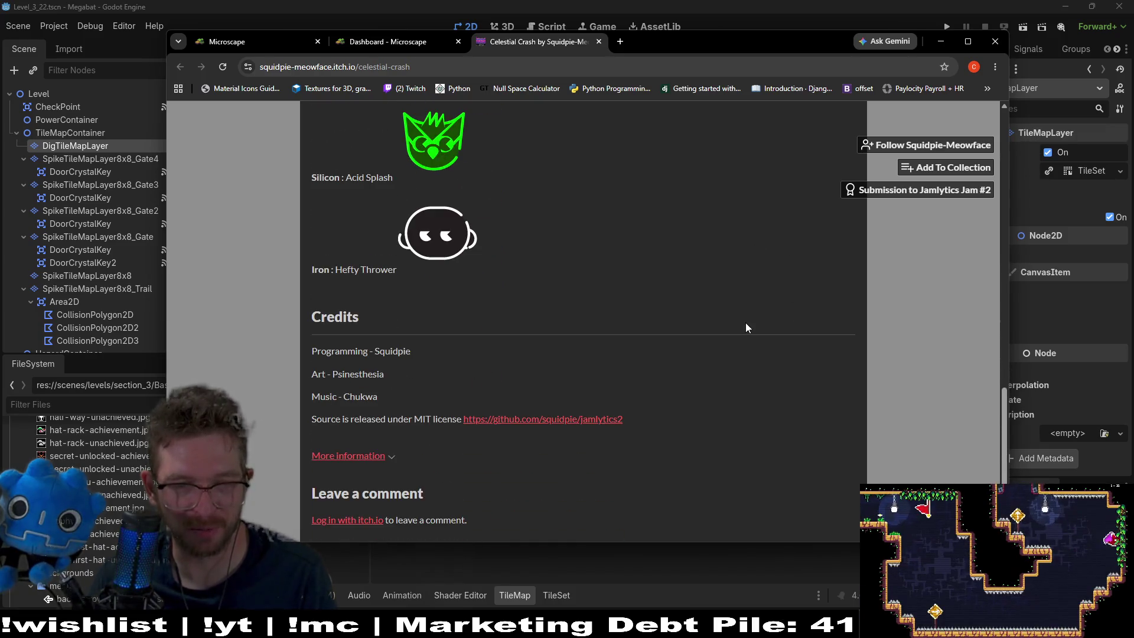
Step: Return to the top of the page and start the embedded Celestial Crash game
scroll(745, 324, "up", 20)
left_click(597, 369)
middle_click(878, 299)
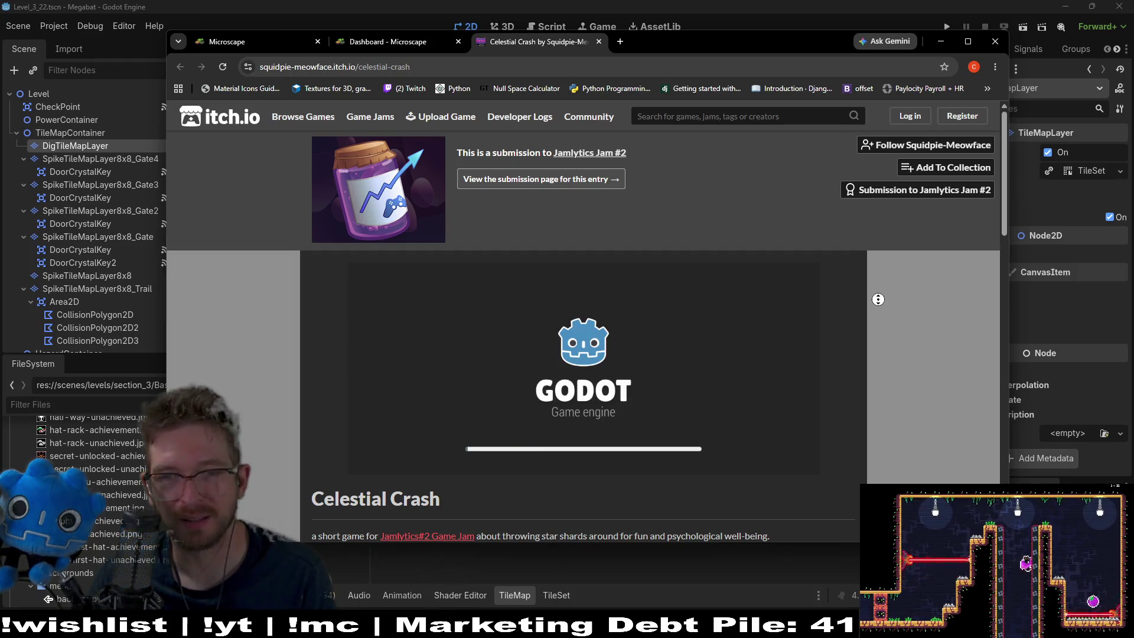
Step: Click through Celestial Crash's title screen and intro story to reach shard selection
middle_click(852, 336)
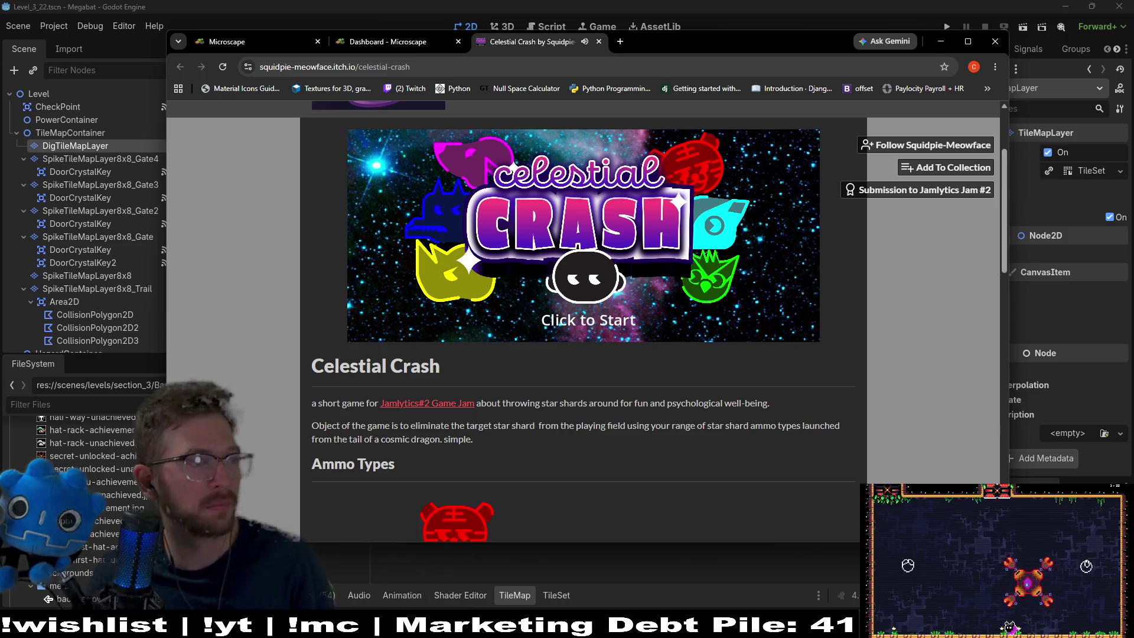
left_click(625, 282)
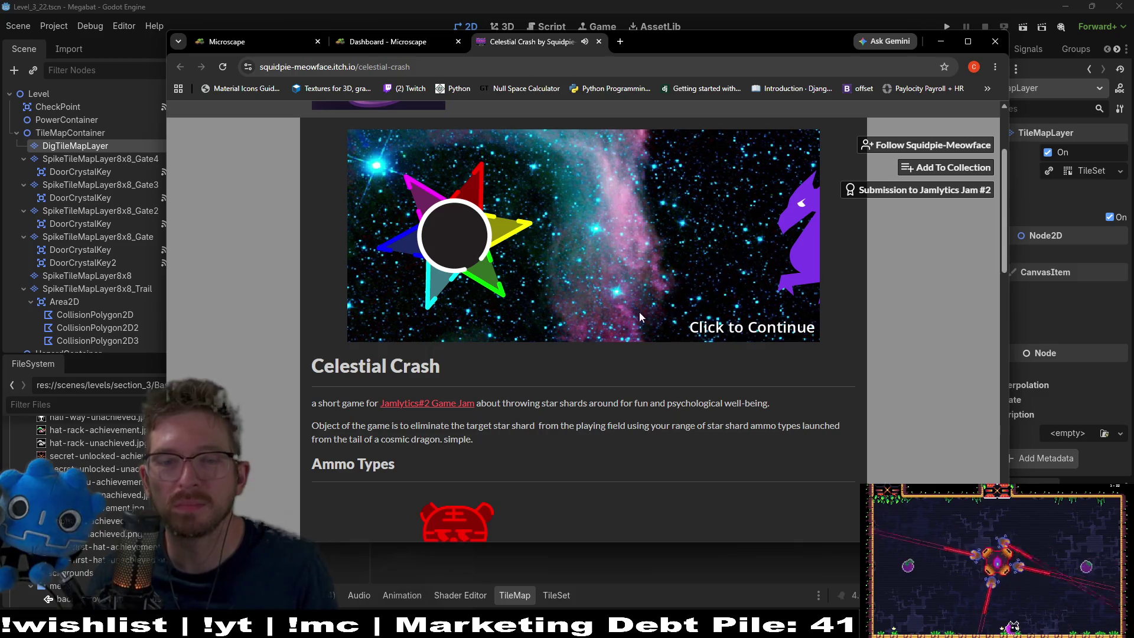
left_click(681, 266)
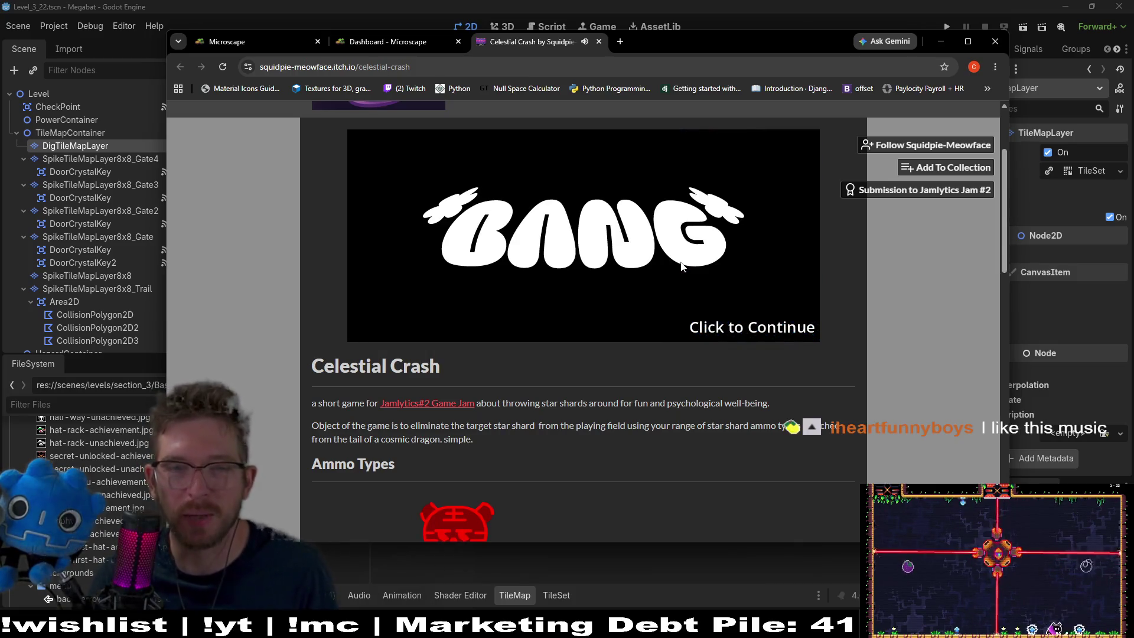
left_click(681, 266)
left_click(538, 243)
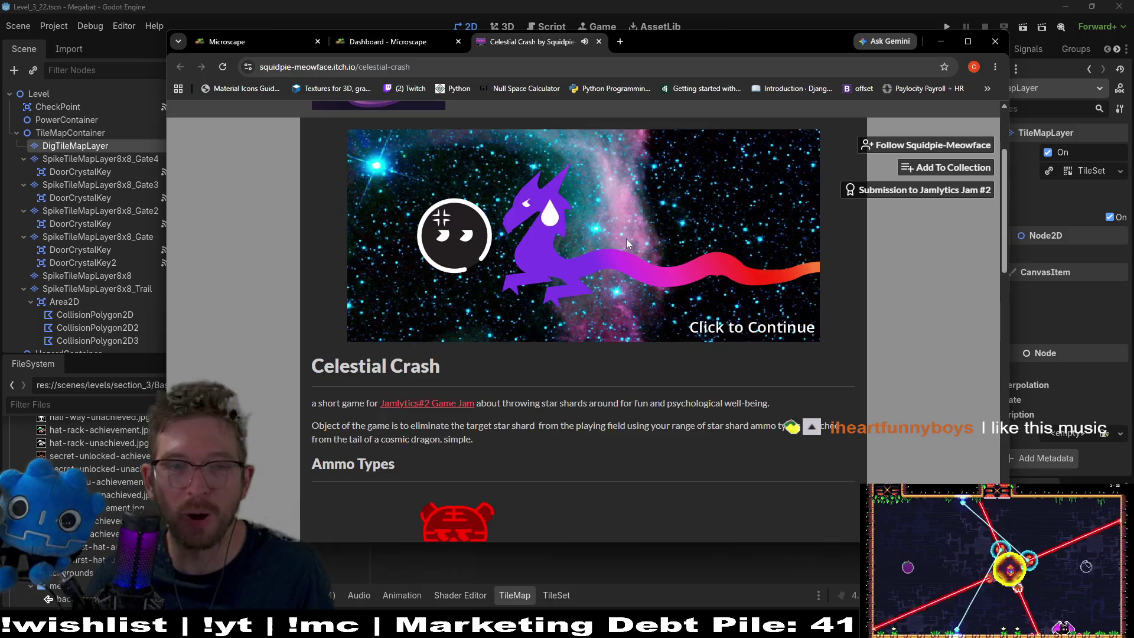
left_click(626, 239)
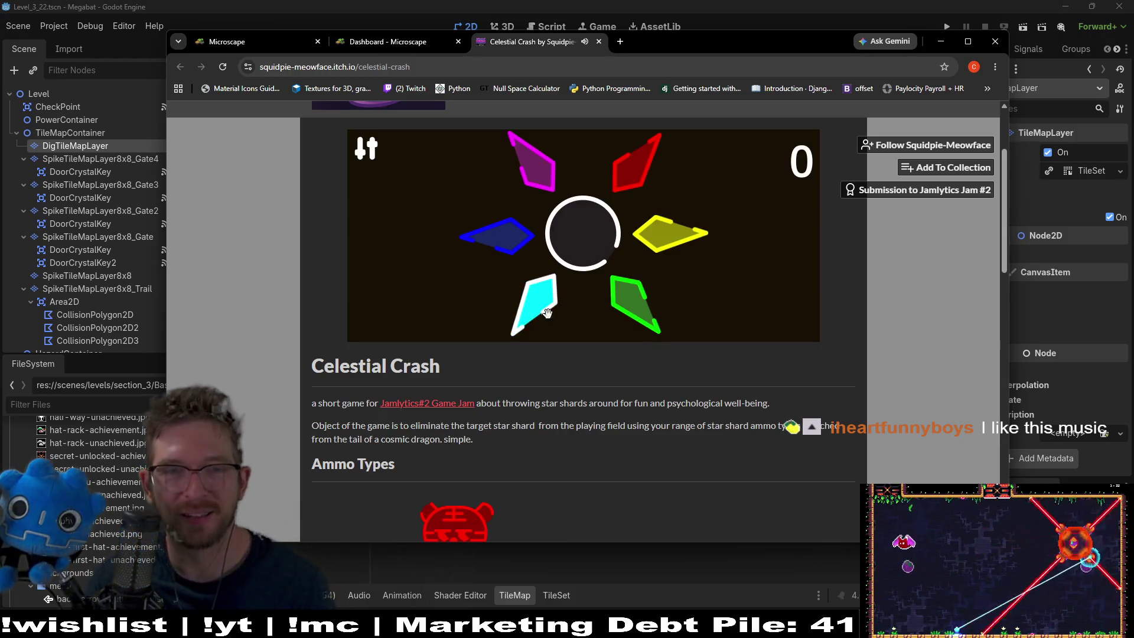
Step: Pick the red shard, fling the ammo creature to topple the red tower, then choose the yellow shard
left_click_drag(635, 164, 593, 226)
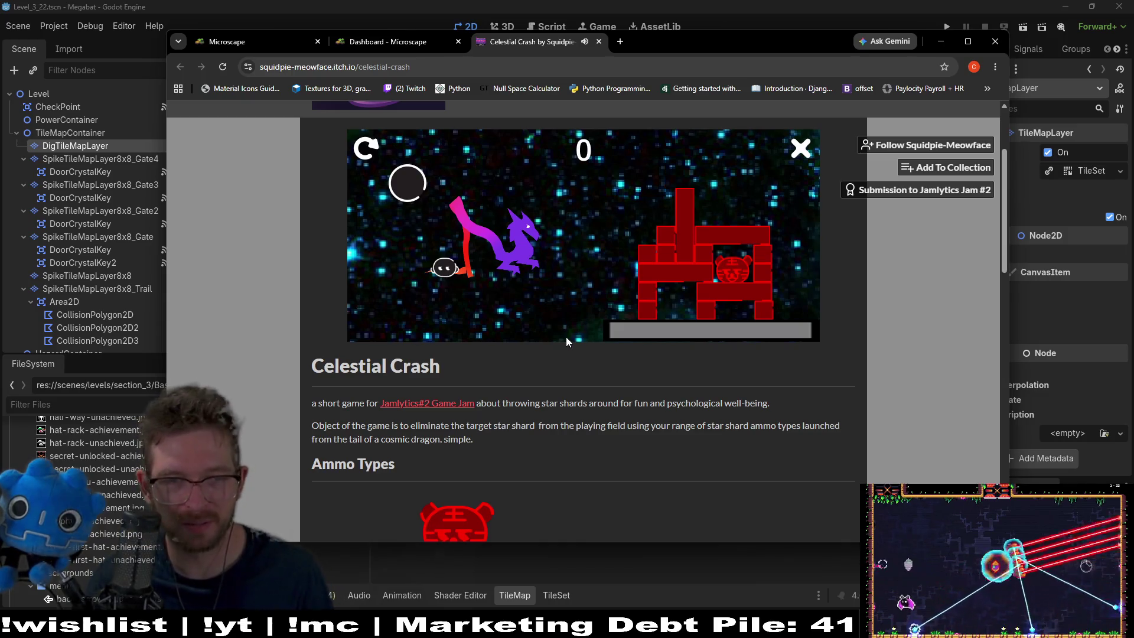
scroll(602, 420, "down", 10)
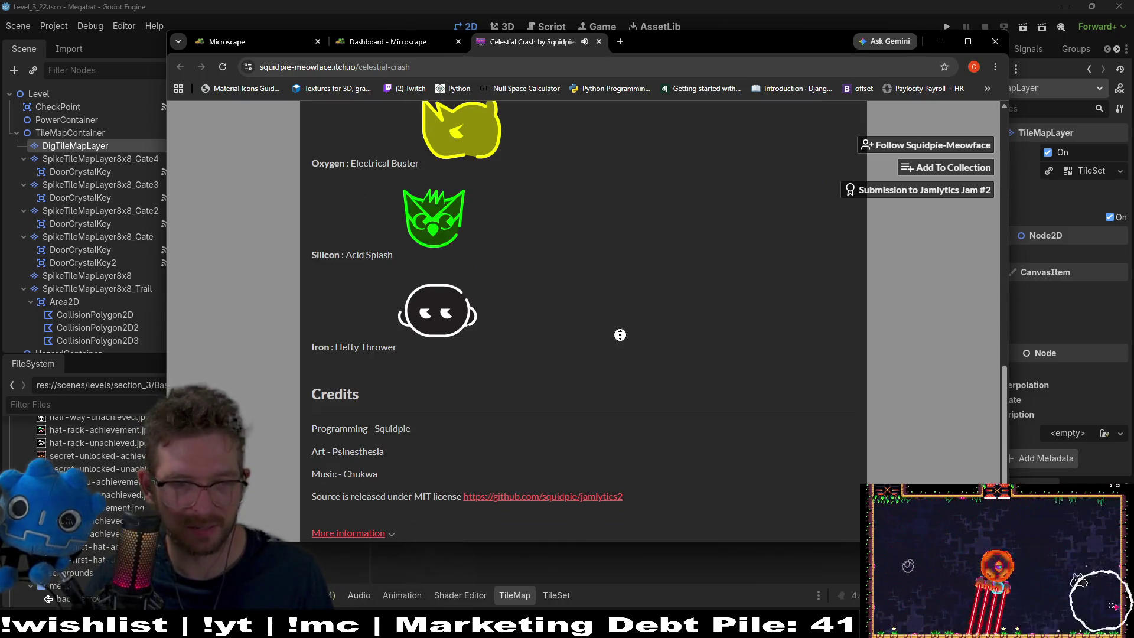
scroll(626, 382, "up", 10)
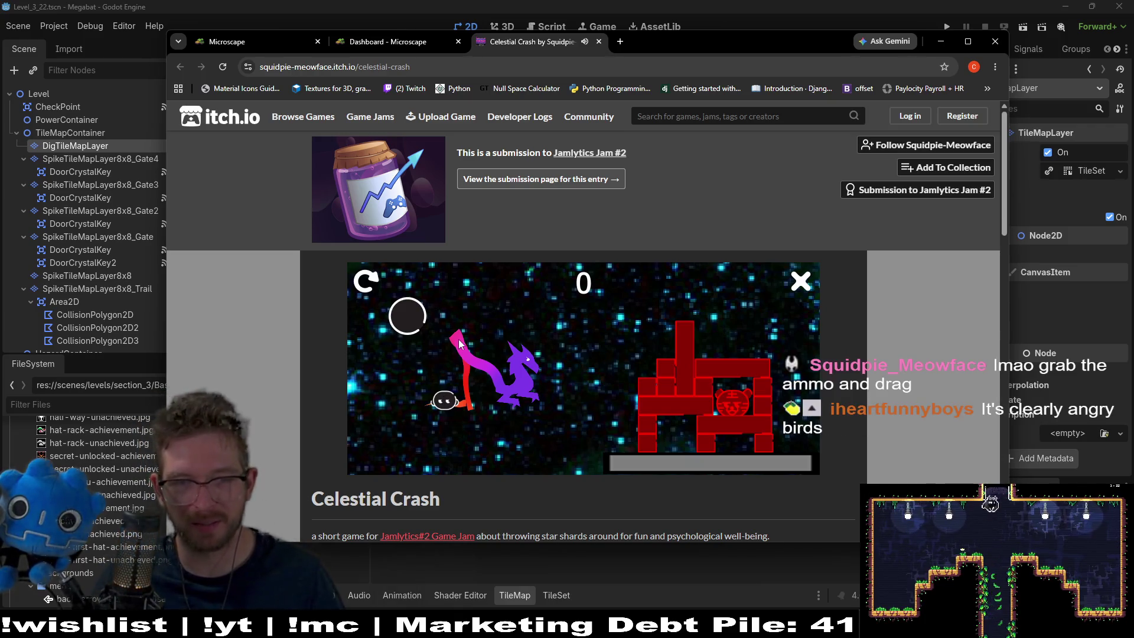
left_click_drag(460, 344, 452, 408)
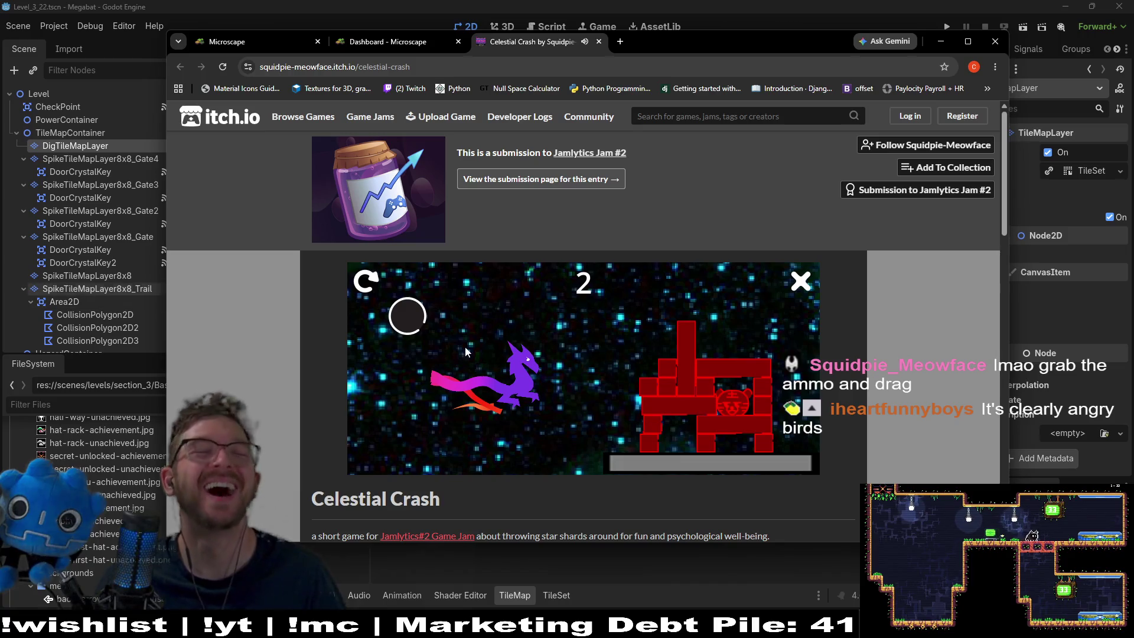
mouse_move(412, 323)
left_mouse_down()
mouse_move(505, 412)
mouse_move(410, 440)
mouse_move(332, 441)
mouse_move(348, 437)
left_mouse_up()
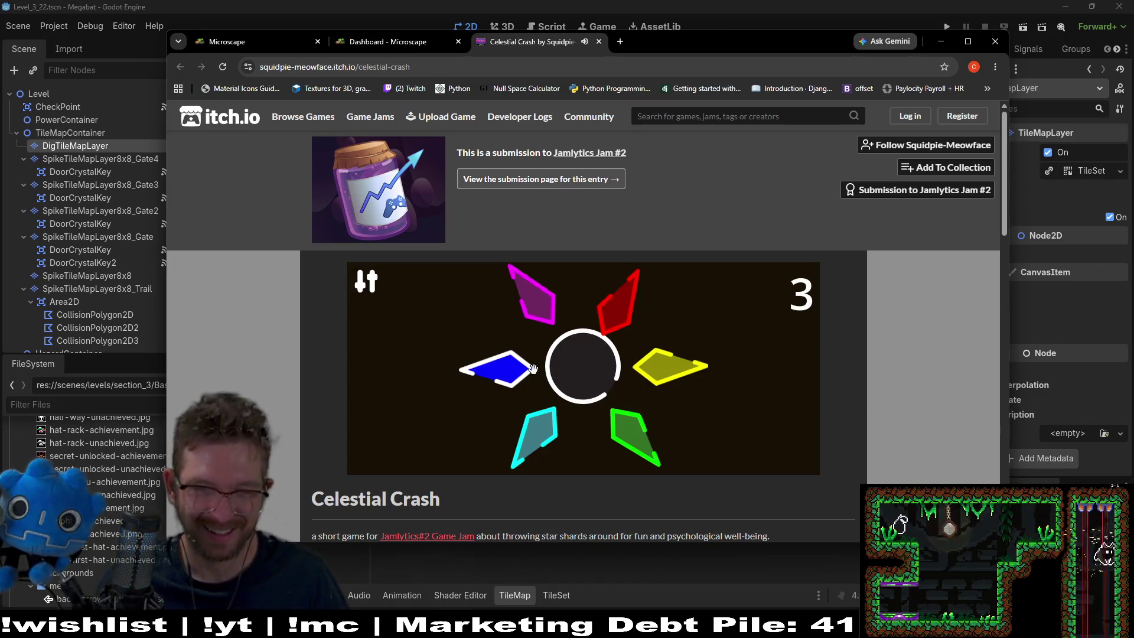
left_click(666, 370)
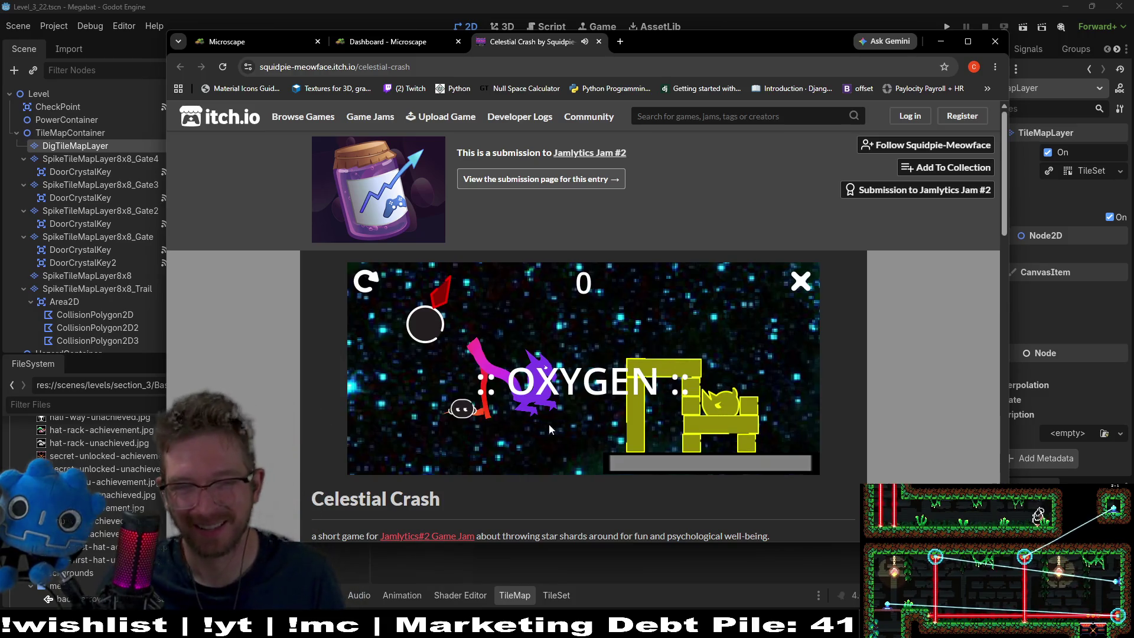
Step: Fling four shots at the yellow tower, then restart the Oxygen level
left_click(453, 417)
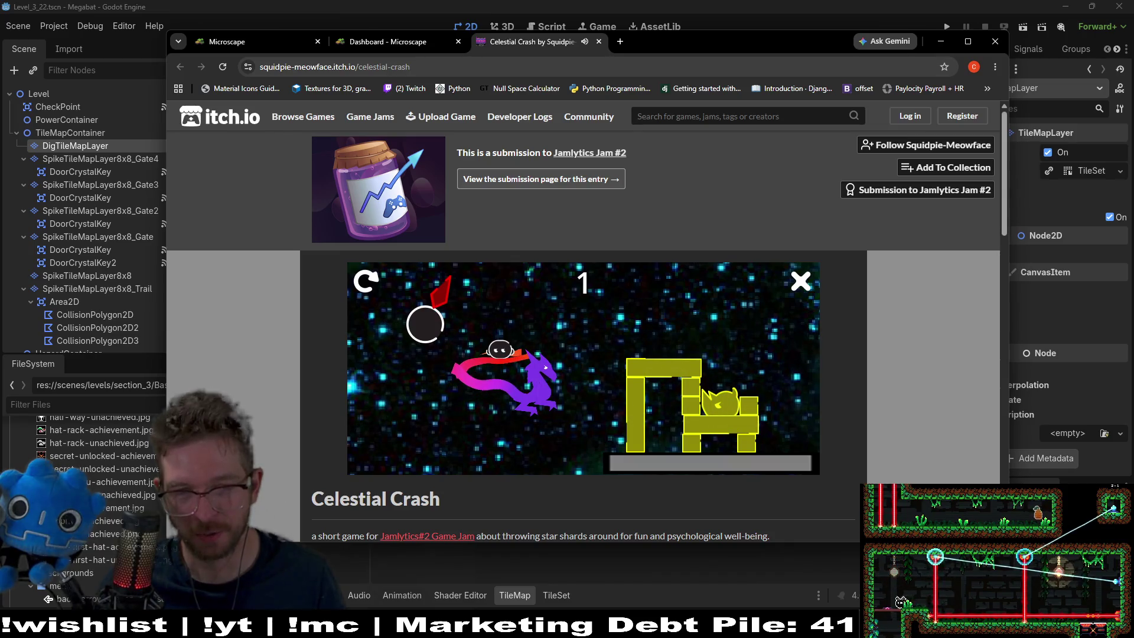
left_click(553, 397)
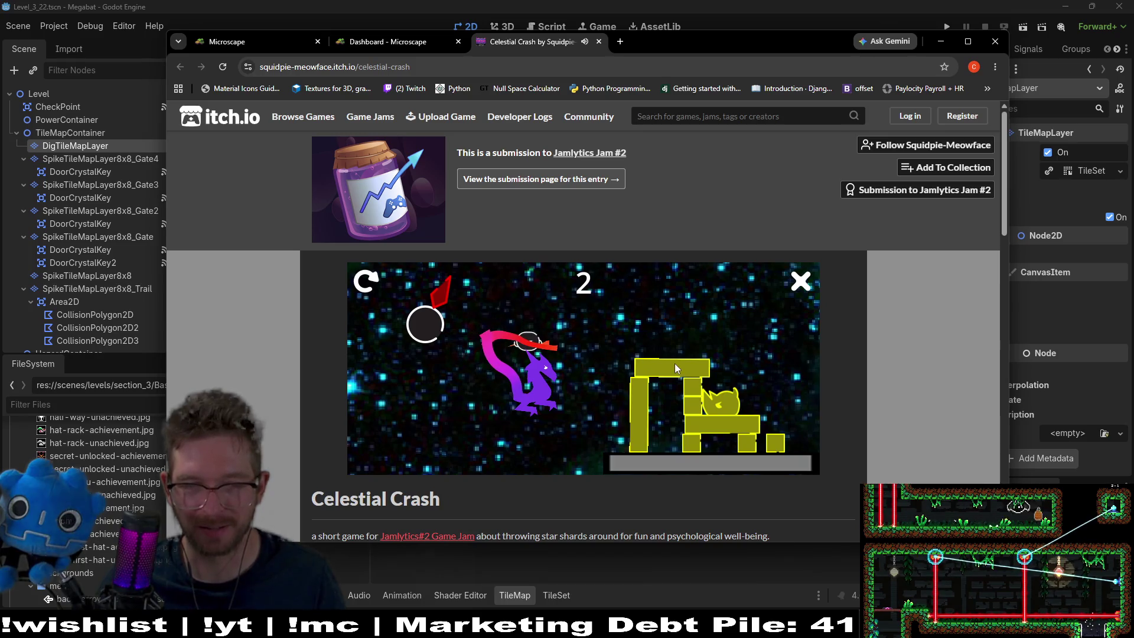
left_click(635, 333)
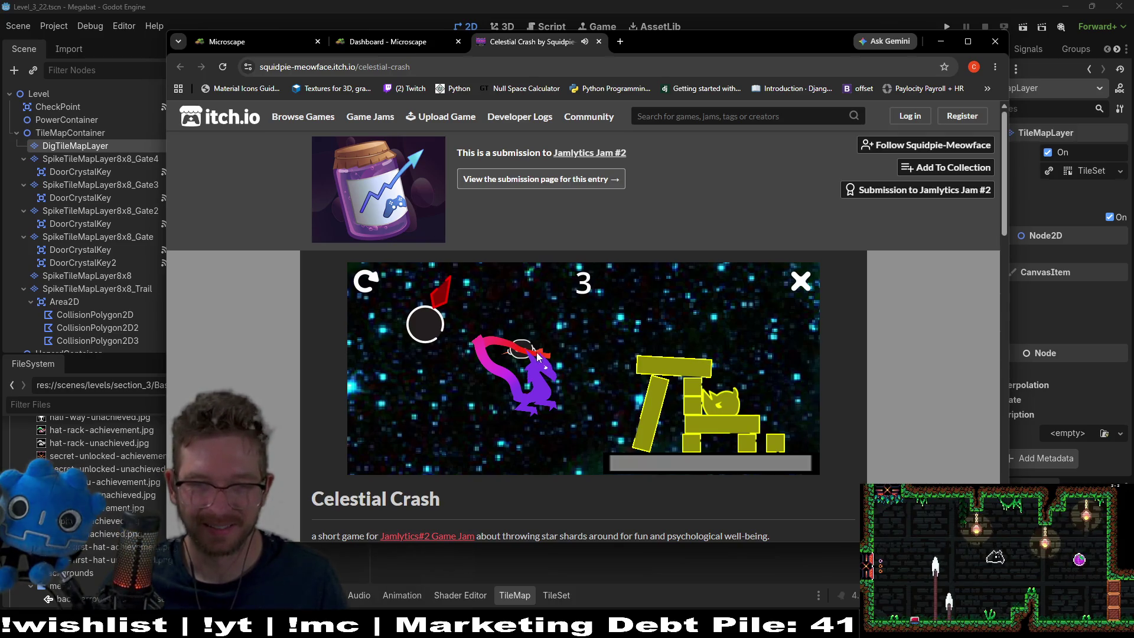
left_click(530, 353)
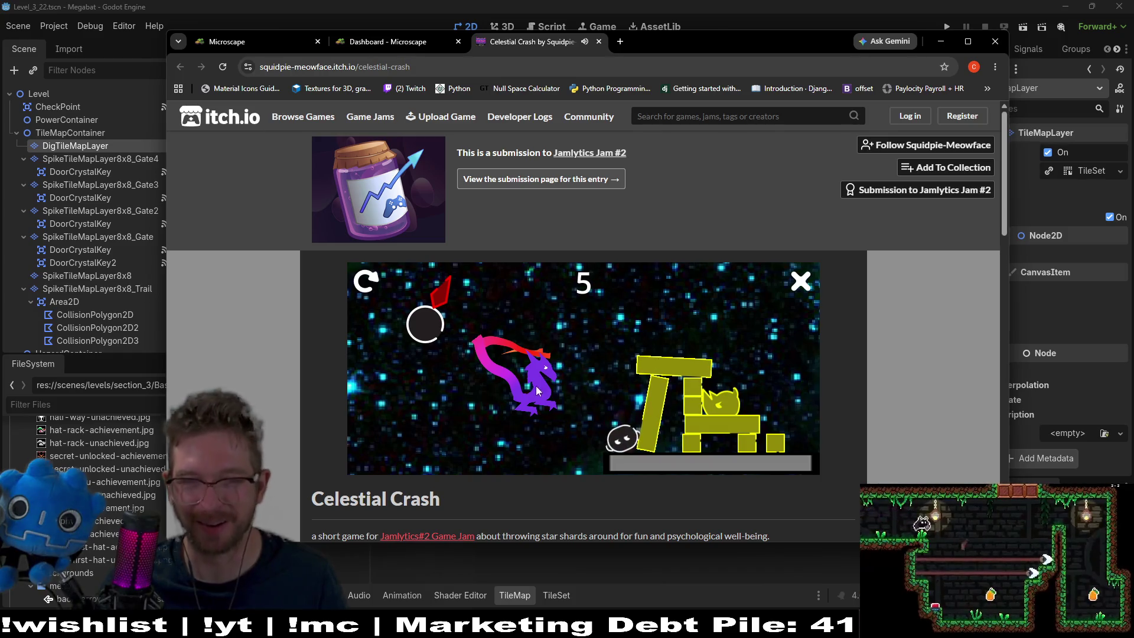
left_click(366, 280)
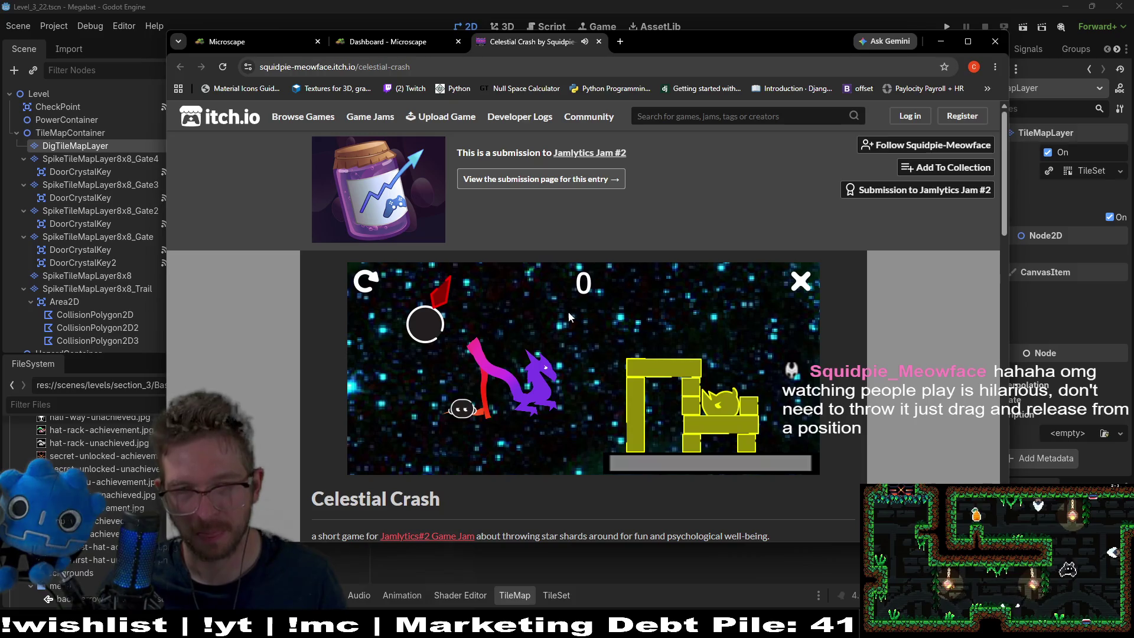
Step: Relaunch the creature to knock down the yellow tower and exit to shard selection at score 5
mouse_move(468, 399)
left_mouse_down()
mouse_move(473, 360)
mouse_move(520, 310)
mouse_move(563, 338)
mouse_move(508, 313)
mouse_move(381, 360)
mouse_move(414, 293)
mouse_move(966, 470)
left_mouse_up()
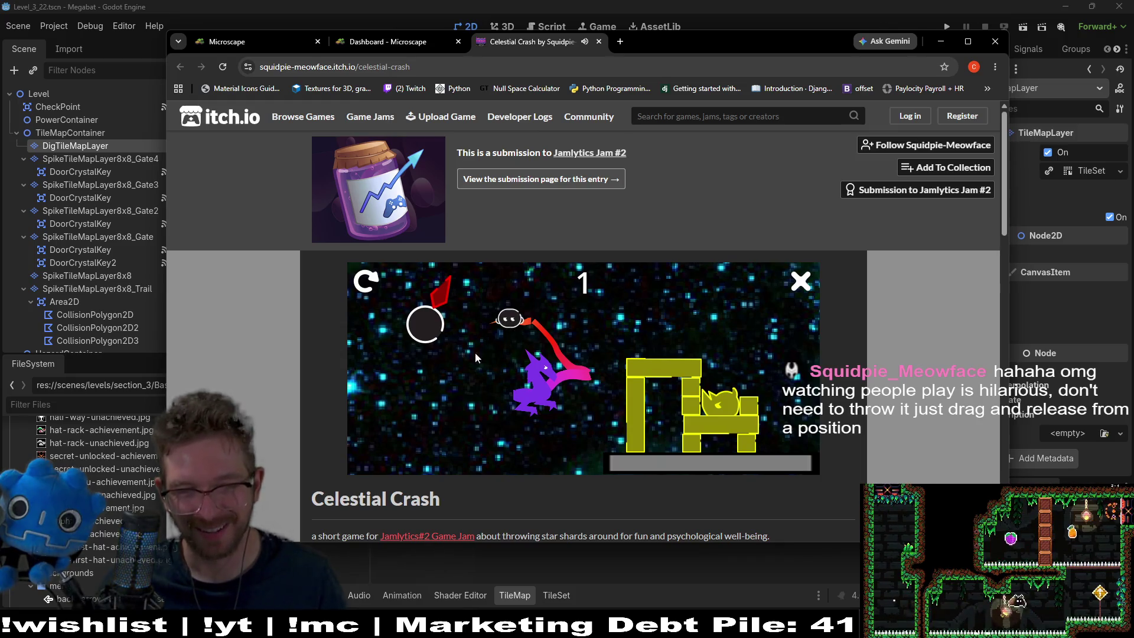
mouse_move(505, 319)
left_mouse_down()
mouse_move(514, 390)
mouse_move(438, 409)
left_mouse_up()
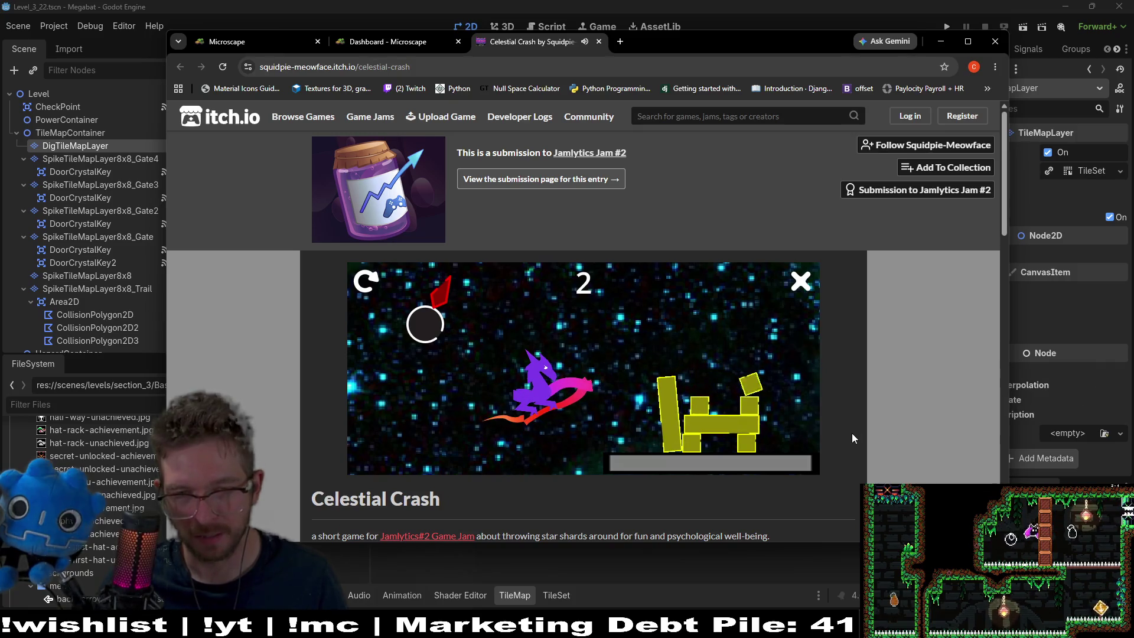
left_click(425, 323)
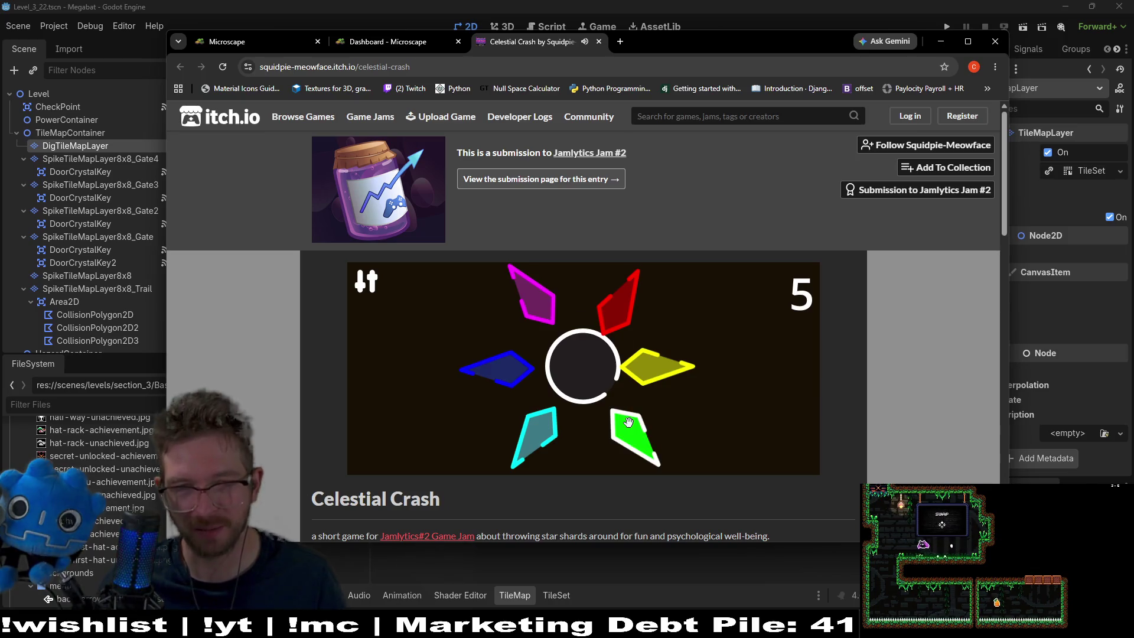
Step: Clear the Silicon level by toppling the green tower and return to shard selection
left_click(574, 356)
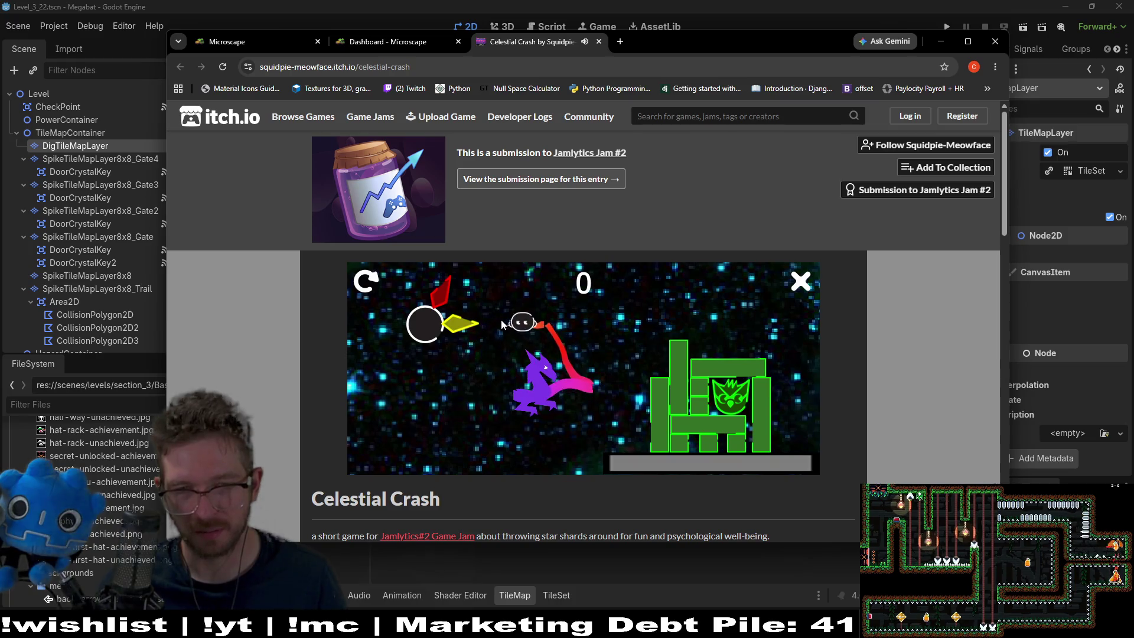
mouse_move(527, 330)
left_mouse_down()
mouse_move(418, 324)
mouse_move(367, 379)
mouse_move(383, 378)
left_mouse_up()
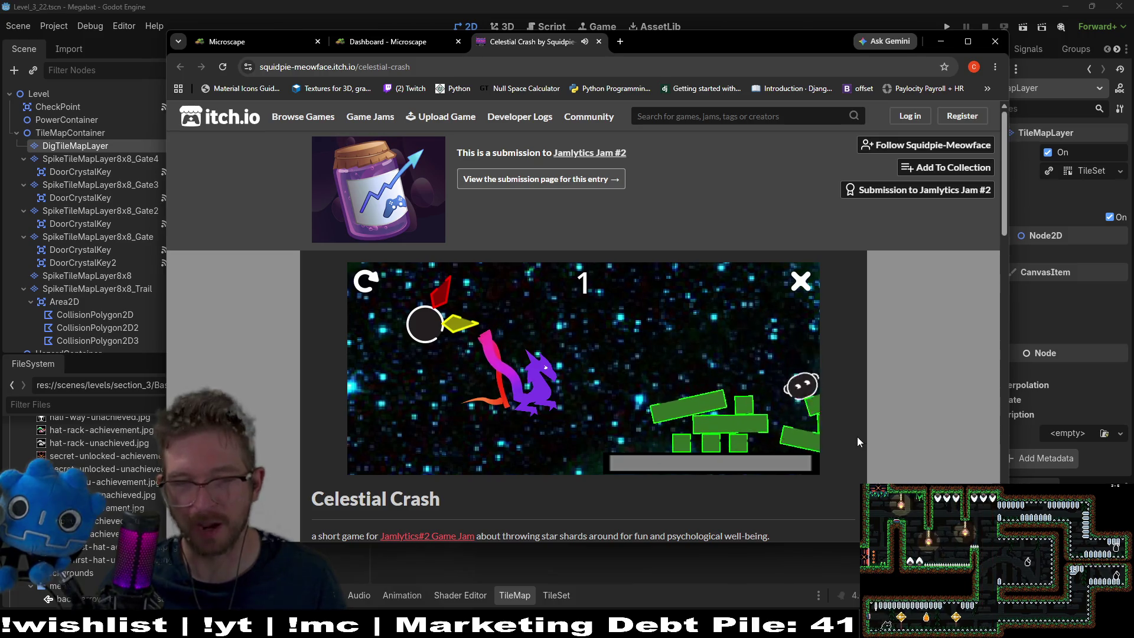
left_click(425, 325)
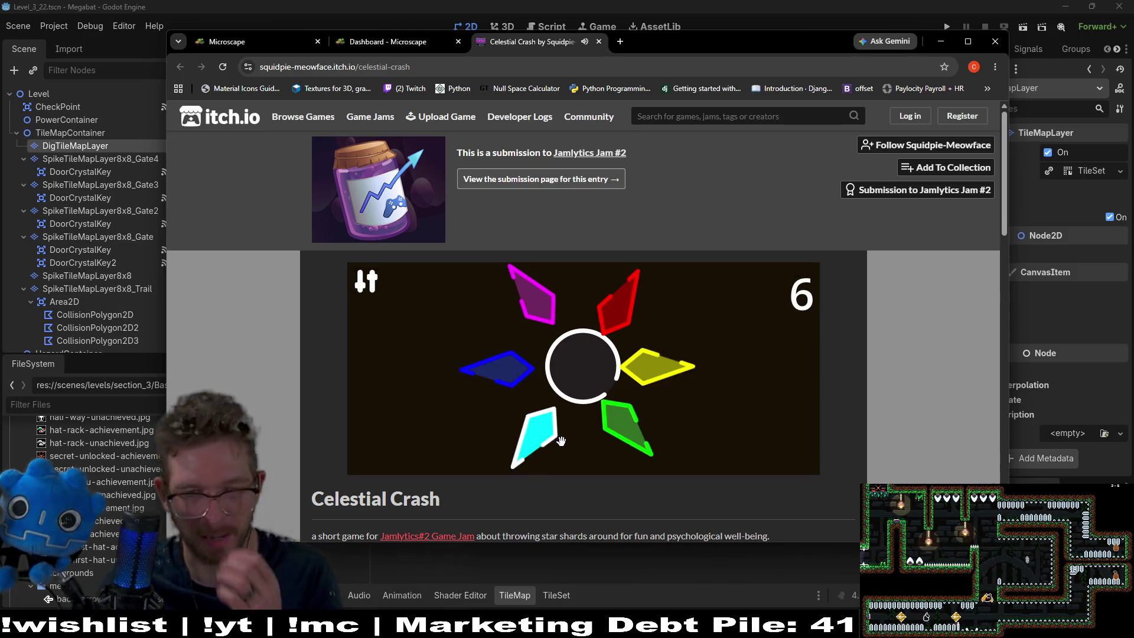
Step: Pick the cyan shard and fling creatures into the cyan tower in the Helium level
left_click_drag(537, 408, 584, 366)
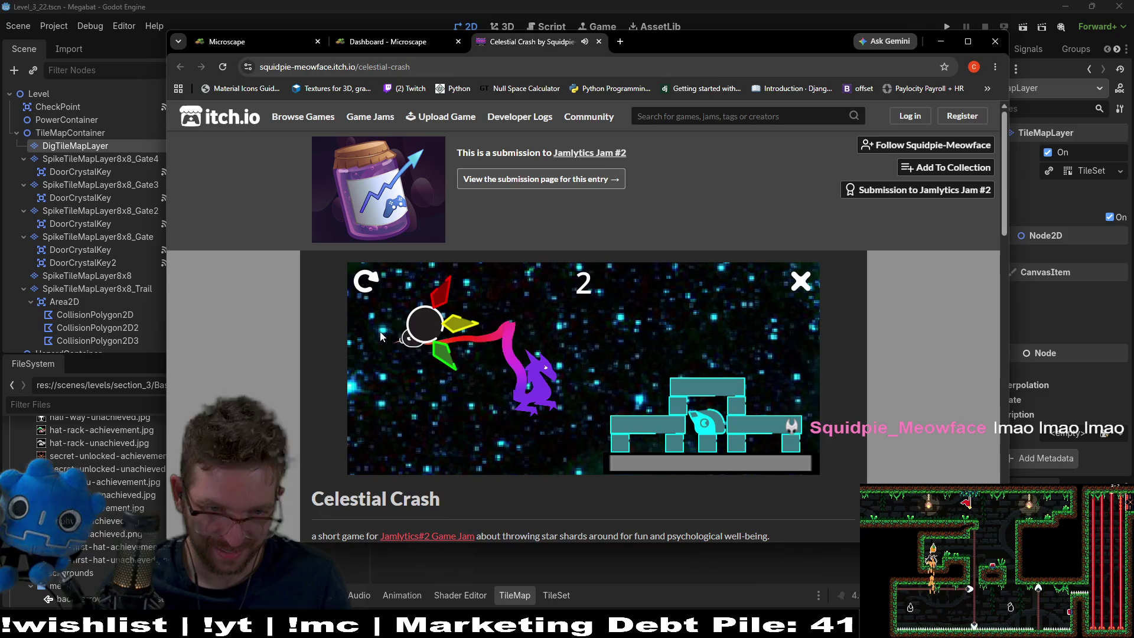
left_click(501, 358)
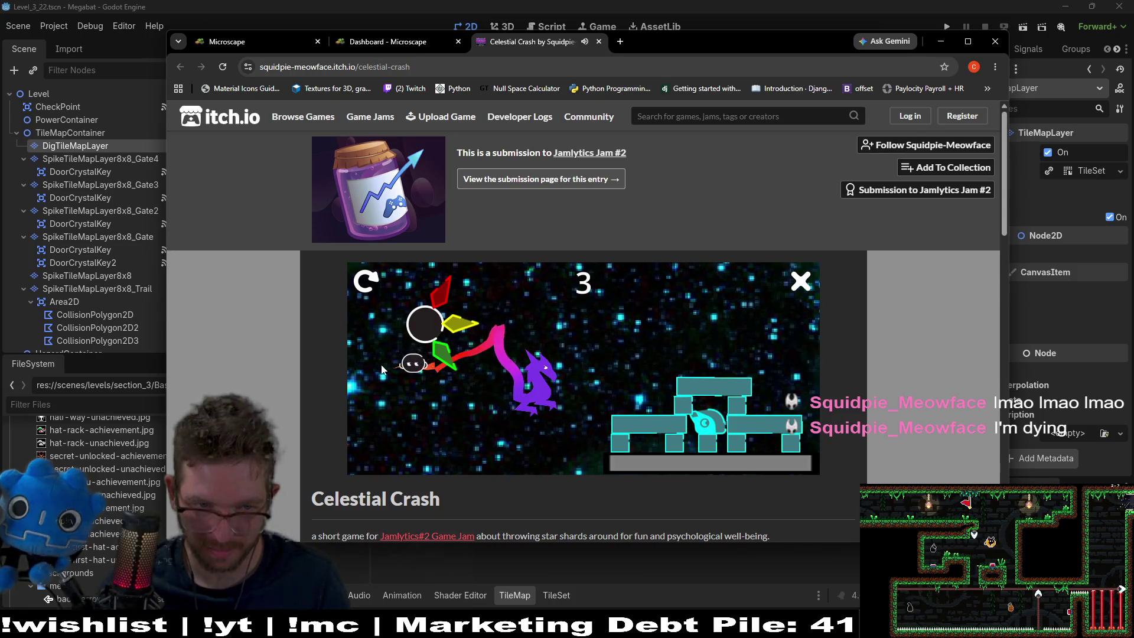
left_click_drag(413, 394, 579, 409)
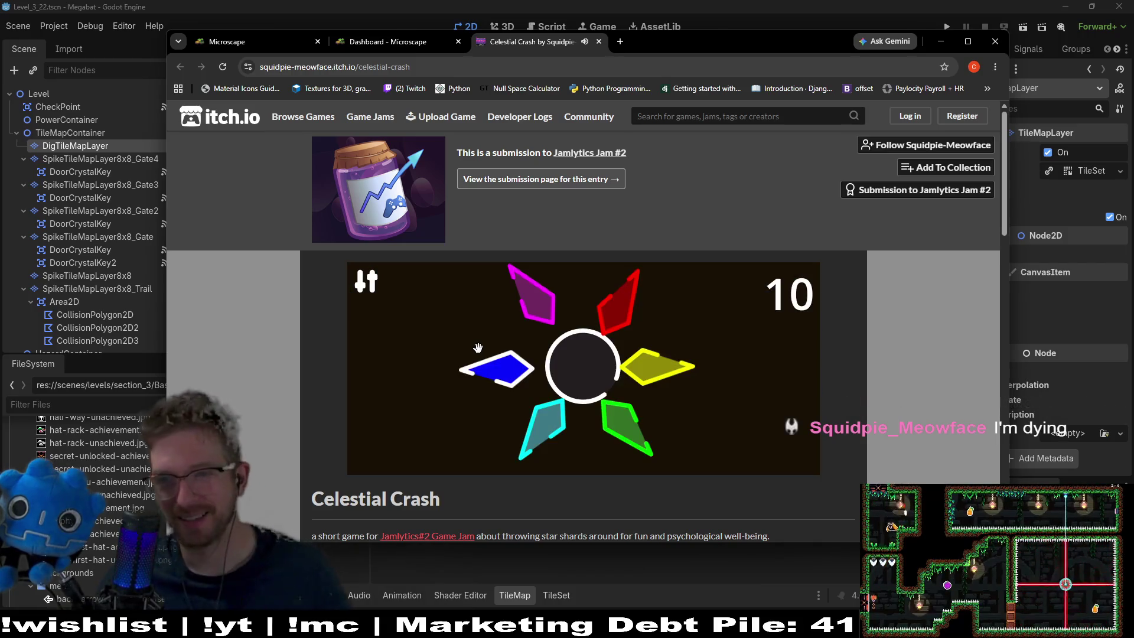
Step: Pick the blue shard, fling the star shard at the blue structure, and continue
left_click(490, 368)
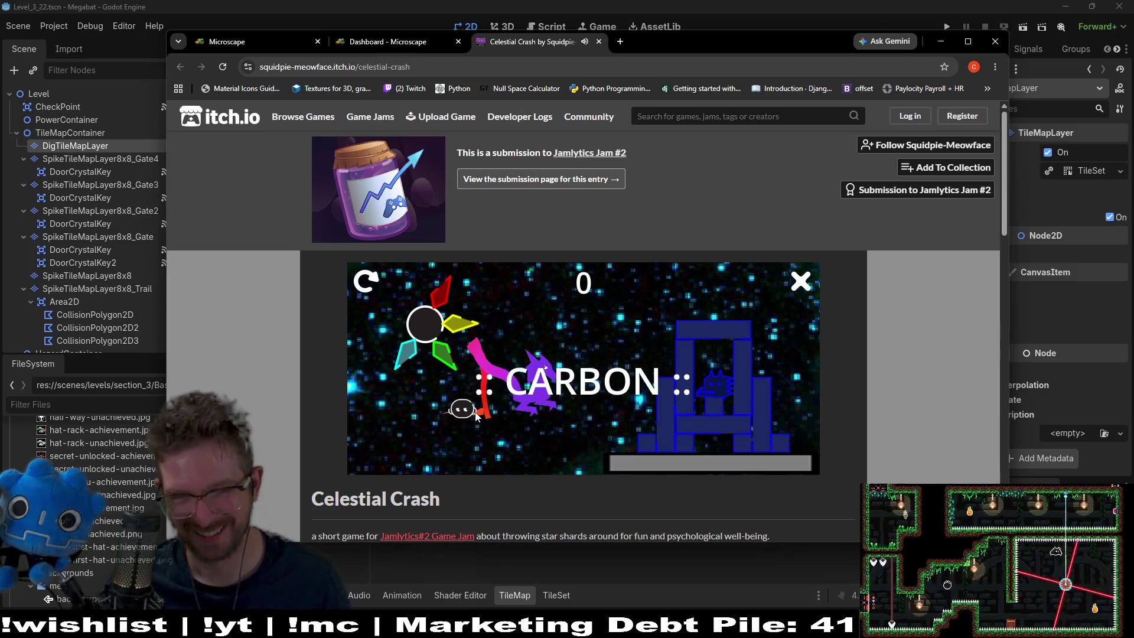
left_click_drag(476, 417, 474, 418)
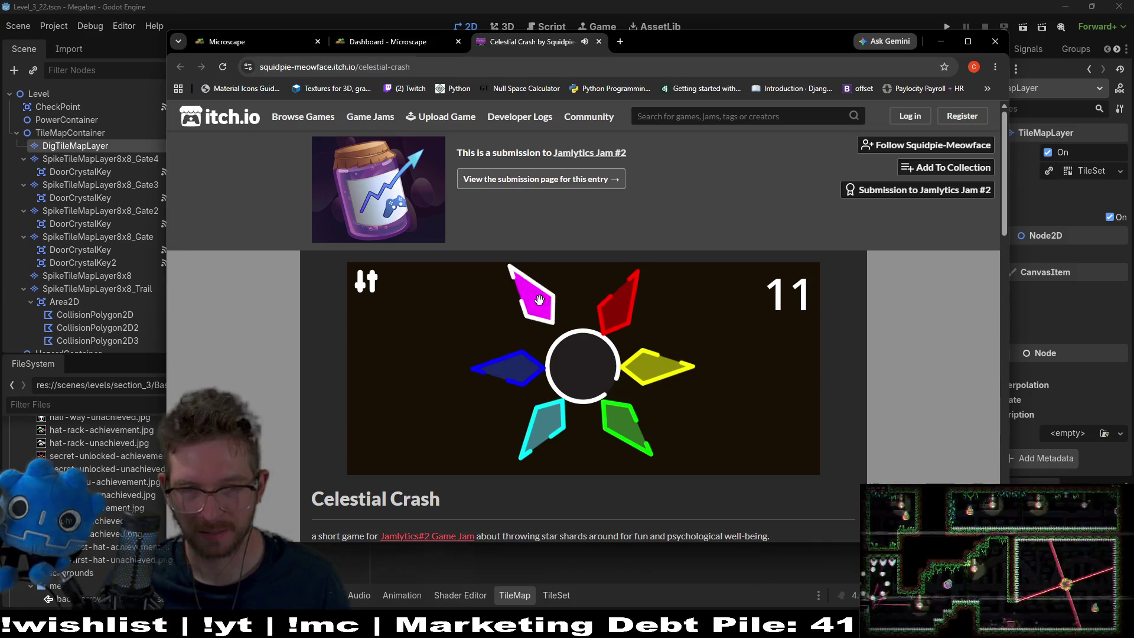
left_click(594, 417)
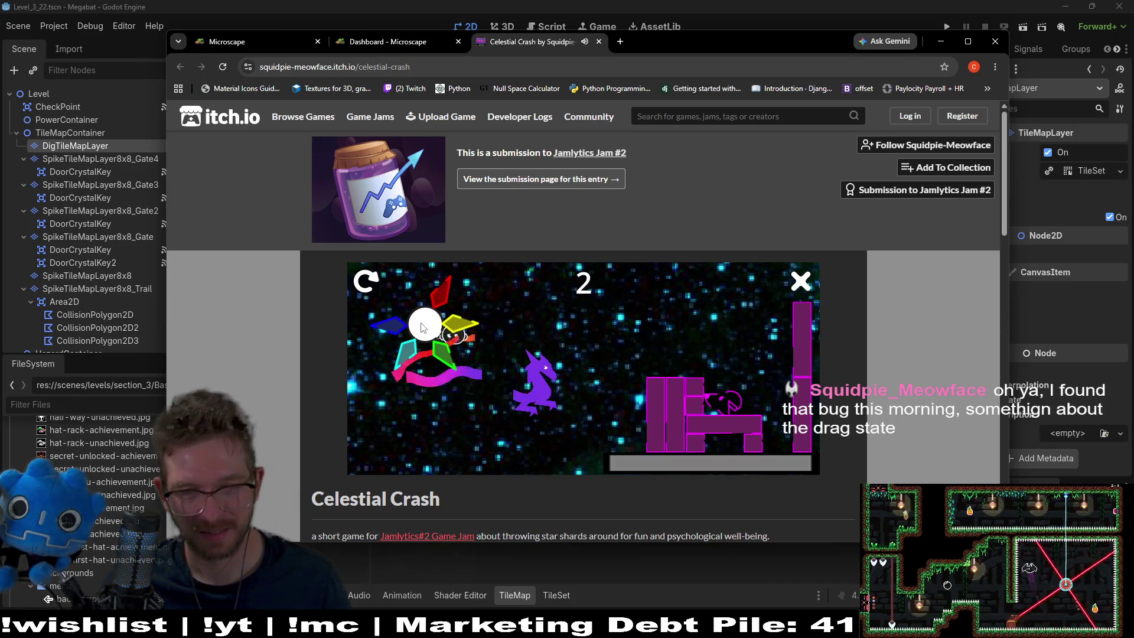
Step: Launch four blobs to knock over the purple blocks, bringing the score to 17
mouse_move(424, 329)
left_mouse_down()
mouse_move(582, 329)
mouse_move(760, 392)
mouse_move(809, 440)
left_mouse_up()
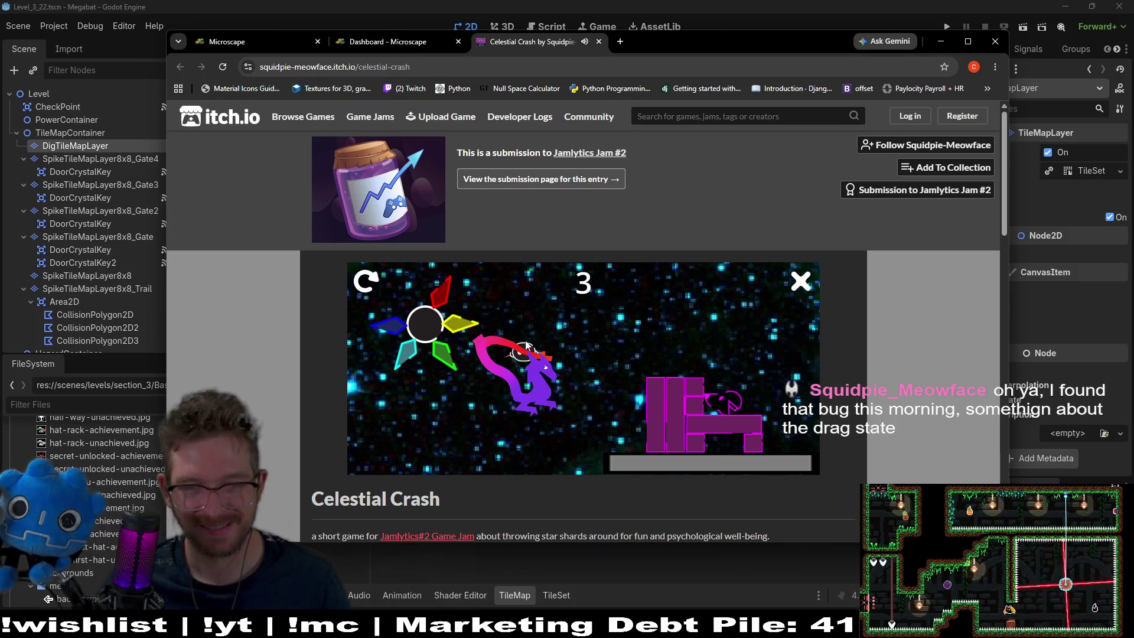
left_click_drag(424, 324, 791, 440)
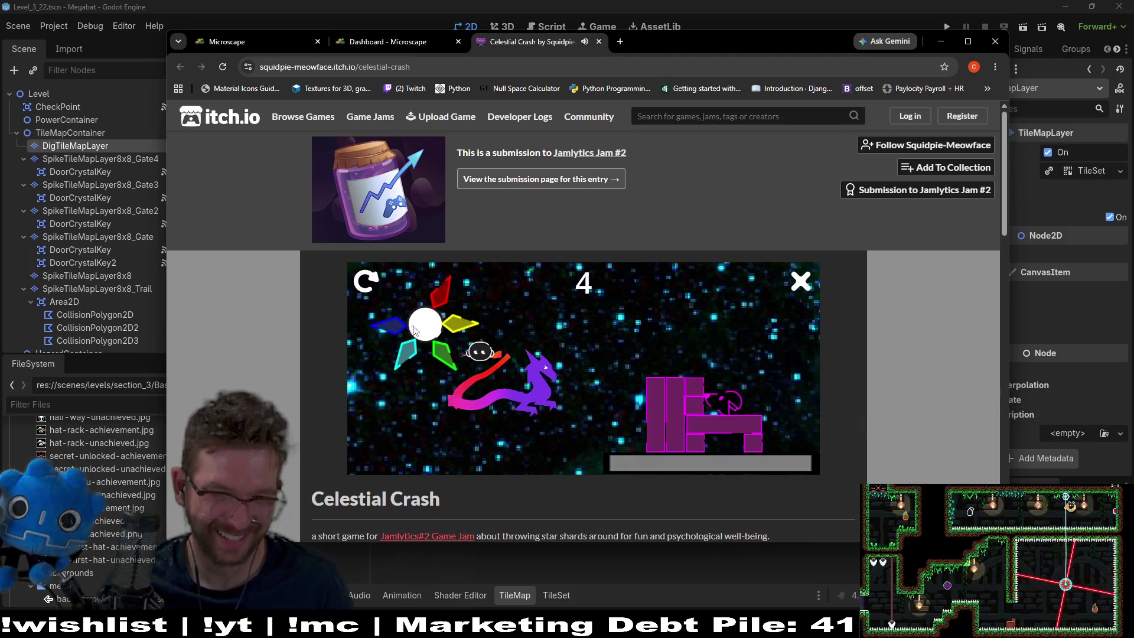
left_click_drag(479, 353, 792, 451)
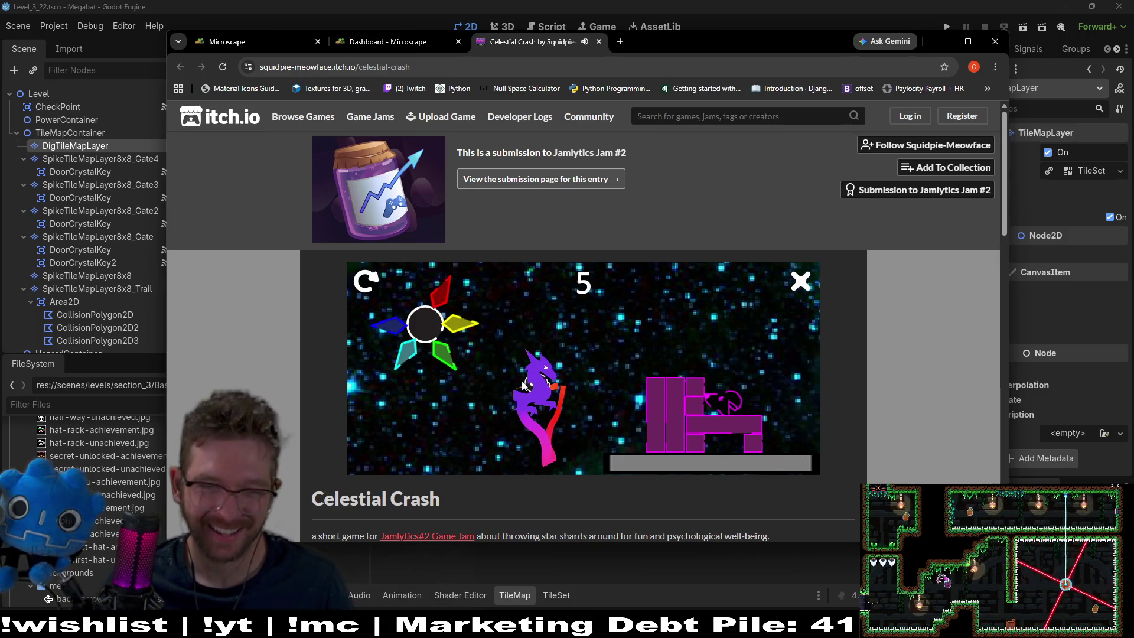
left_click_drag(392, 398, 587, 398)
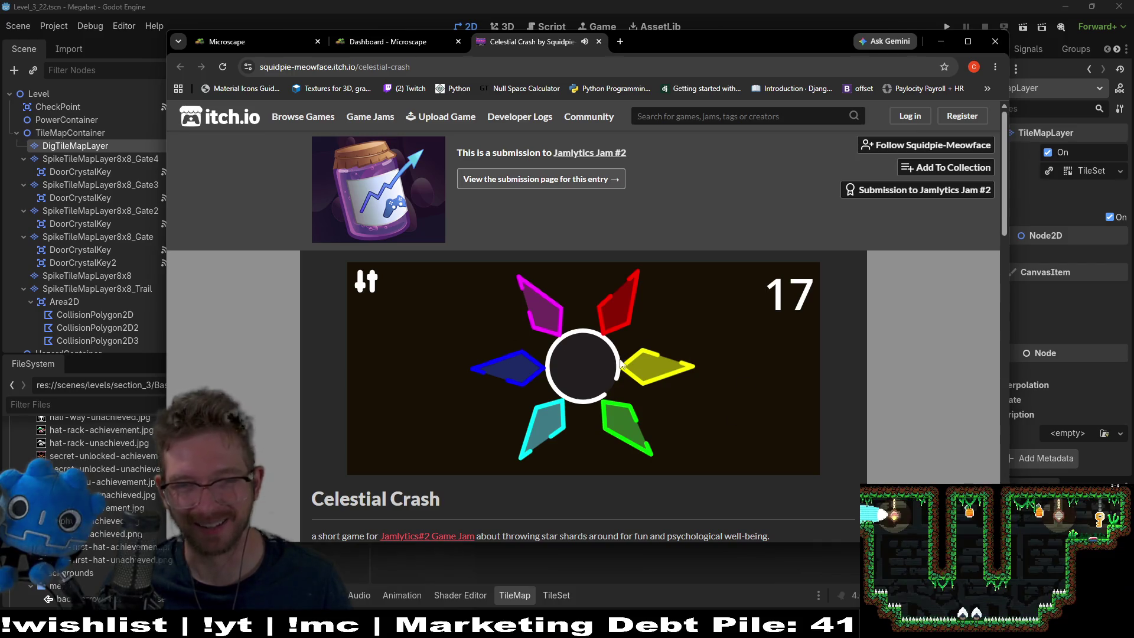
Step: Pick a shard on the wheel to start the BOSS level
left_click(582, 354)
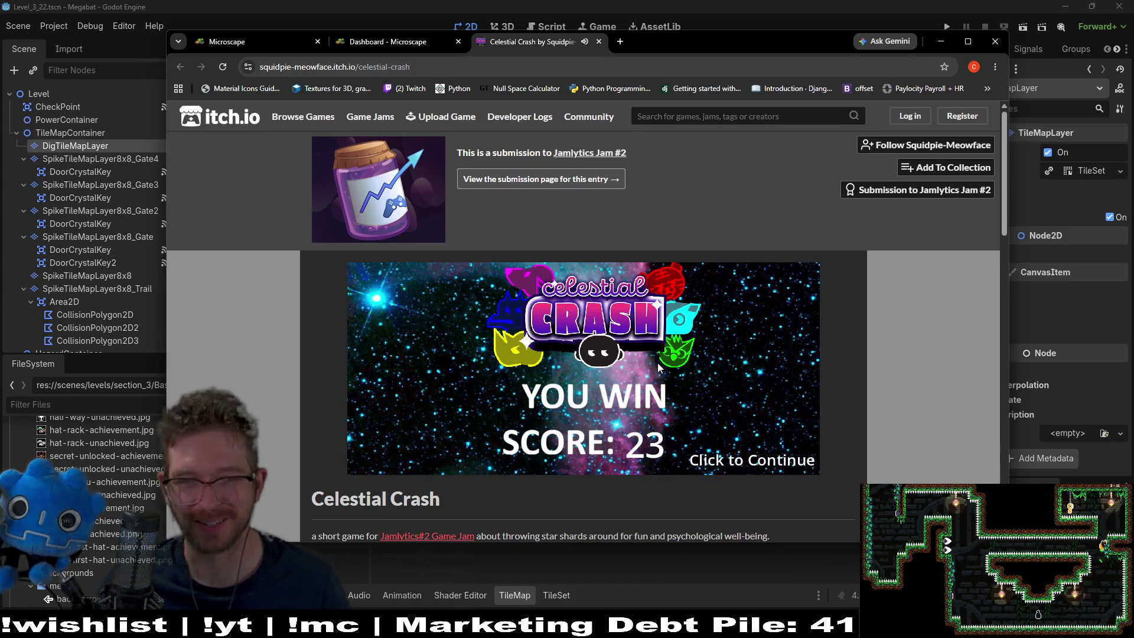
Step: Close the Celestial Crash tab and switch from the browser back to the Godot editor
middle_click(547, 47)
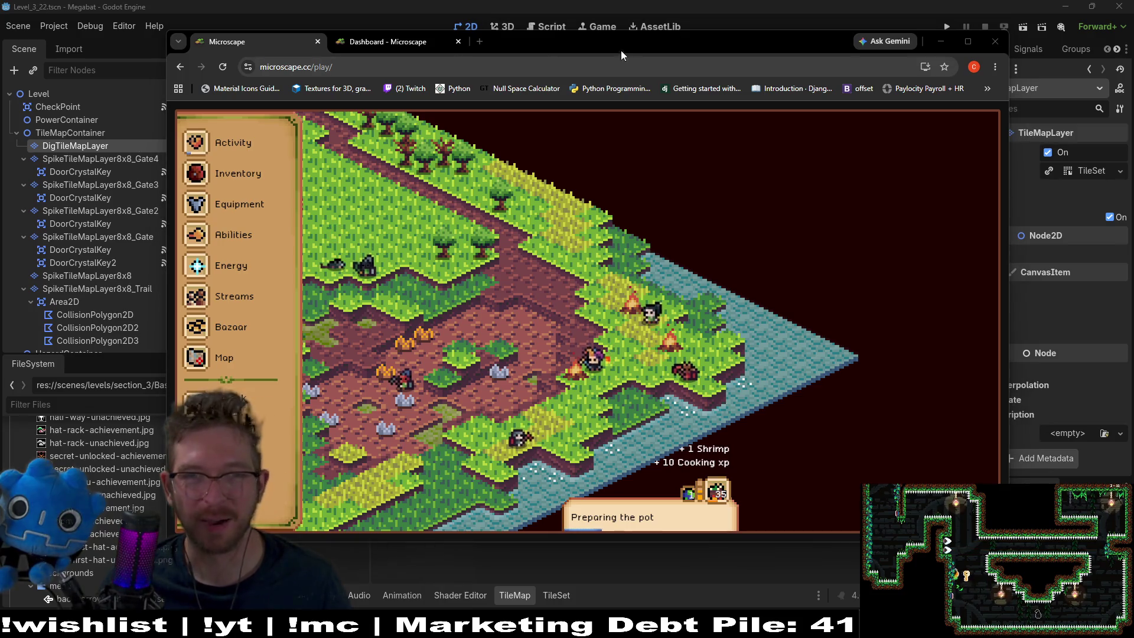
left_click_drag(622, 45, 609, 41)
key("alt+Tab")
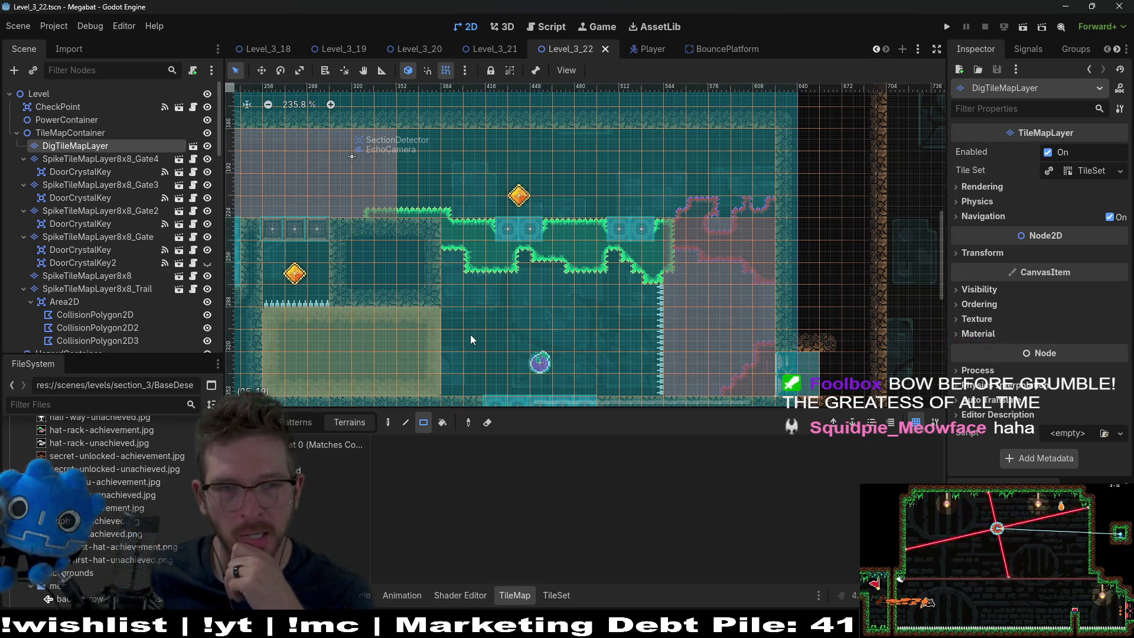
Step: Delete CollisionPolygon2D2 from the trail's Area2D
scroll(451, 243, "left", 5)
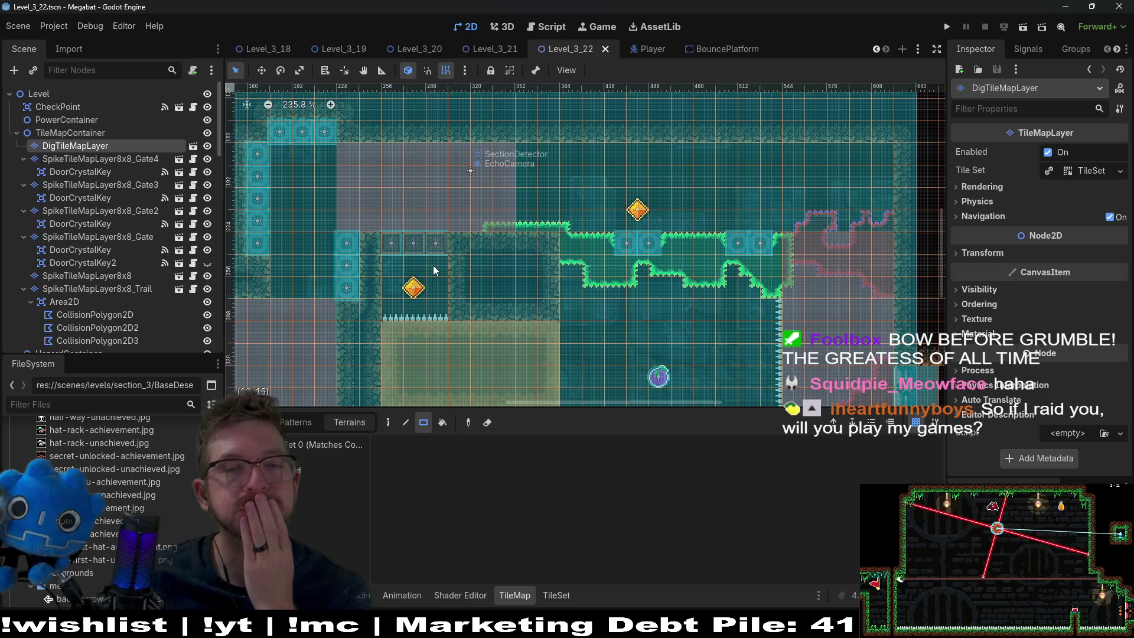
left_click(66, 133)
left_click(66, 146)
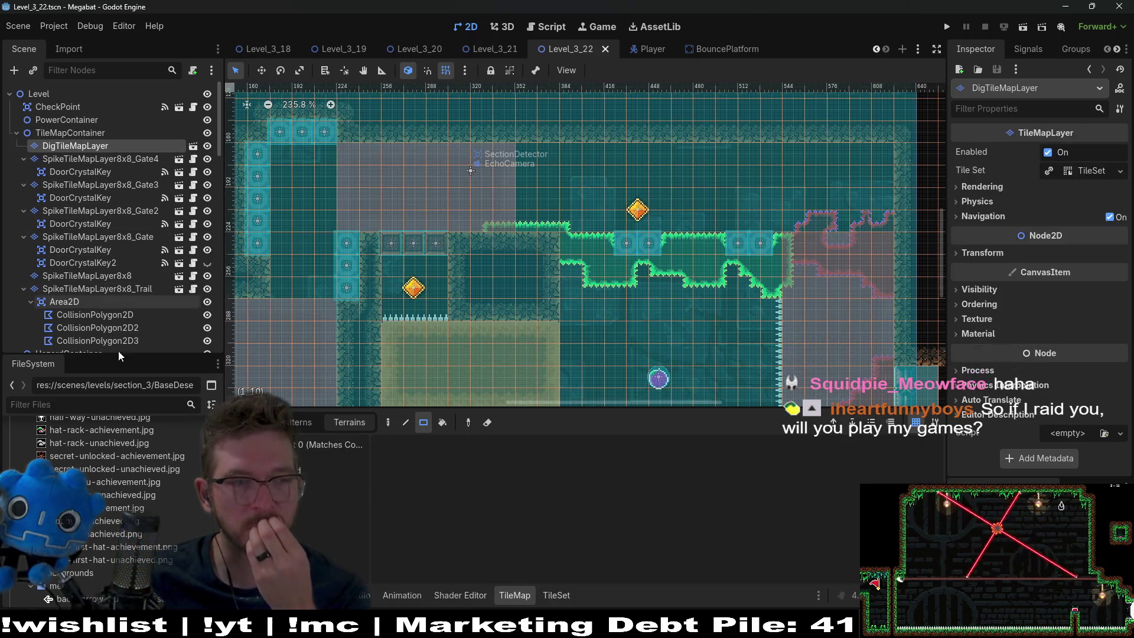
left_click(97, 341)
left_click(101, 328)
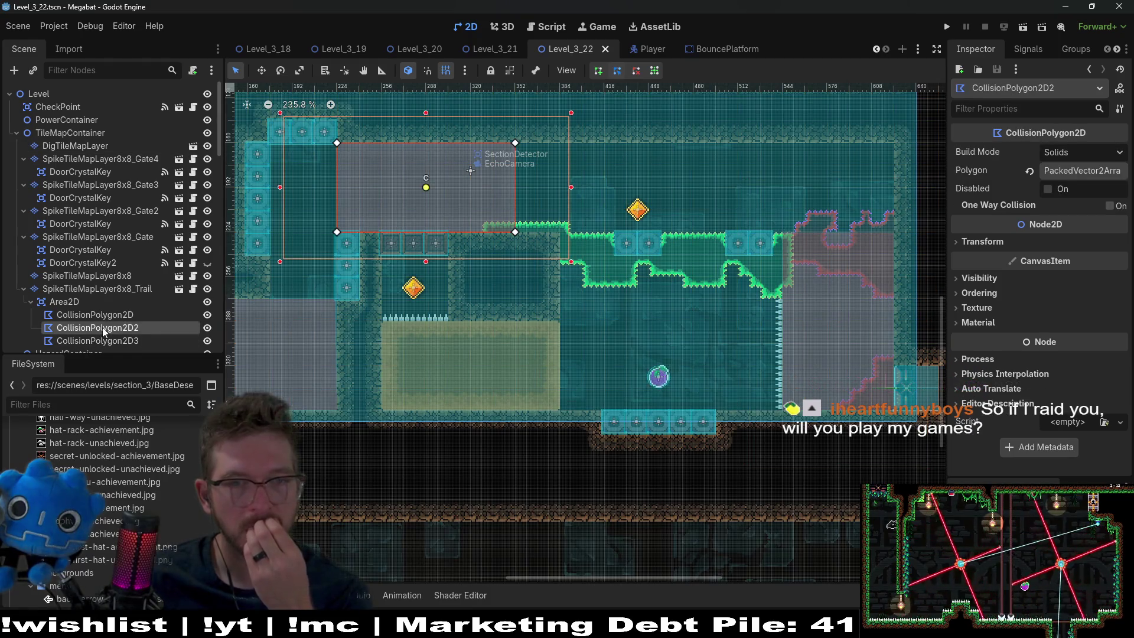
key("Delete")
key("Return")
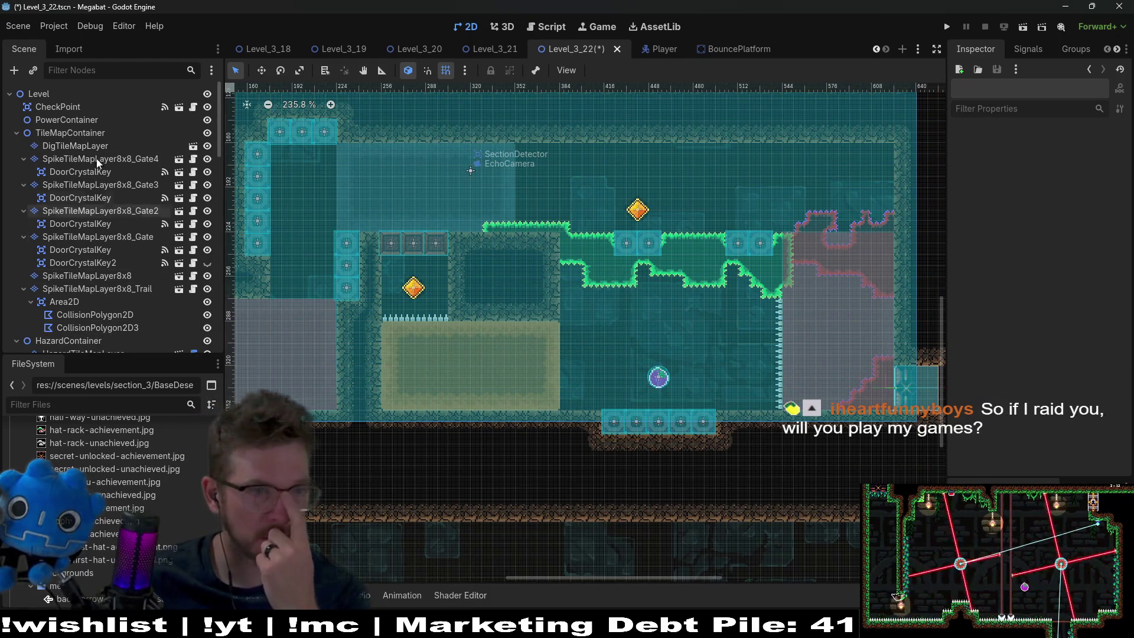
Step: Paint an 8x4 block of dig tiles on DigTileMapLayer and run the current scene
left_click(71, 147)
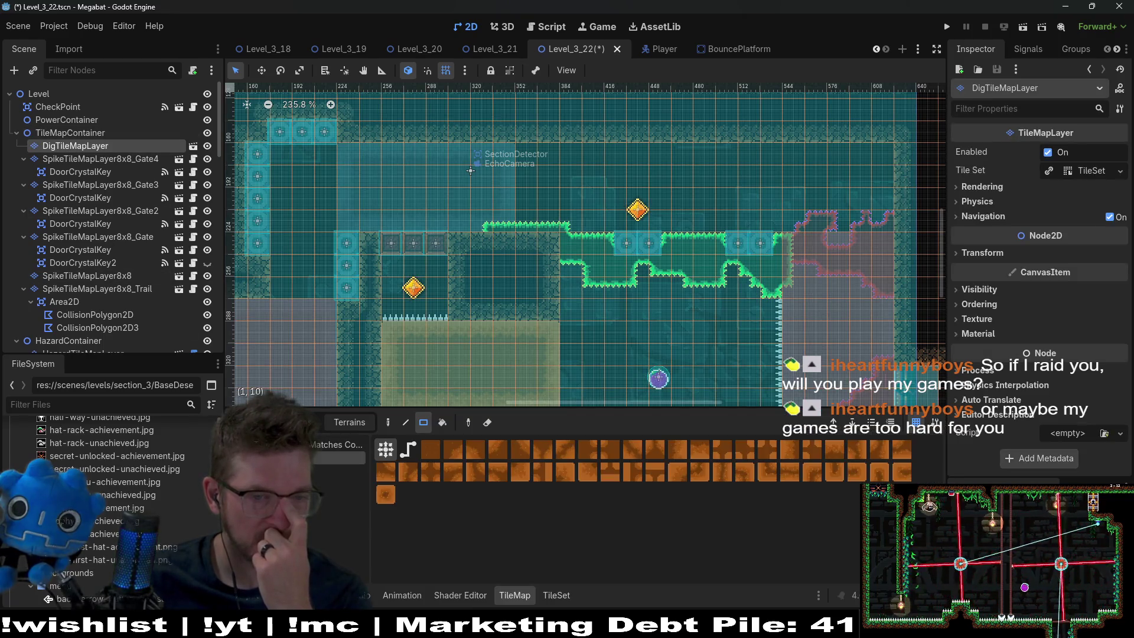
mouse_move(347, 154)
left_mouse_down()
mouse_move(444, 207)
mouse_move(500, 220)
left_mouse_up()
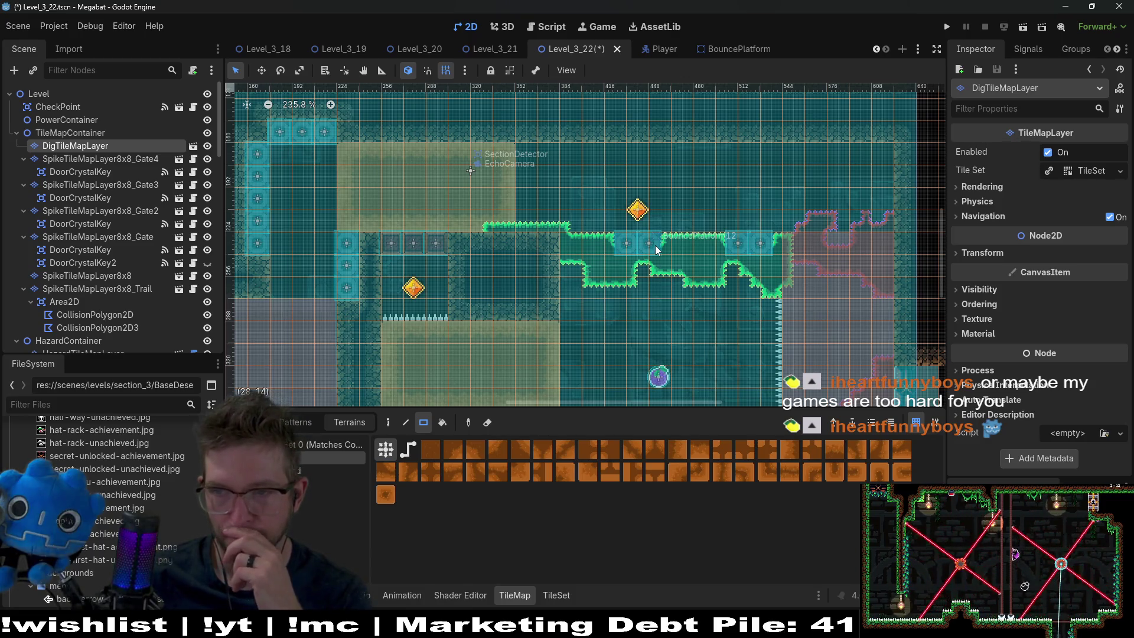
left_click(1021, 28)
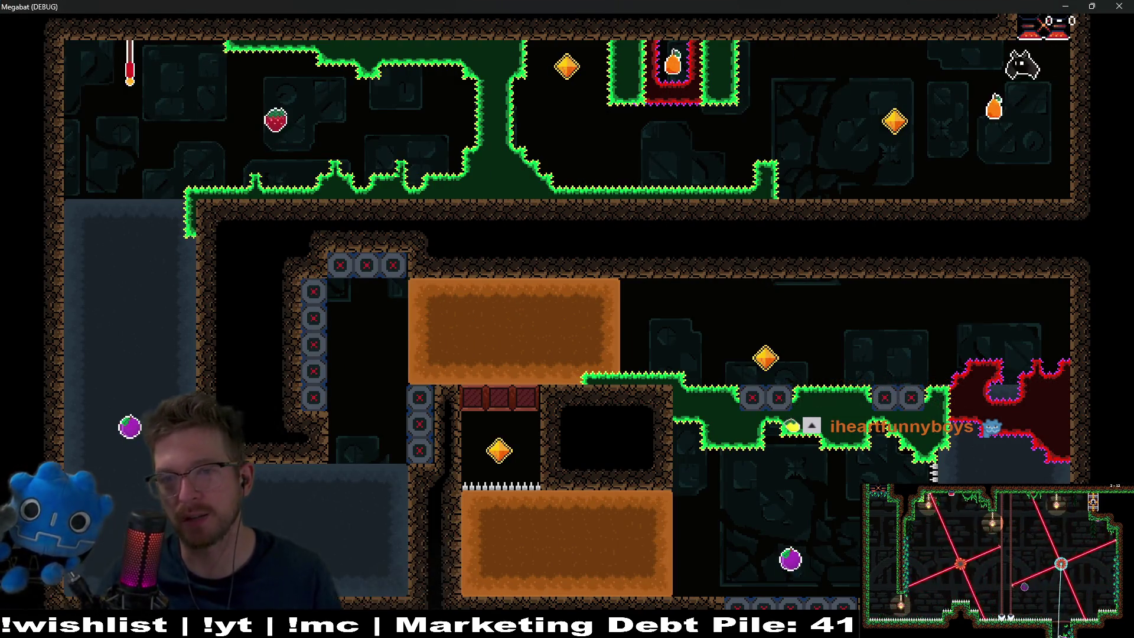
Step: Fly the bat left and up to collect the orange diamond, then dive down the left shaft
key("Left")
key("Up")
key("Left")
key("Left")
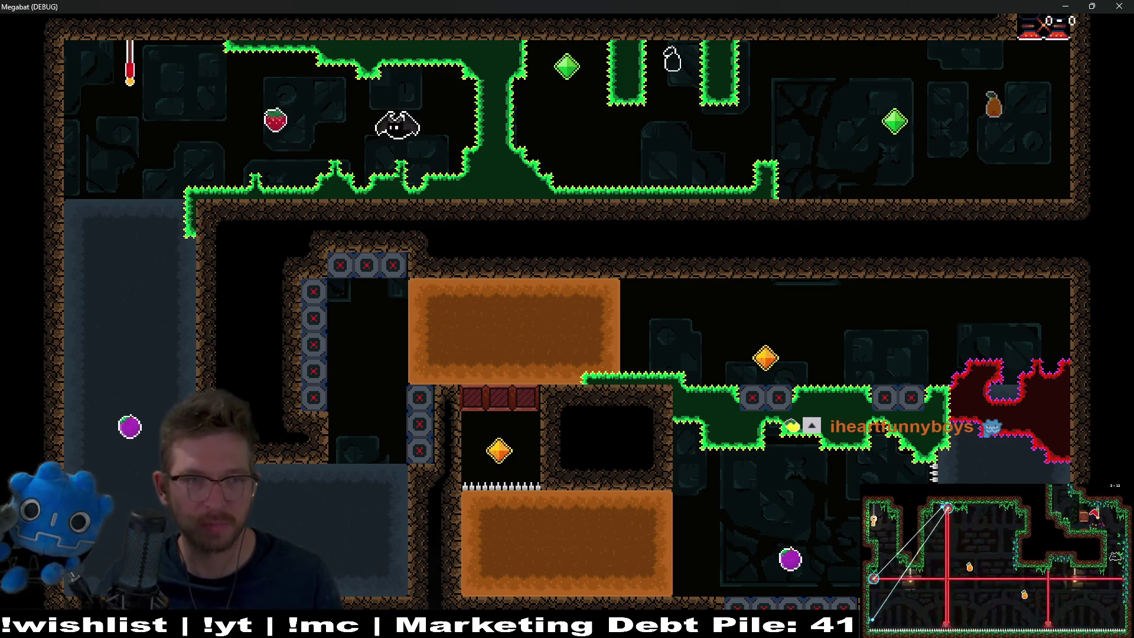
key("Down")
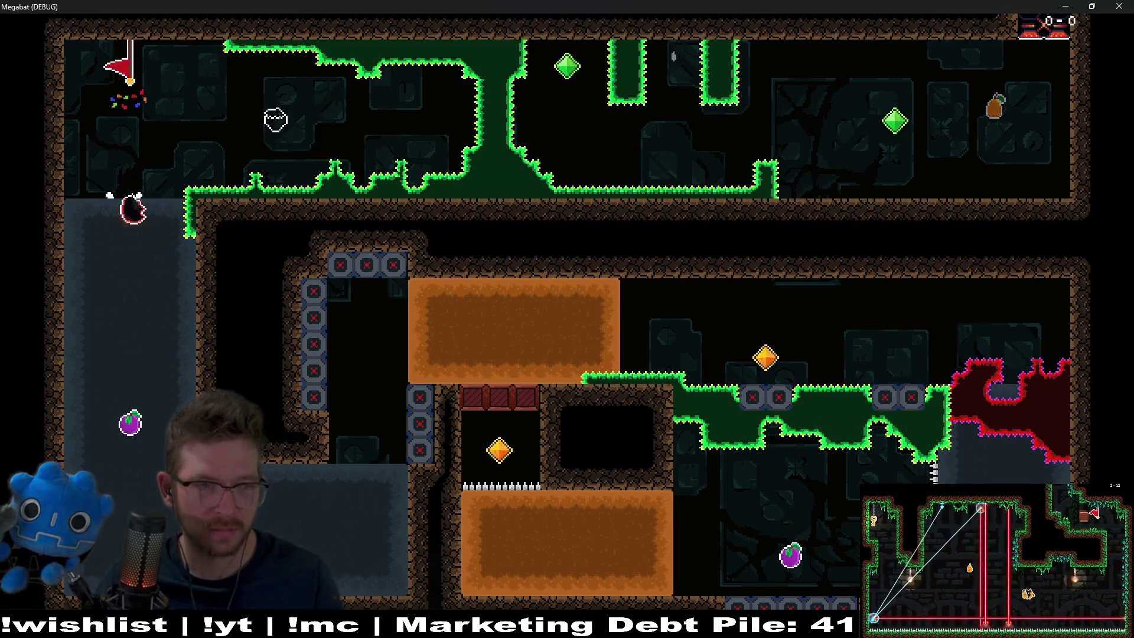
key("Right")
Step: Cross to the right shaft, break the crate and tunnel through the upper dirt block
key("Up")
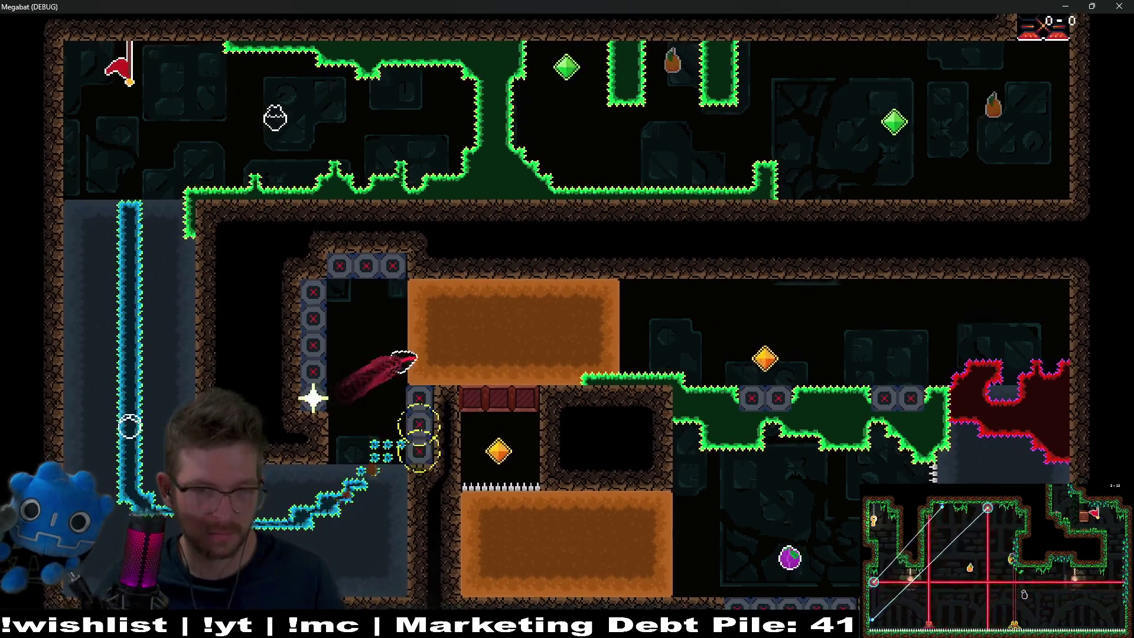
key("Right")
key("Down")
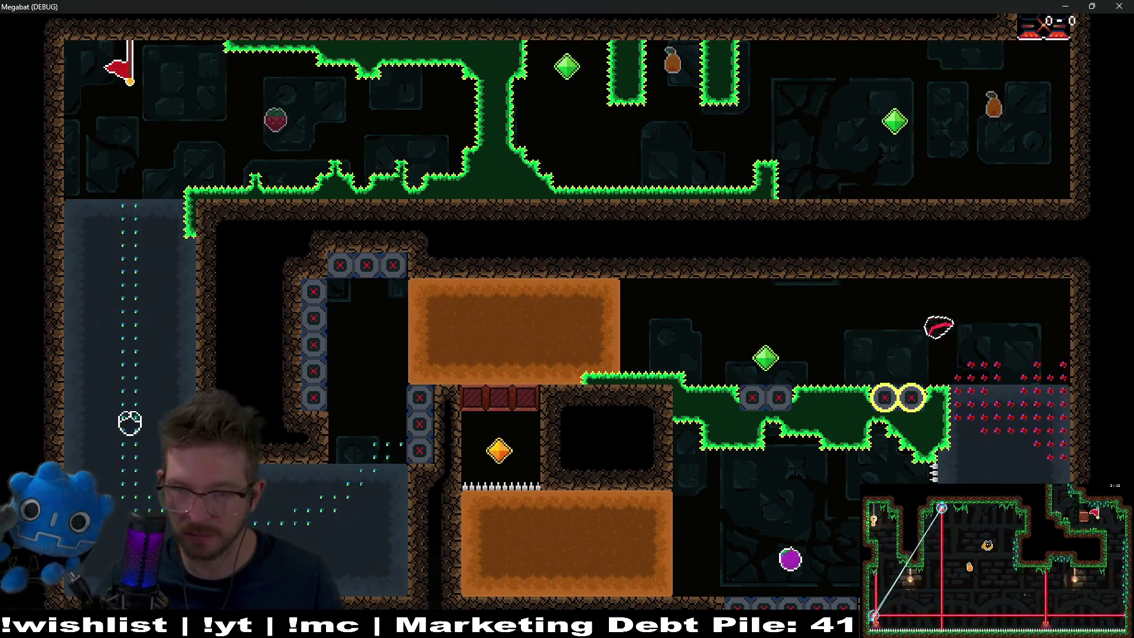
key("Down")
key("Left")
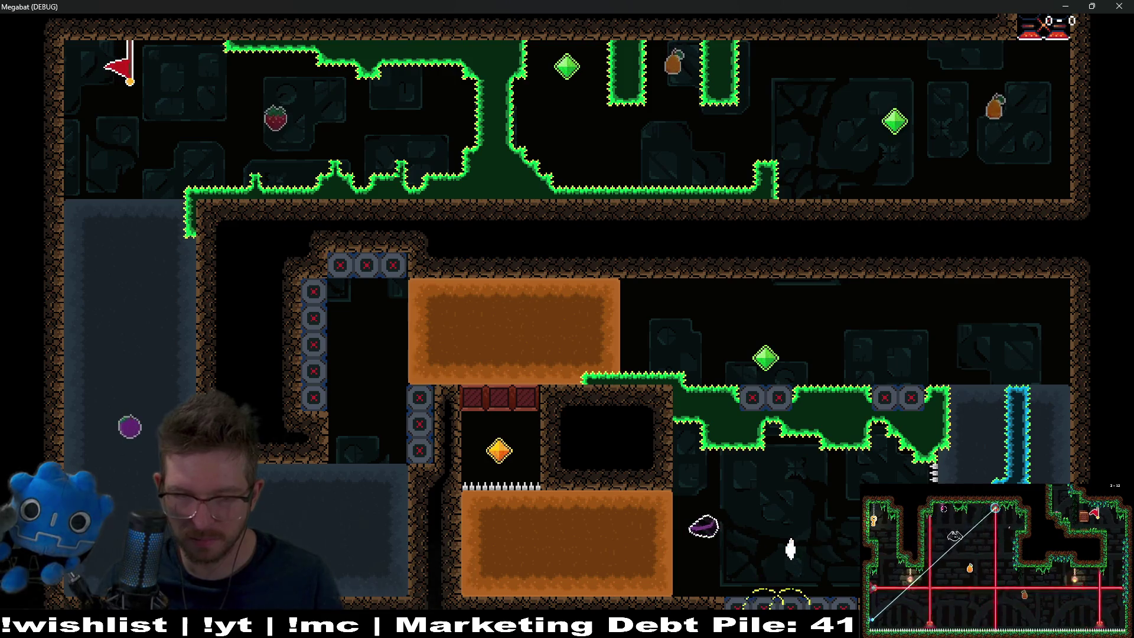
key("Up")
key("Right")
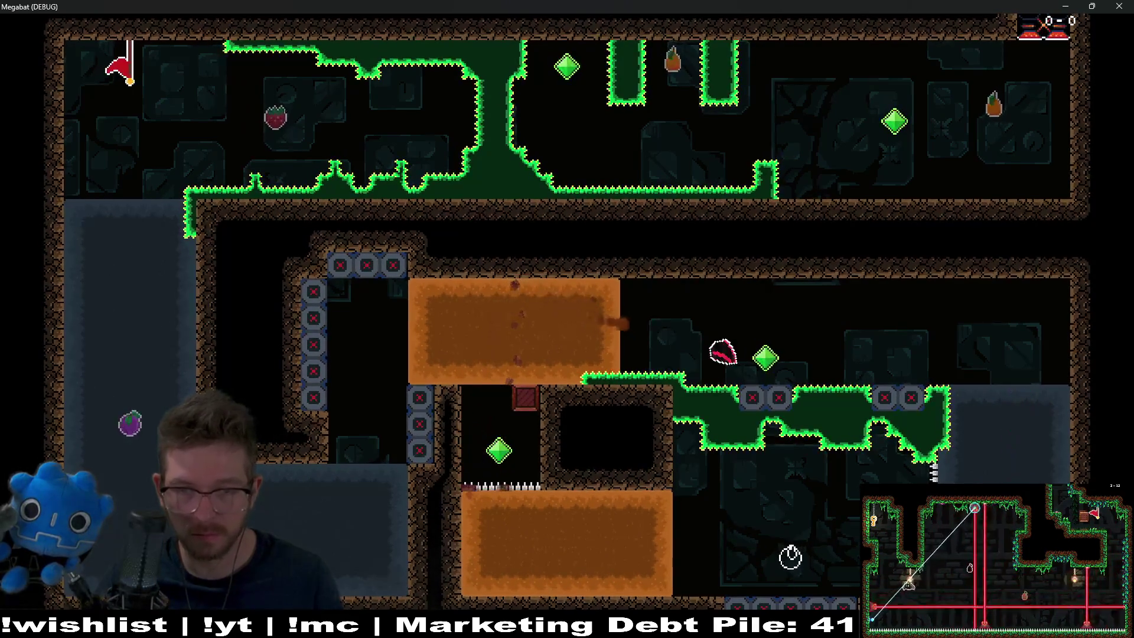
Step: Tunnel the bat through the lower dirt block, then close the debug game with F8
key("Down")
key("Left")
key("Left")
key("Up")
key("Down")
key("Left")
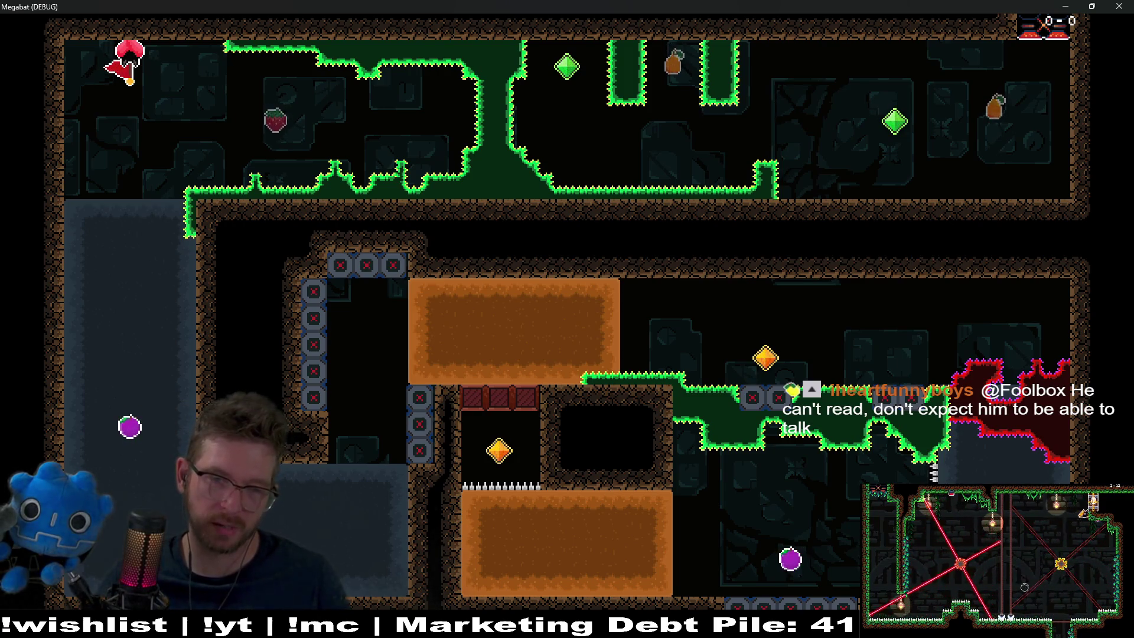
key("F8")
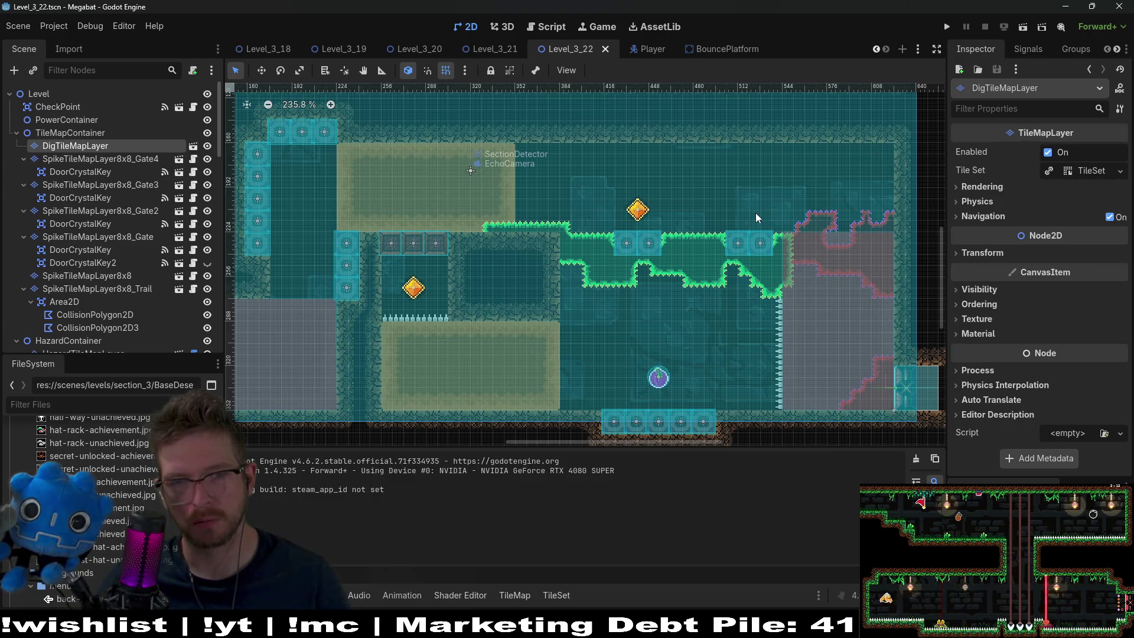
Step: Re-centre the level and select the DoorCrystalKey2 node in the Scene dock
scroll(757, 218, "down", 5)
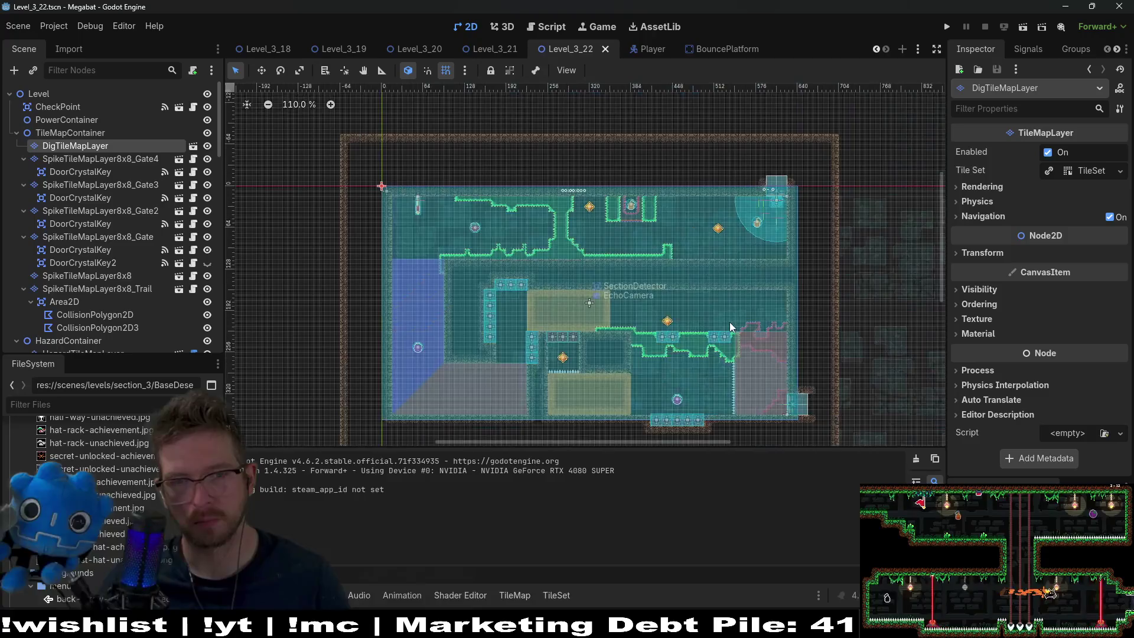
key("f")
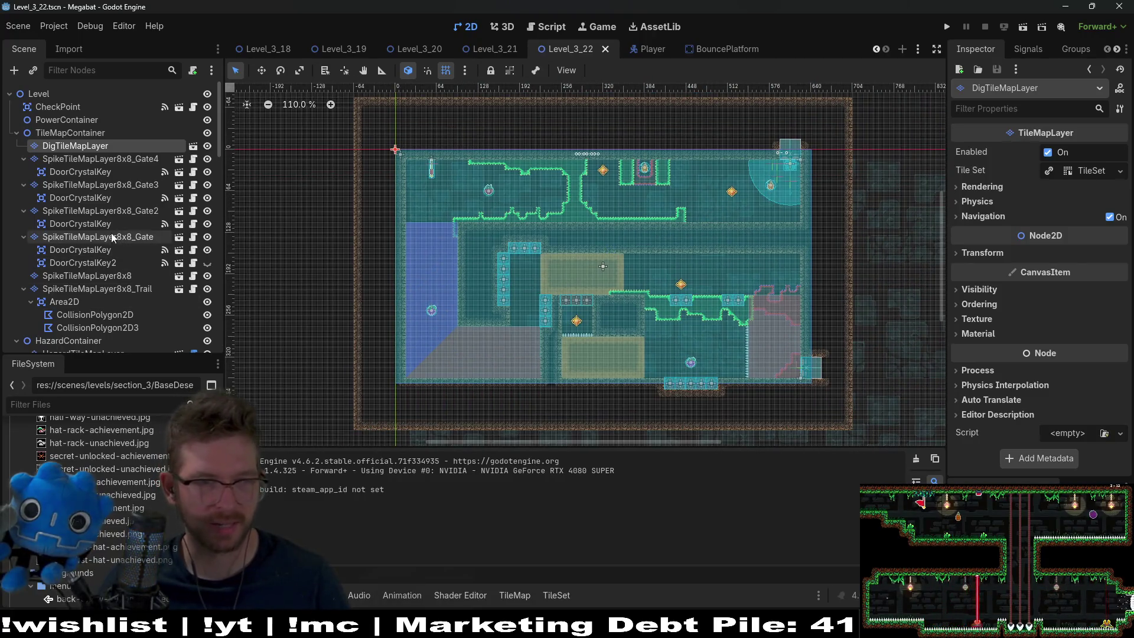
left_click(106, 251)
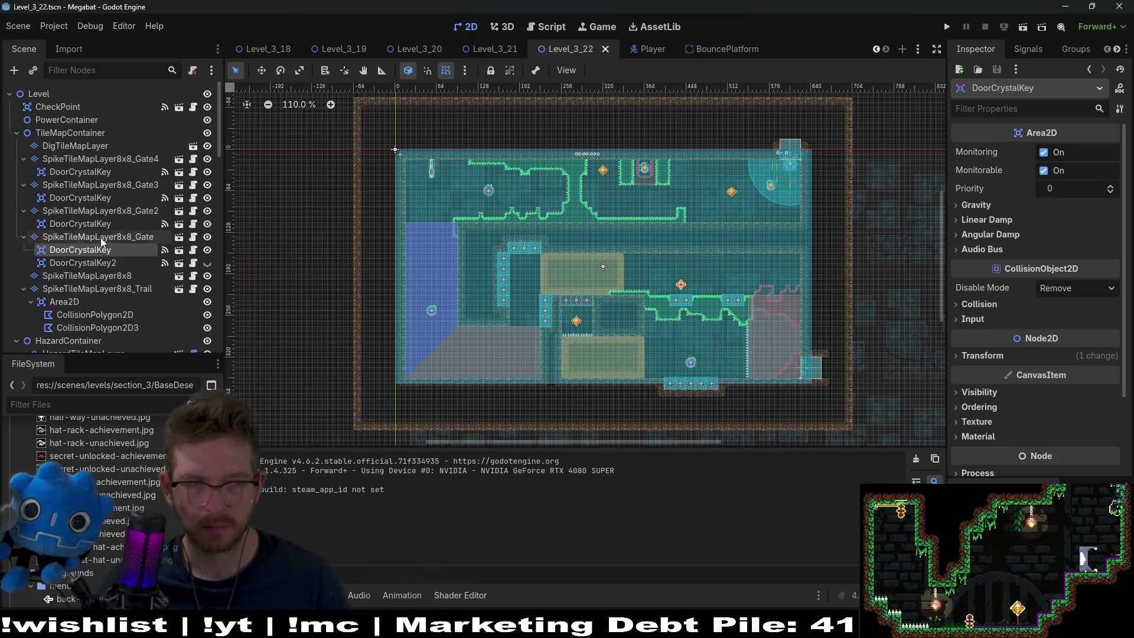
left_click(89, 224)
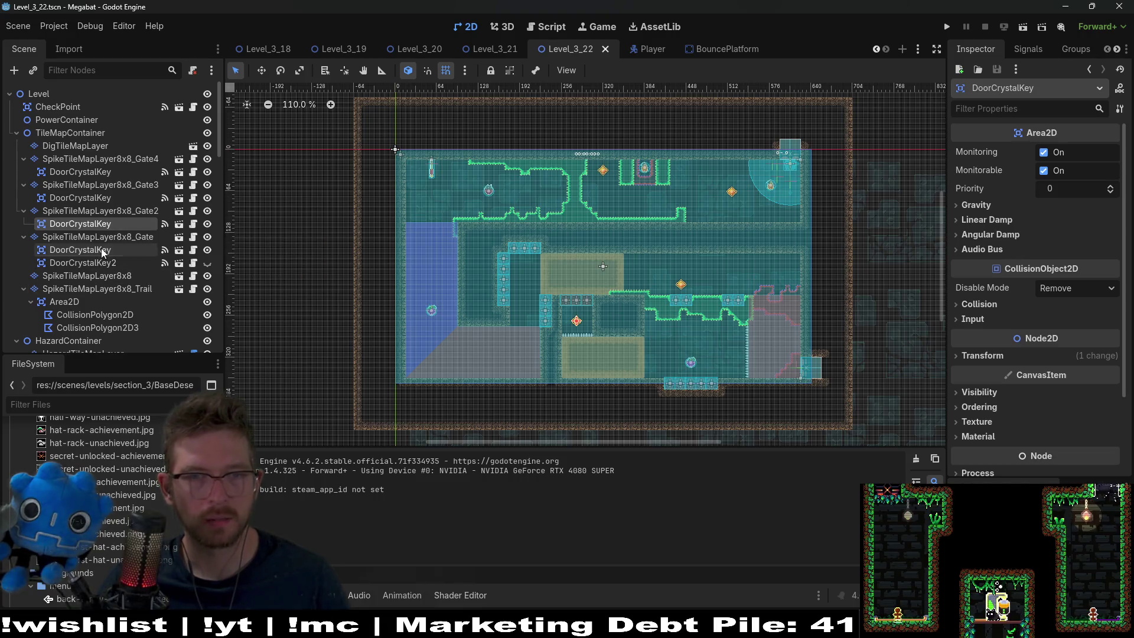
left_click(89, 250)
left_click(105, 264)
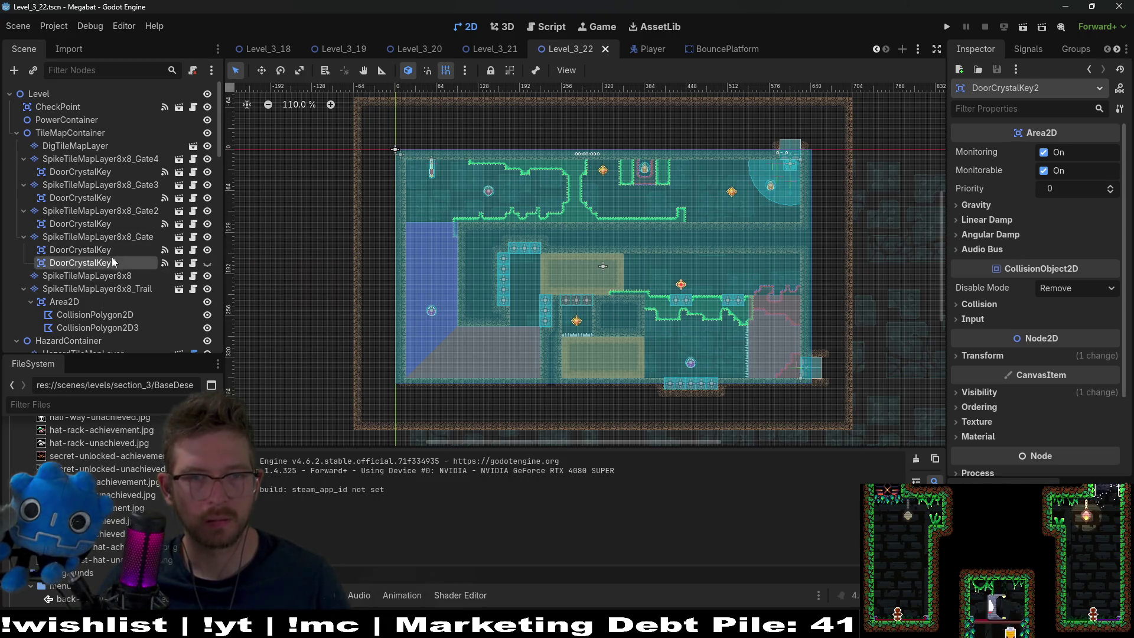
left_click(92, 261)
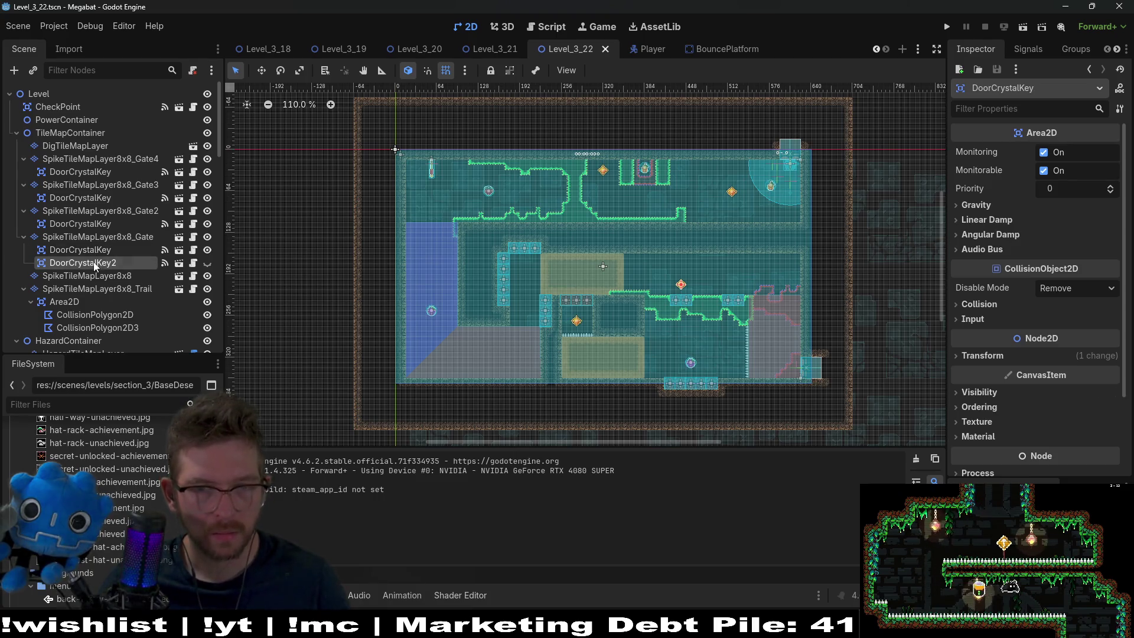
Step: Toggle DoorCrystalKey2 visible with its eye icon, then select the first DoorCrystalKey
key("w")
scroll(679, 331, "up", 7)
left_click(692, 256)
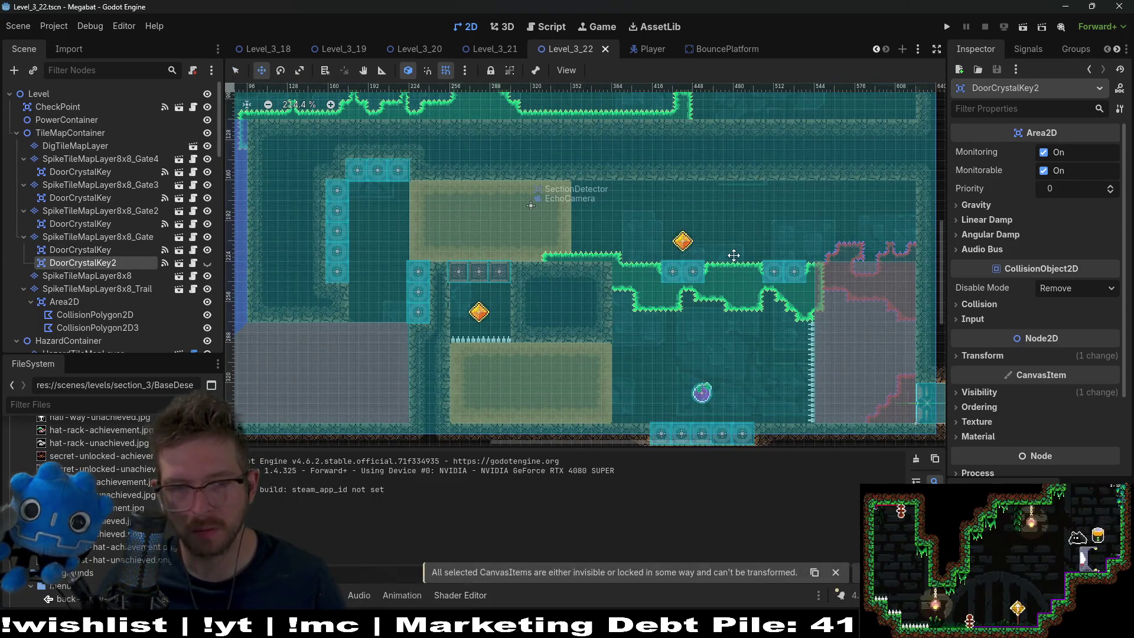
scroll(733, 255, "down", 3)
left_click(207, 263)
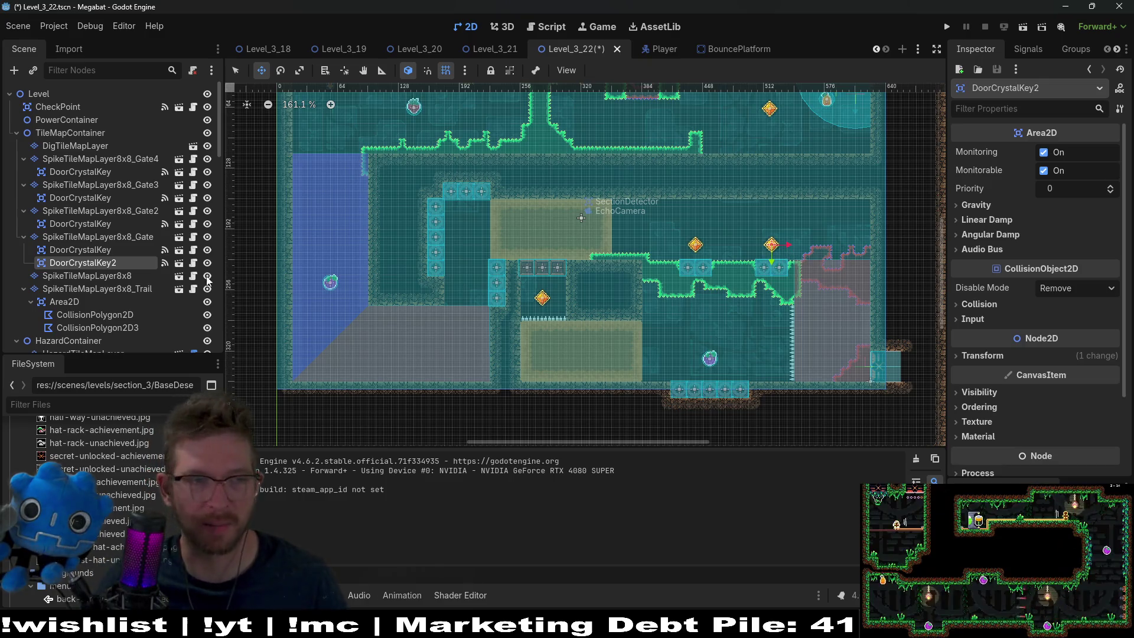
left_click(110, 252)
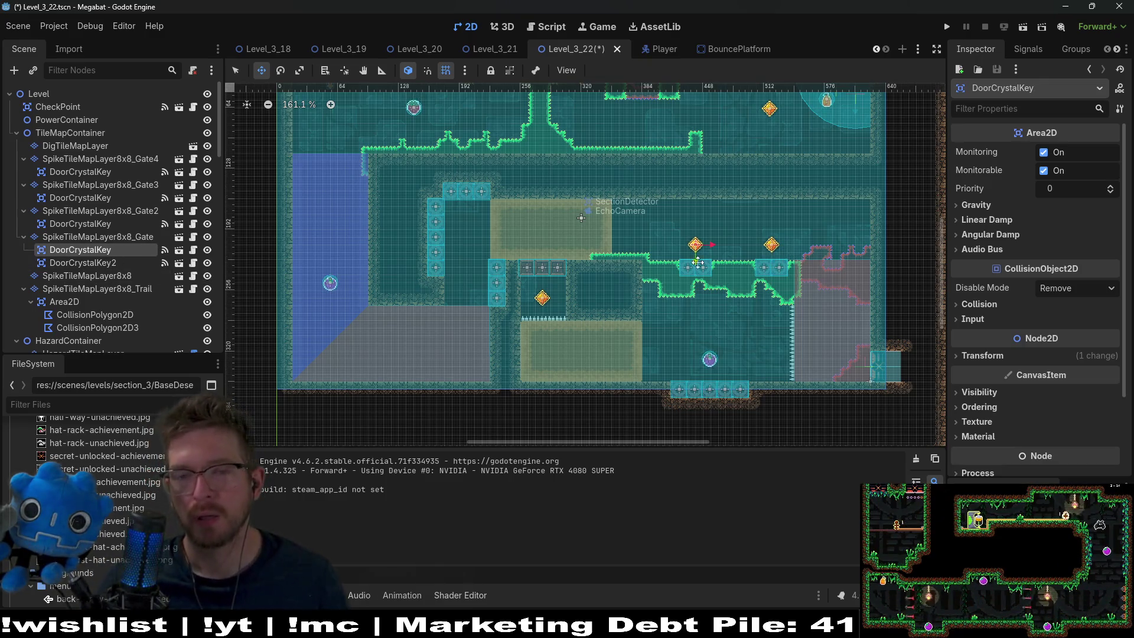
scroll(679, 270, "right", 3)
scroll(664, 275, "up", 2)
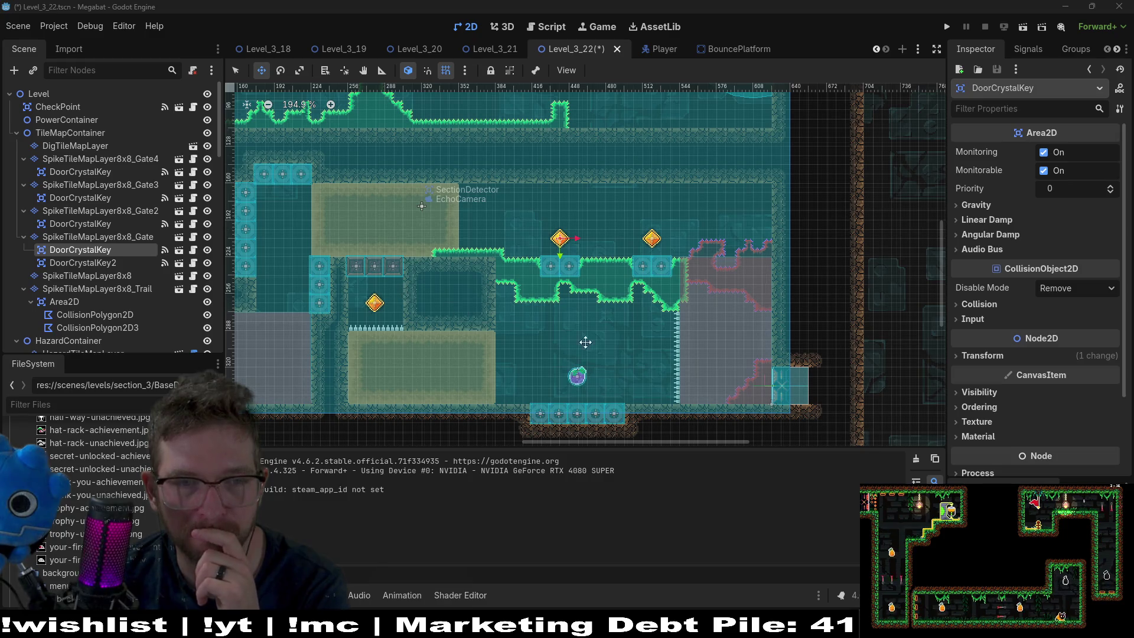
scroll(585, 348, "up", 3)
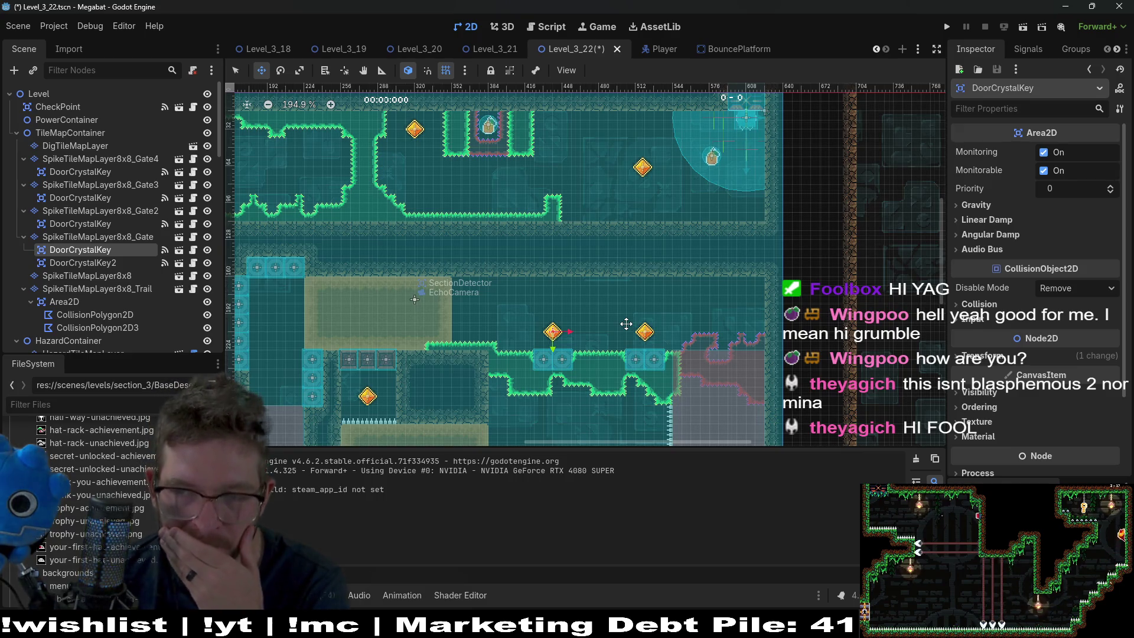
scroll(626, 325, "down", 1)
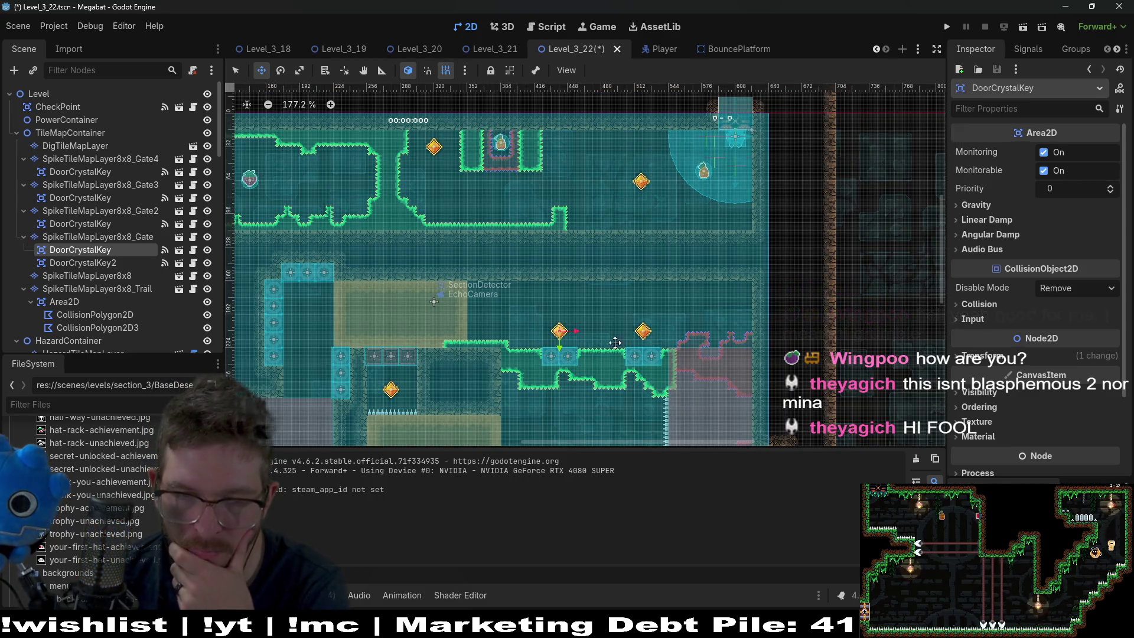
scroll(619, 339, "down", 4)
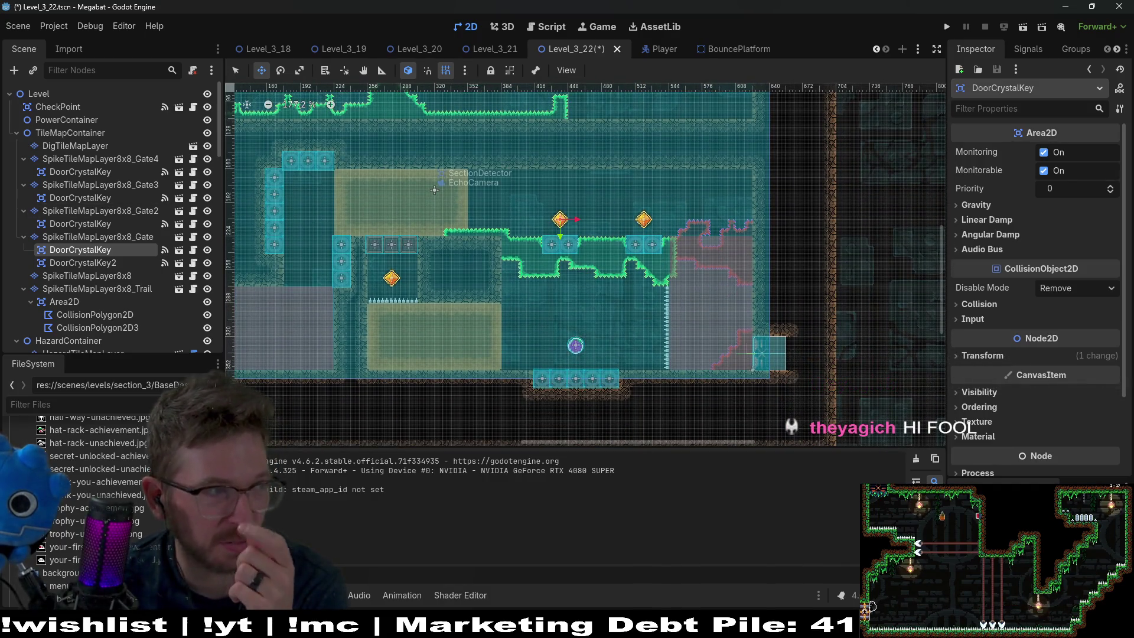
key("alt+Tab")
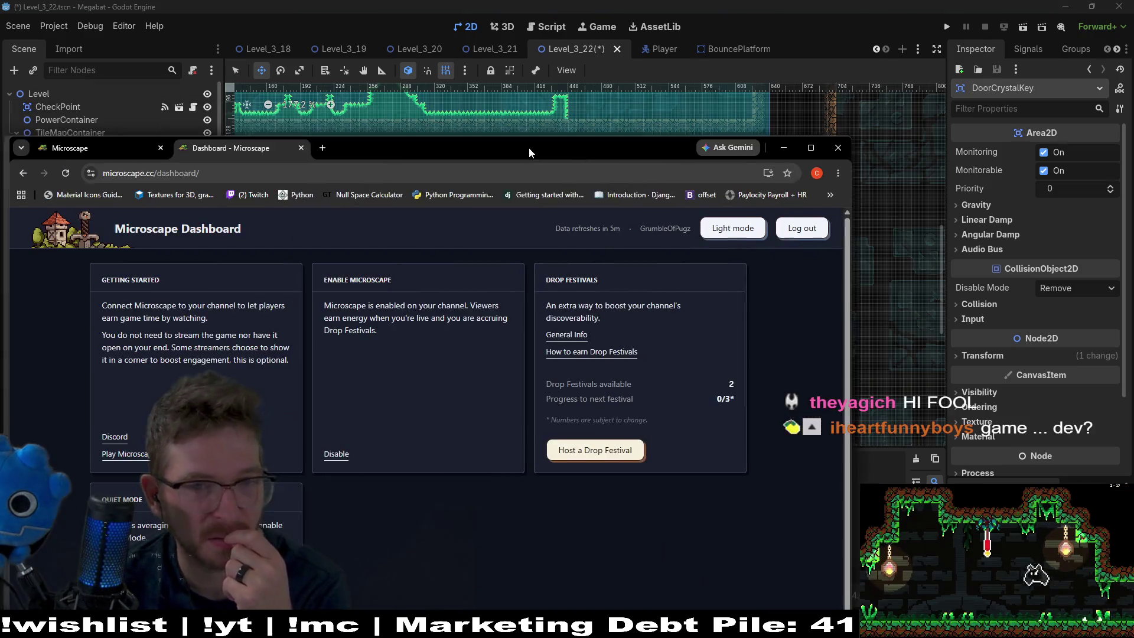
left_click_drag(518, 147, 702, 69)
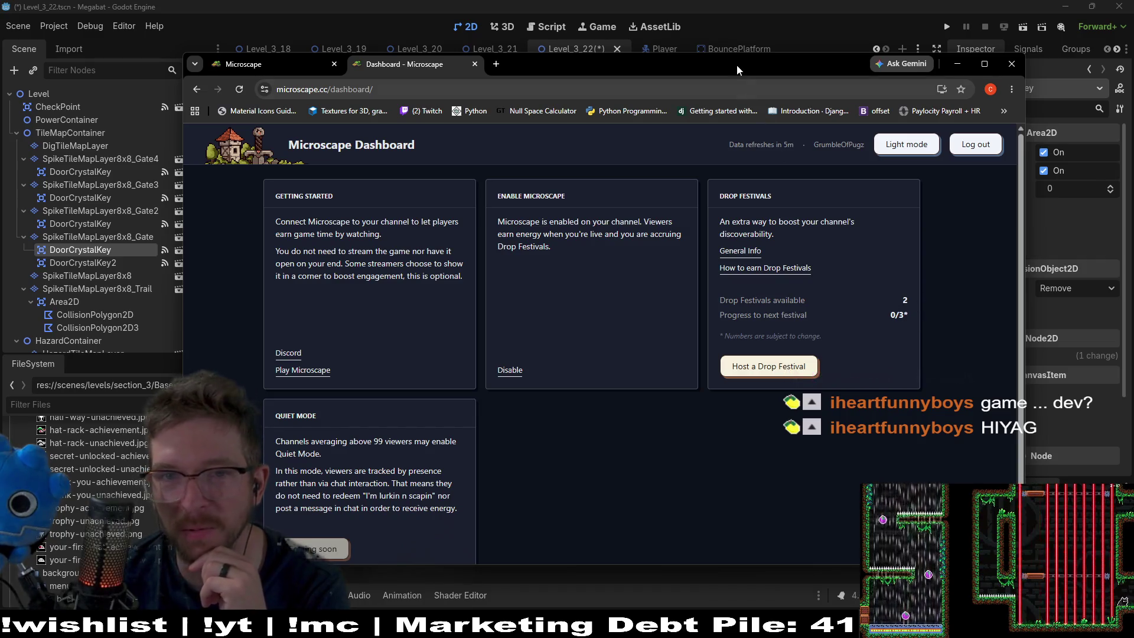
key("alt+Tab")
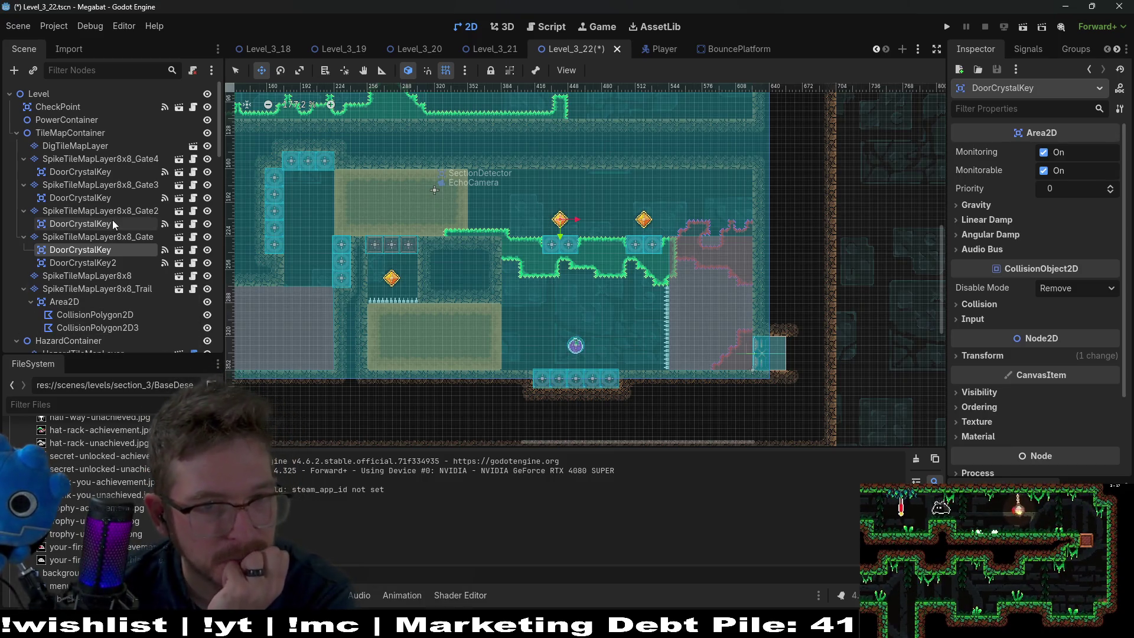
Step: Select WorldTileMapLayer and try a 10x4 wall-tile block over the ledge, then undo it
left_click(60, 131)
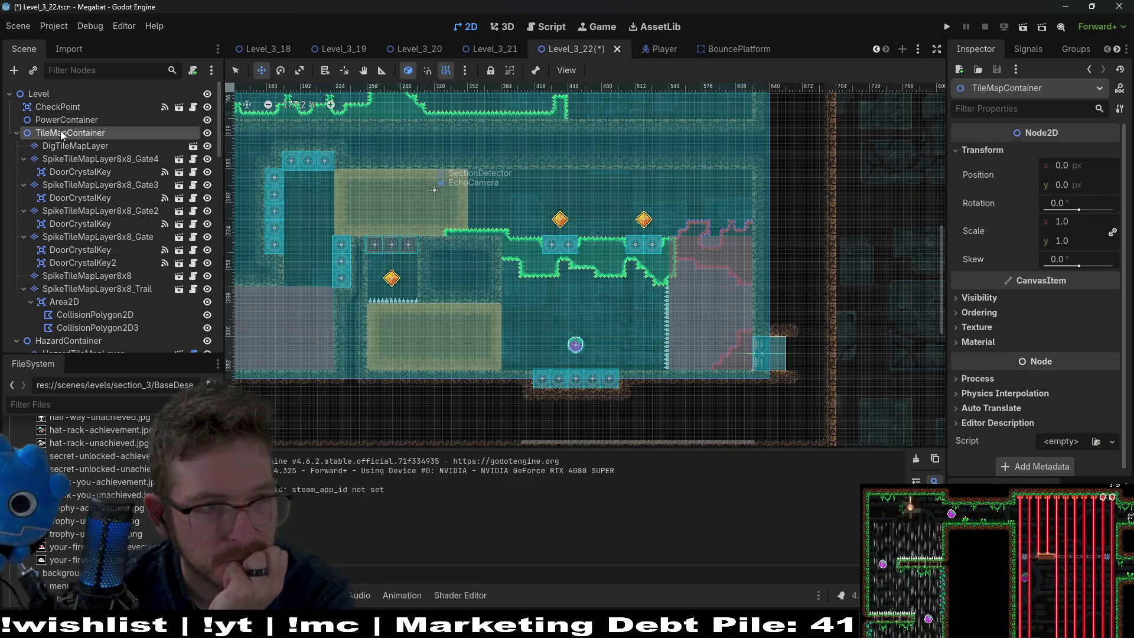
left_click(95, 251)
scroll(100, 258, "down", 5)
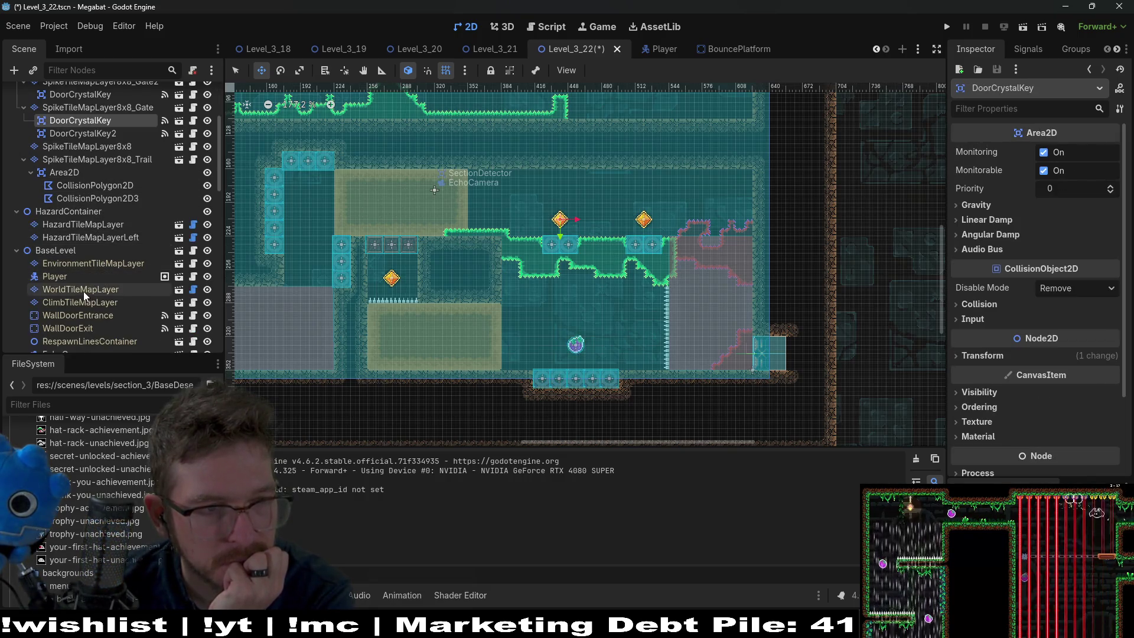
left_click(83, 292)
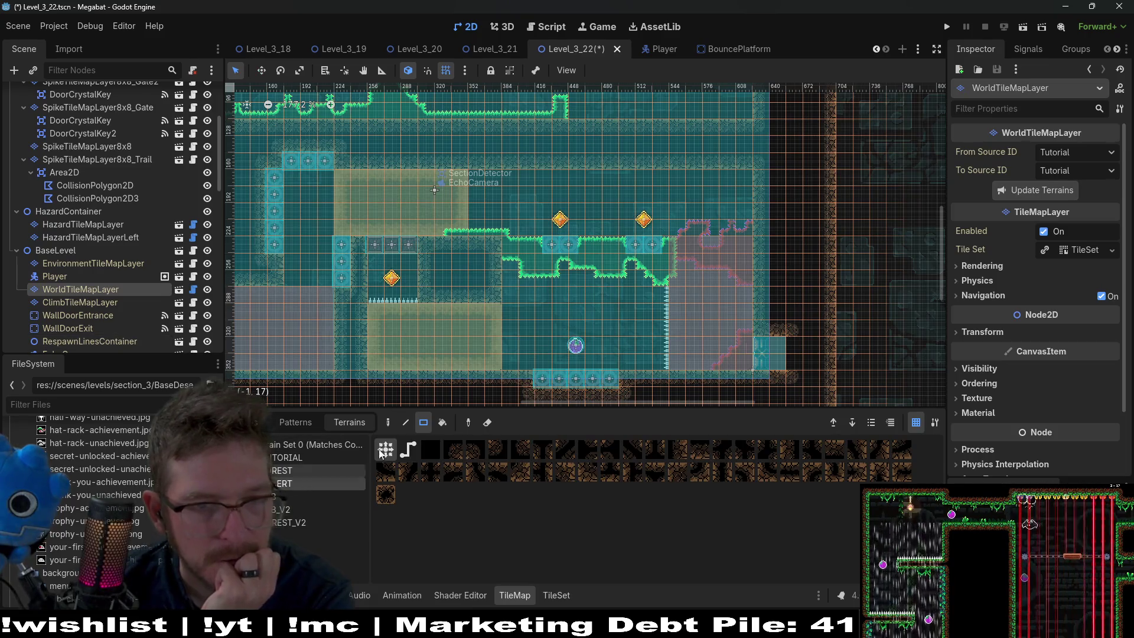
mouse_move(506, 239)
left_mouse_down()
mouse_move(534, 266)
mouse_move(658, 296)
left_mouse_up()
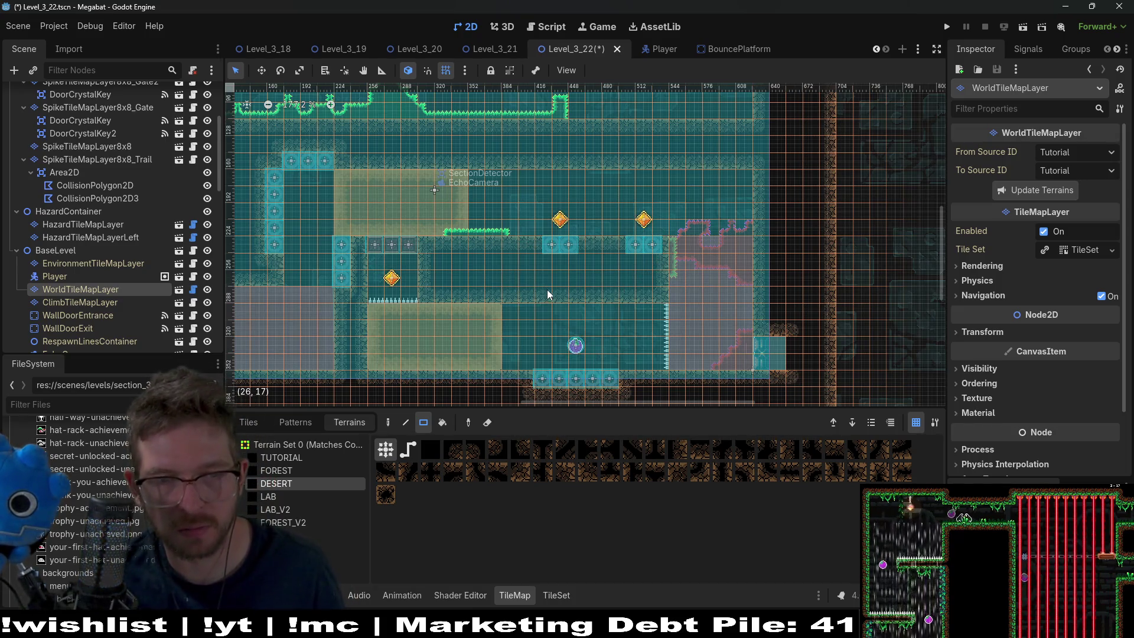
key("ctrl+z")
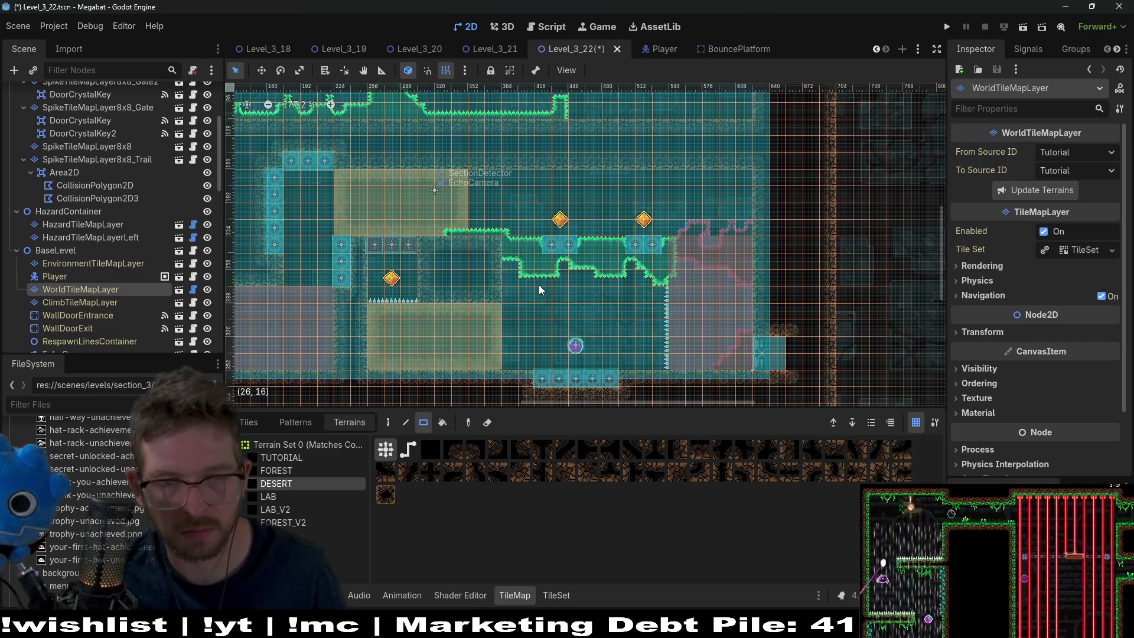
Step: Paint a 10x1 strip of wall tiles across the ledge and fix the grass edge tiles
mouse_move(507, 271)
left_mouse_down()
mouse_move(562, 292)
mouse_move(654, 292)
left_mouse_up()
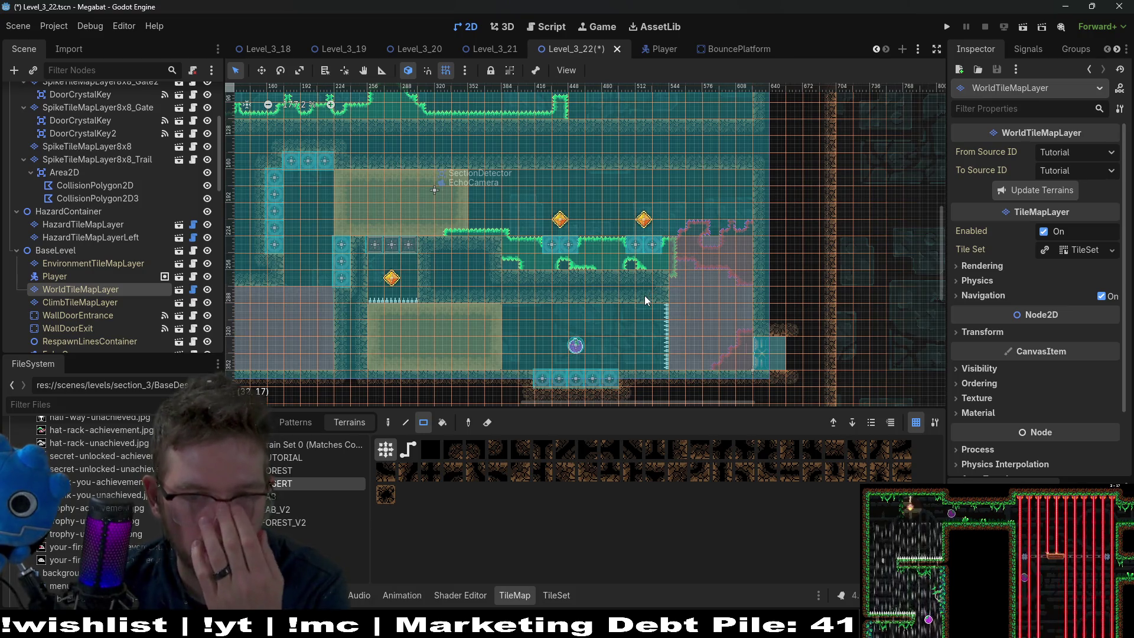
left_click_drag(653, 261, 503, 261)
left_click(531, 243)
left_click_drag(593, 248, 617, 247)
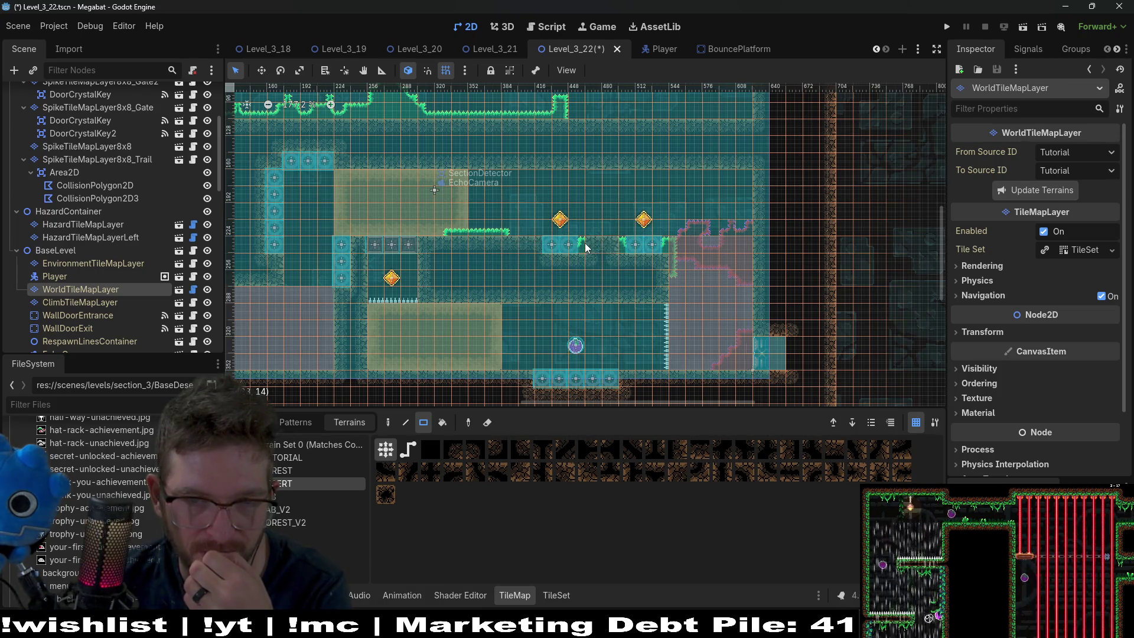
left_click(621, 246)
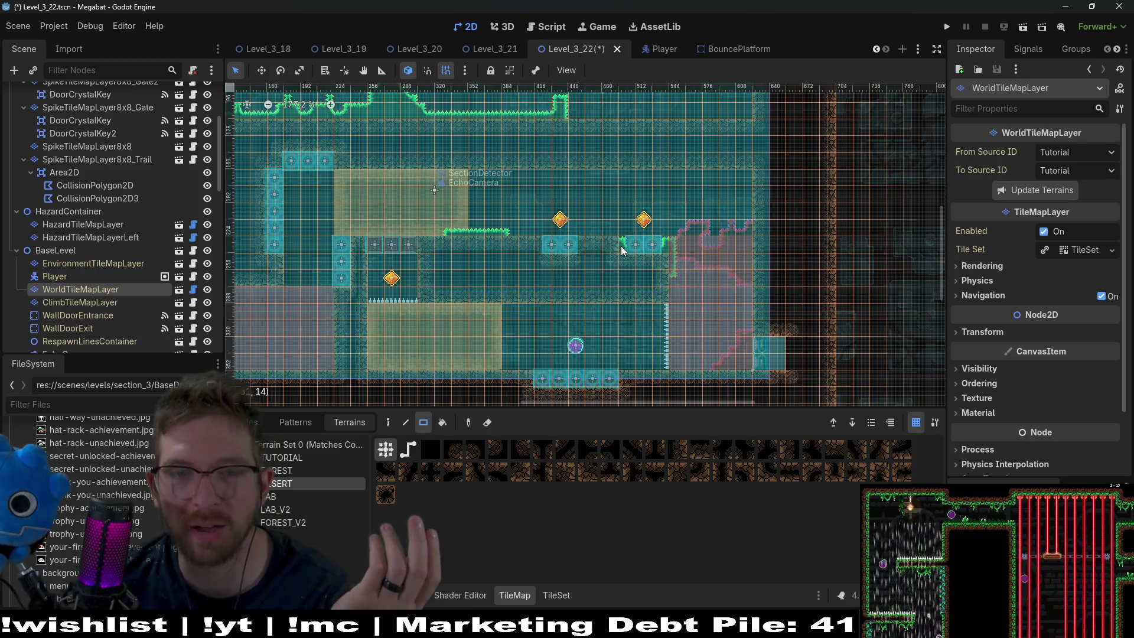
scroll(621, 245, "up", 4)
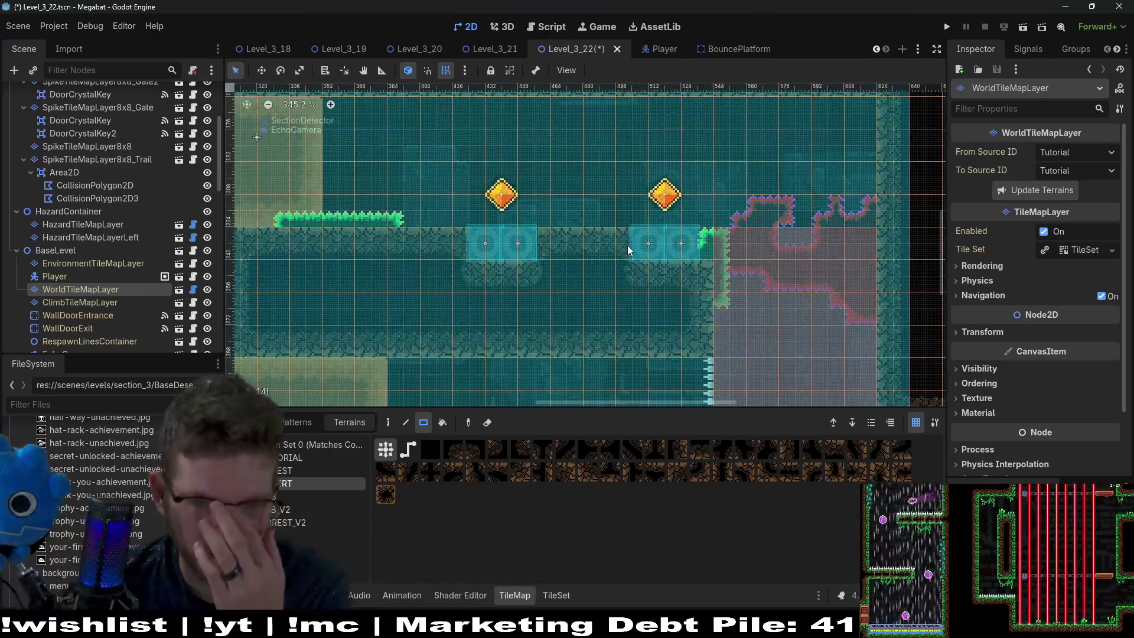
left_click(537, 243)
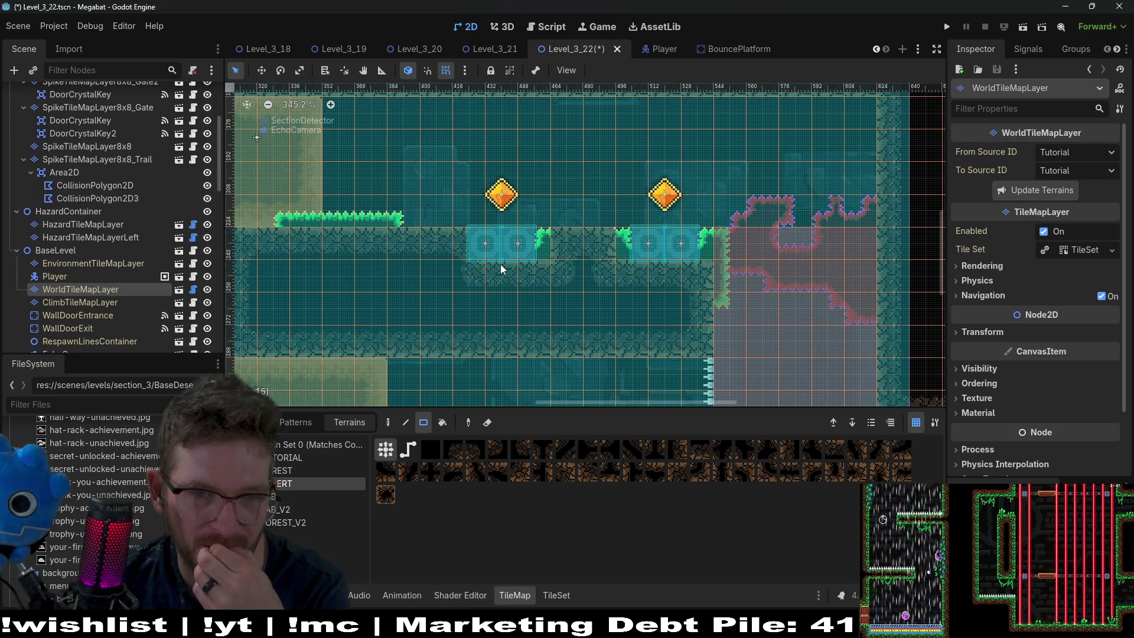
scroll(98, 183, "up", 3)
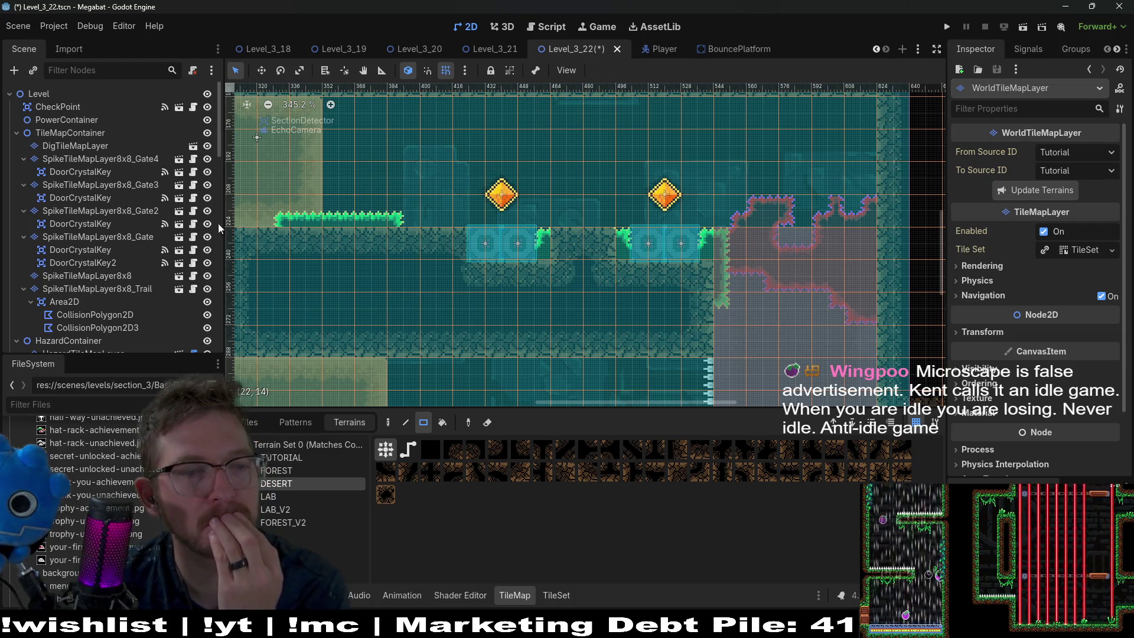
scroll(161, 208, "down", 4)
left_click_drag(537, 252, 537, 253)
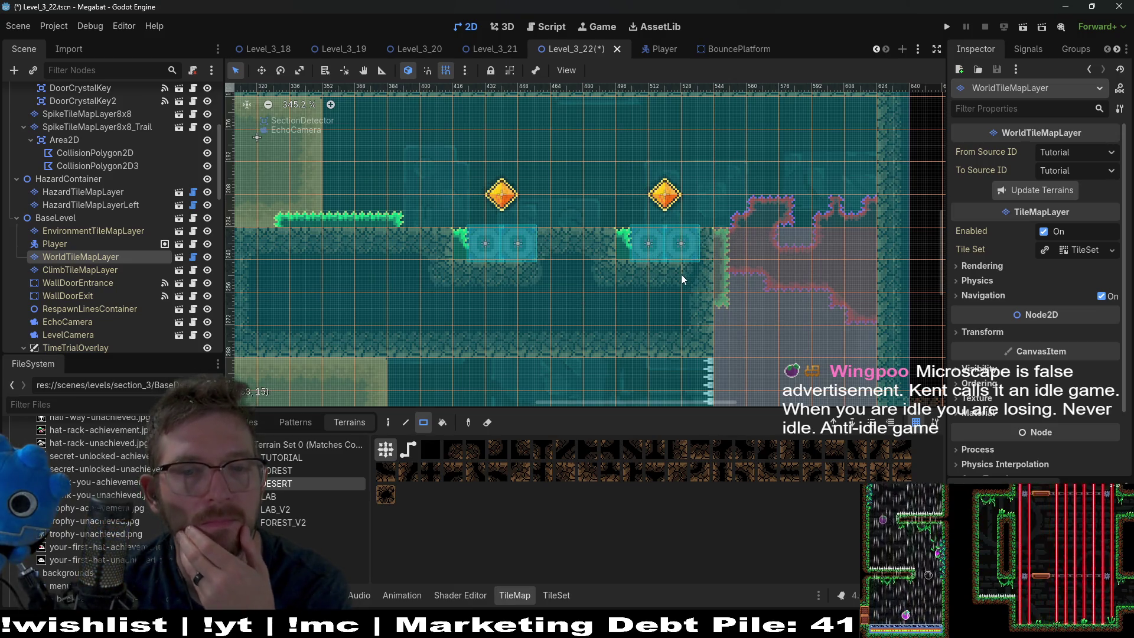
scroll(146, 272, "down", 10)
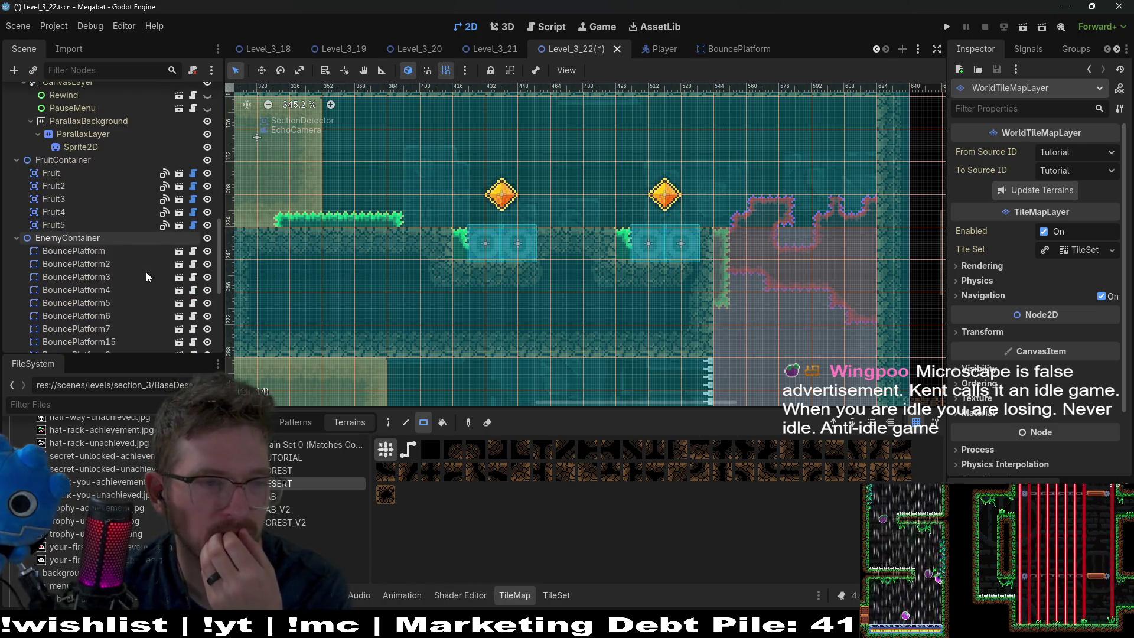
Step: Select BouncePlatform11 through BouncePlatform14 and nudge them left under the crystals
scroll(147, 272, "down", 4)
left_click(103, 336)
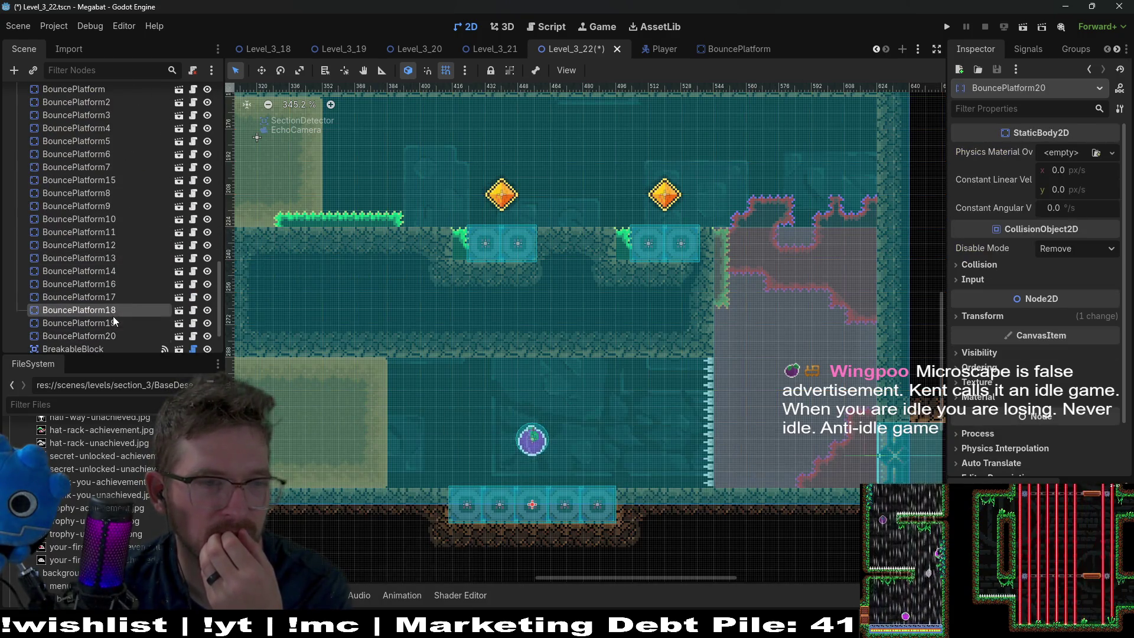
left_click(110, 245)
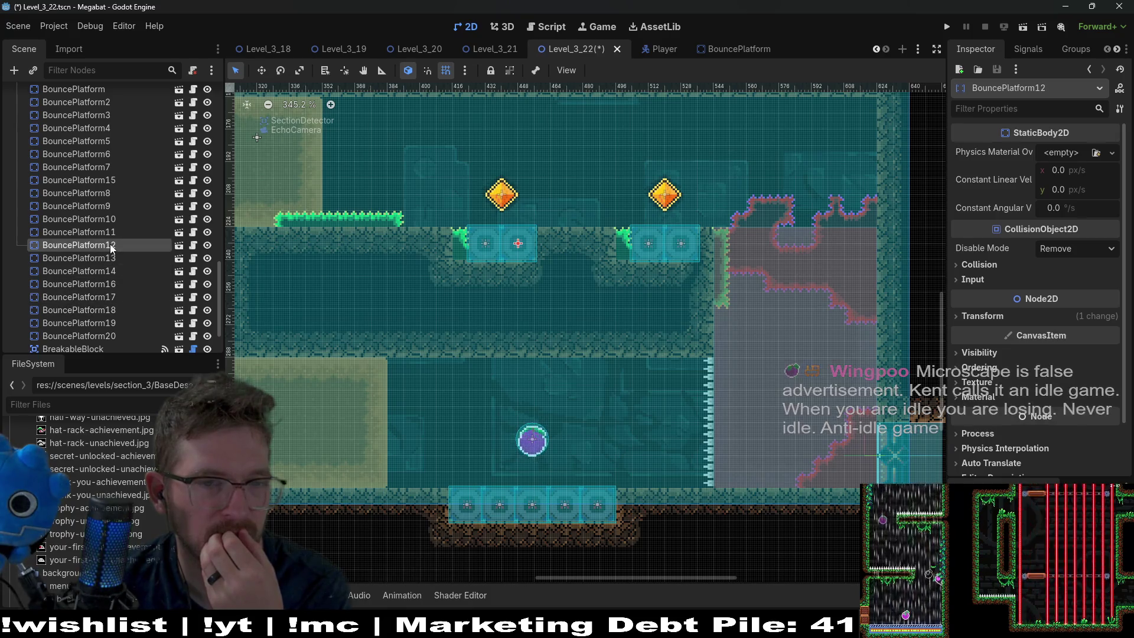
left_click(114, 236)
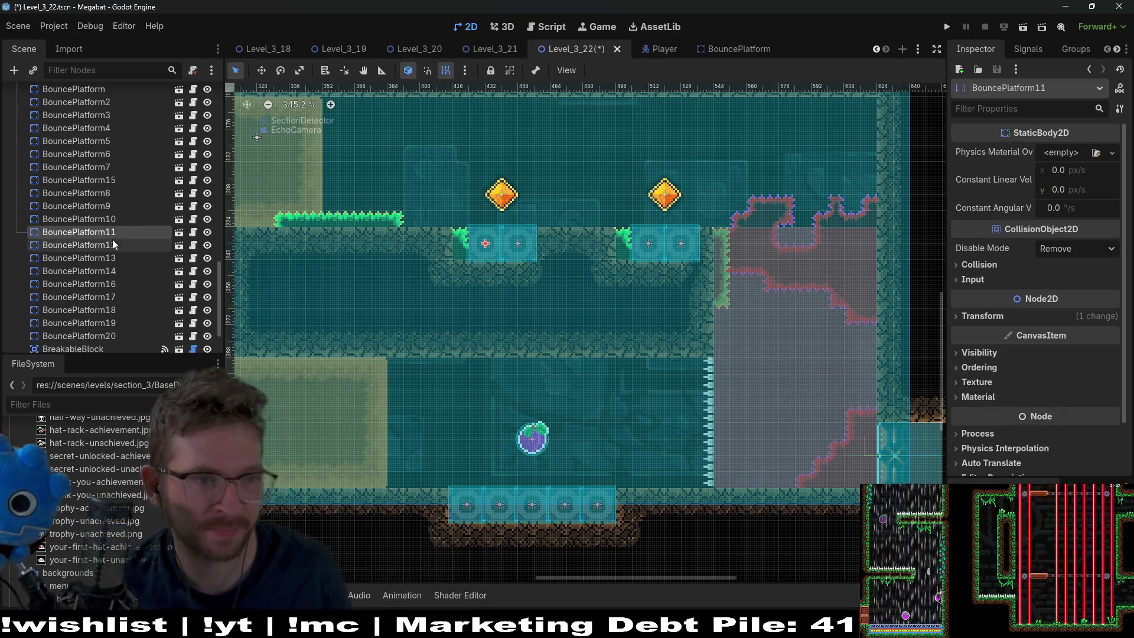
left_click(108, 272, "shift")
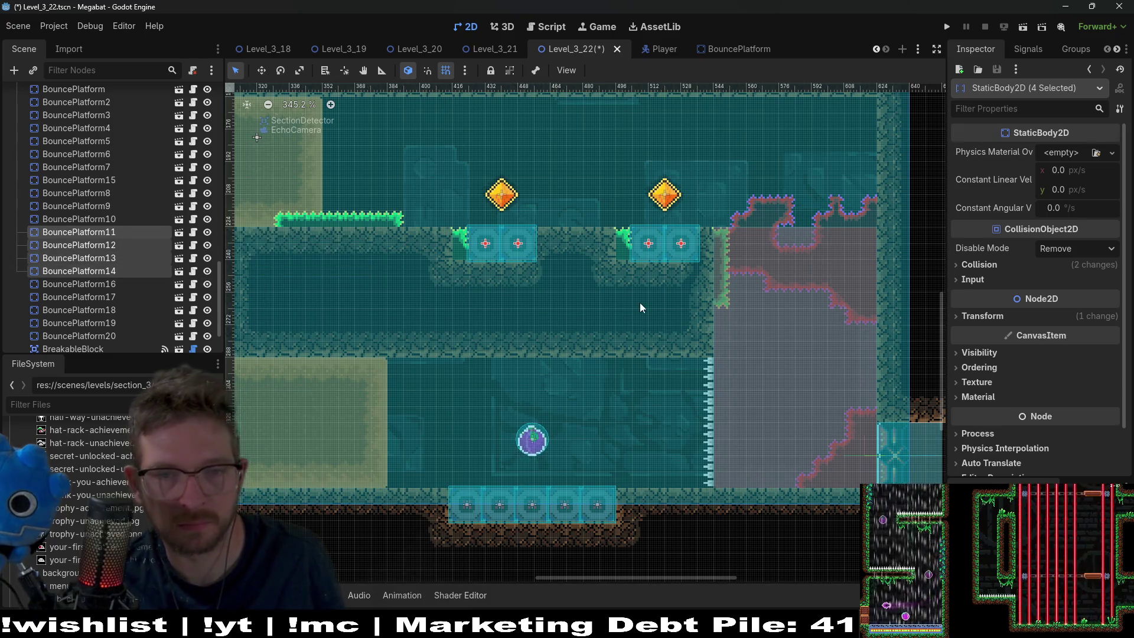
key("w")
key("Left")
key("Left")
key("Left")
key("Left")
key("Left")
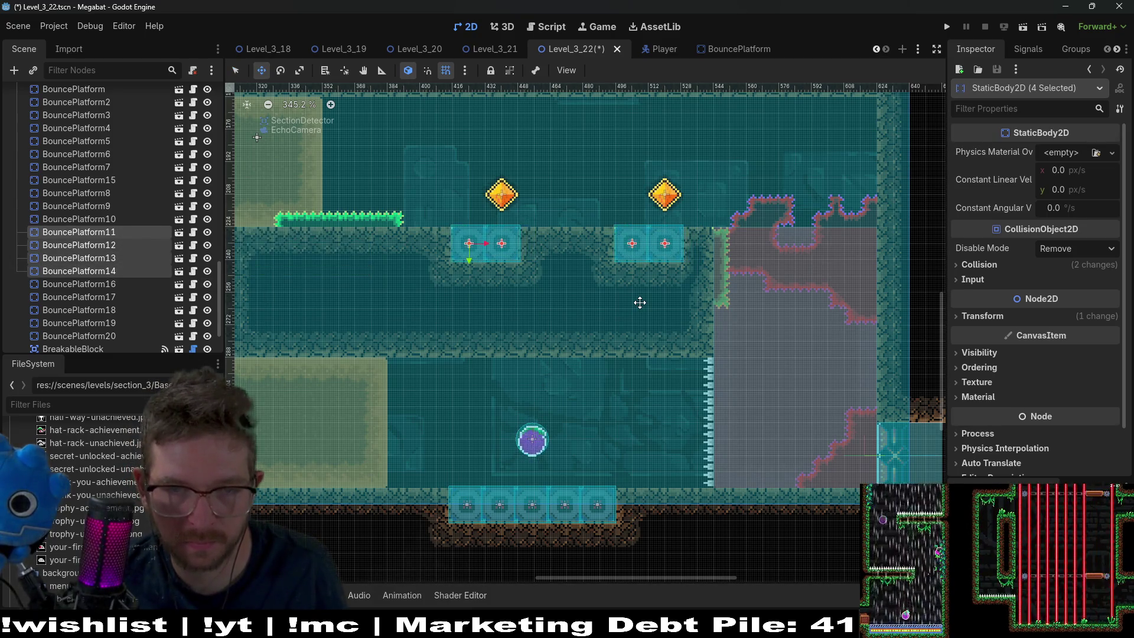
Step: Scroll up to the SpikeTileMapLayer8x8_Gate group and select DoorCrystalKey2
scroll(73, 221, "up", 5)
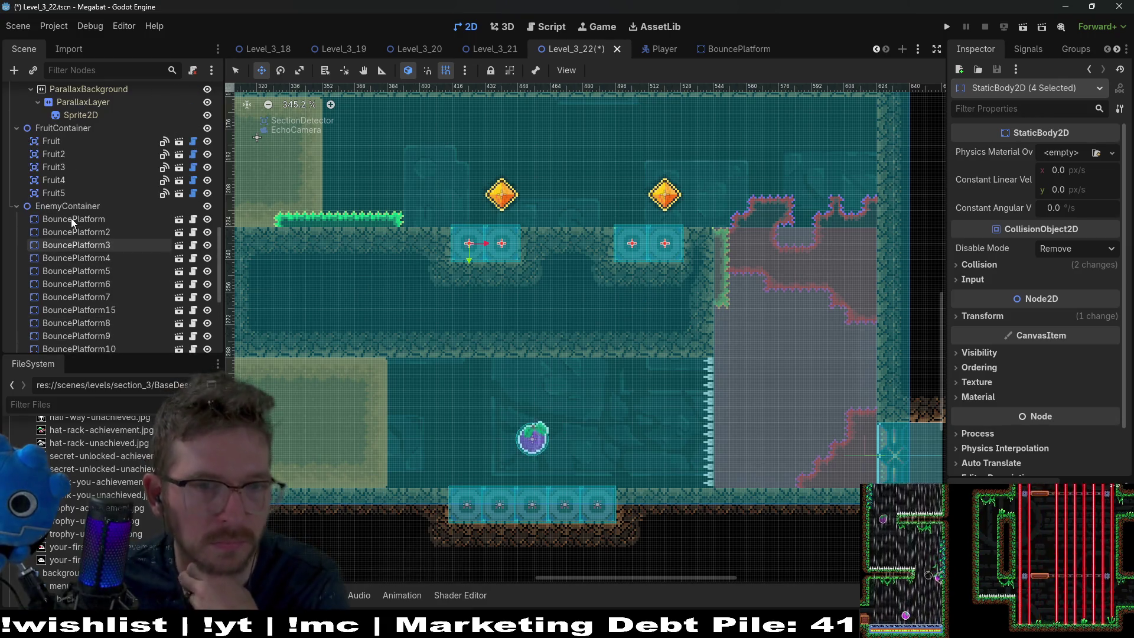
scroll(71, 218, "up", 10)
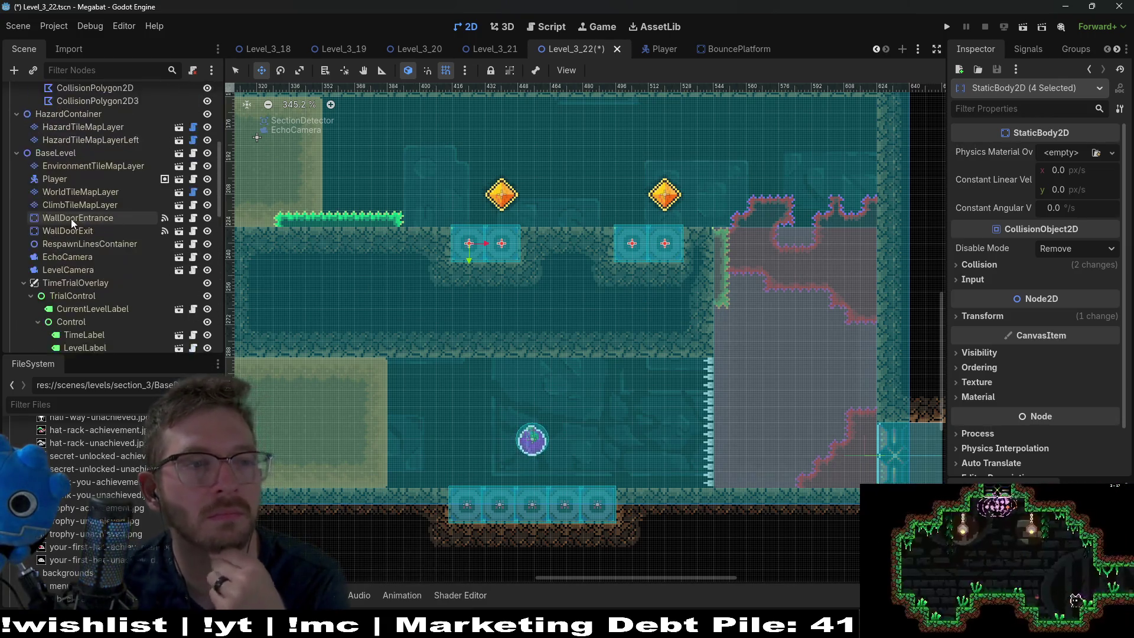
scroll(81, 201, "up", 3)
scroll(80, 200, "up", 2)
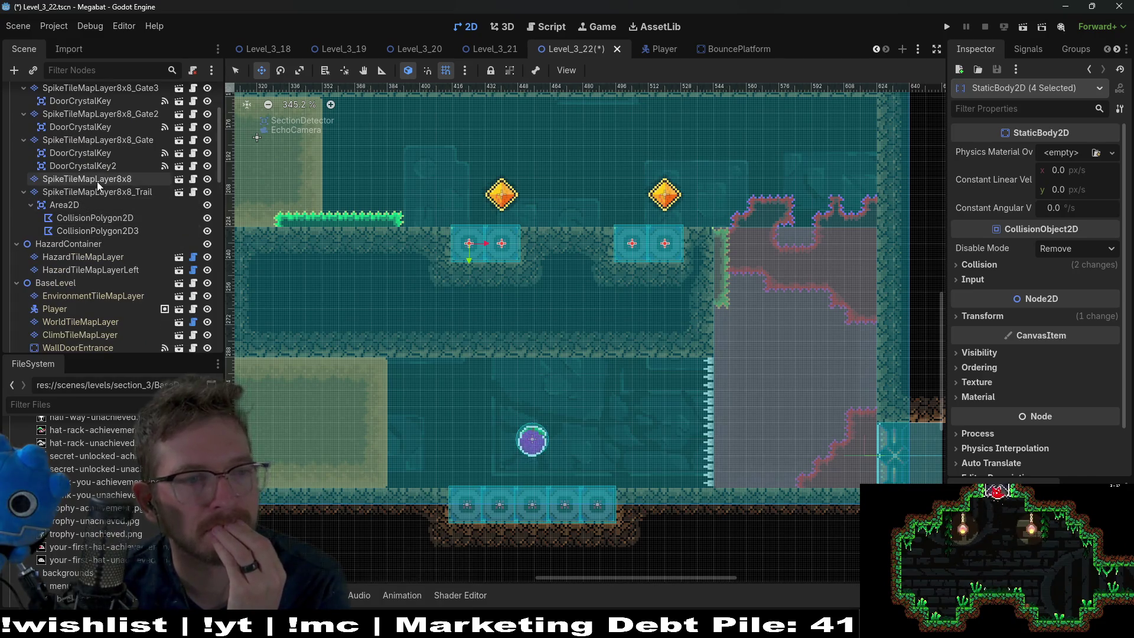
scroll(85, 211, "up", 3)
left_click(113, 229)
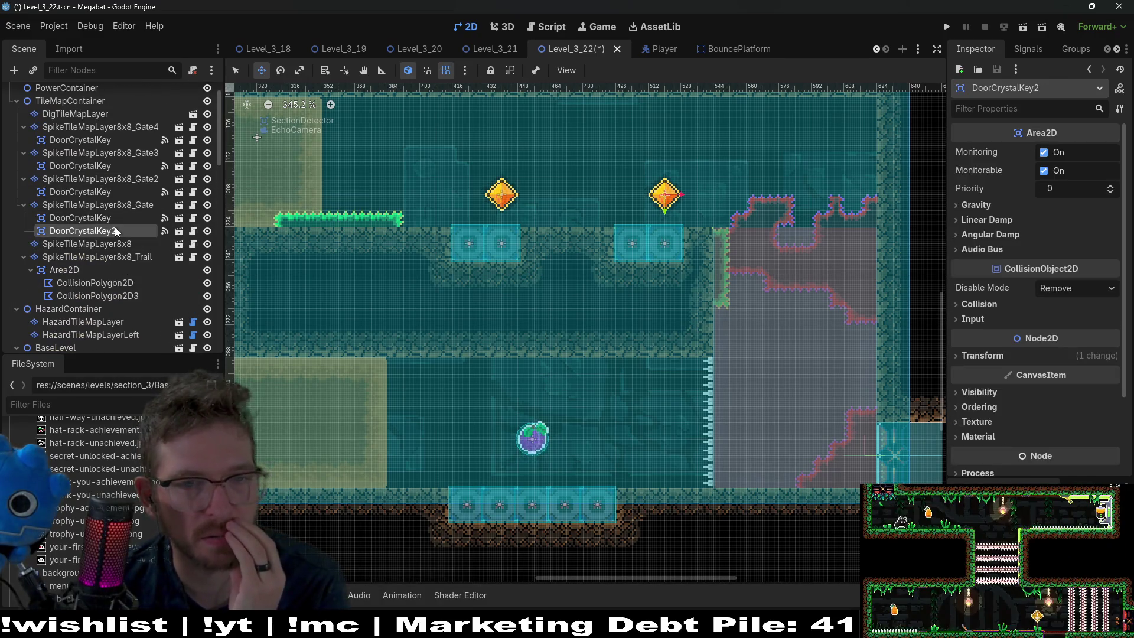
Step: Add DoorCrystalKey to the selection and nudge both crystal keys two steps left
left_click(105, 221, "ctrl")
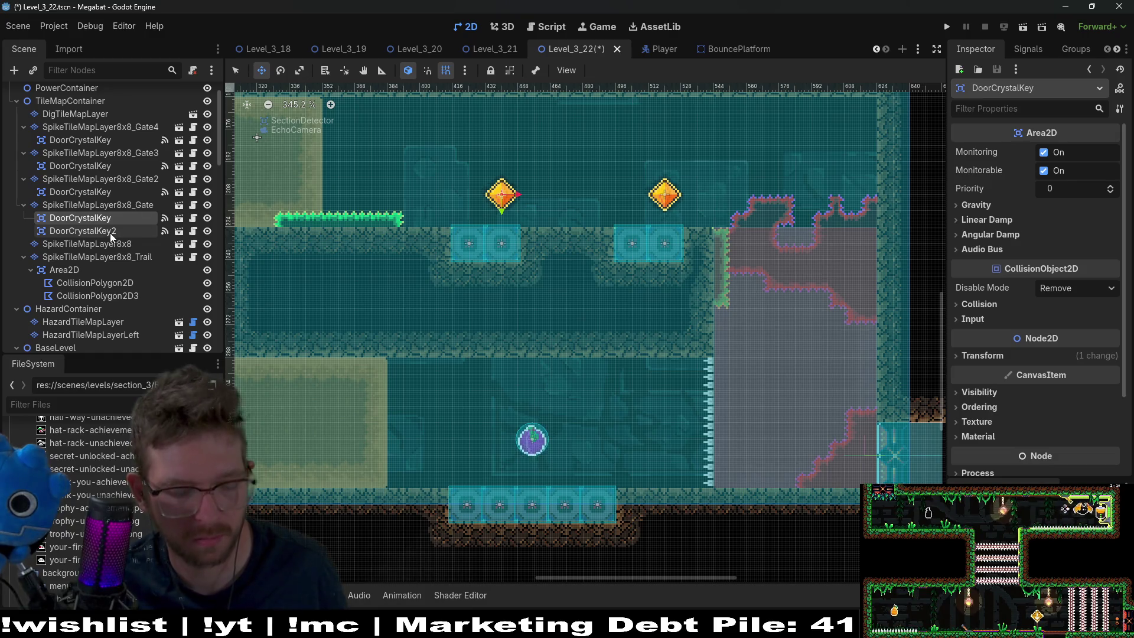
key("Left")
key("Left")
key("Left")
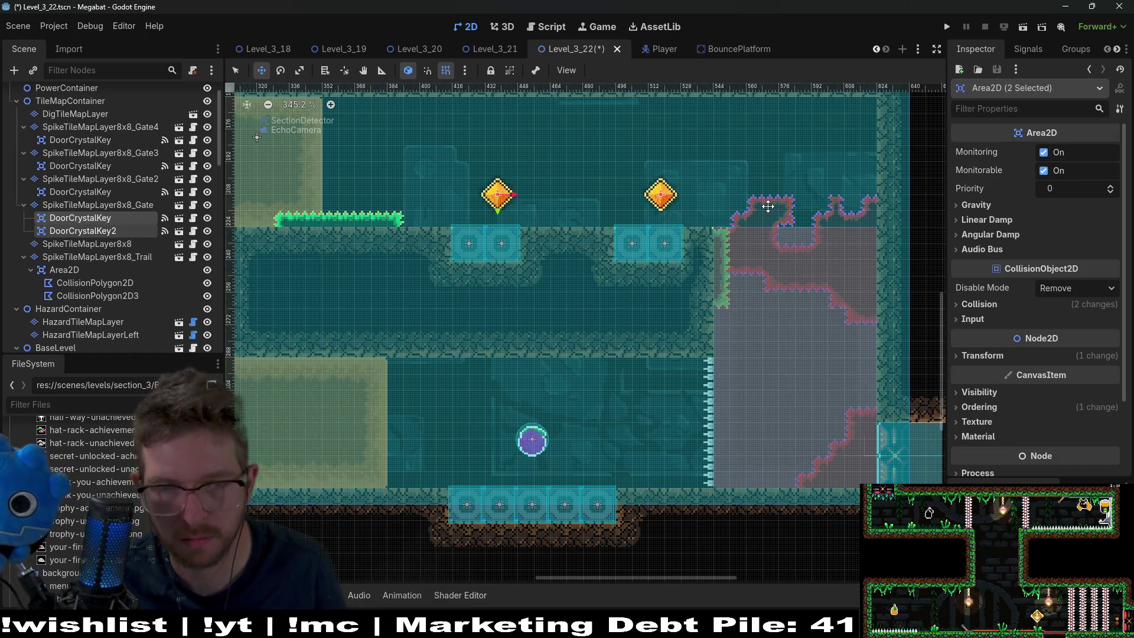
key("Left")
key("Left")
key("Left")
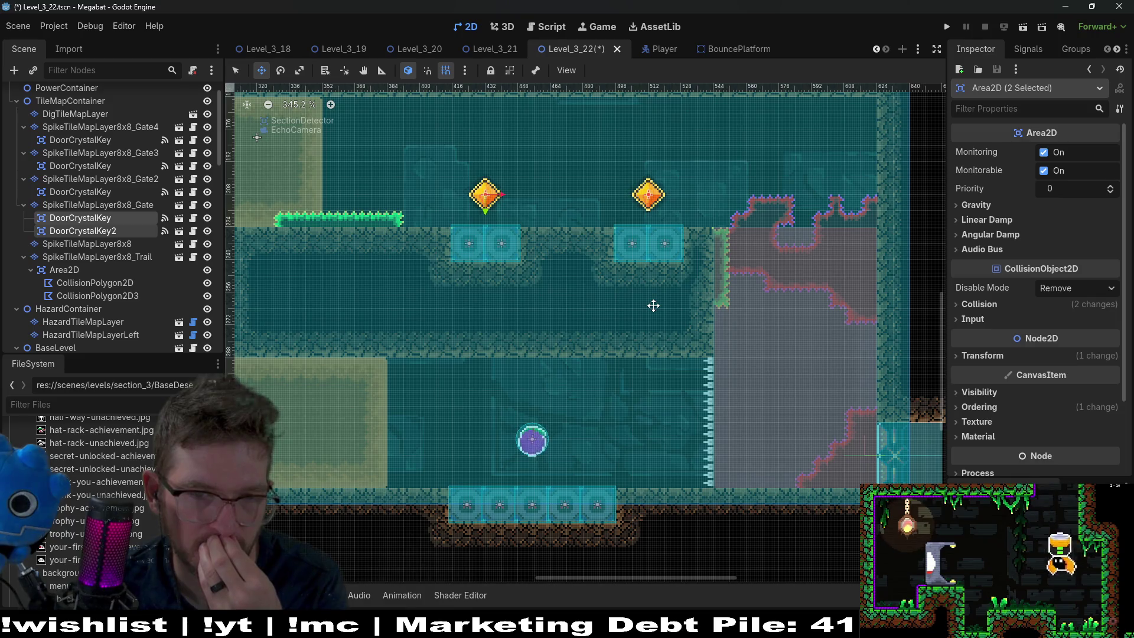
scroll(137, 194, "up", 2)
scroll(87, 208, "down", 5)
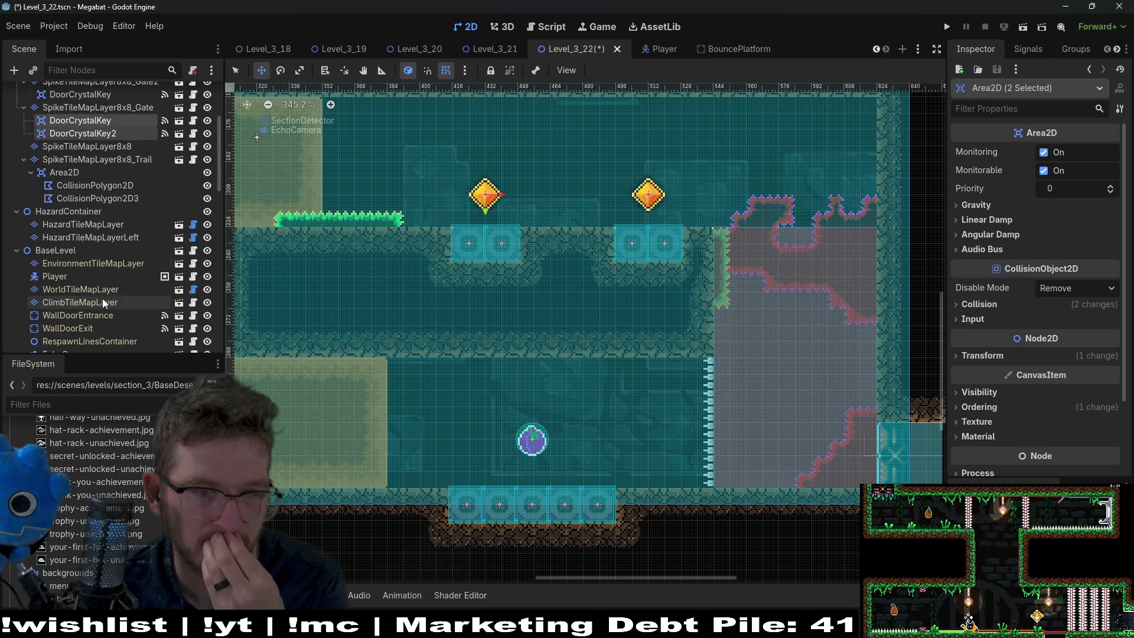
left_click(81, 289)
Step: Paint DESERT terrain in two strokes along the corridor floor under the crystal keys
left_click(283, 486)
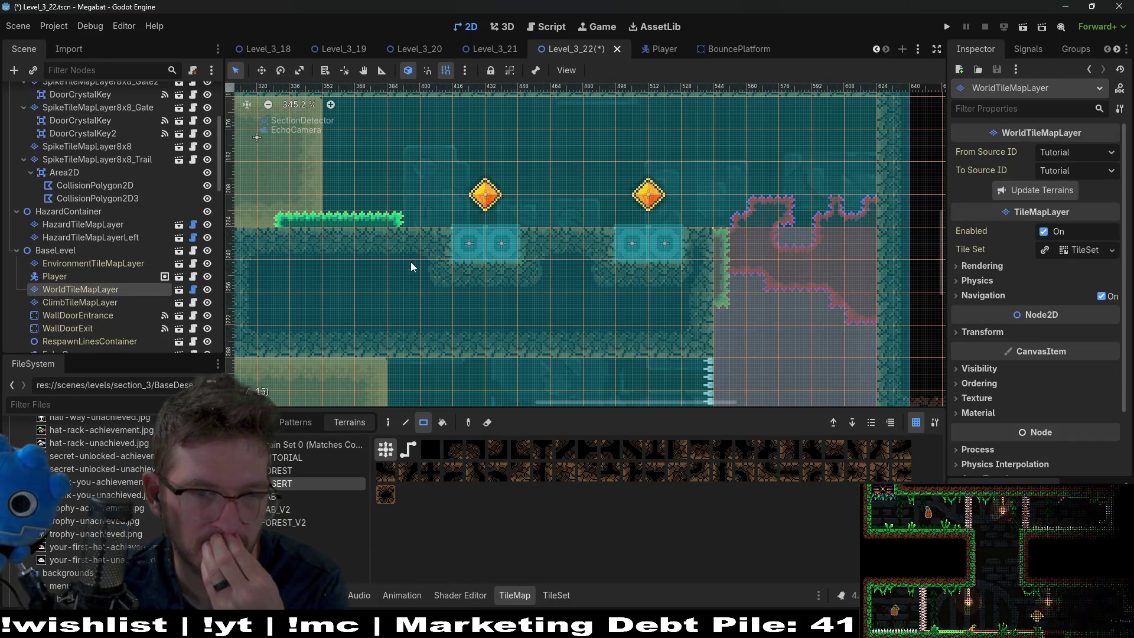
left_click_drag(408, 247, 449, 253)
left_click_drag(523, 249, 695, 250)
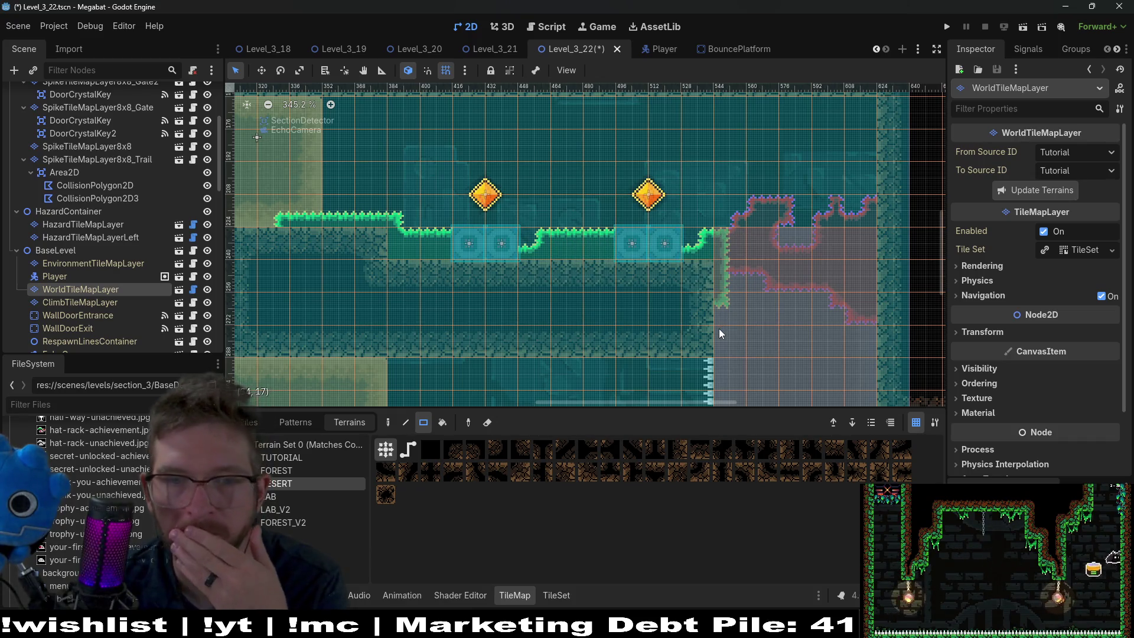
scroll(574, 310, "down", 3)
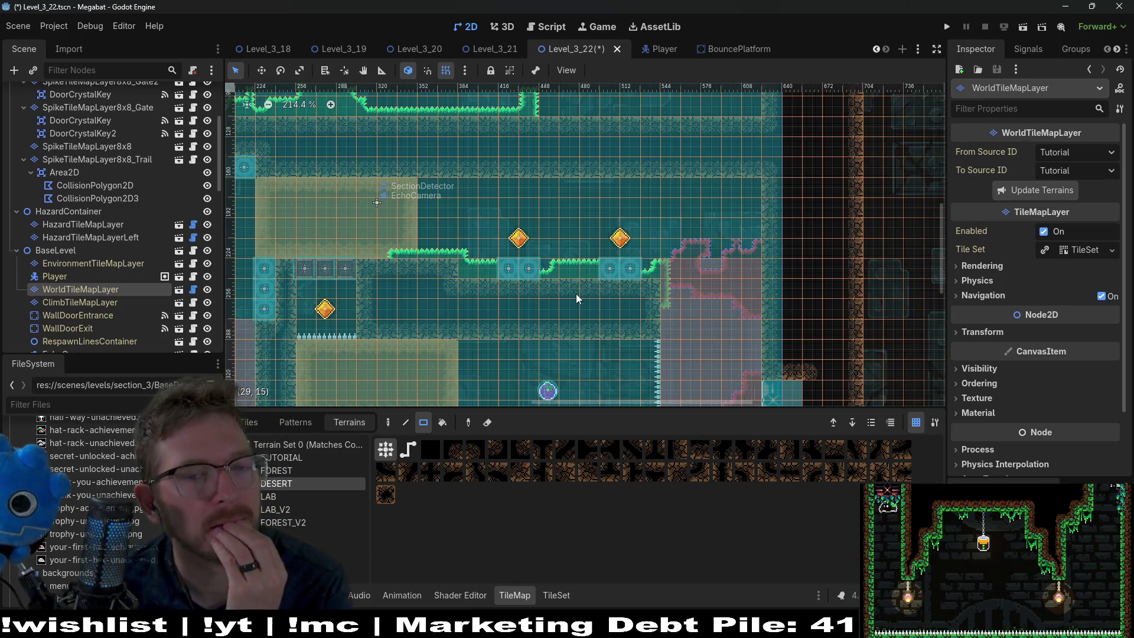
scroll(103, 192, "down", 5)
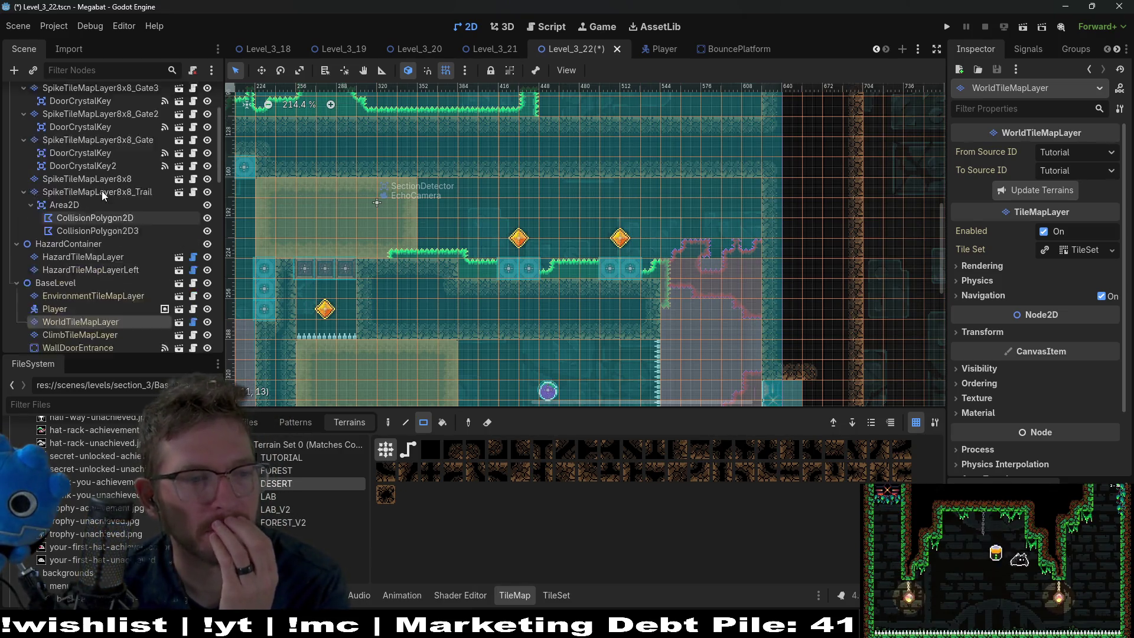
Step: Select the EnemyContainer node and start renaming it
scroll(121, 258, "down", 10)
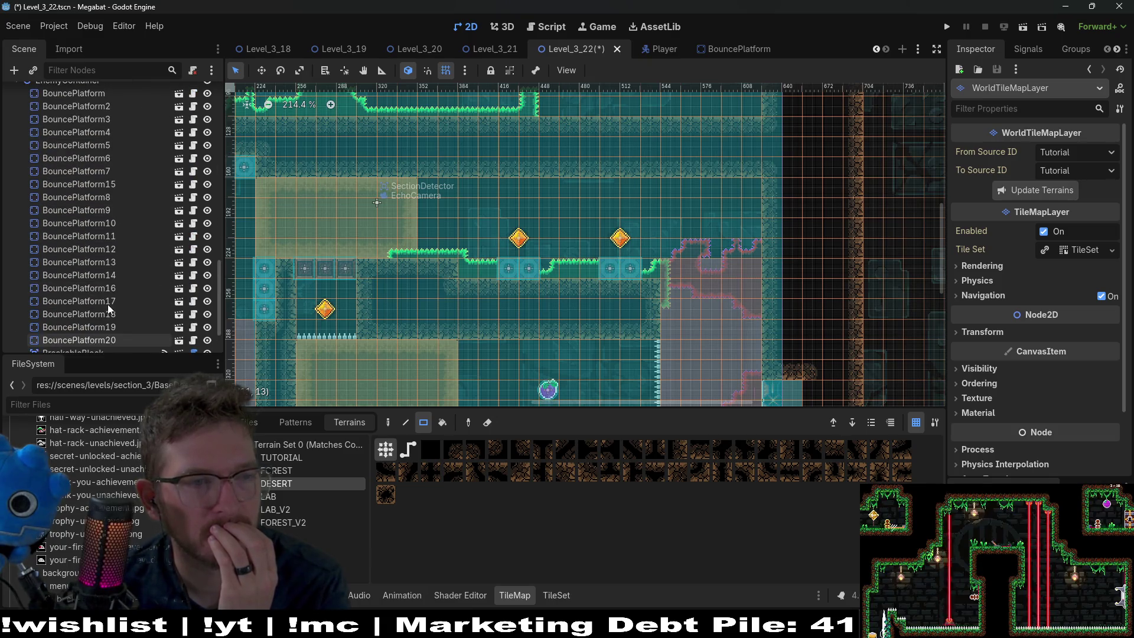
scroll(108, 303, "up", 4)
left_click(74, 177)
left_click(73, 177)
type("PlatformContai")
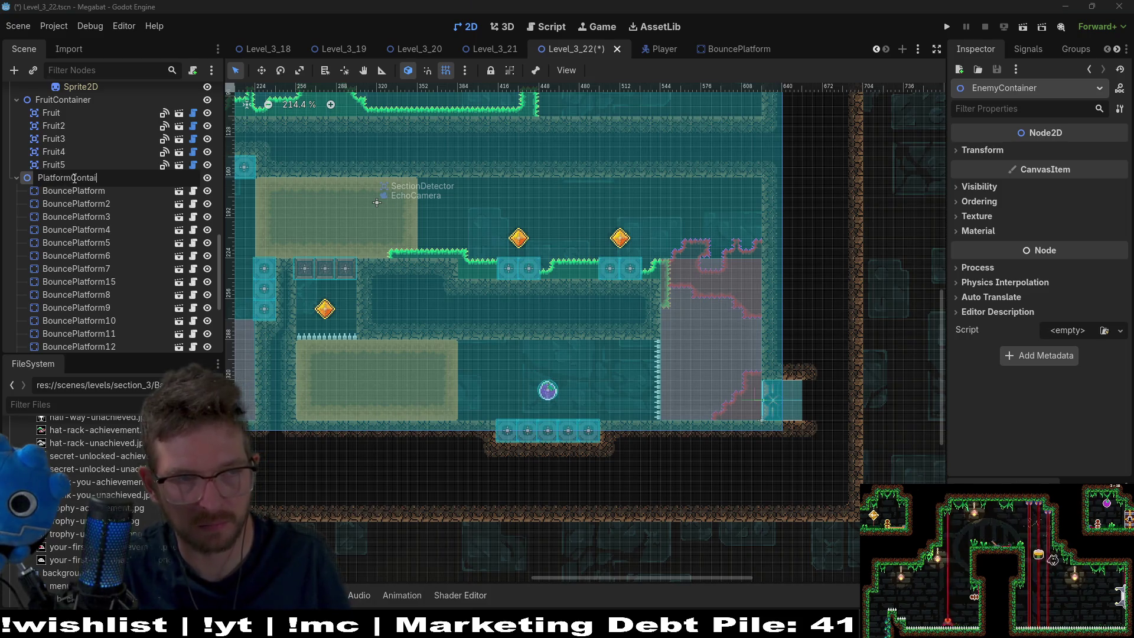
Step: Finish renaming the old EnemyContainer group to BlockContainer
type("ner")
key("Return")
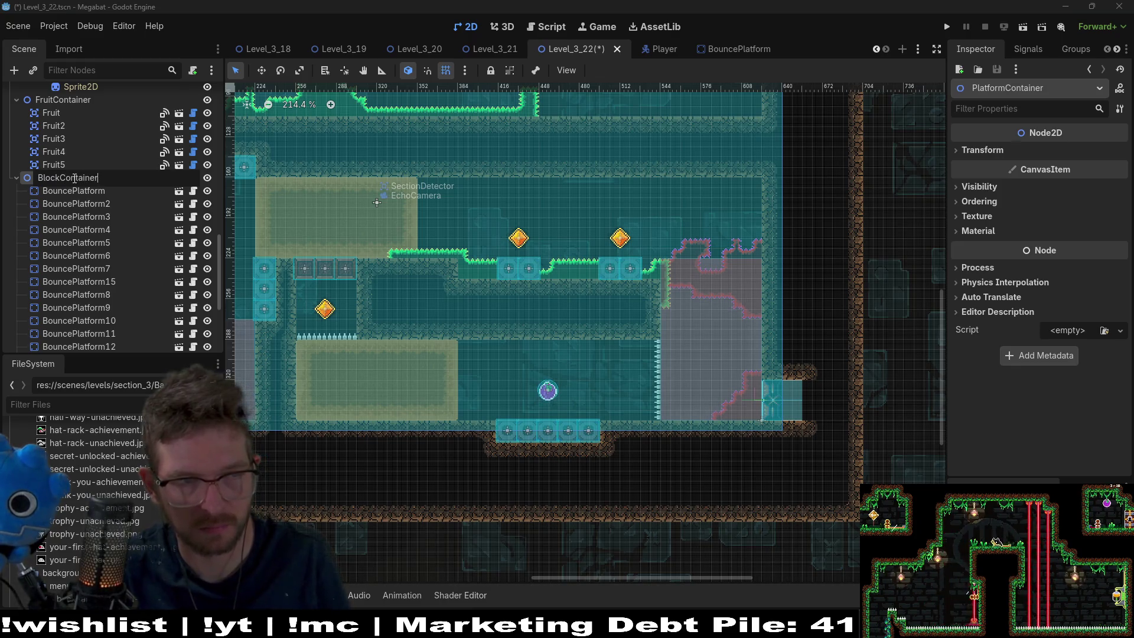
key("Return")
scroll(76, 236, "down", 5)
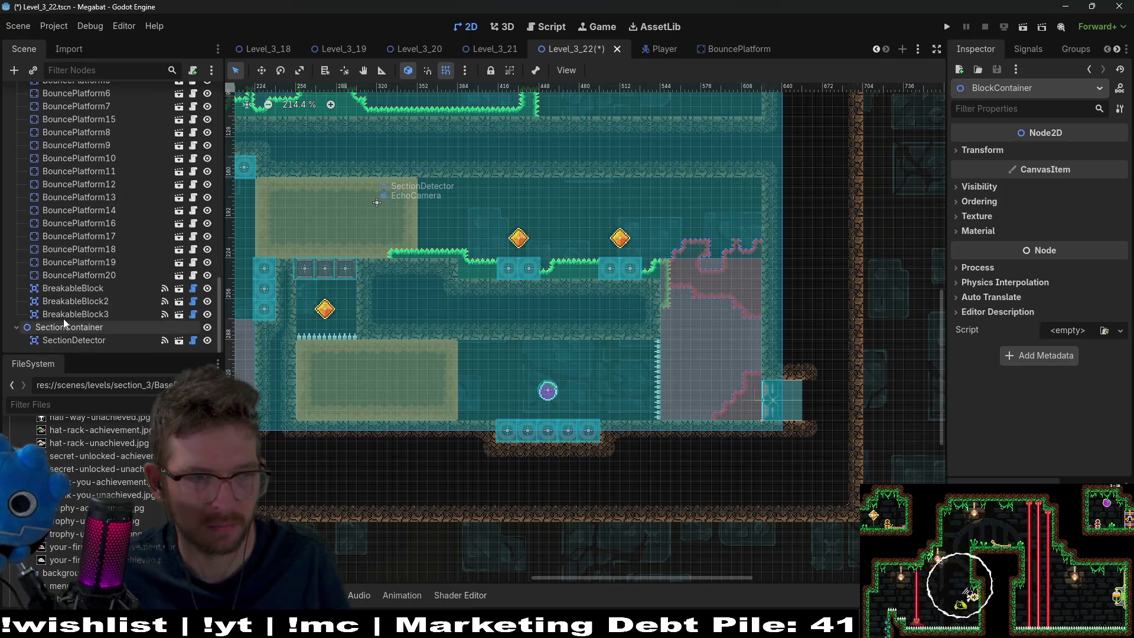
Step: Add a Node2D, move it to the scene root and name it EnemyContainer
key("ctrl+a")
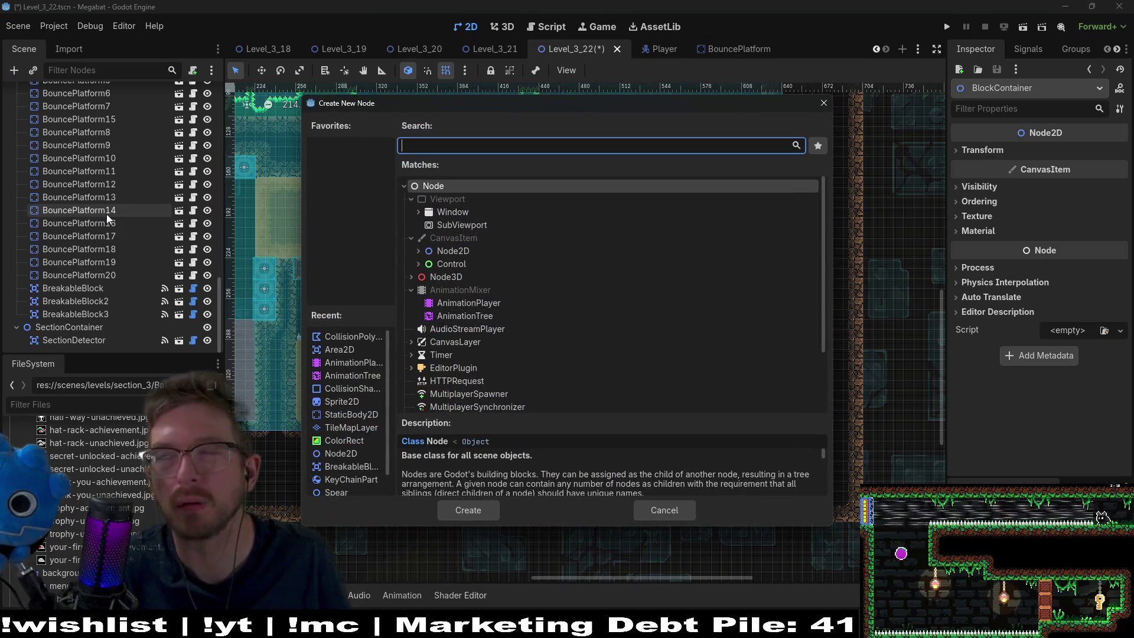
type("node2d")
key("Return")
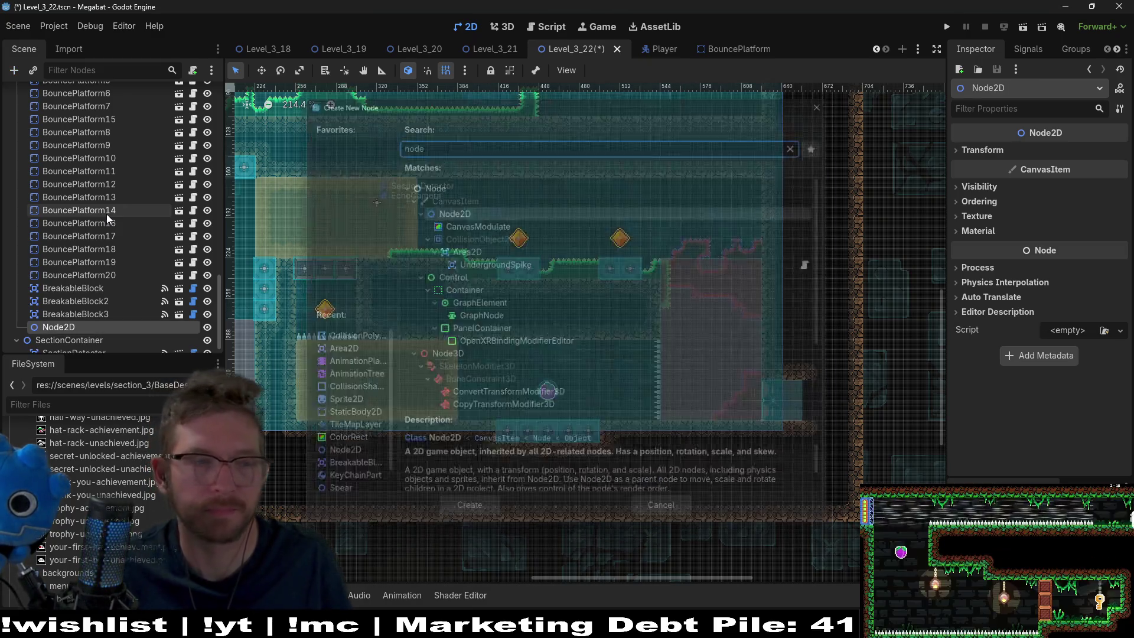
left_click_drag(53, 327, 52, 318)
double_click(59, 315)
type("EnemyC")
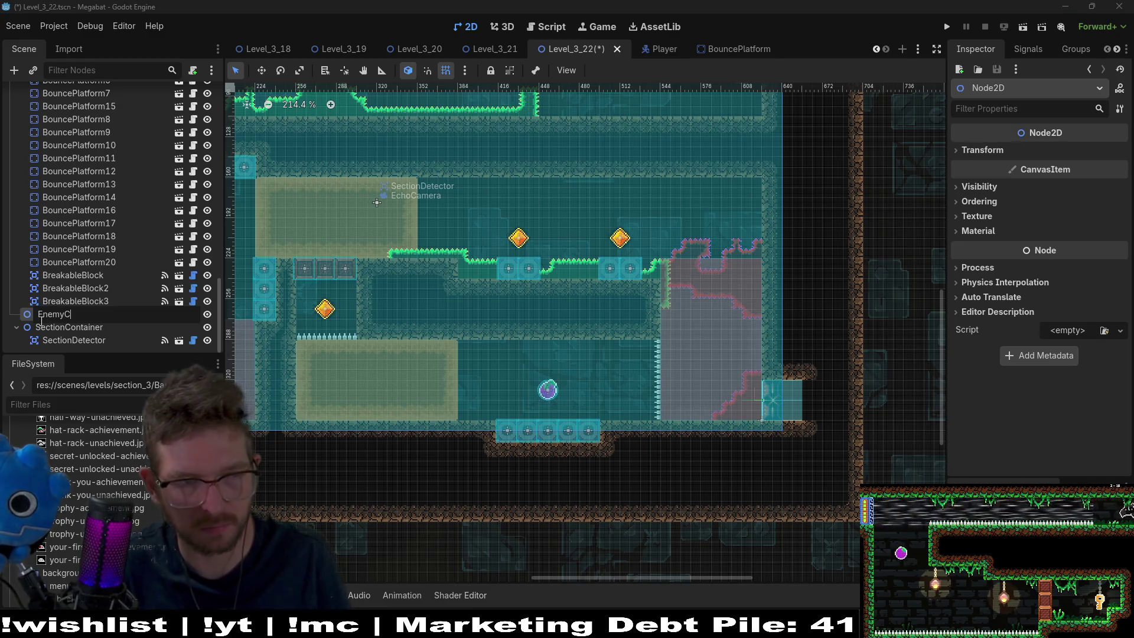
type("ontainer")
key("Return")
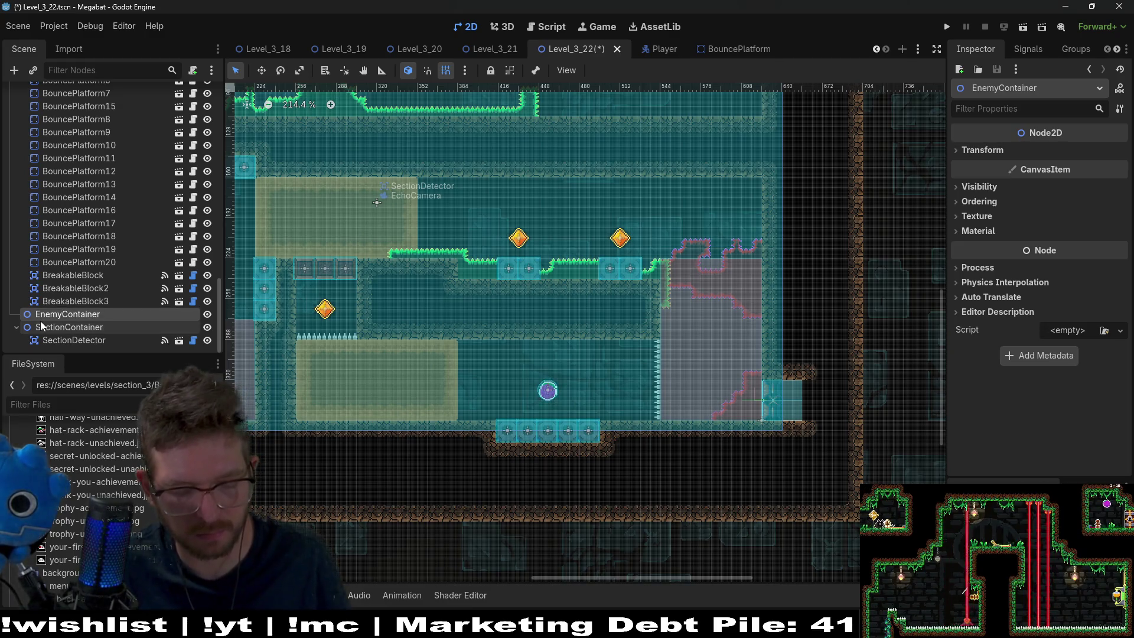
key("ctrl+shift+a")
Step: Search 'flame' and instance FlameTrap.tscn under EnemyContainer
type("flame")
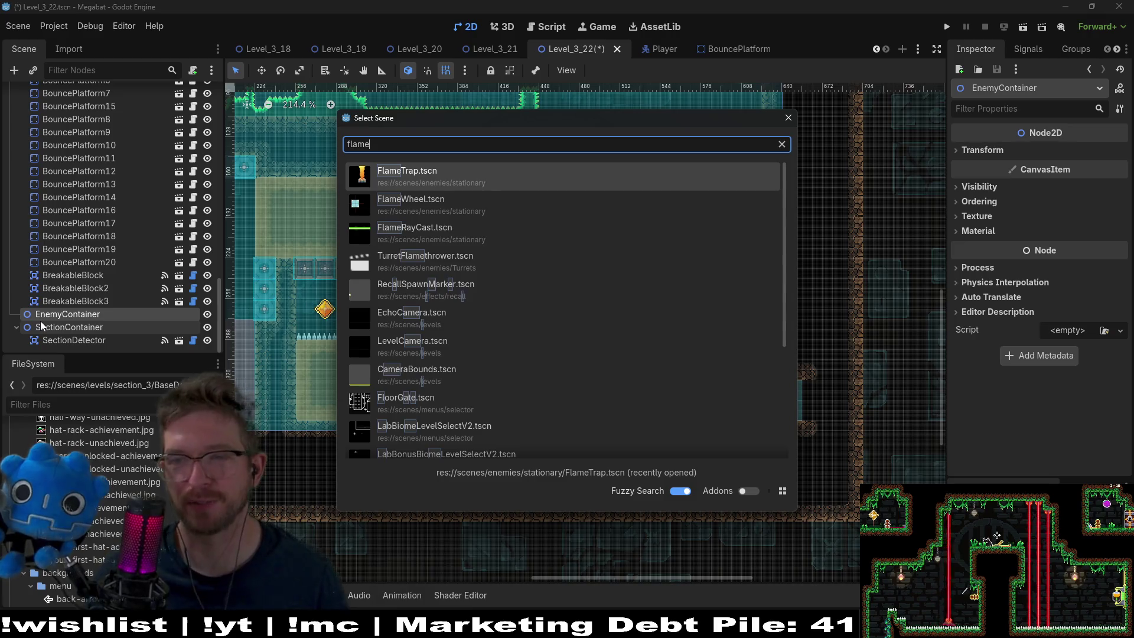
double_click(392, 178)
left_click(418, 196)
Step: Select the new FlameTrap and set its Transform rotation to 180 degrees
scroll(435, 218, "down", 3)
left_click_drag(434, 219, 513, 264)
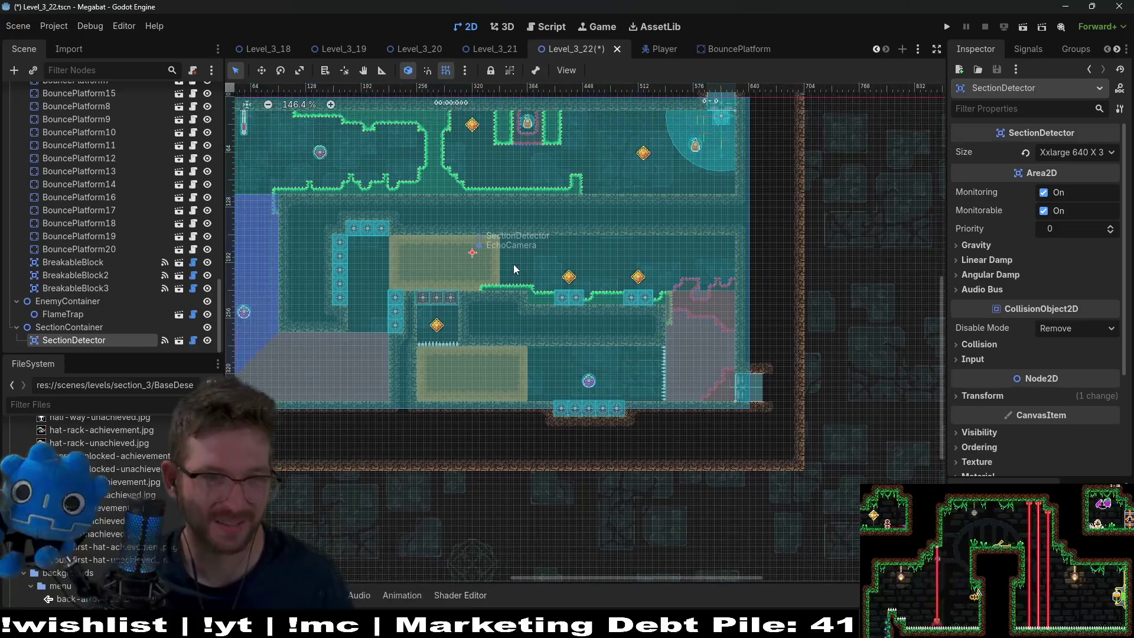
left_click(329, 300)
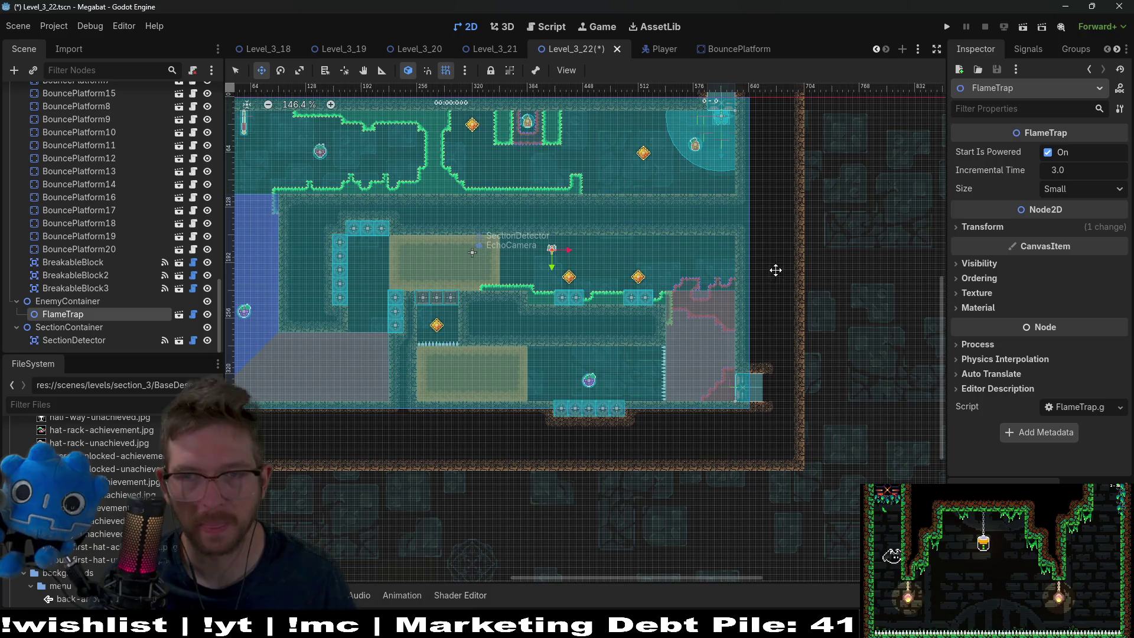
left_click(996, 230)
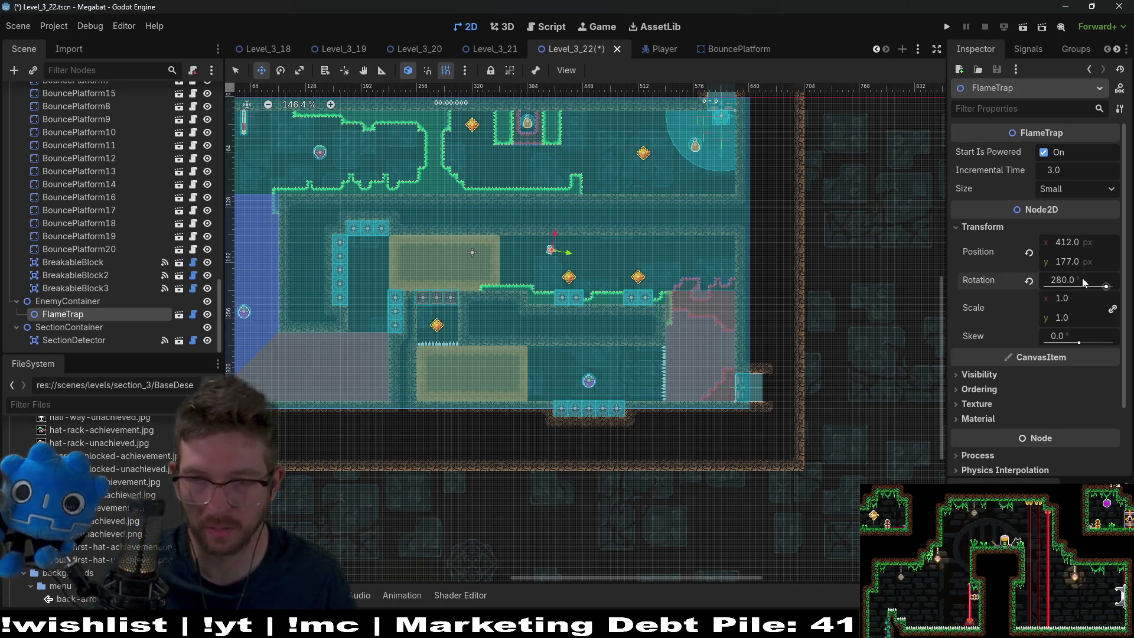
left_click(1082, 278)
type("1")
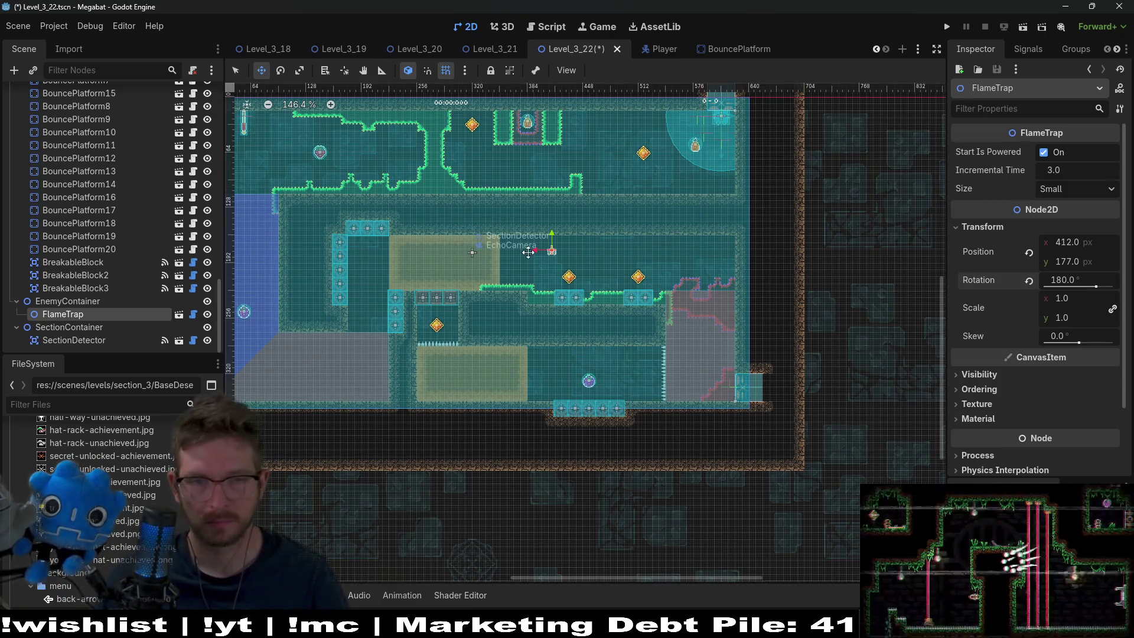
Step: Nudge the flame trap one pixel left and duplicate it into five traps stepping right
scroll(560, 241, "up", 5)
scroll(519, 293, "right", 1)
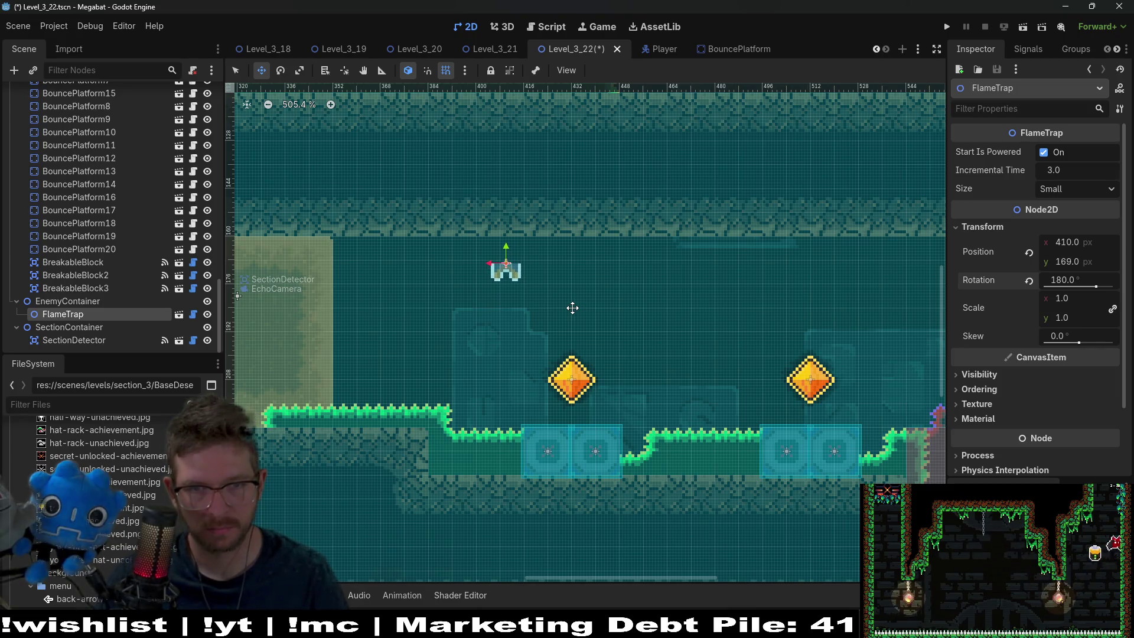
key("Left")
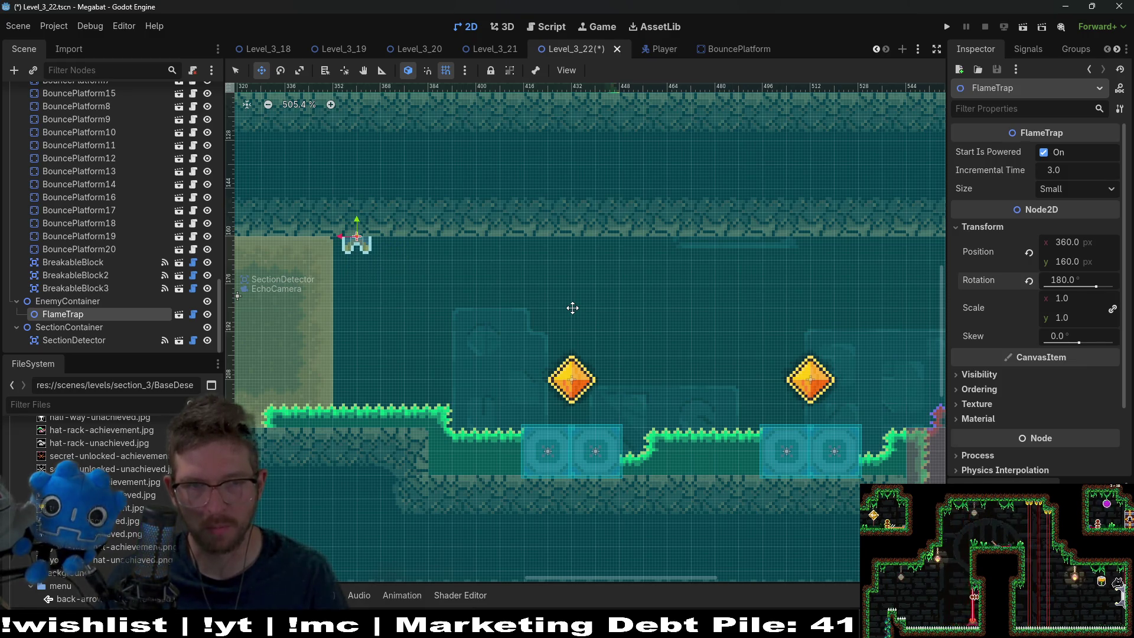
key("ctrl+d")
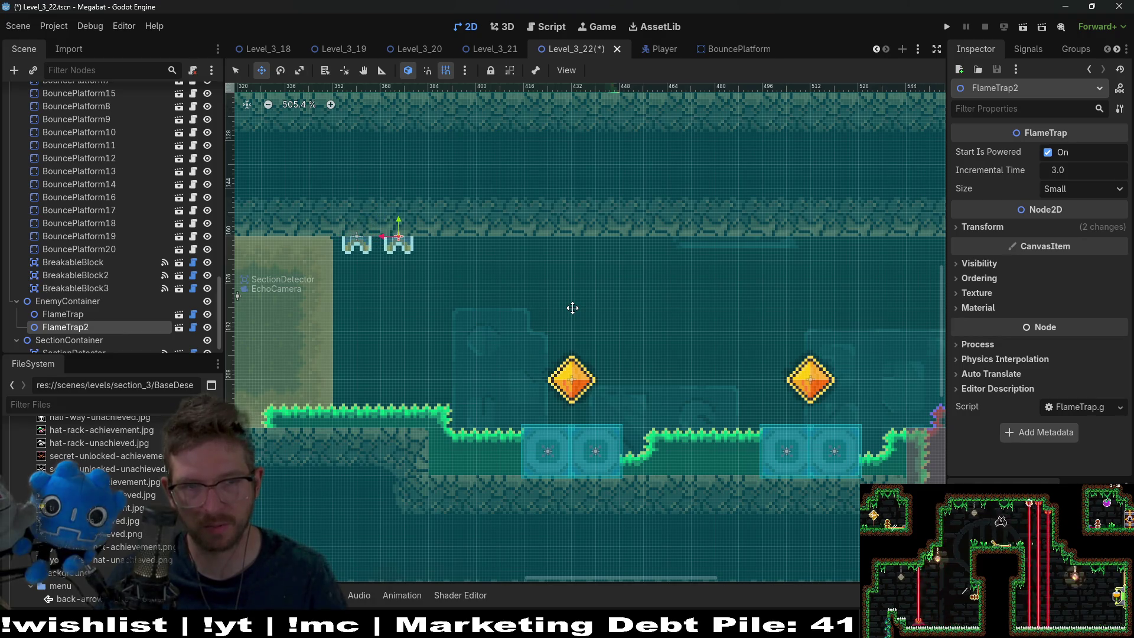
key("ctrl+d")
key("Right")
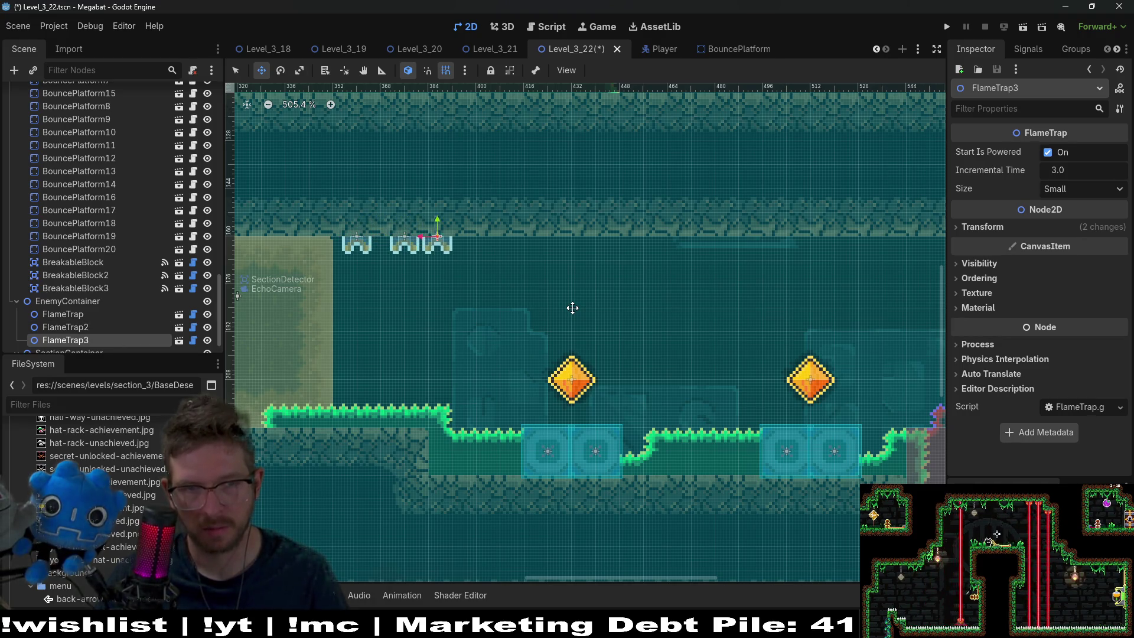
key("ctrl+d")
key("Right")
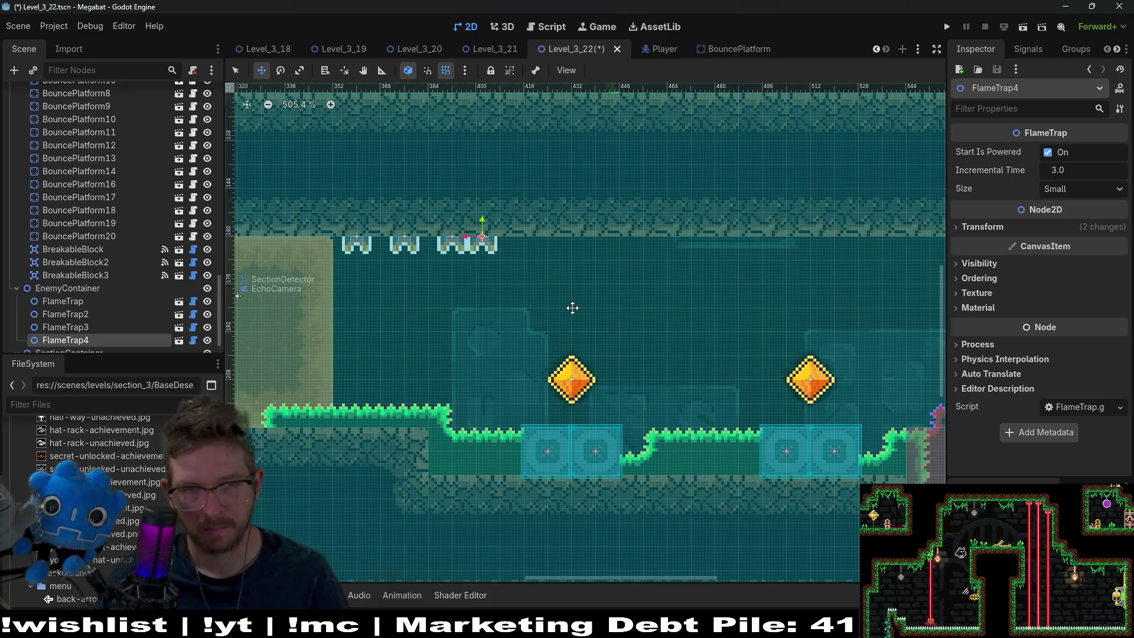
key("ctrl+d")
key("Right")
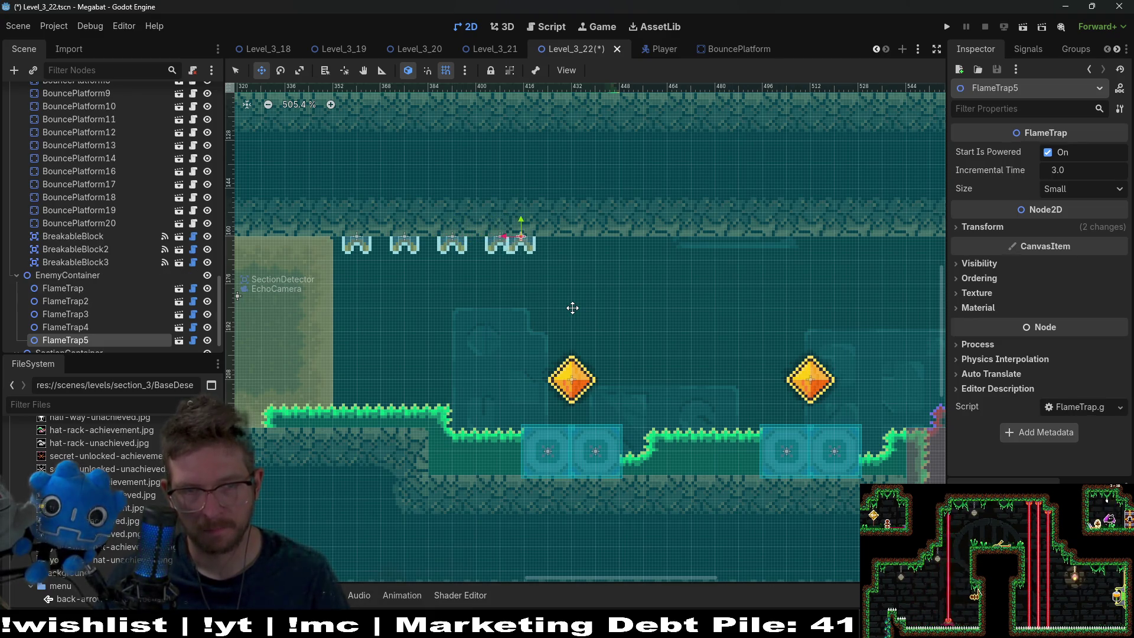
Step: Duplicate the five flame traps twice, shifting each set right along the ceiling
left_click(123, 288, "shift")
scroll(613, 261, "down", 4)
scroll(623, 285, "up", 1)
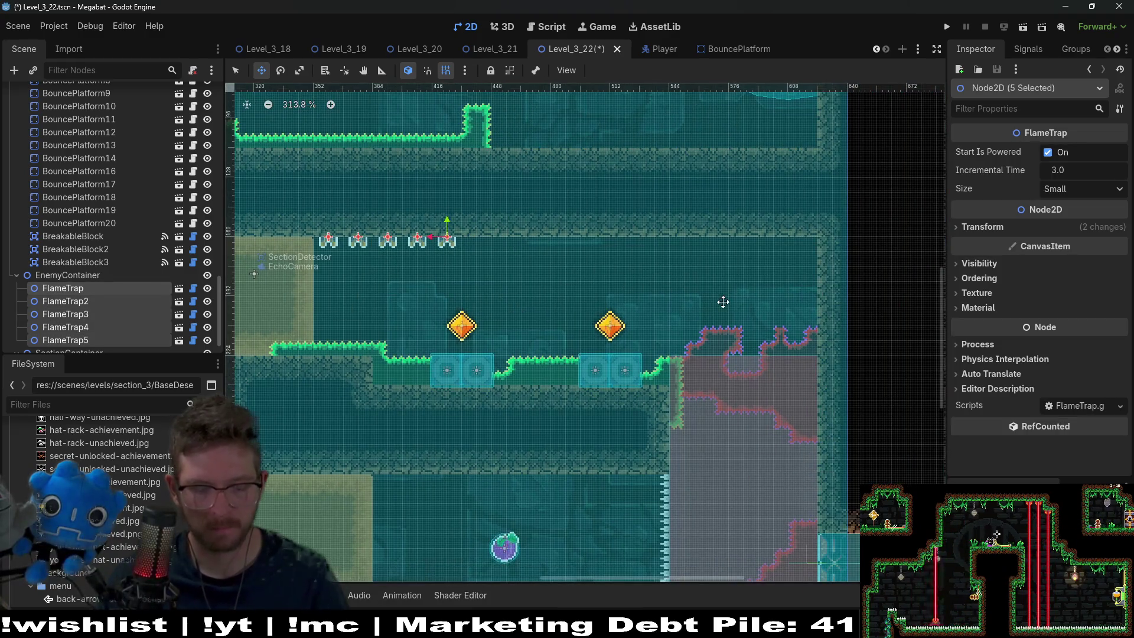
key("ctrl+d")
key("Right")
key("Right")
key("Right")
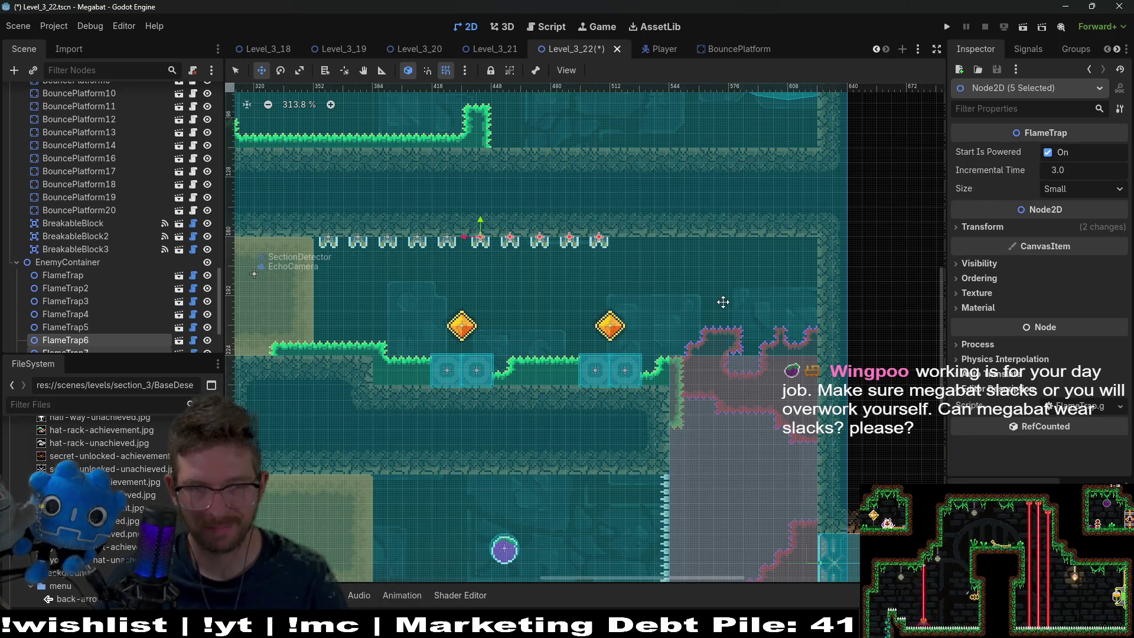
key("Left")
key("ctrl+d")
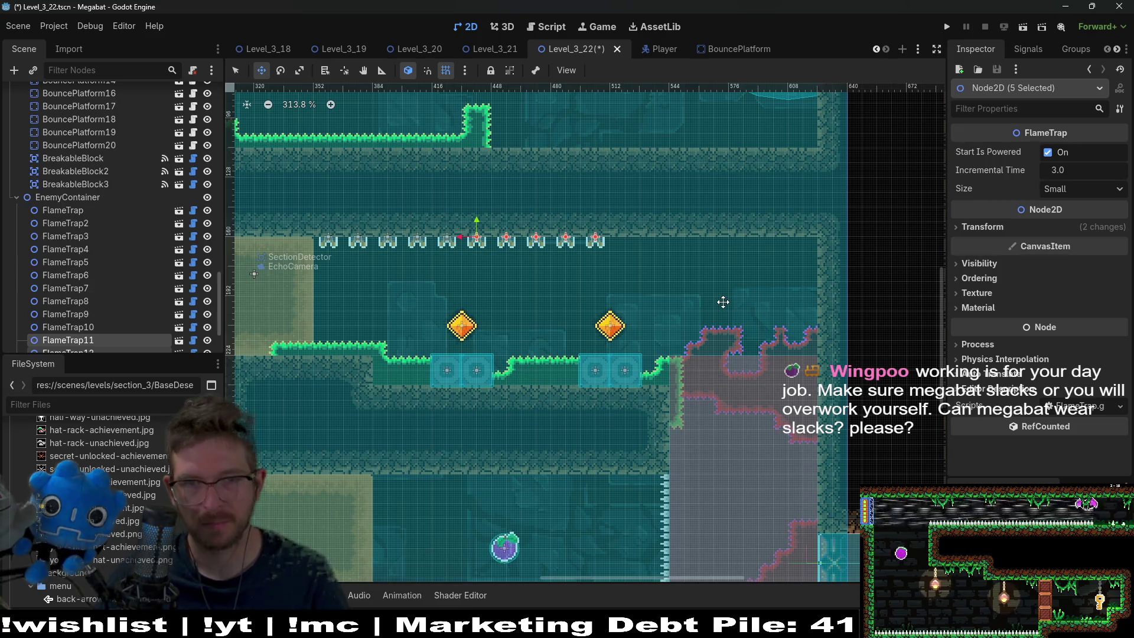
key("Right")
key("Right")
key("Right")
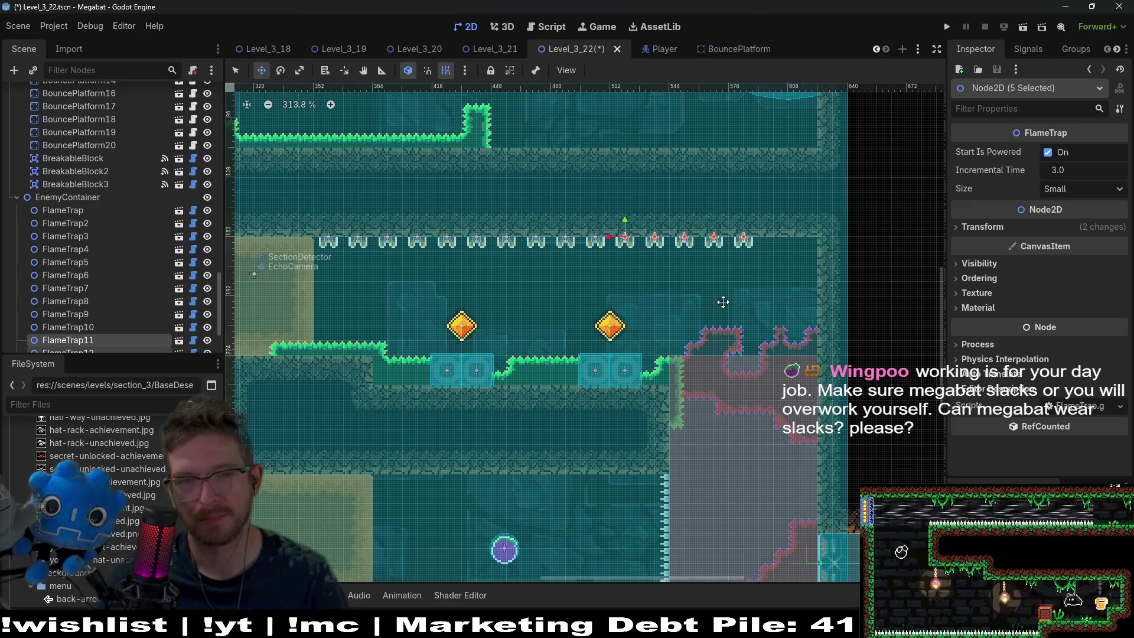
Step: Duplicate FlameTrap15 into FlameTrap16 and FlameTrap17 to reach the wall, then select FlameTrap12–17
scroll(88, 331, "down", 2)
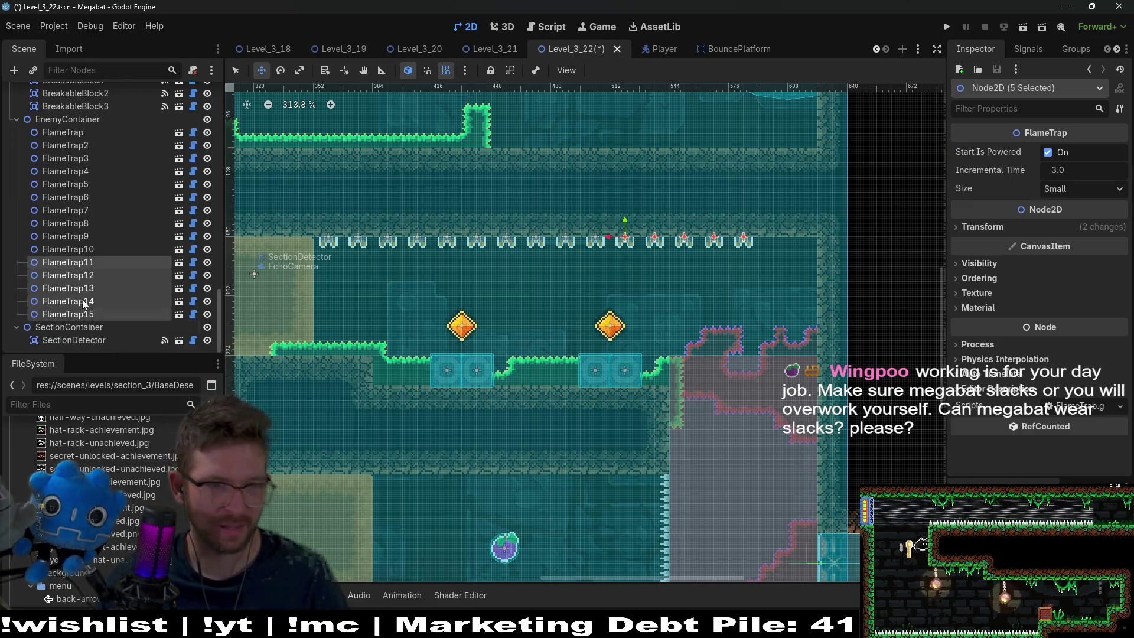
left_click(83, 314)
scroll(776, 239, "up", 3)
scroll(768, 248, "up", 4)
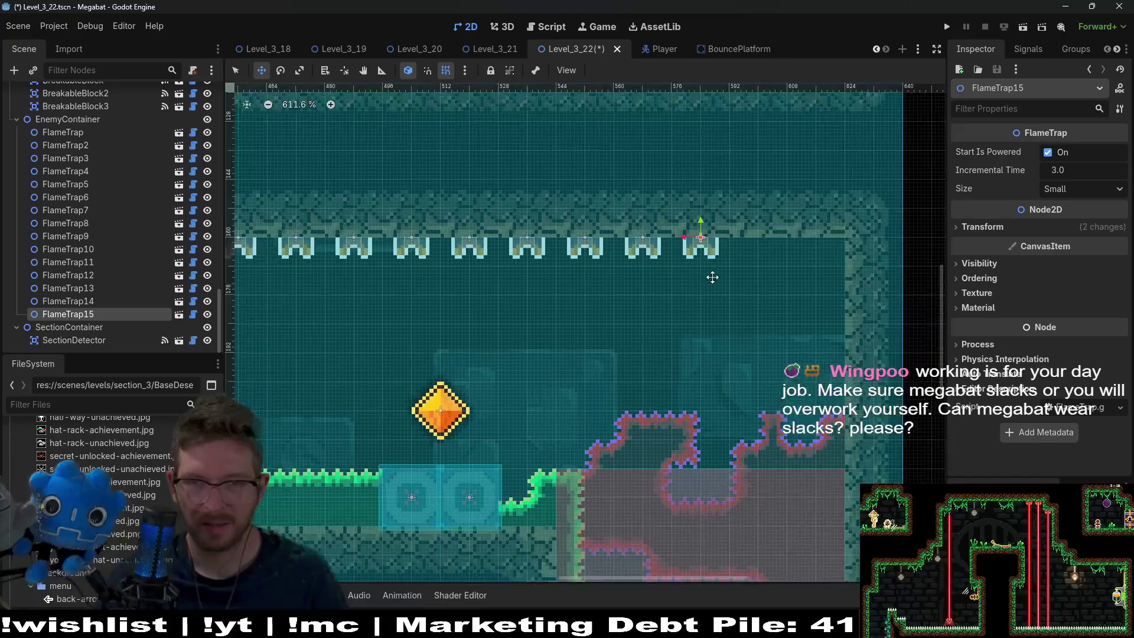
key("ctrl+d")
key("Right")
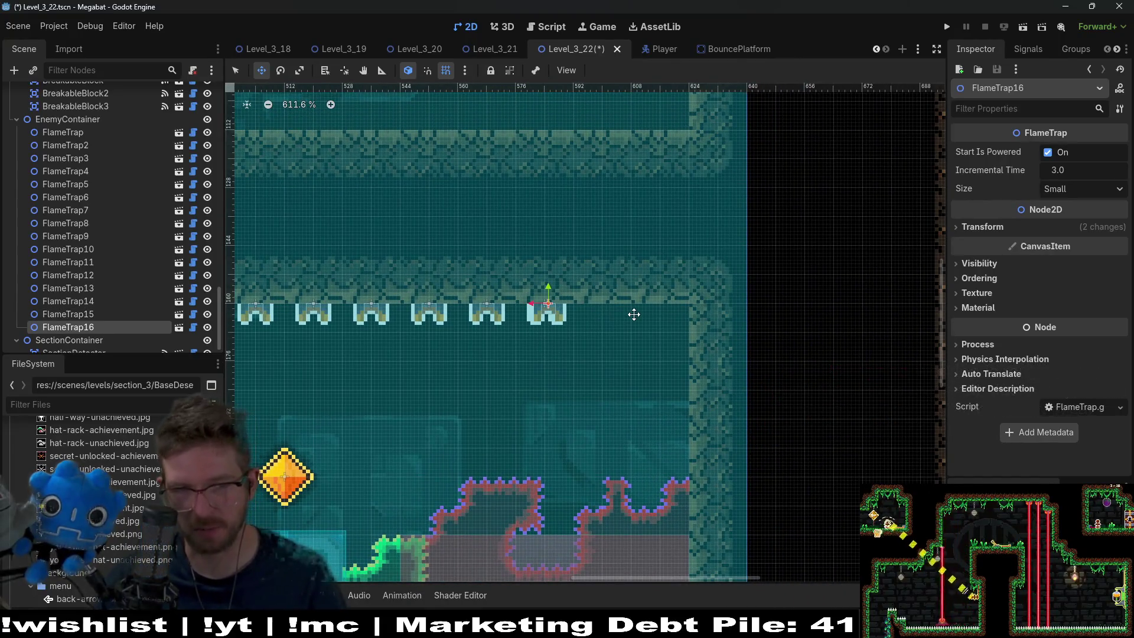
key("ctrl+d")
key("Right")
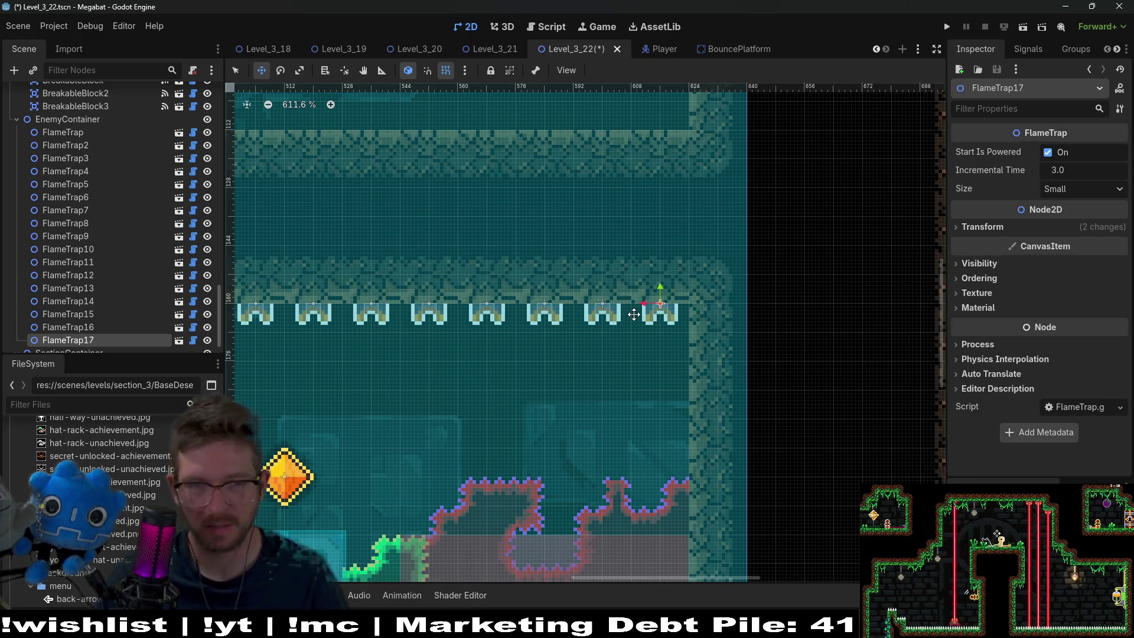
scroll(591, 349, "down", 3)
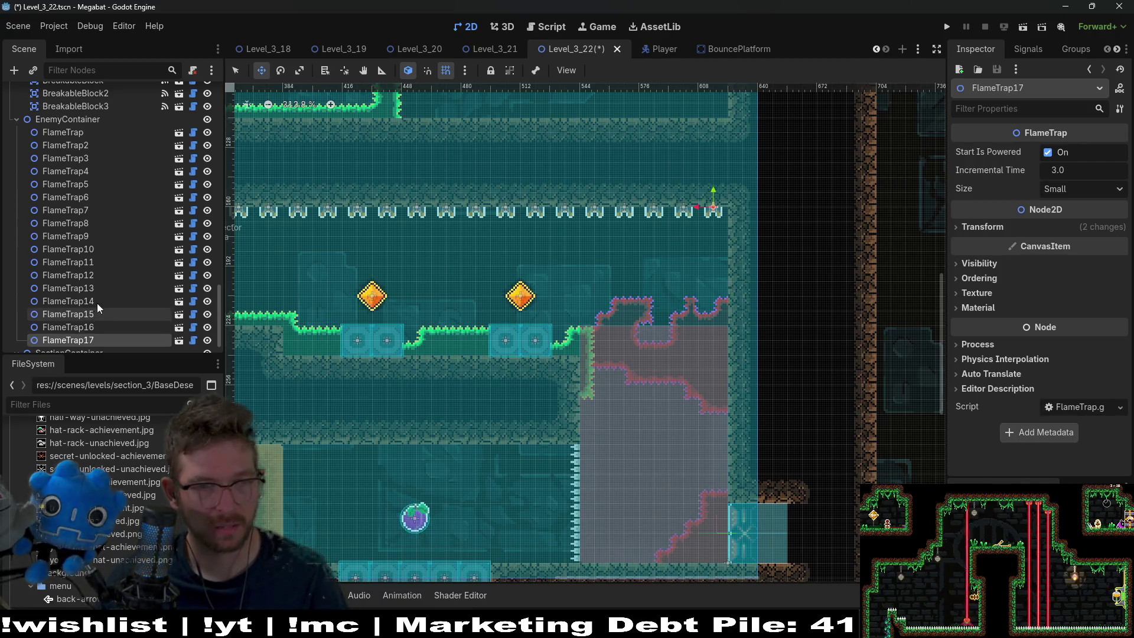
left_click(90, 275, "shift")
scroll(549, 314, "down", 2)
scroll(549, 315, "left", 2)
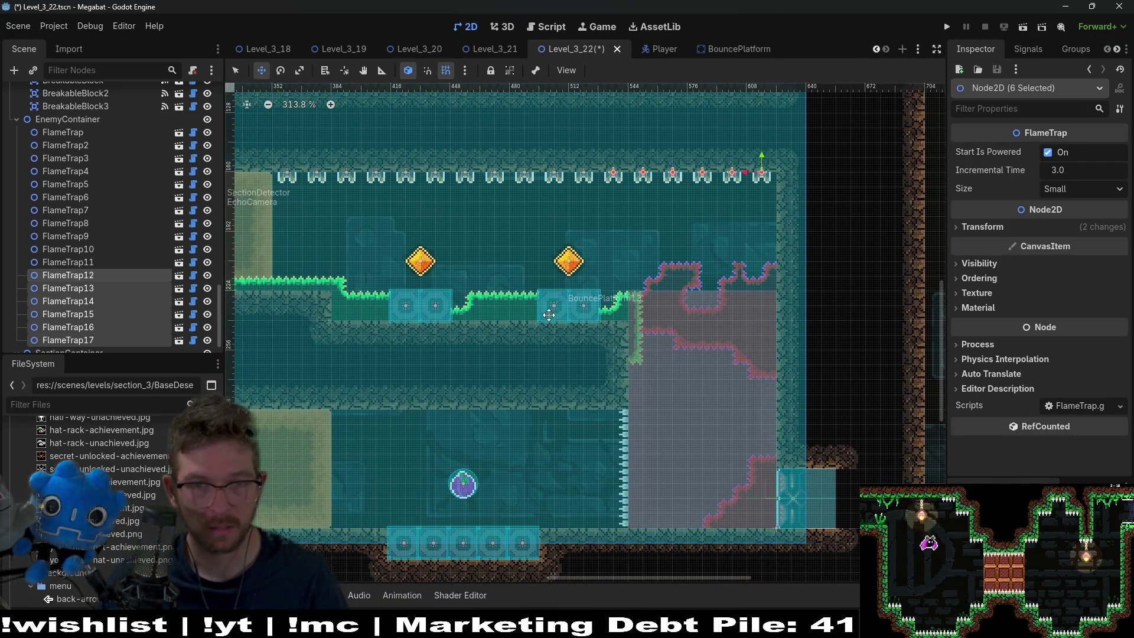
Step: Duplicate FlameTrap10–17 and place the eight copies along the lower passage ceiling
left_click(89, 250, "shift")
key("ctrl+d")
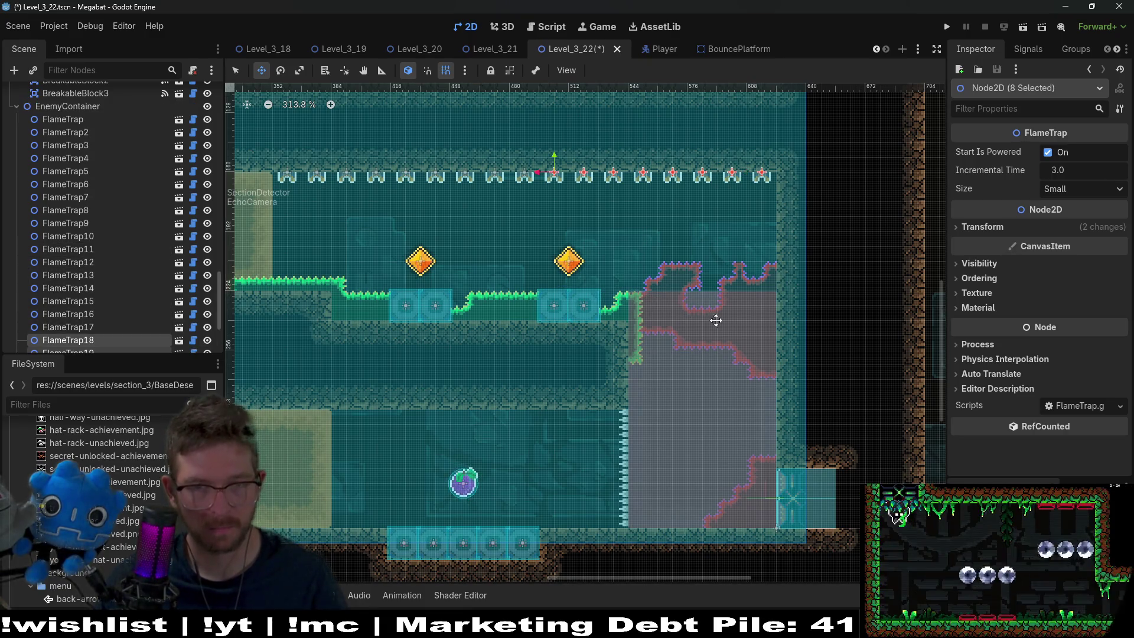
mouse_move(673, 246)
left_mouse_down()
mouse_move(549, 450)
mouse_move(509, 436)
left_mouse_up()
scroll(508, 436, "up", 4)
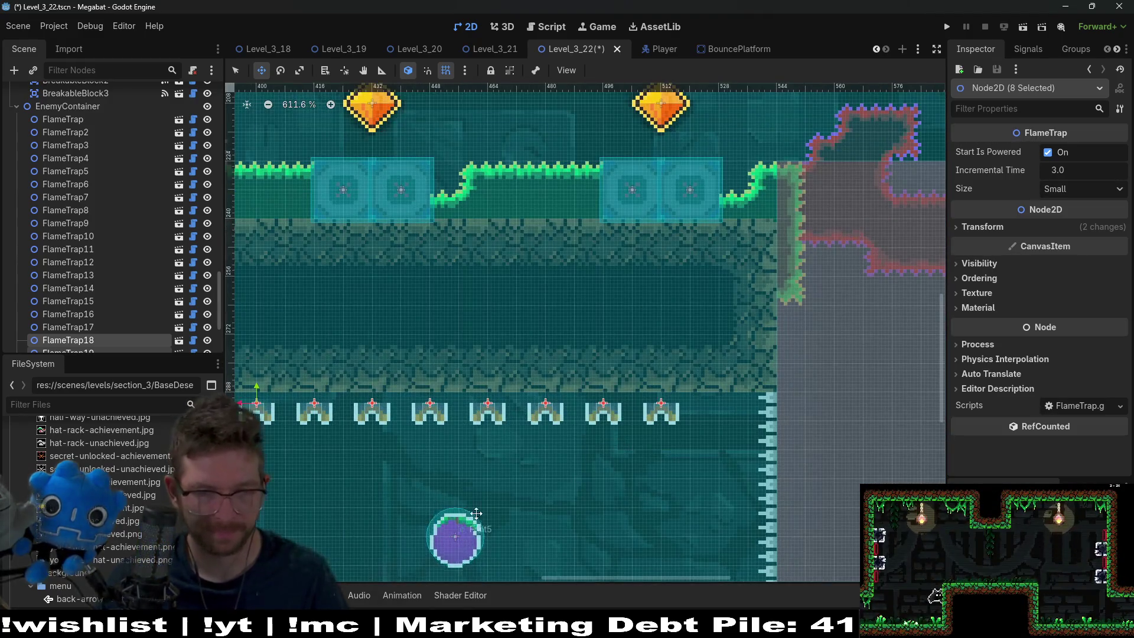
left_click_drag(464, 522, 612, 470)
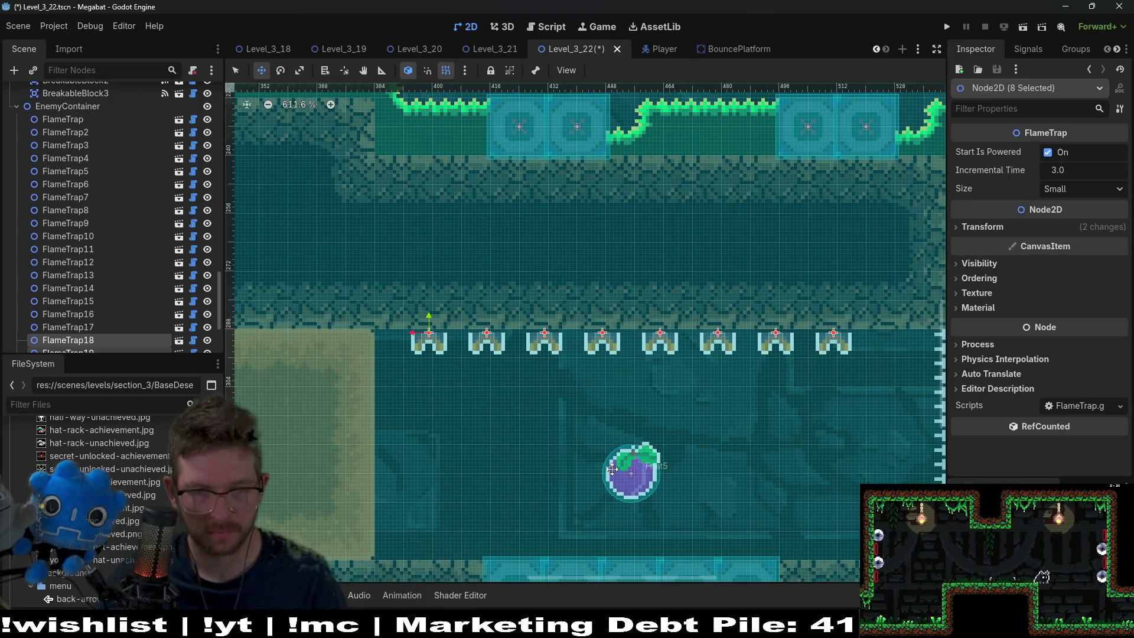
key("Left")
key("Left")
key("Left")
key("Up")
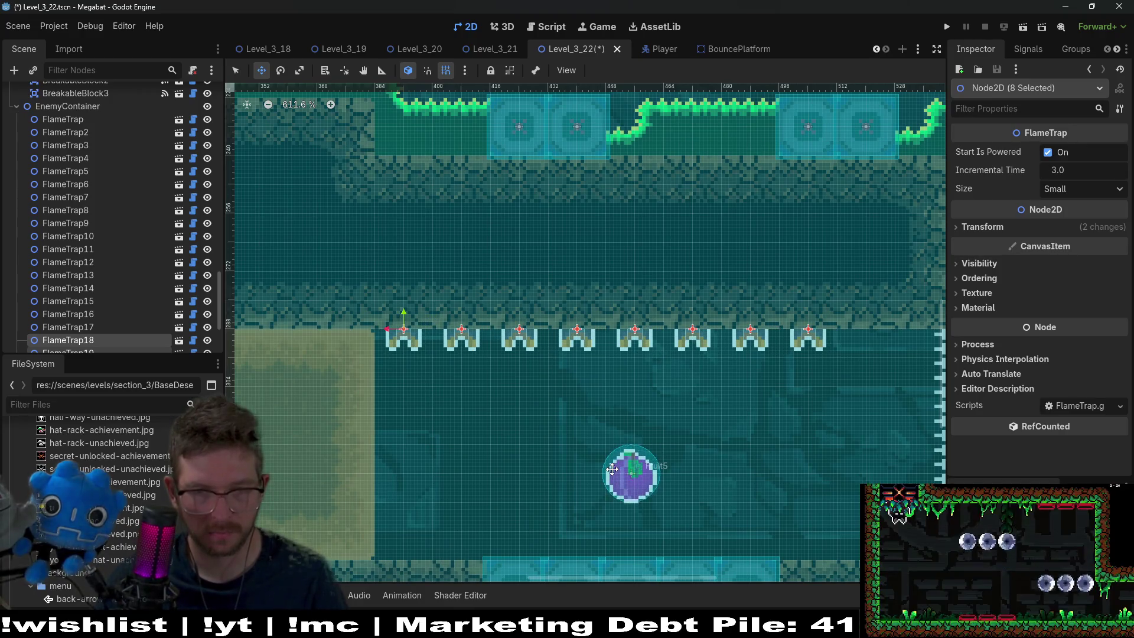
scroll(100, 302, "down", 4)
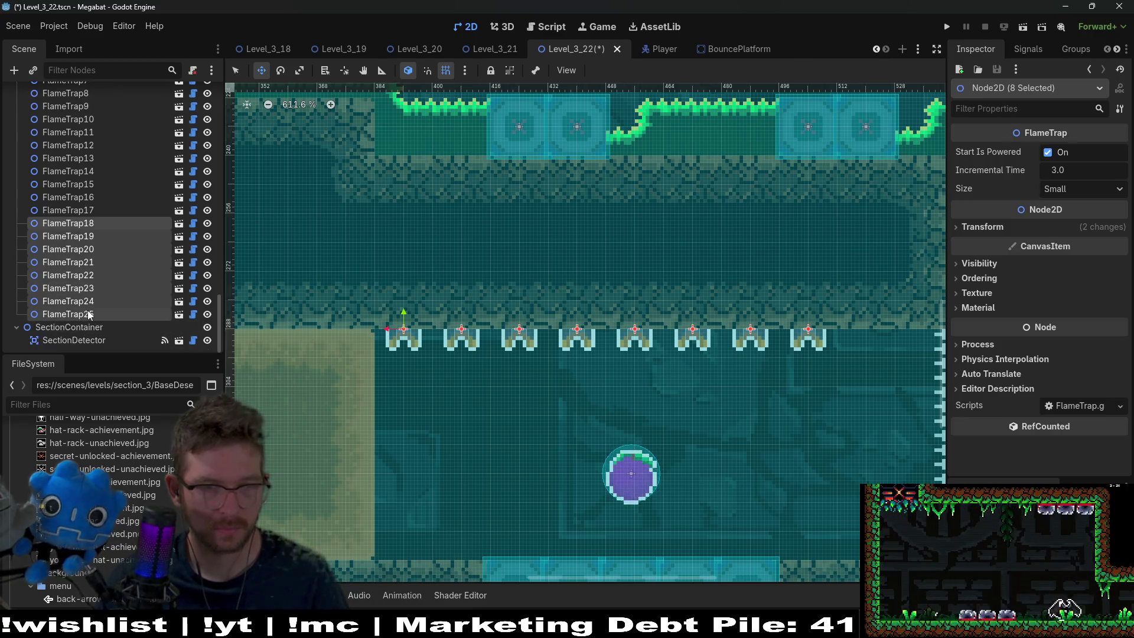
Step: Duplicate FlameTrap24 and FlameTrap25 and shift the new pair right to reach the wall
left_click(89, 314)
left_click(132, 299, "ctrl")
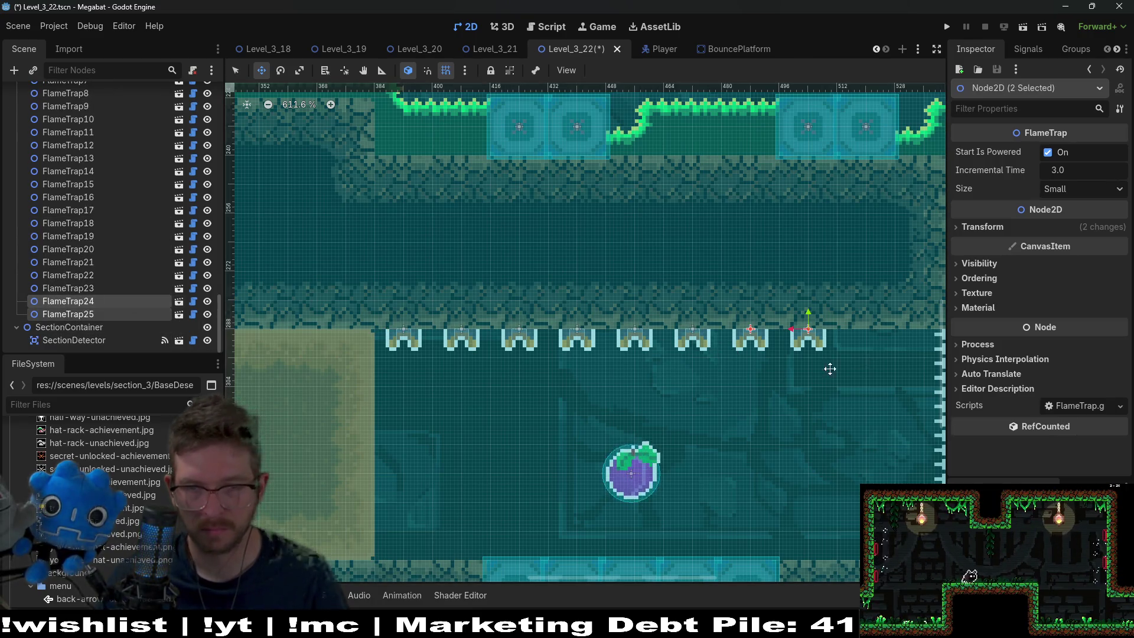
key("f")
key("ctrl+d")
key("Right")
key("Right")
key("Right")
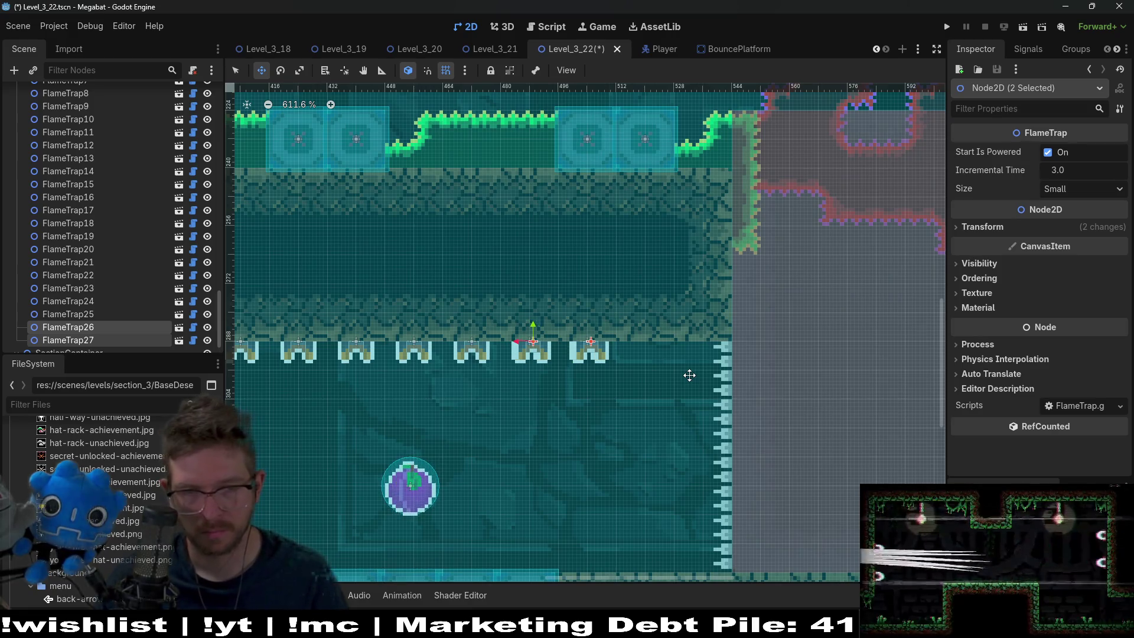
key("Right")
key("Right")
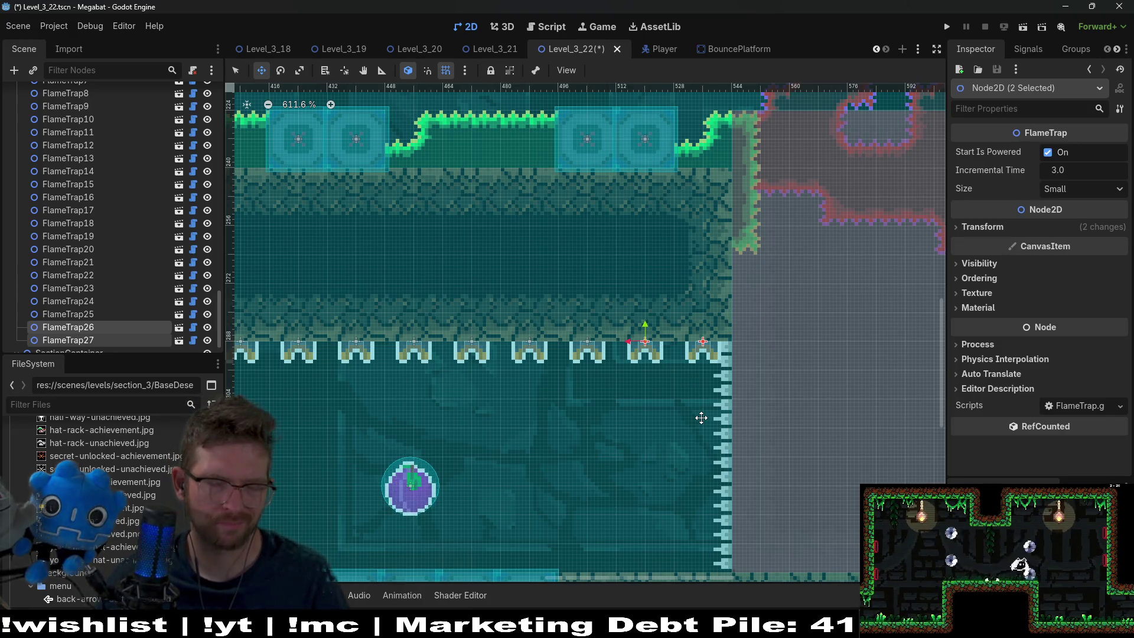
scroll(701, 418, "down", 5)
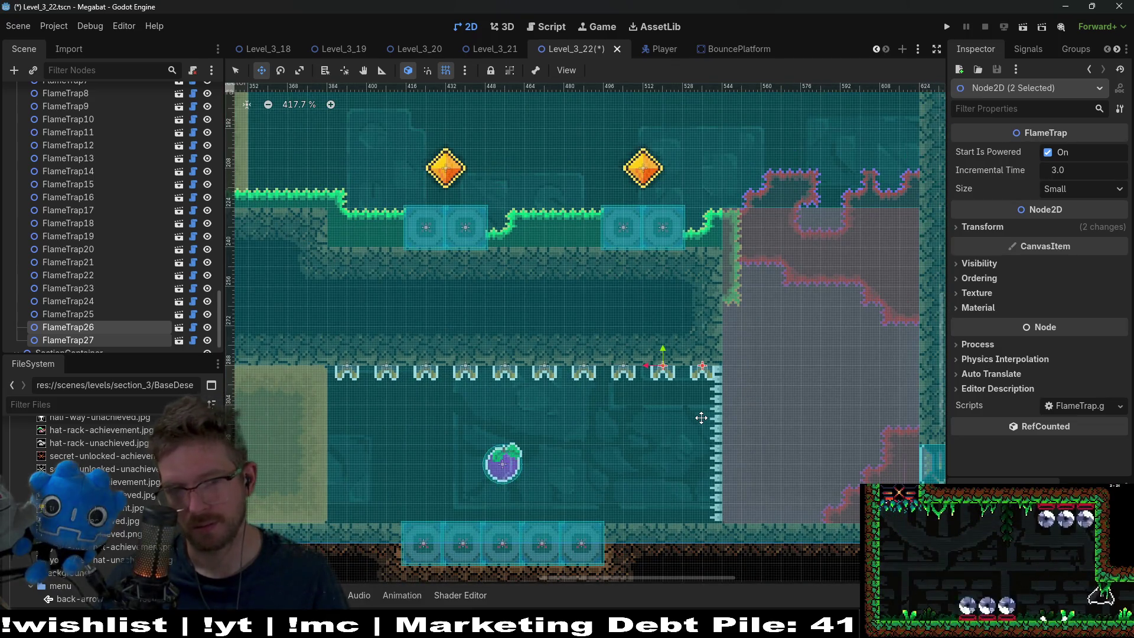
scroll(701, 418, "up", 6)
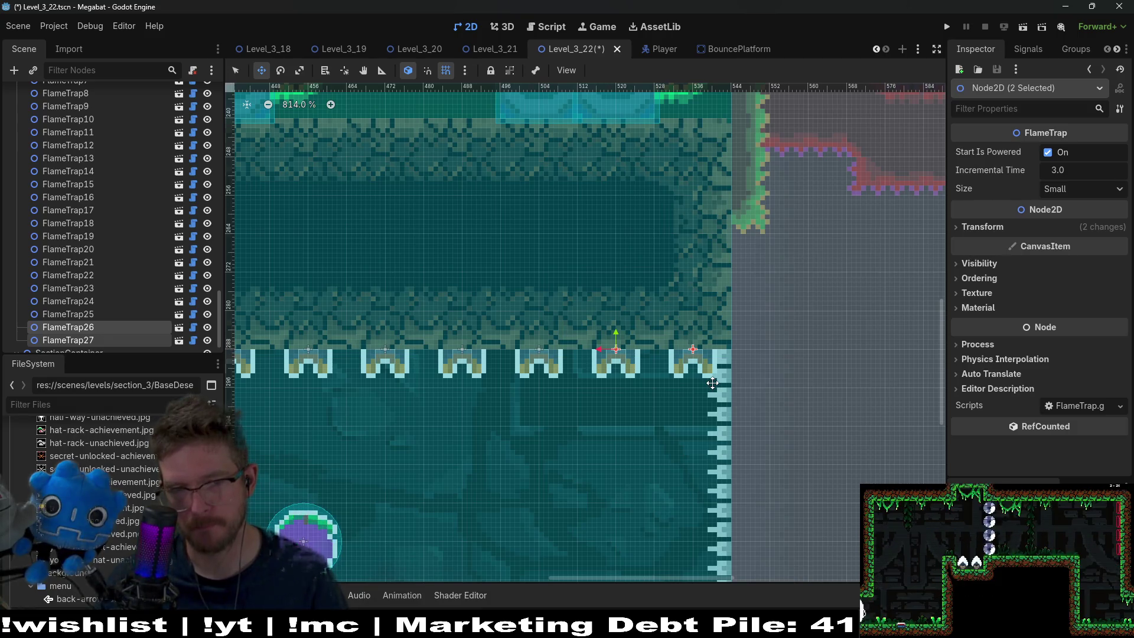
scroll(148, 282, "up", 5)
scroll(154, 282, "up", 10)
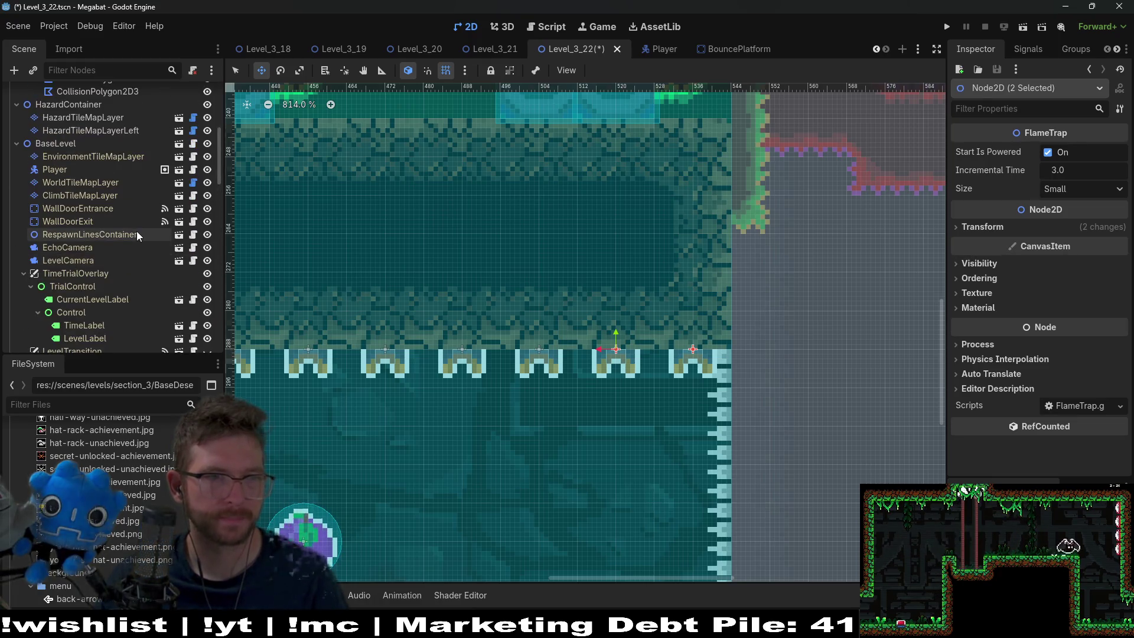
Step: Save Level_3_22, run the scene briefly to watch both flame rows, and close the game
scroll(136, 231, "up", 5)
left_click(110, 292)
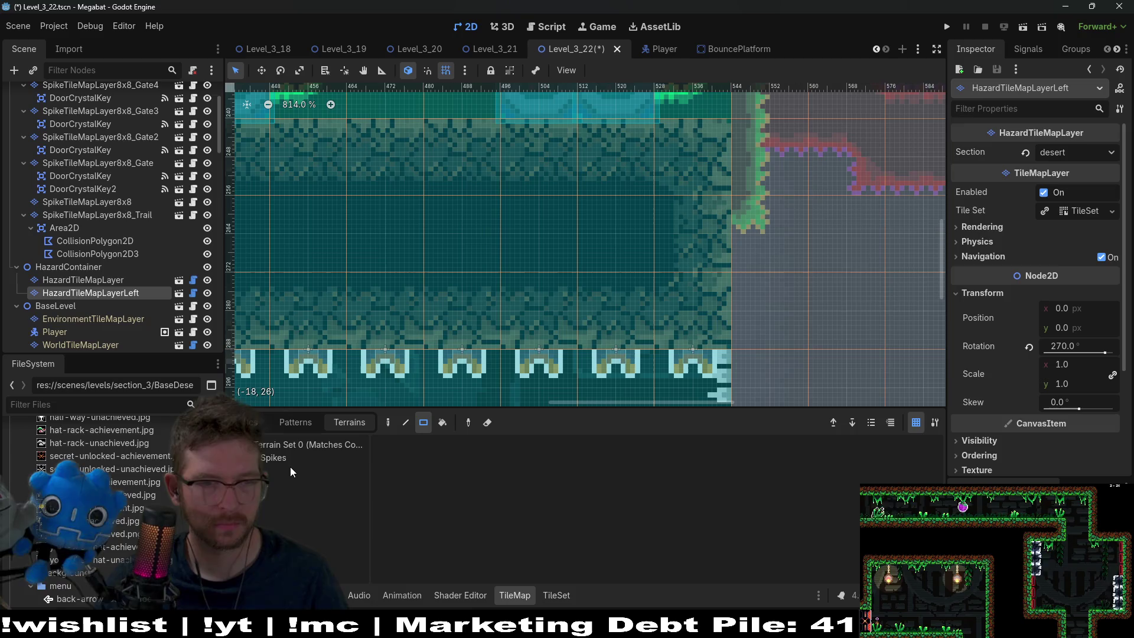
scroll(710, 370, "down", 5)
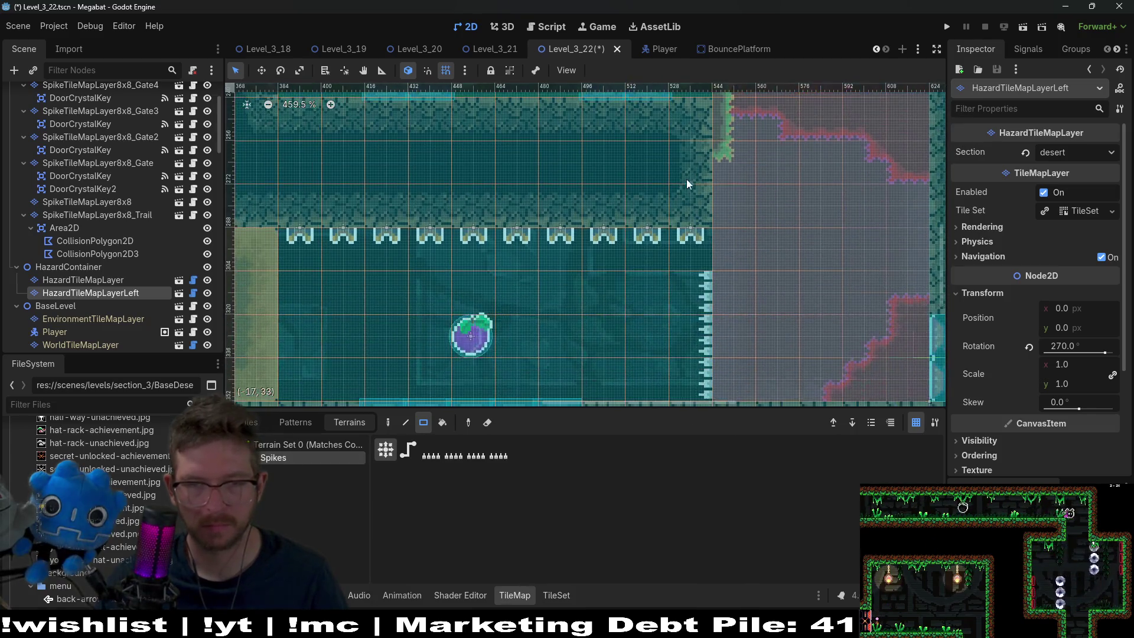
key("ctrl+s")
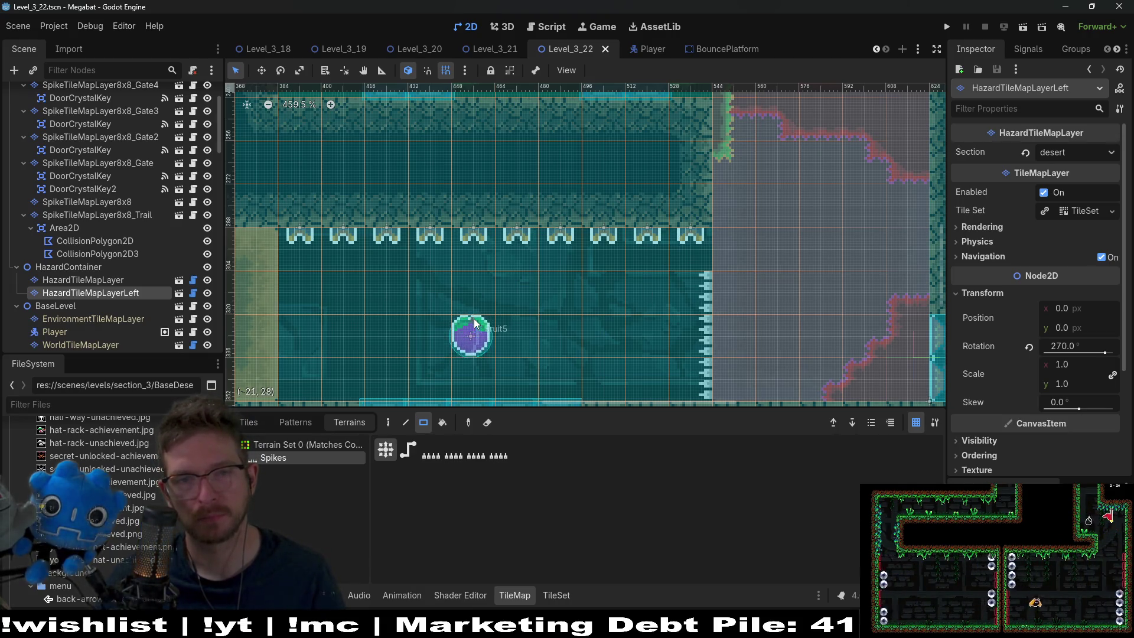
left_click(1020, 28)
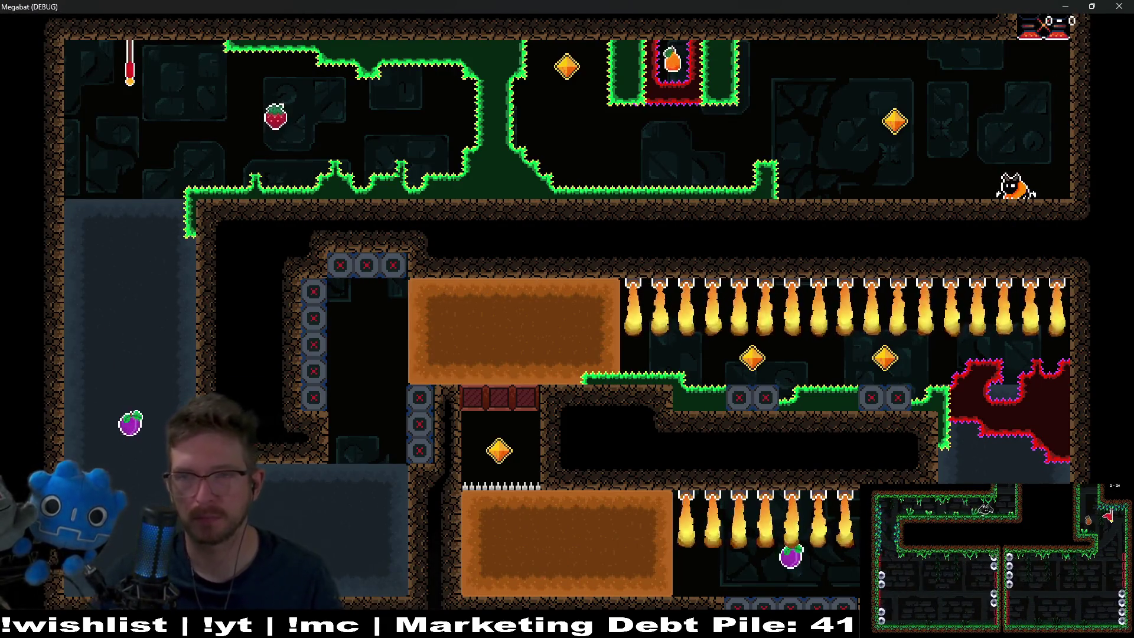
left_click(1114, 6)
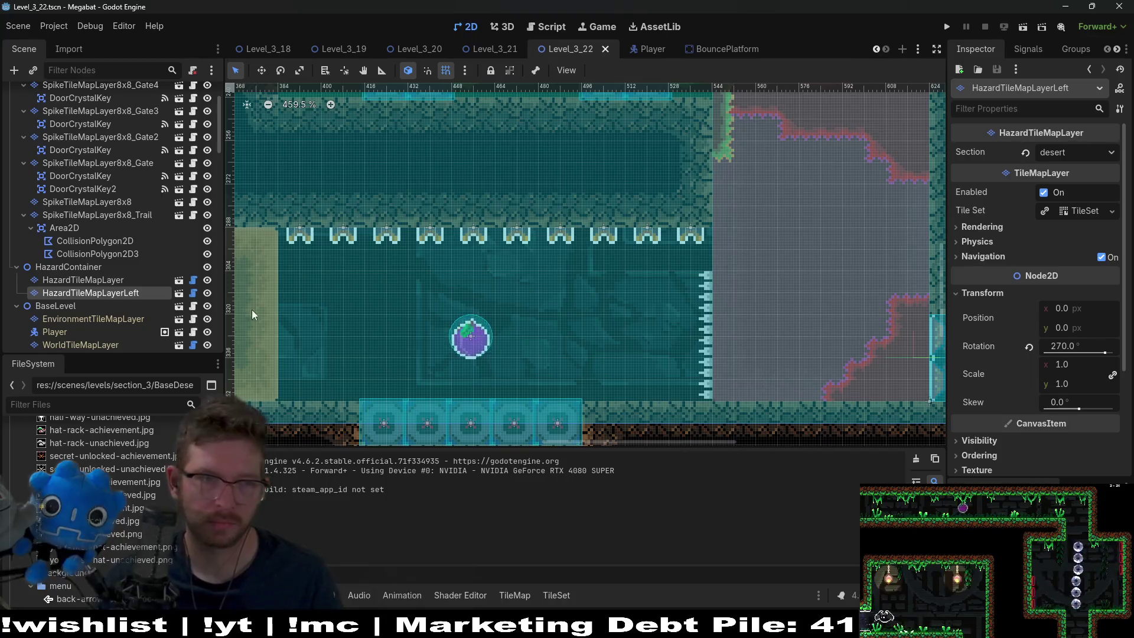
Step: Select FlameTrap through FlameTrap27, set their Size to Large, save, and rerun the scene
scroll(134, 283, "down", 10)
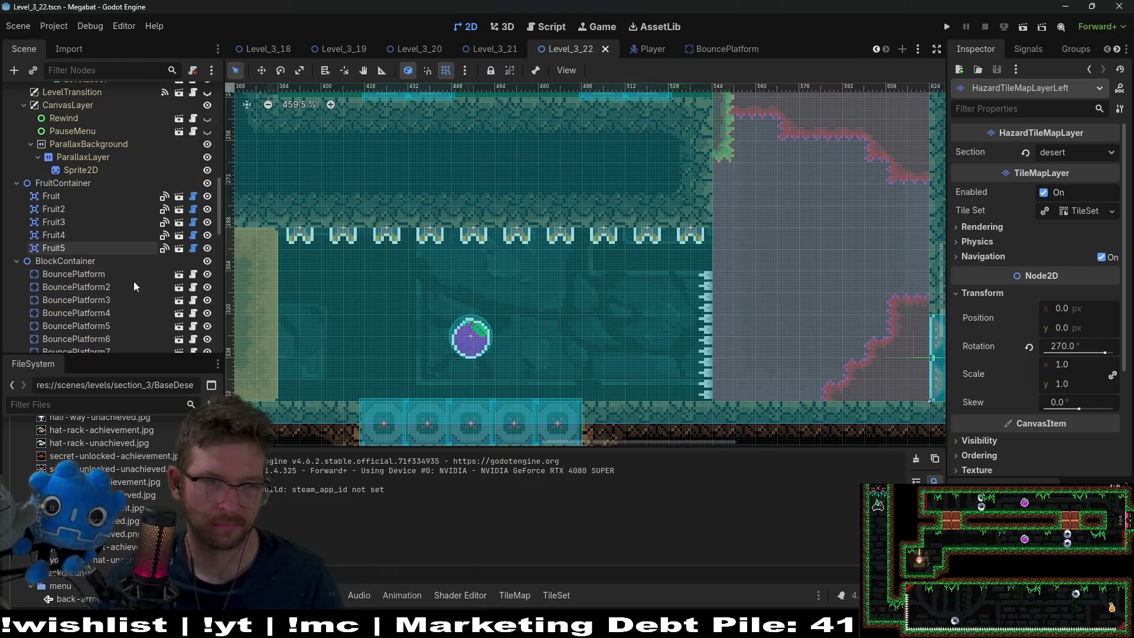
scroll(124, 283, "down", 8)
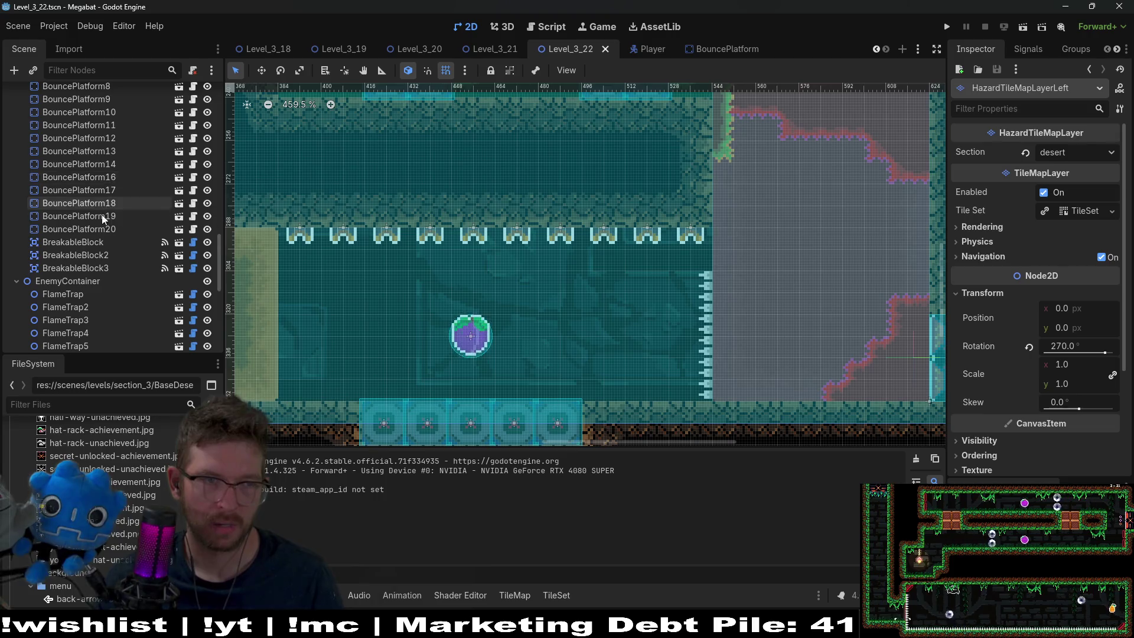
scroll(104, 224, "down", 6)
left_click(114, 312)
scroll(118, 278, "up", 3)
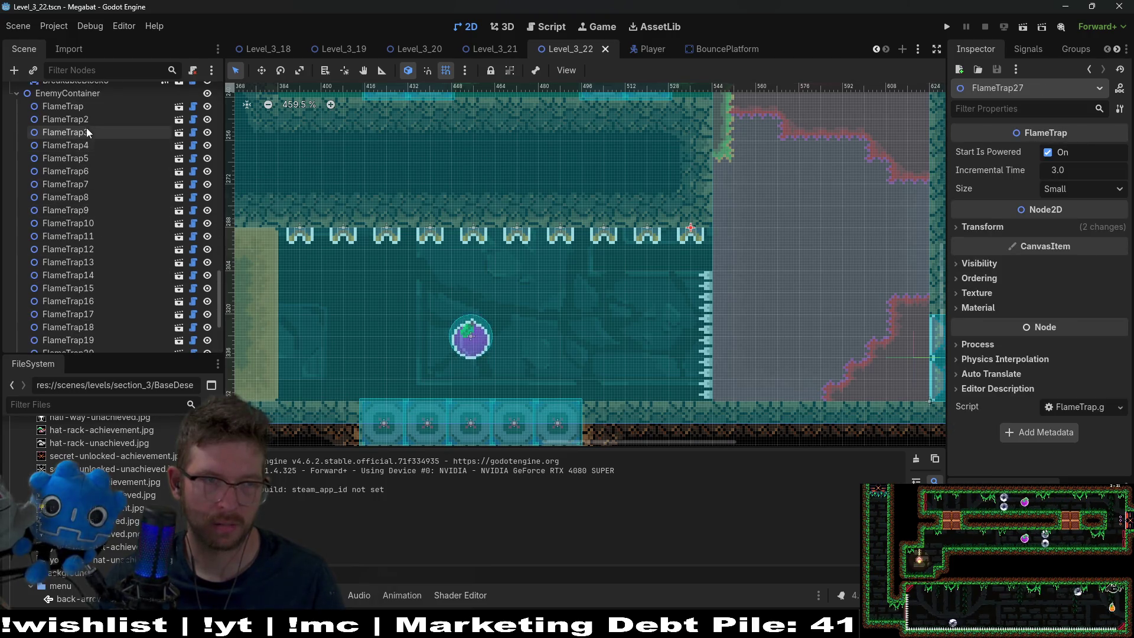
left_click(107, 108, "shift")
left_click(1084, 189)
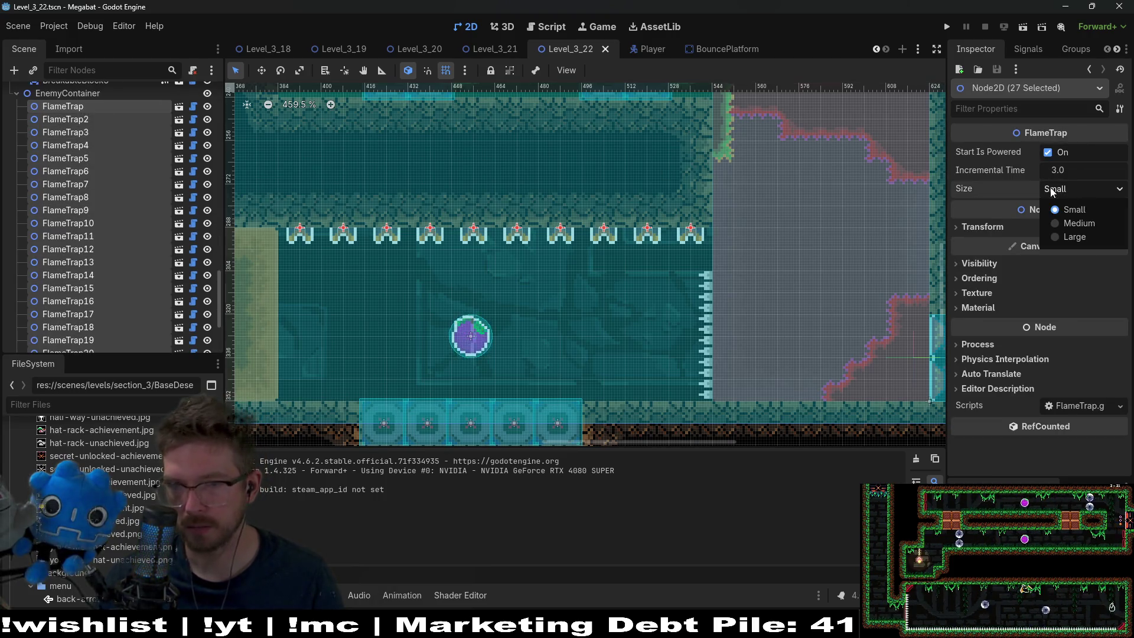
left_click(1075, 237)
scroll(692, 193, "down", 4)
key("ctrl+s")
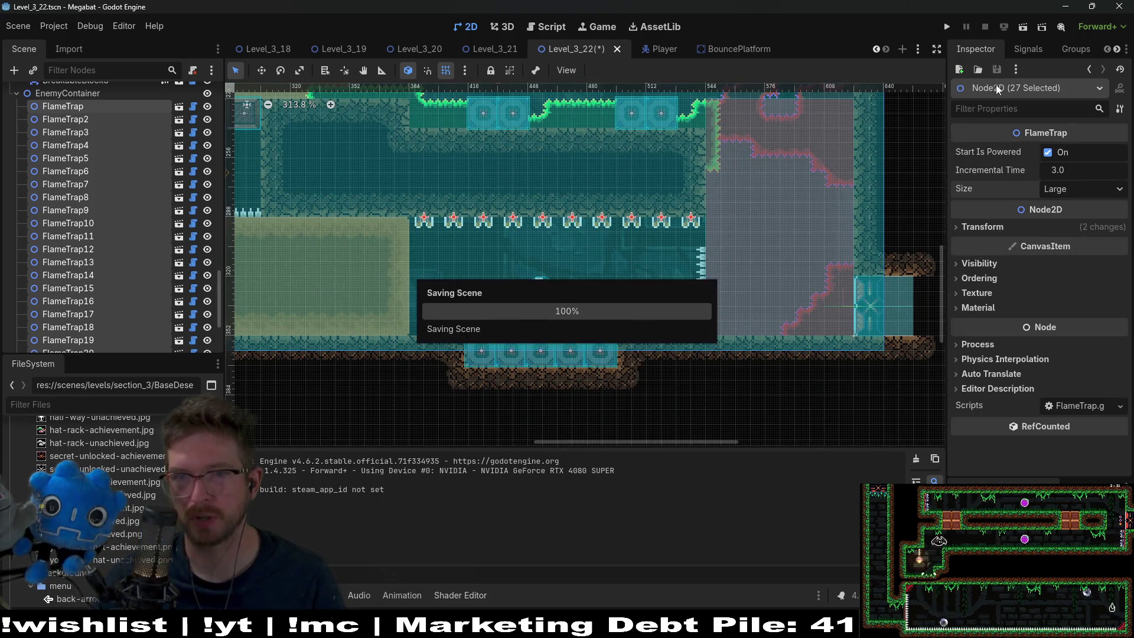
left_click(1022, 28)
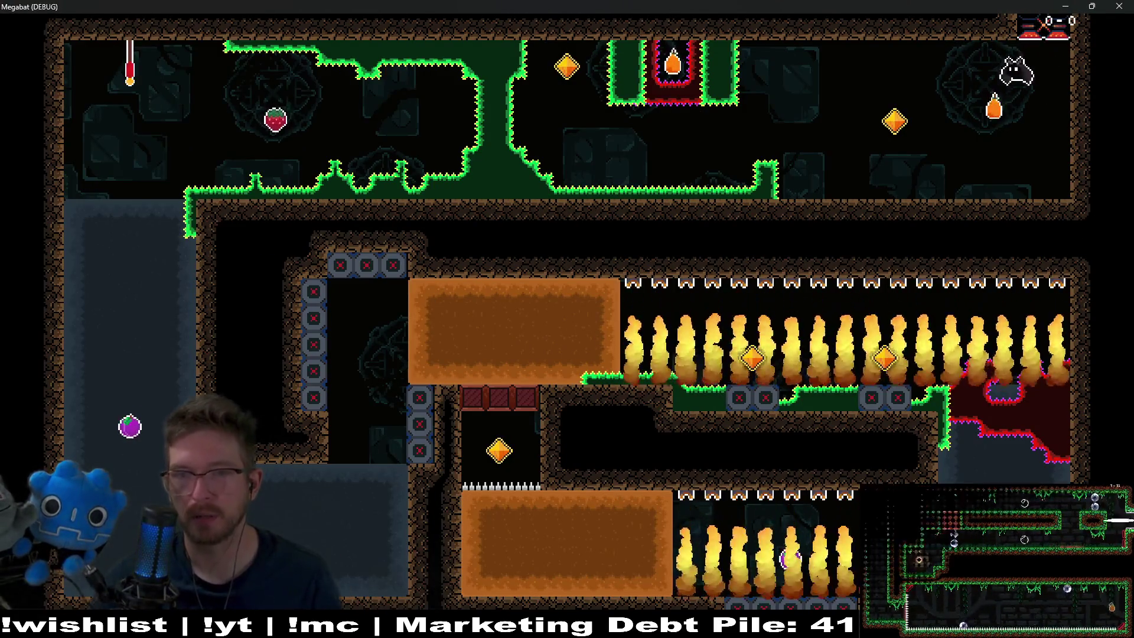
Step: Fly the bat through the level's pickups and flame corridor with the arrow keys, then close the game
key("Left")
key("Left")
key("Up")
key("Right")
key("Down")
key("Left")
key("Up")
key("Down")
key("Right")
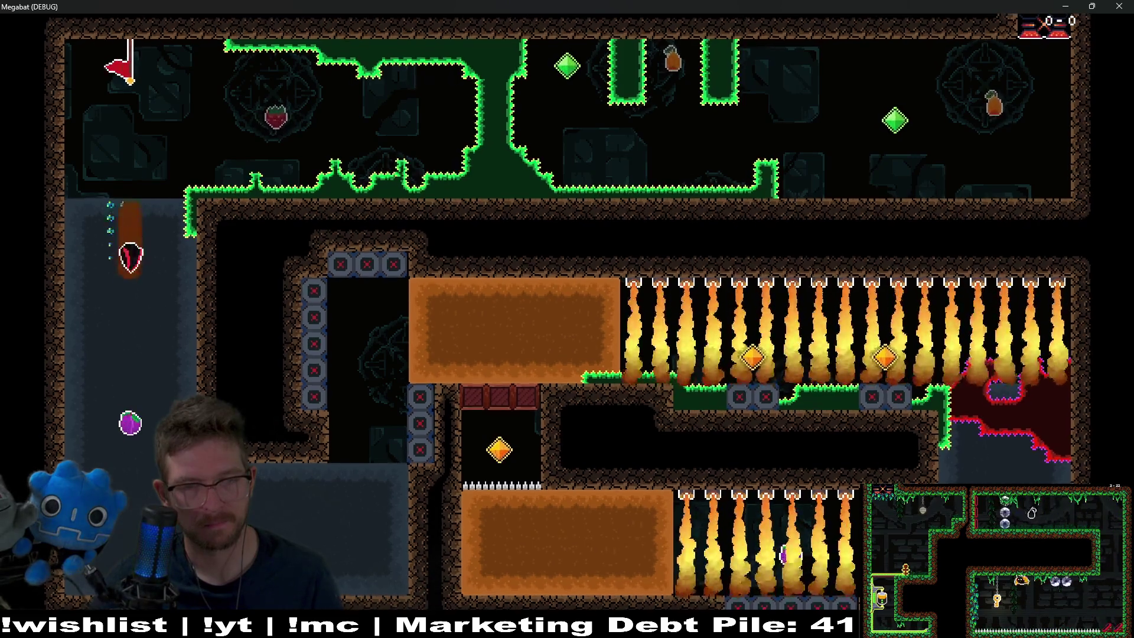
key("Right")
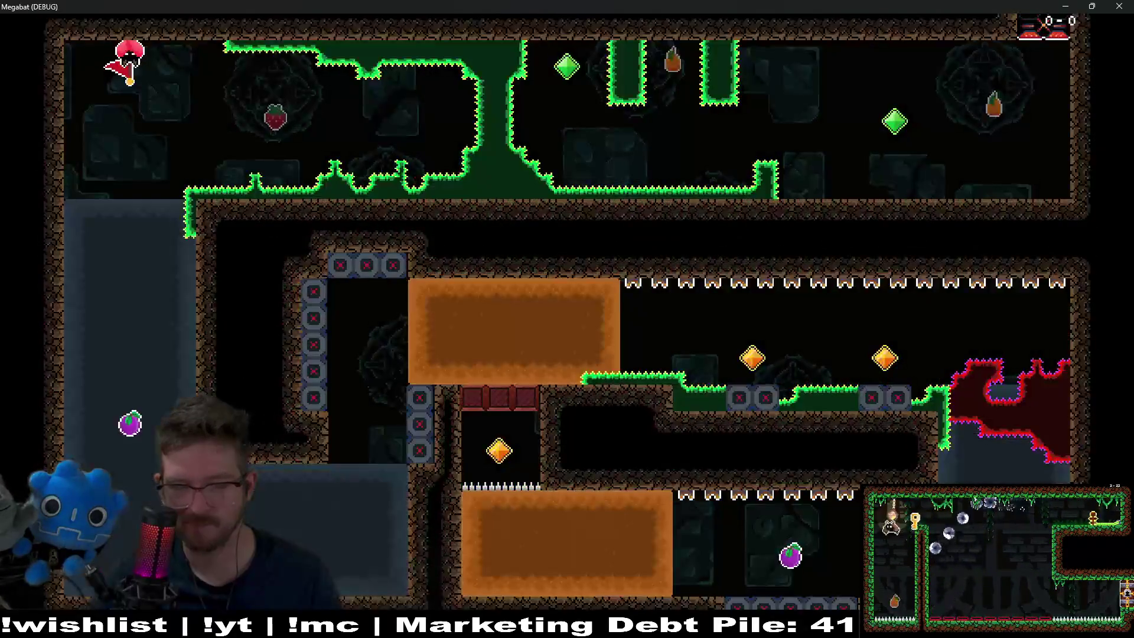
left_click(1119, 6)
scroll(98, 309, "down", 5)
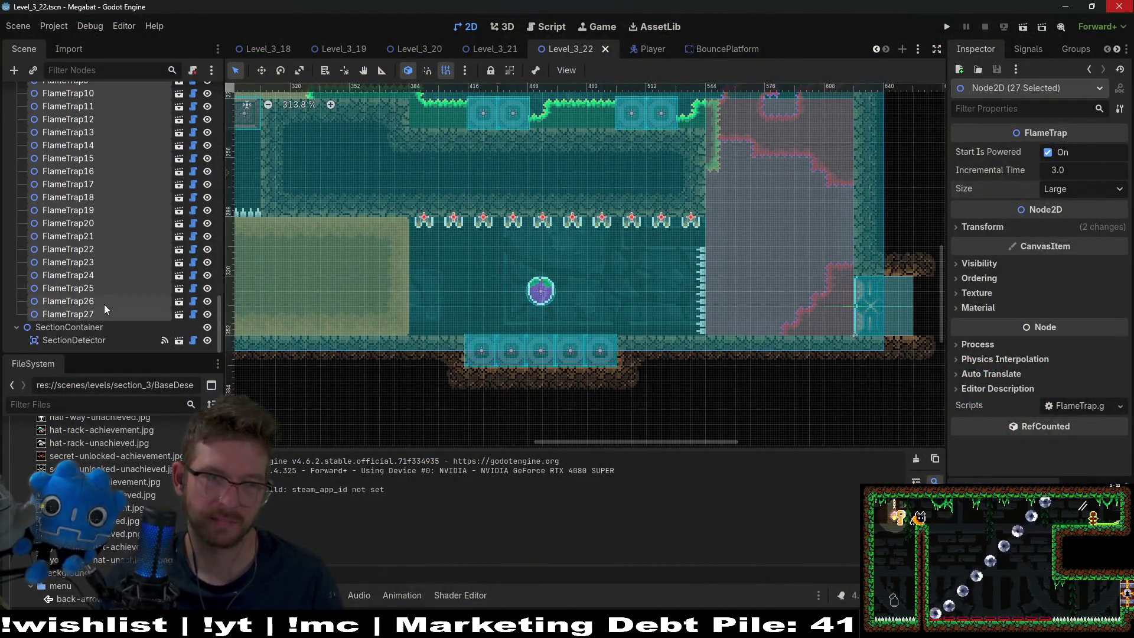
Step: Switch off Start Is Powered for FlameTrap18–FlameTrap27, then save and run the level
left_click(98, 314)
left_click(94, 198, "shift")
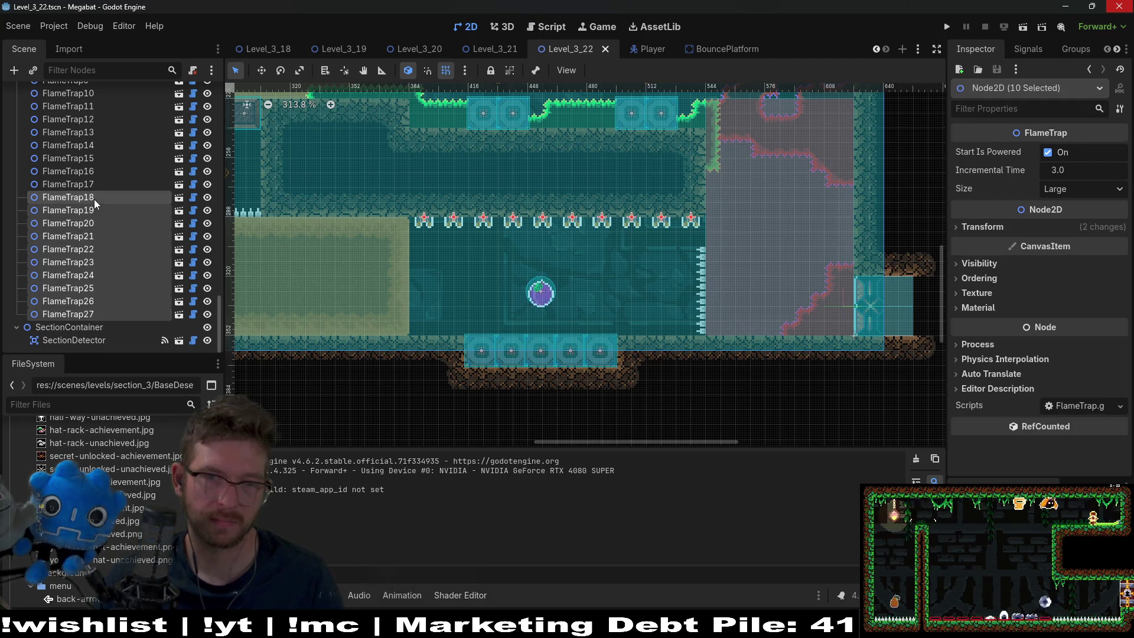
left_click_drag(652, 196, 598, 319)
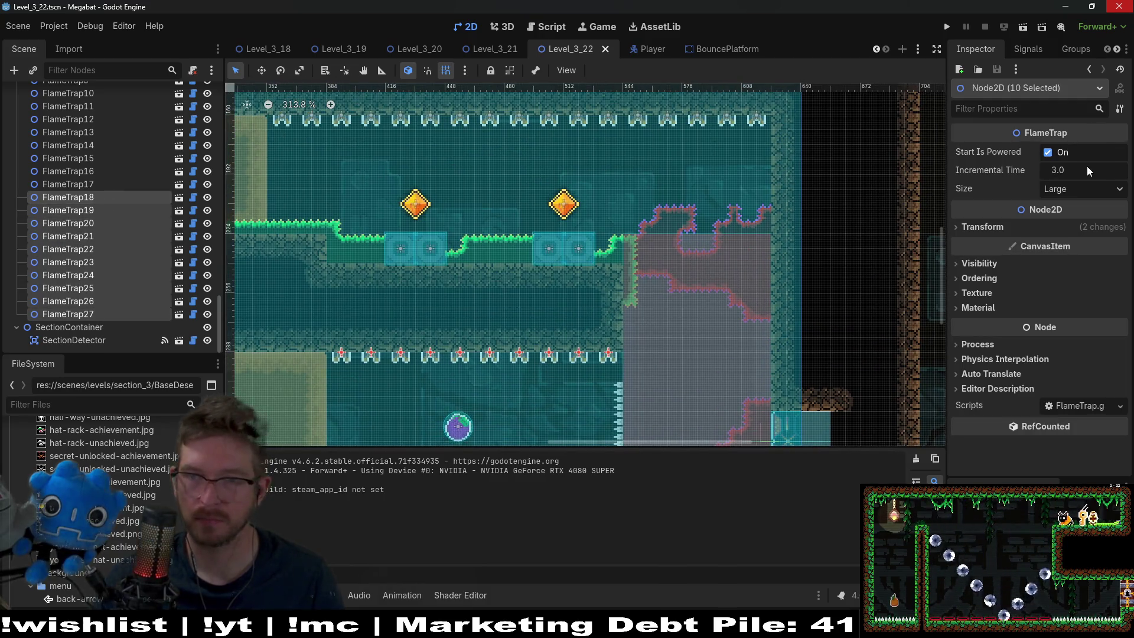
left_click(1047, 152)
left_click(1023, 29)
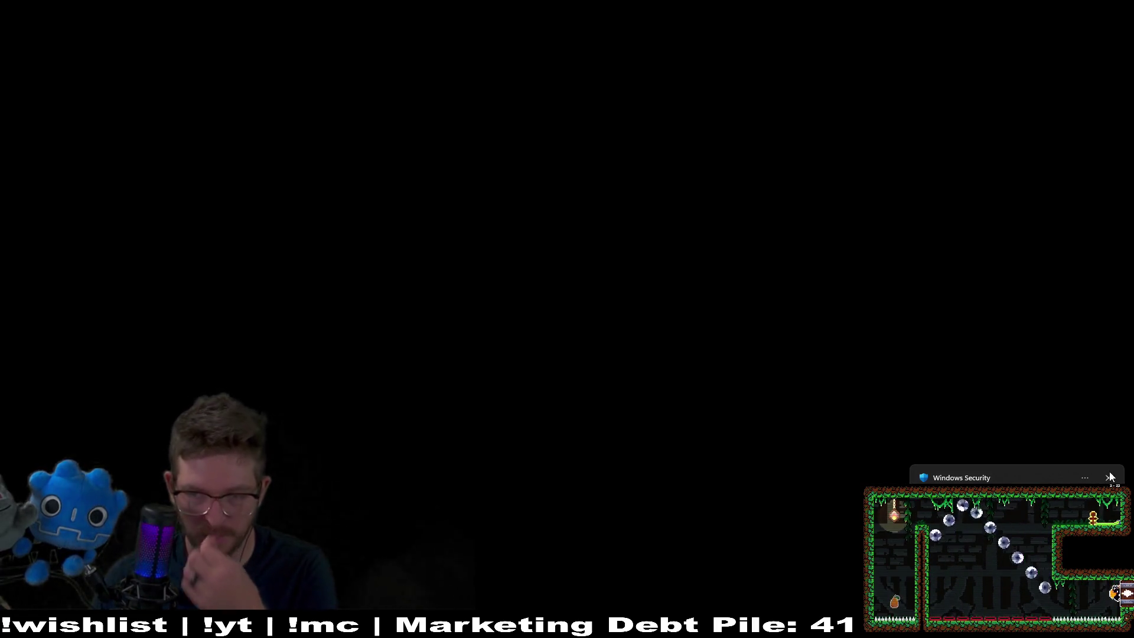
Step: Dismiss the security toast, fly left toward the diamond and strawberry, then quit with F8
left_click(1110, 477)
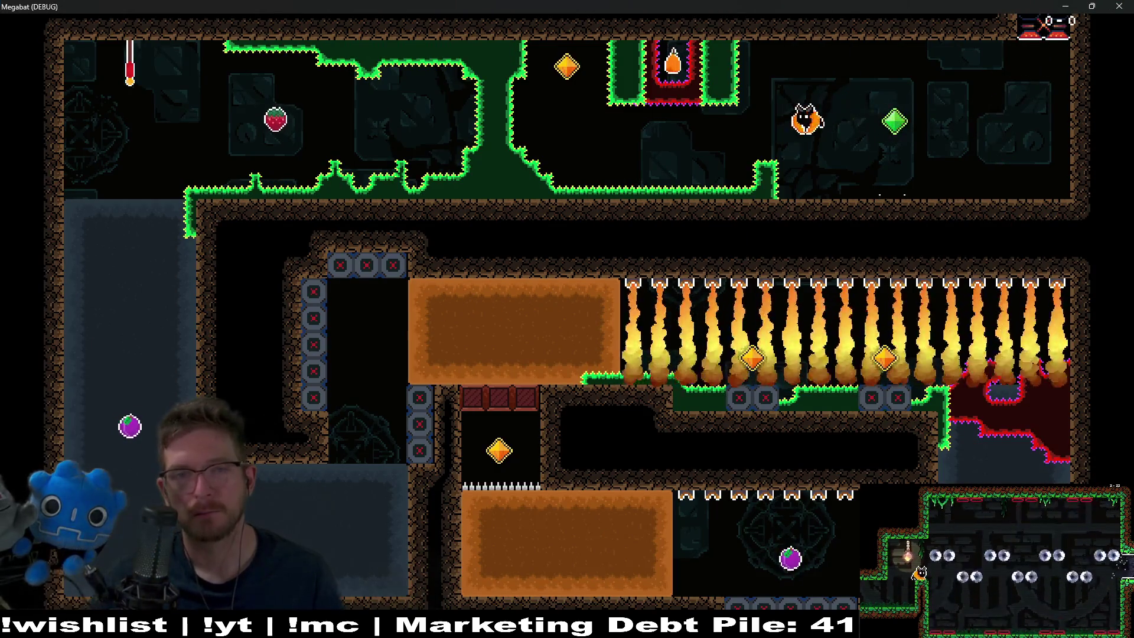
key("space")
key("space")
key("Left")
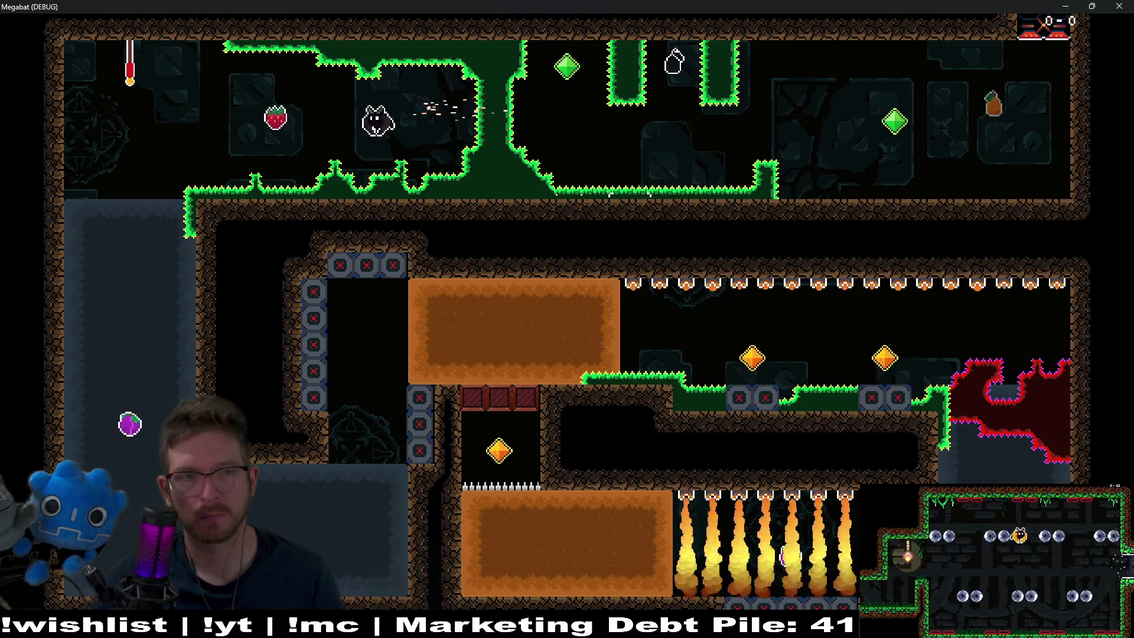
key("Left")
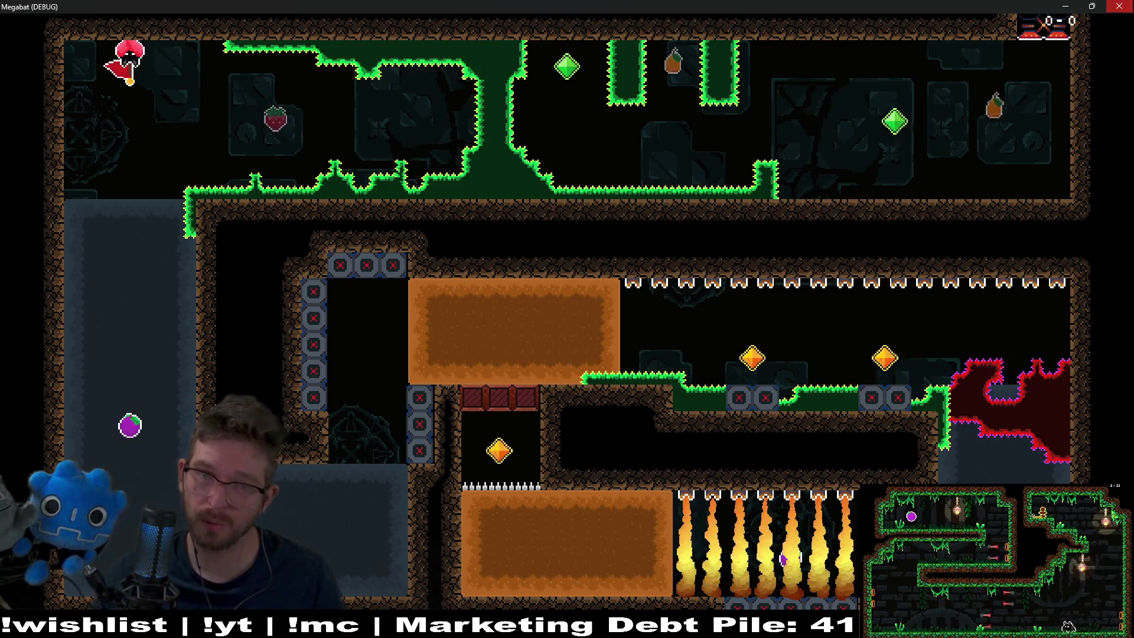
key("F8")
scroll(141, 289, "up", 3)
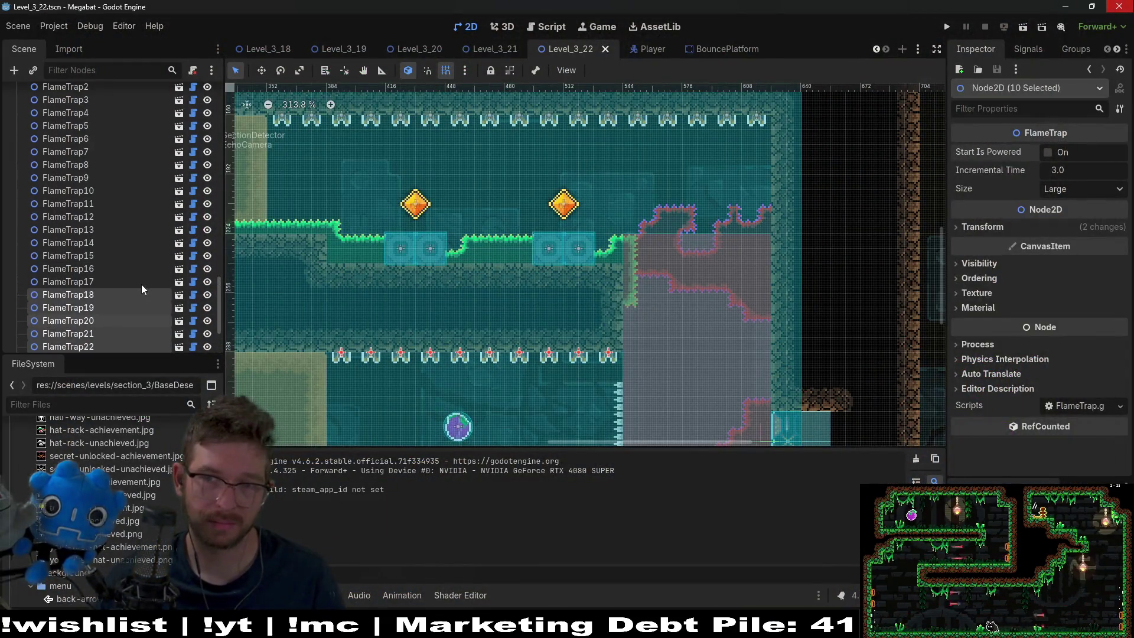
Step: Set Incremental Time to 4.0 on all 27 flame traps and run the scene with F6
scroll(141, 285, "down", 3)
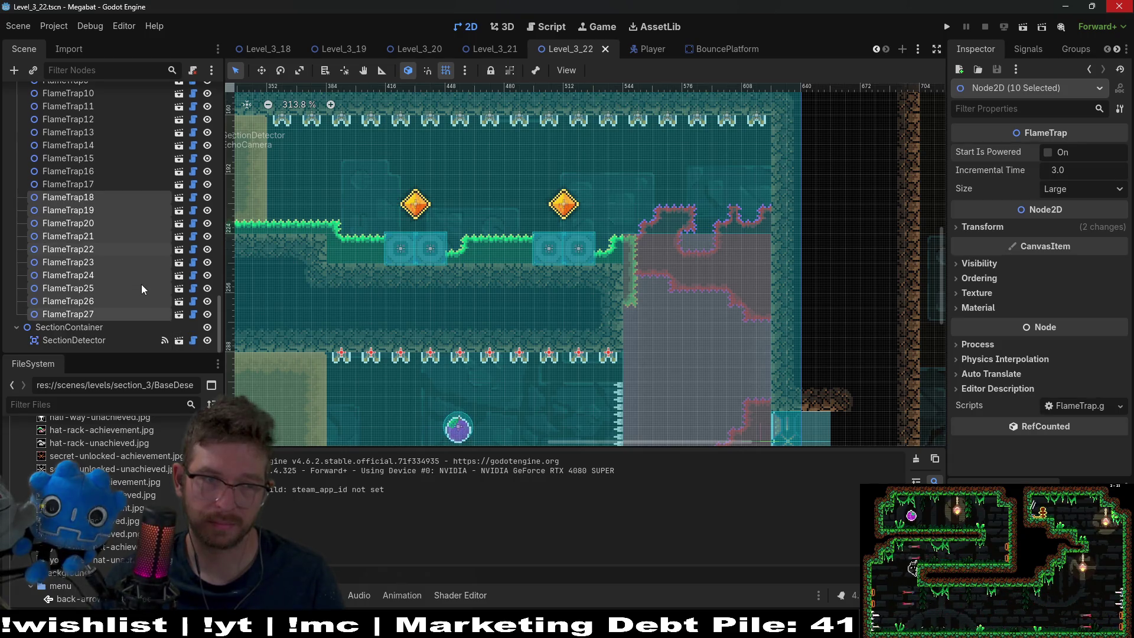
scroll(140, 285, "up", 8)
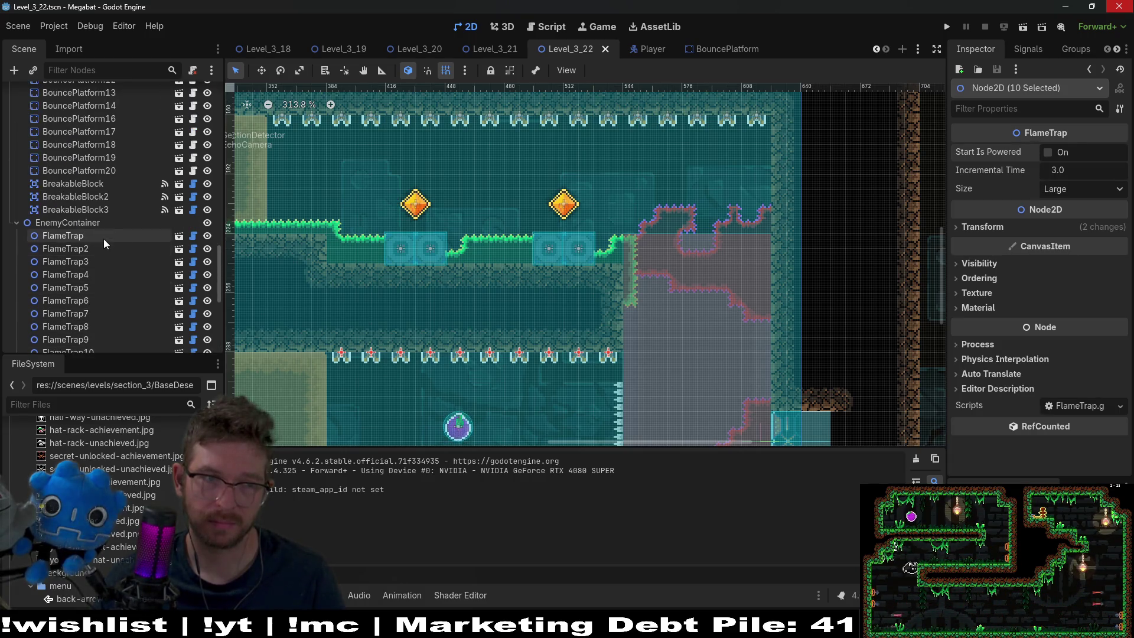
left_click(104, 239, "shift")
left_click(1078, 169)
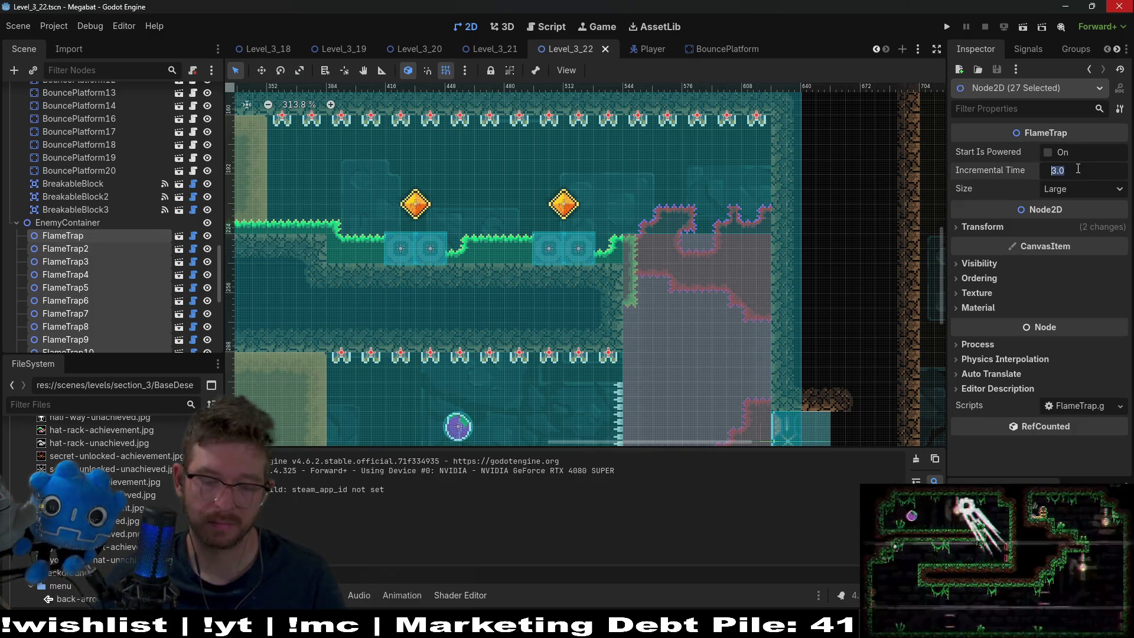
type("4")
key("Return")
key("F6")
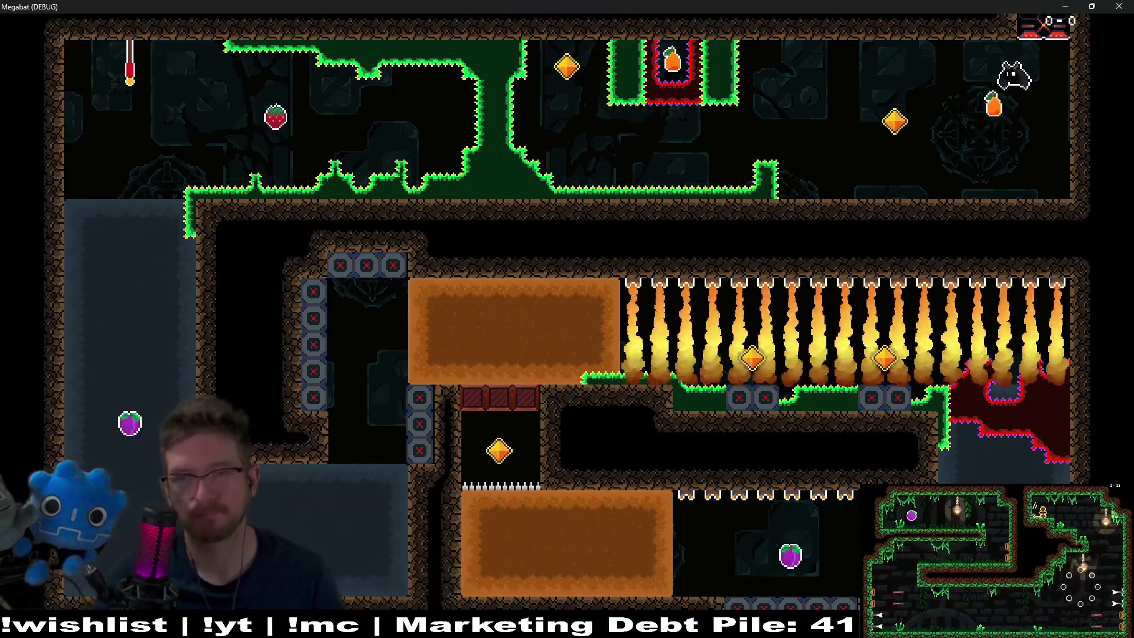
Step: Fly up for the diamond and top gem, grab the strawberry, and dive down the left shaft
key("Left")
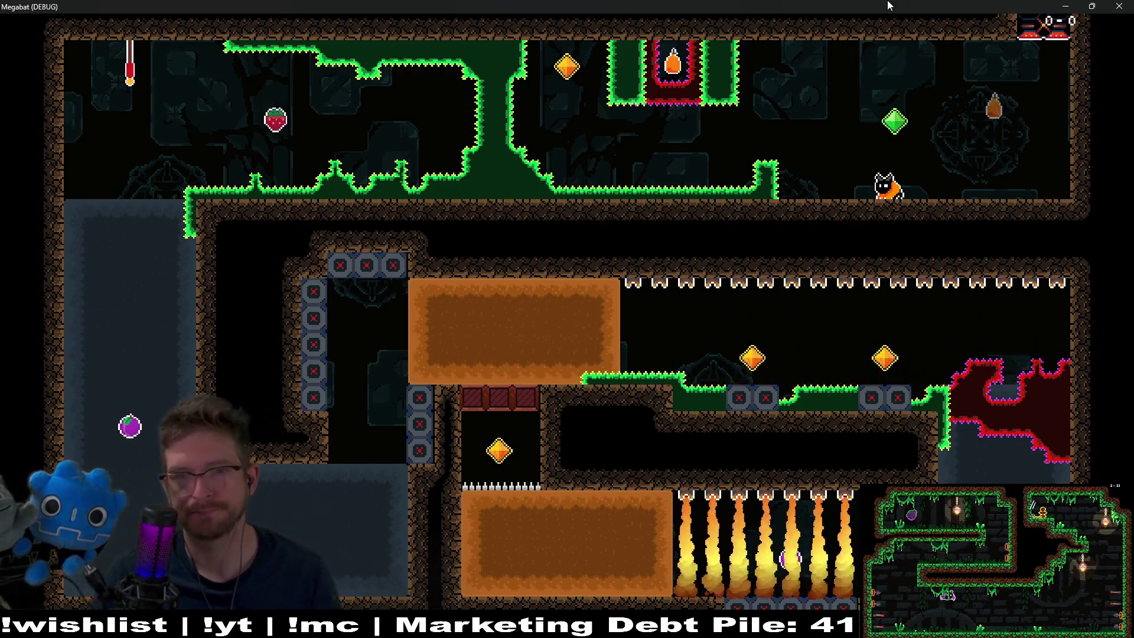
key("space")
key("Left")
key("Left")
key("space")
key("Right")
key("space")
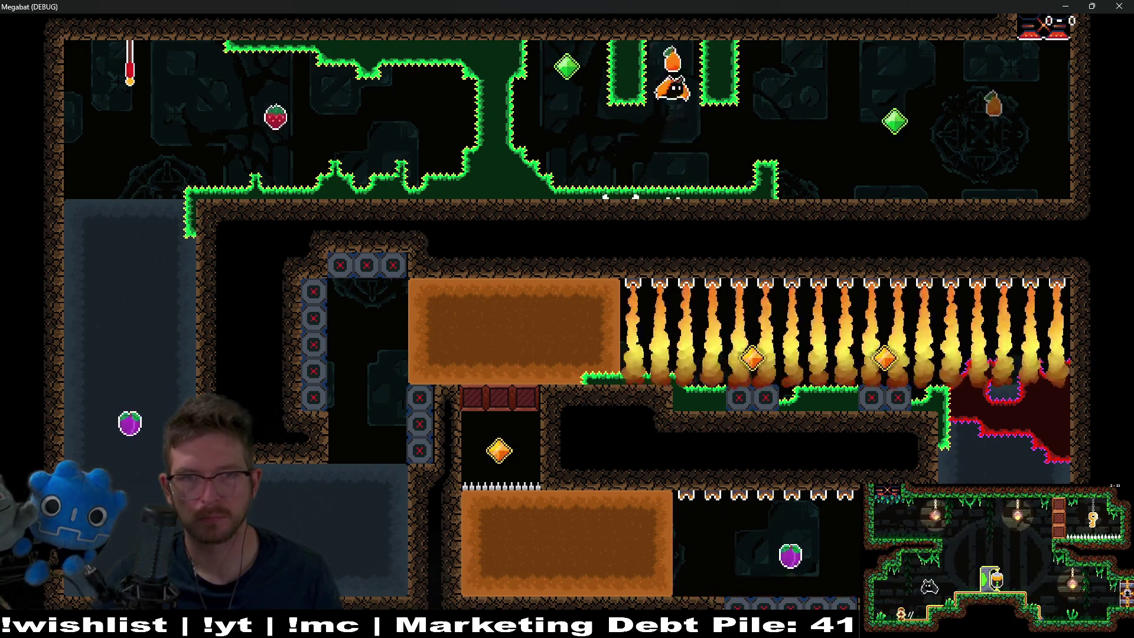
key("Left")
key("space")
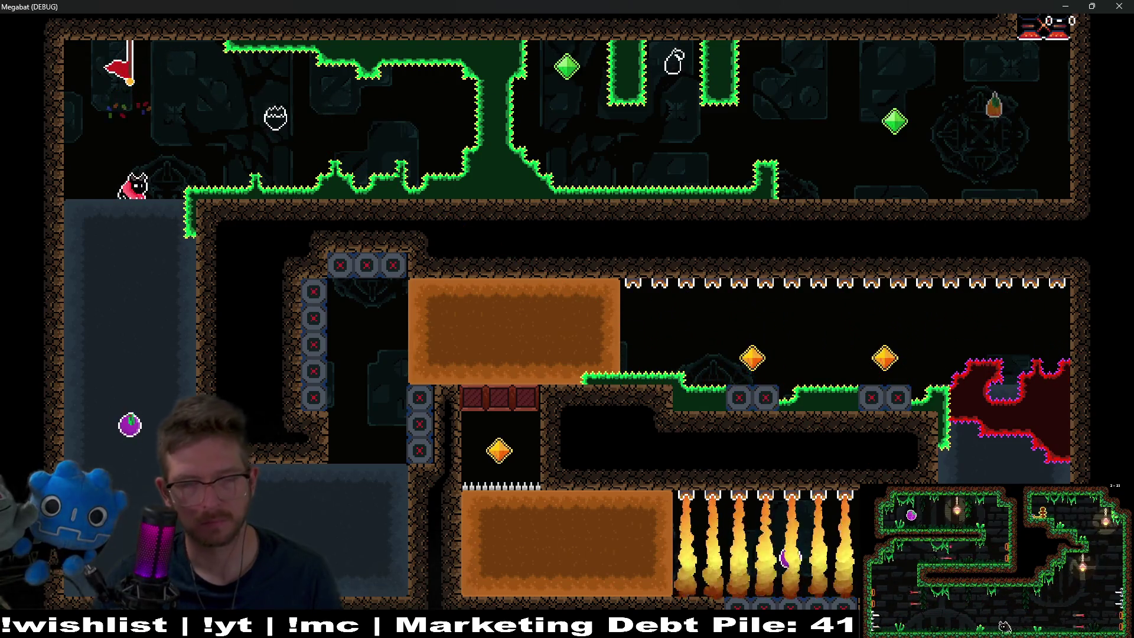
key("Down")
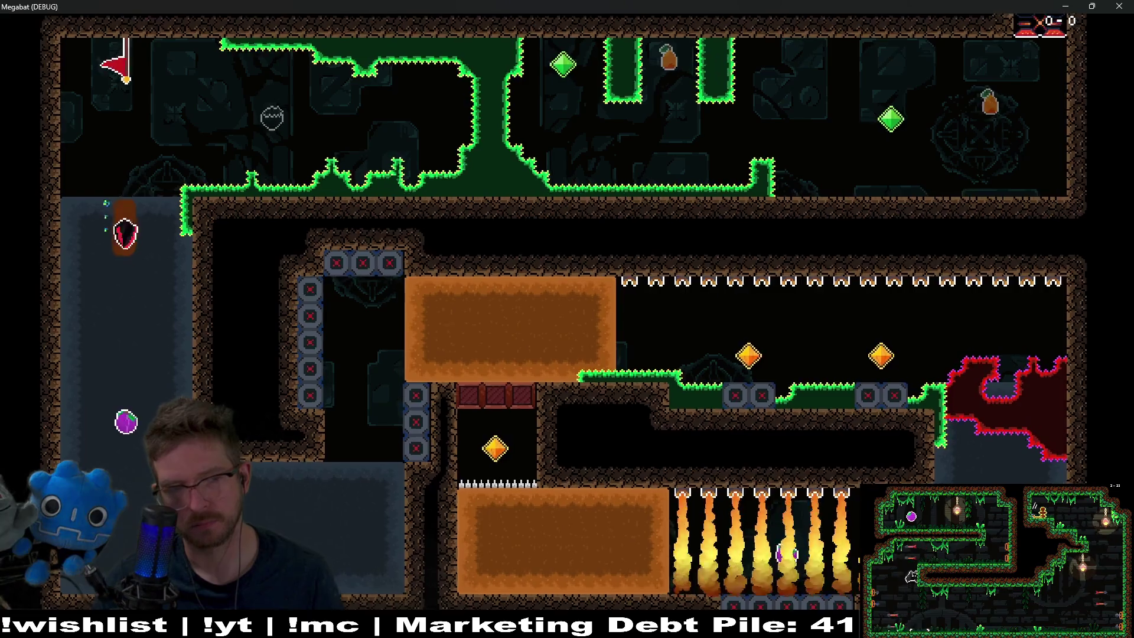
key("Right")
key("Up")
key("Right")
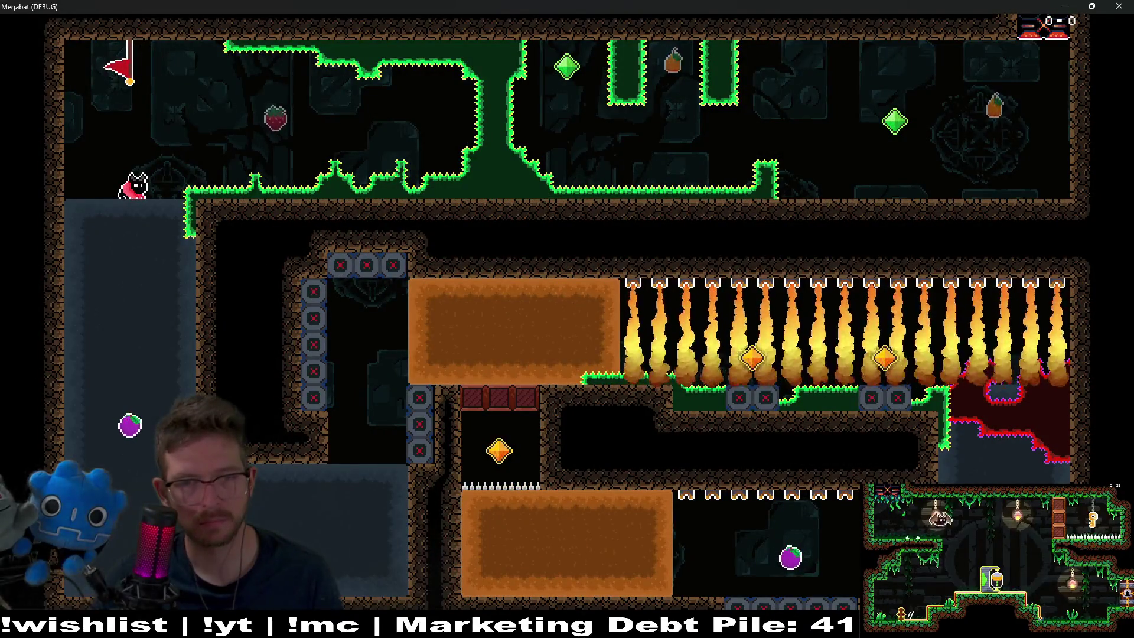
Step: Tunnel through the orange dirt blocks, collecting gems and breaking crates up the shaft
key("Down")
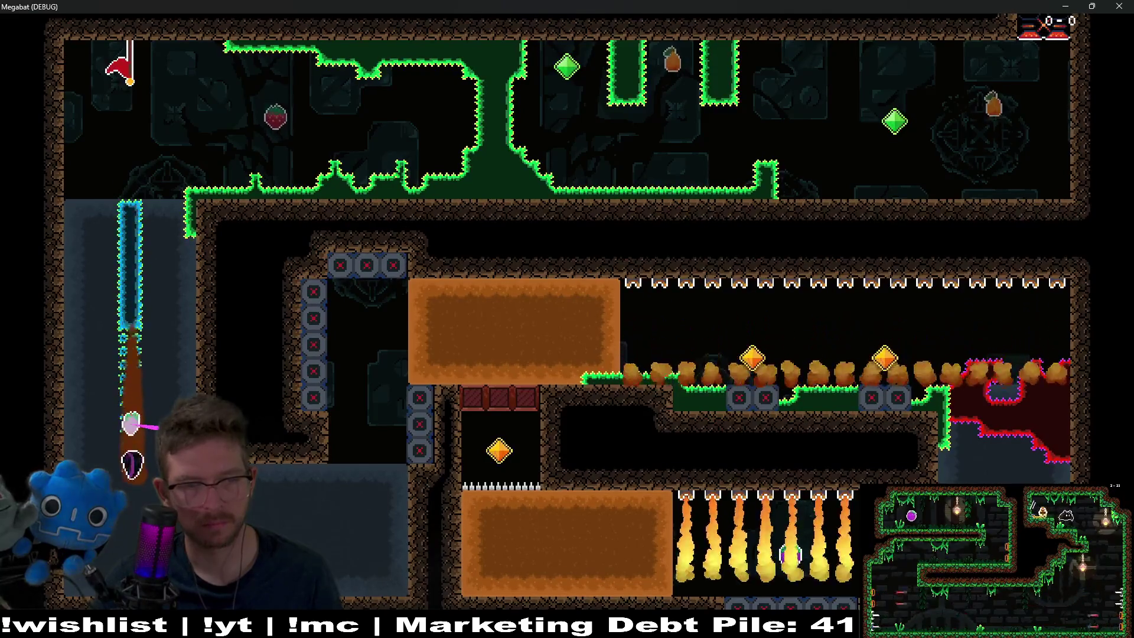
key("Up")
key("Right")
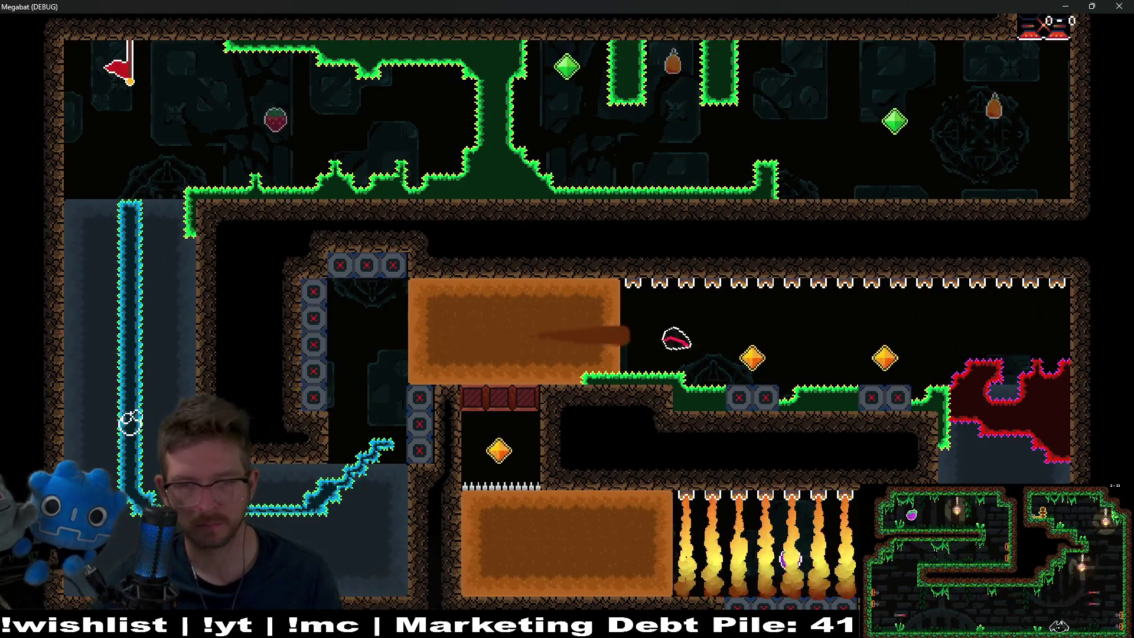
key("Down")
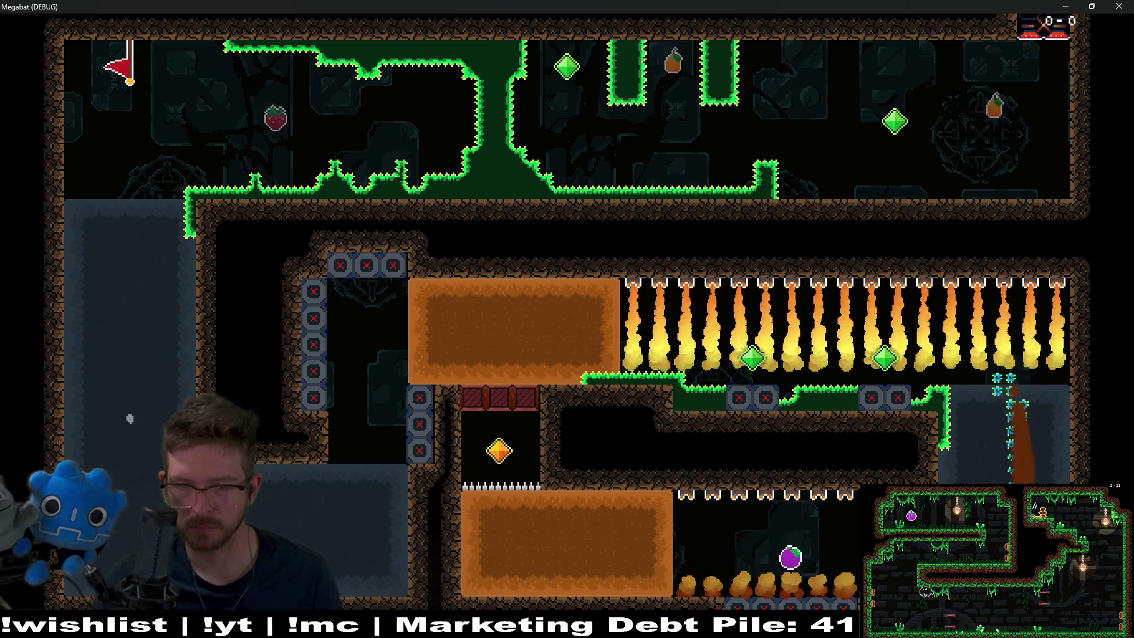
key("Left")
key("Up")
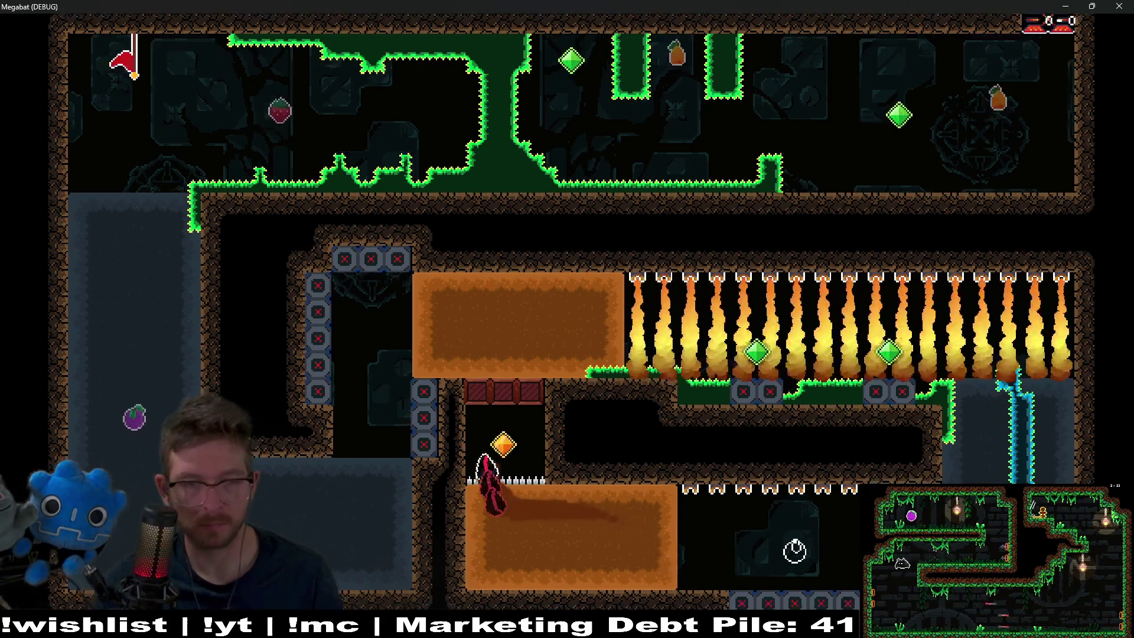
key("Right")
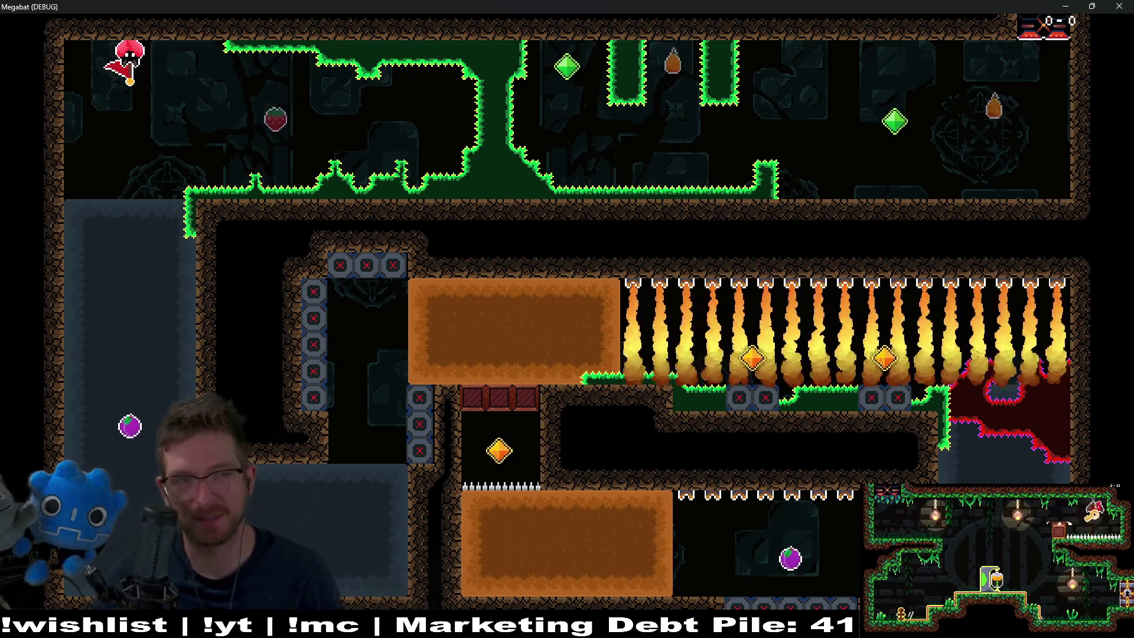
Step: Retry from spawn through the flame corridor down the right shaft, then quit with F8
key("Left")
key("Down")
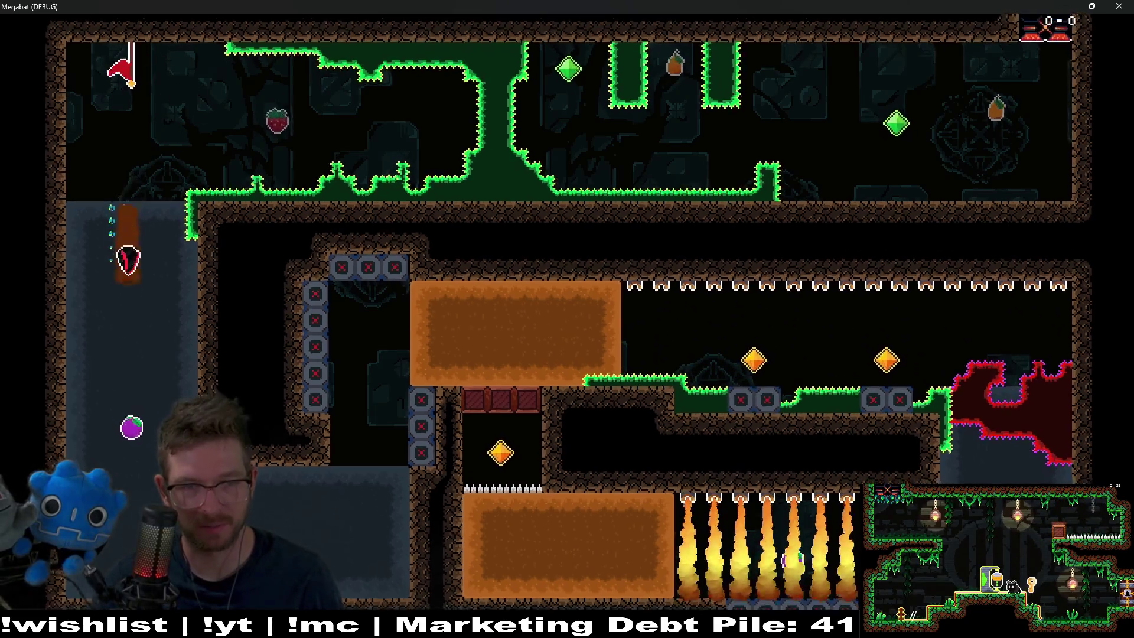
key("Right")
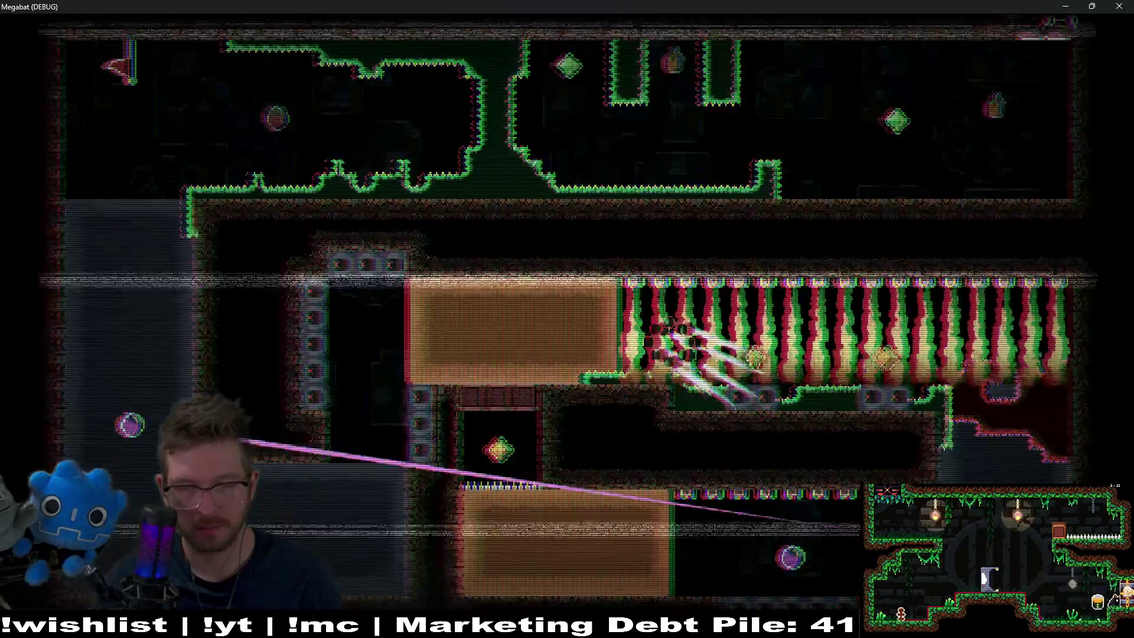
key("Down")
key("Right")
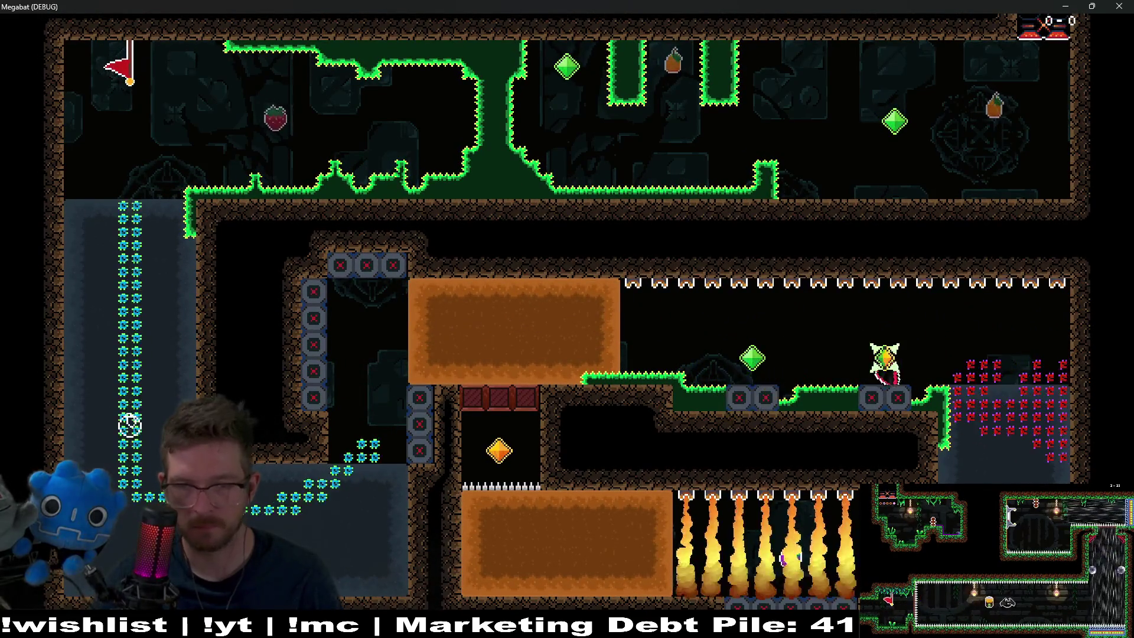
key("Down")
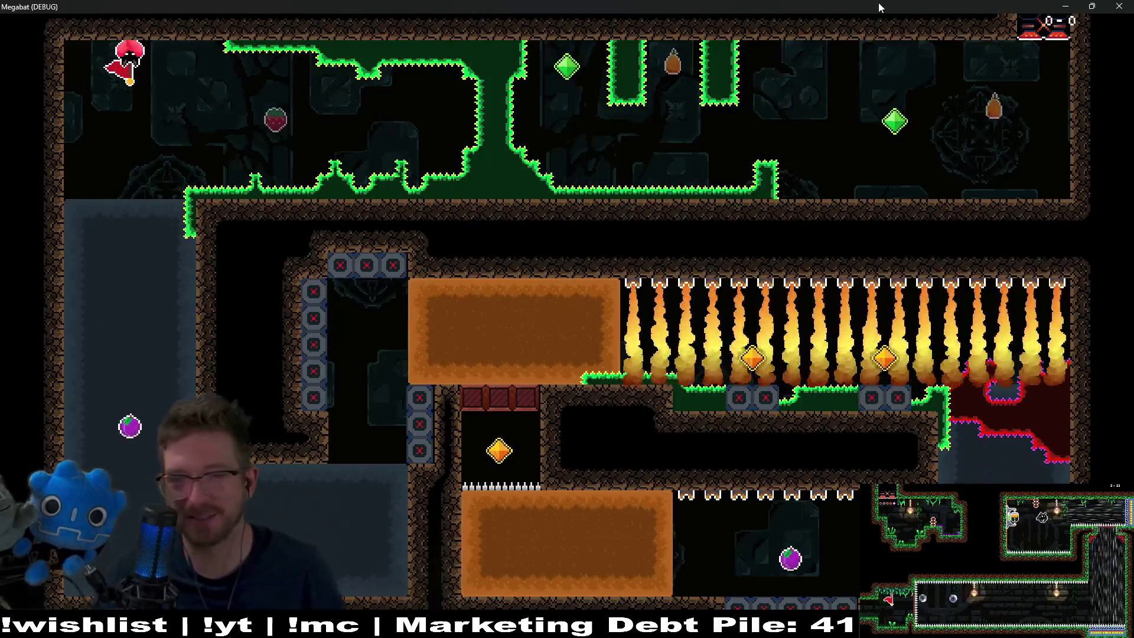
key("F8")
scroll(583, 268, "down", 5)
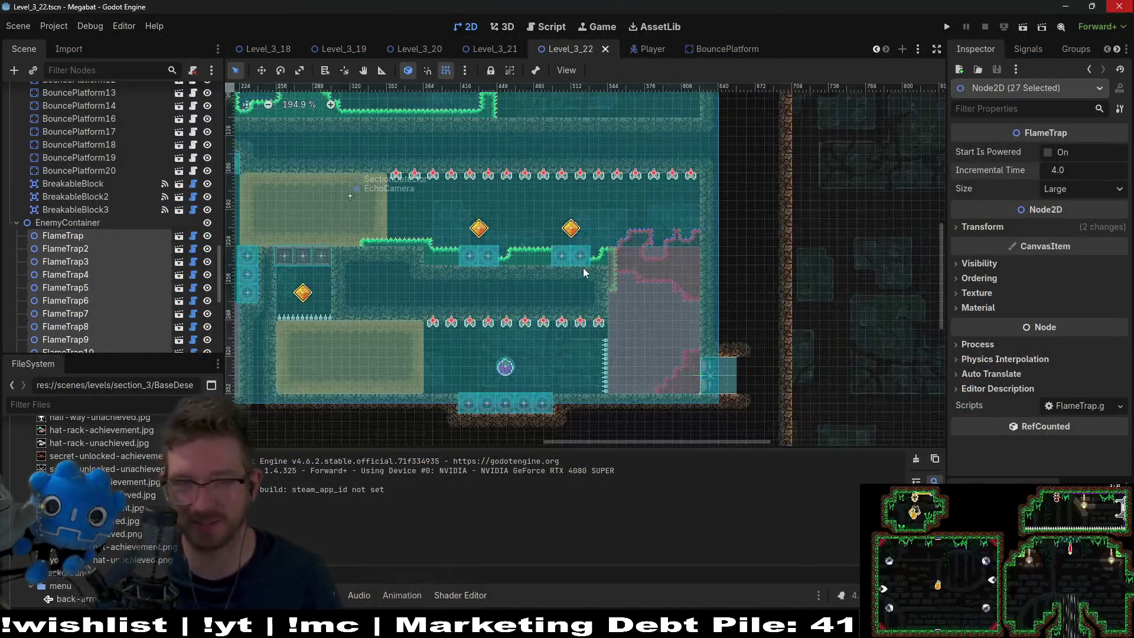
Step: Delete all 27 flame traps from EnemyContainer, confirm the deletion, and save the scene
left_click(79, 223)
left_click(65, 238)
scroll(76, 240, "down", 5)
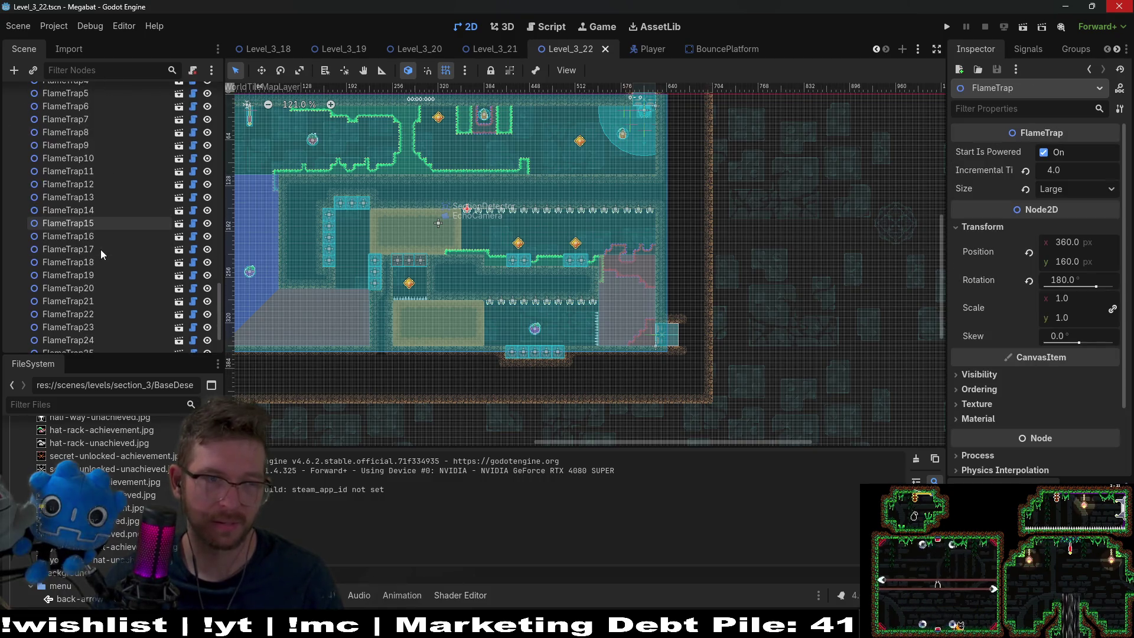
left_click(87, 314, "shift")
key("Delete")
key("Return")
key("ctrl+s")
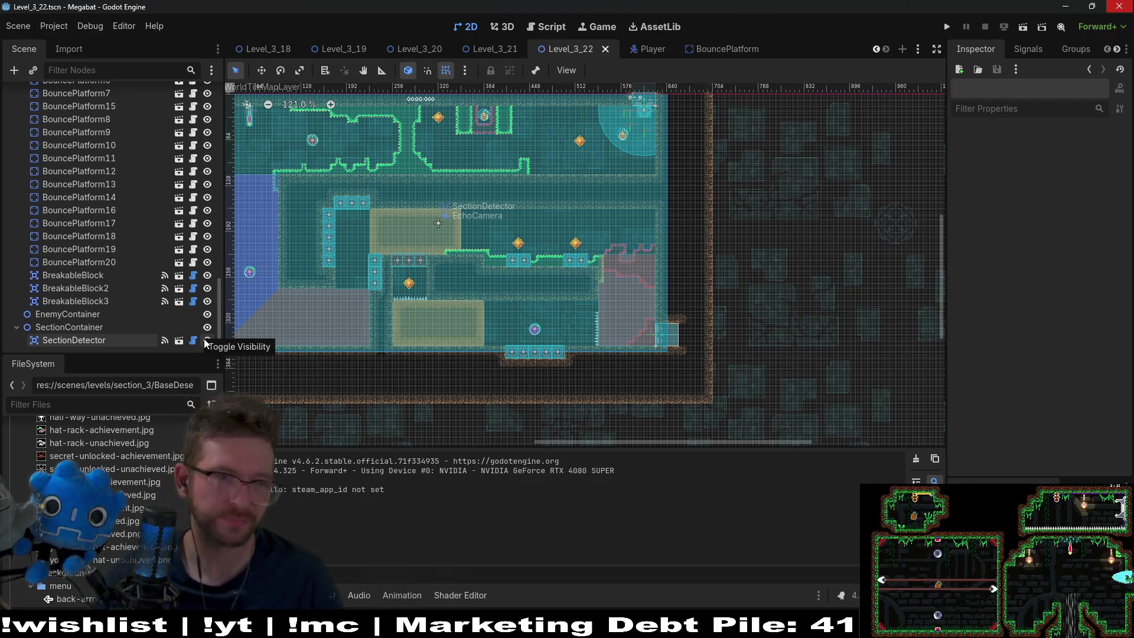
Step: Open the FlameTrap.gd script from a flame trap's script icon in the scene tree
left_click(68, 323)
left_click(74, 340)
key("ctrl+z")
scroll(105, 271, "down", 5)
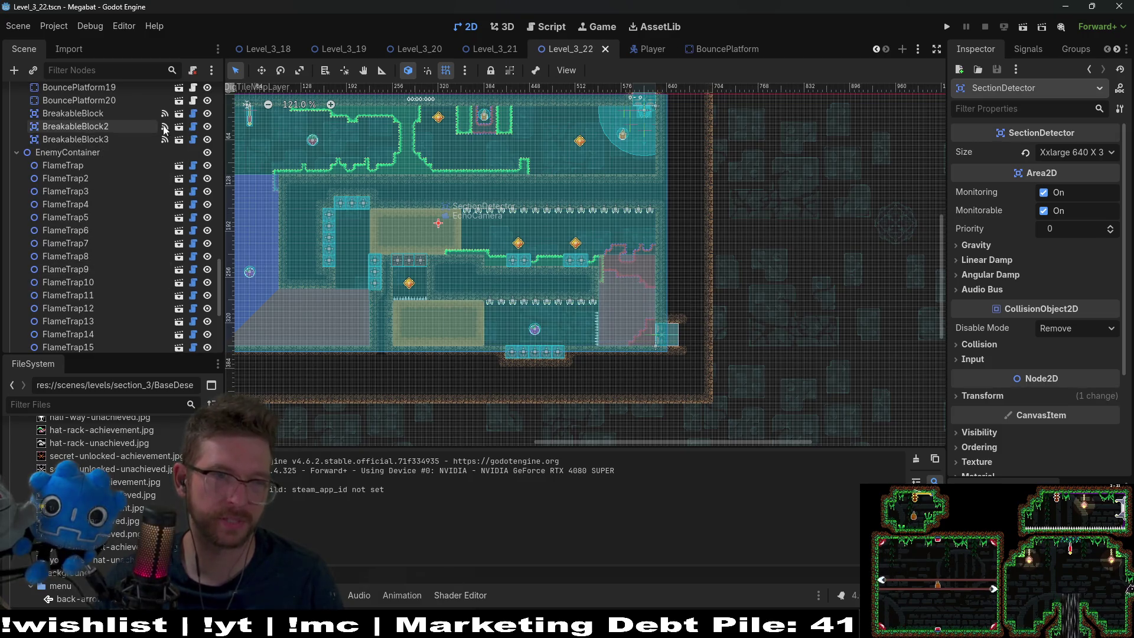
left_click(186, 165)
scroll(607, 264, "up", 15)
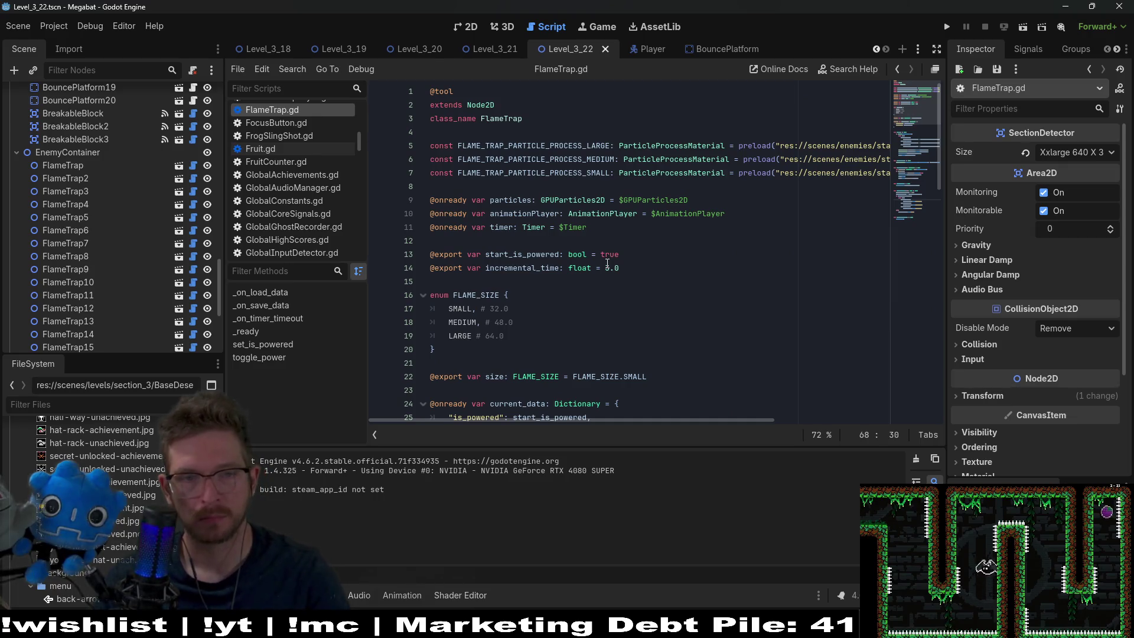
scroll(607, 264, "down", 5)
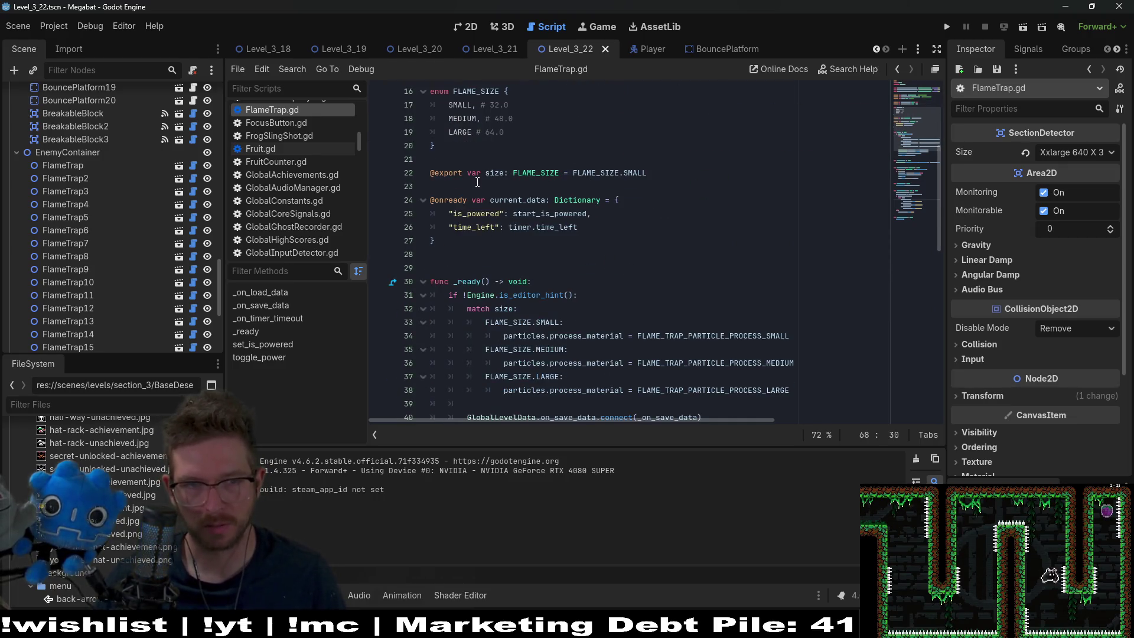
left_click(462, 188)
key("Return")
key("Return")
key("Up")
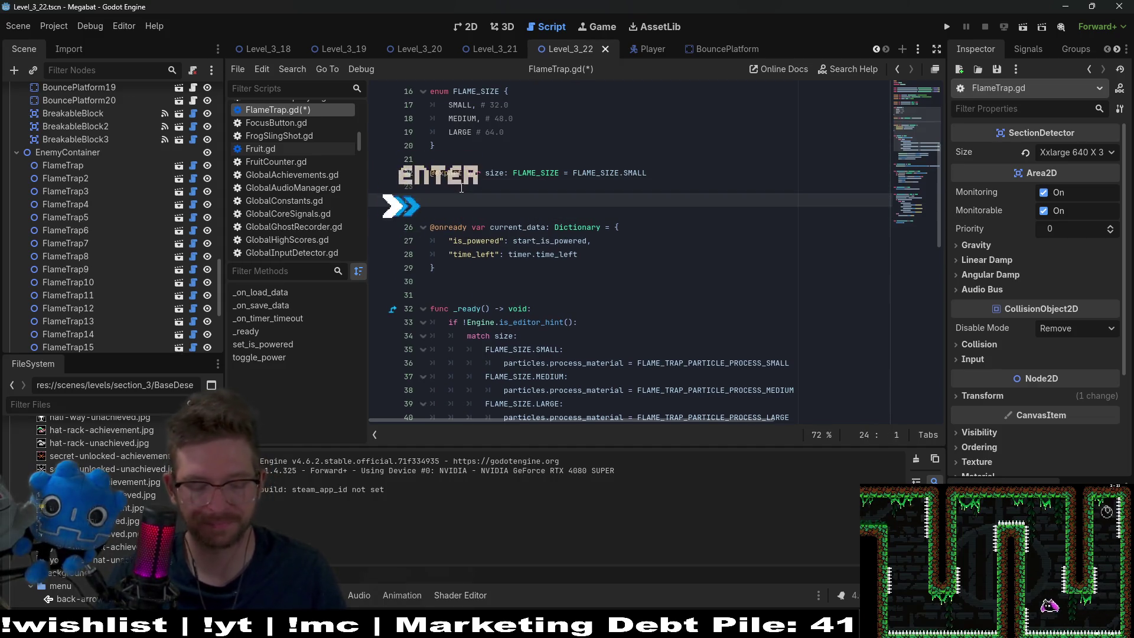
type("@export")
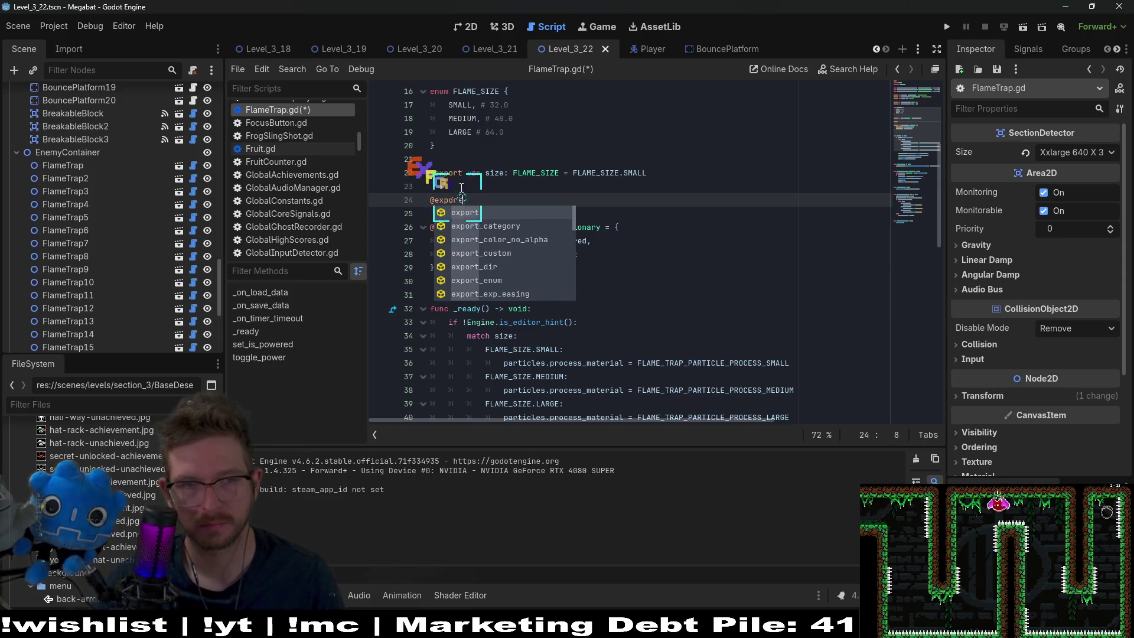
type(" var")
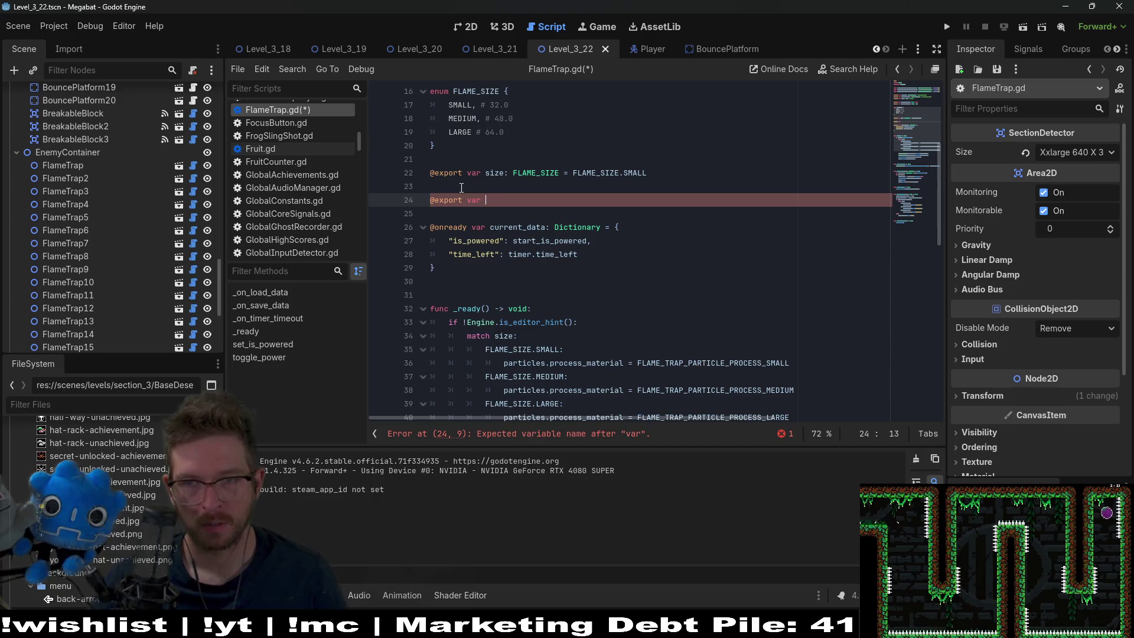
key("BackSpace")
key("BackSpace")
type("tive_area:")
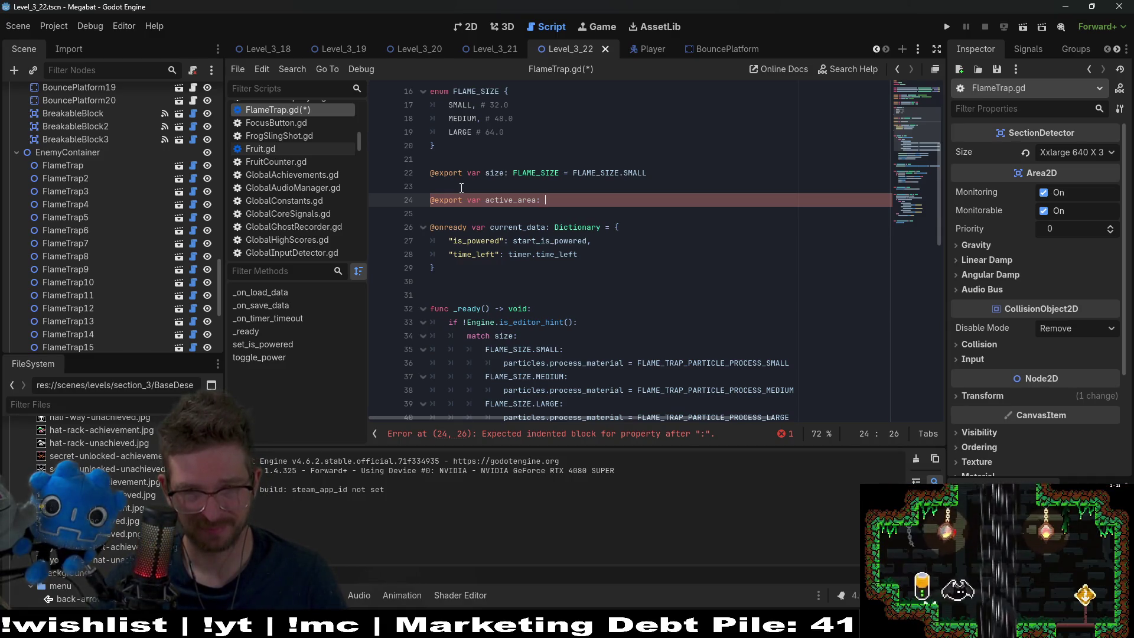
type("Area")
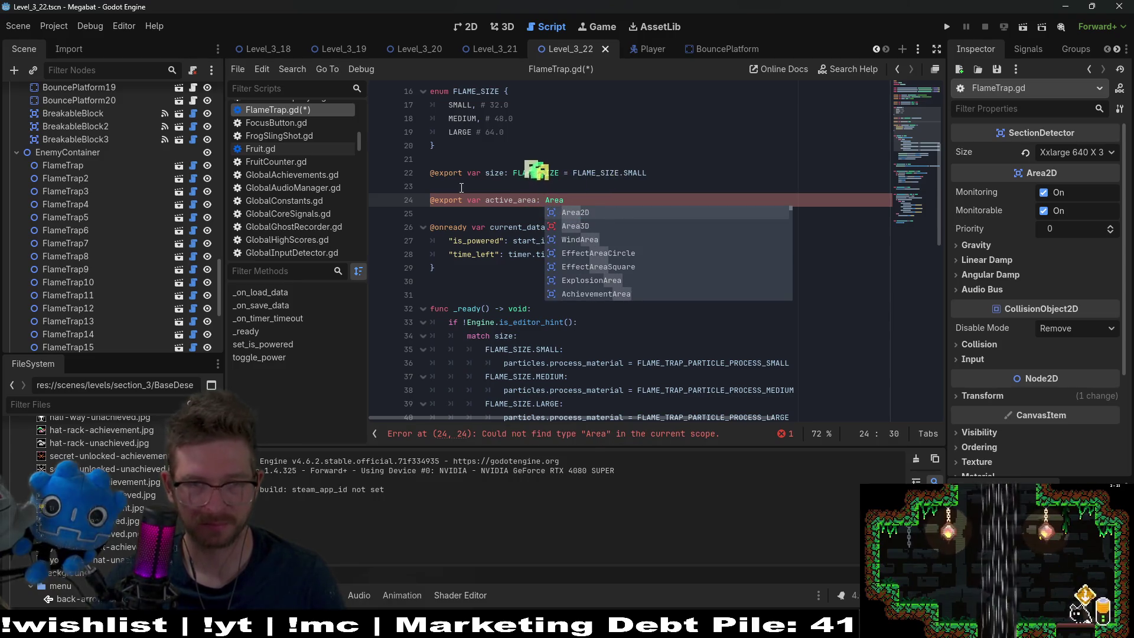
key("Return")
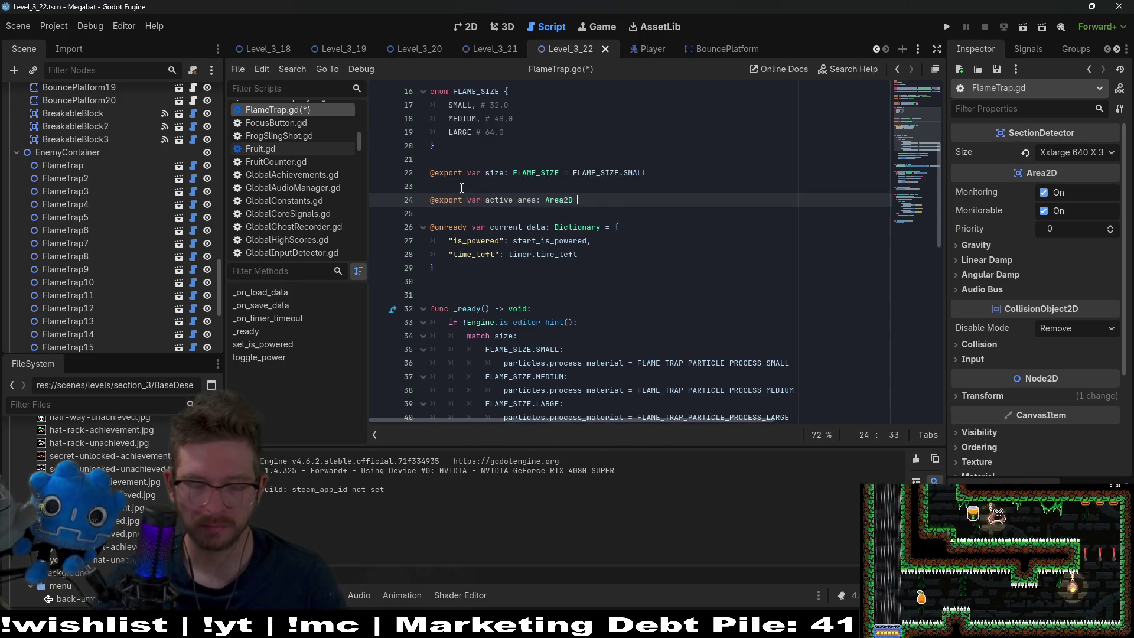
type("= null")
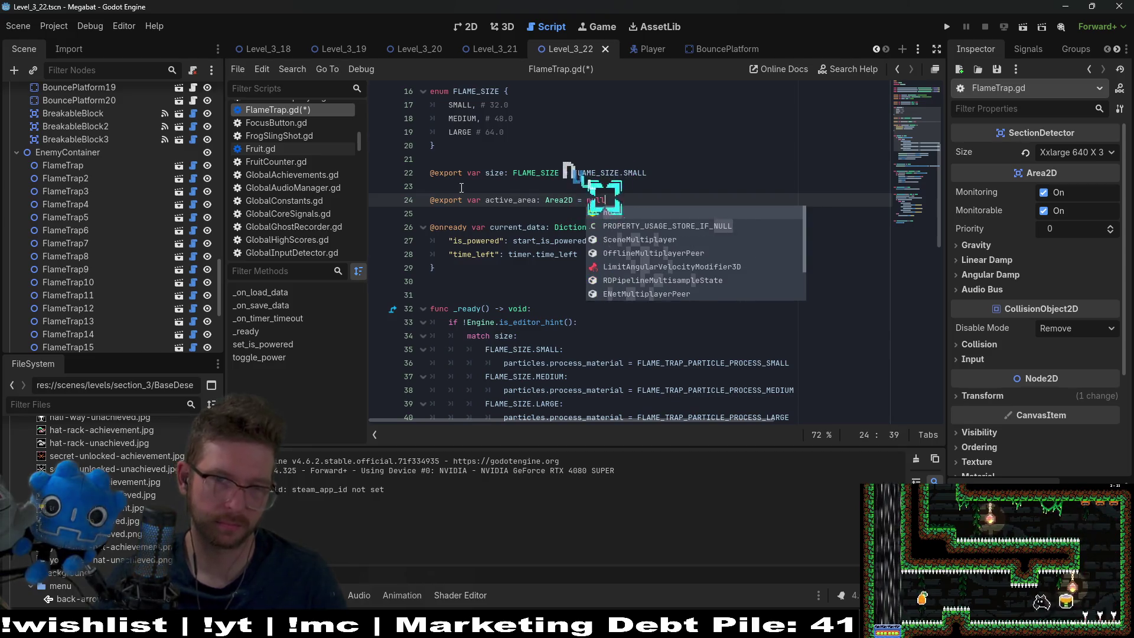
key("ctrl+s")
scroll(679, 222, "down", 2)
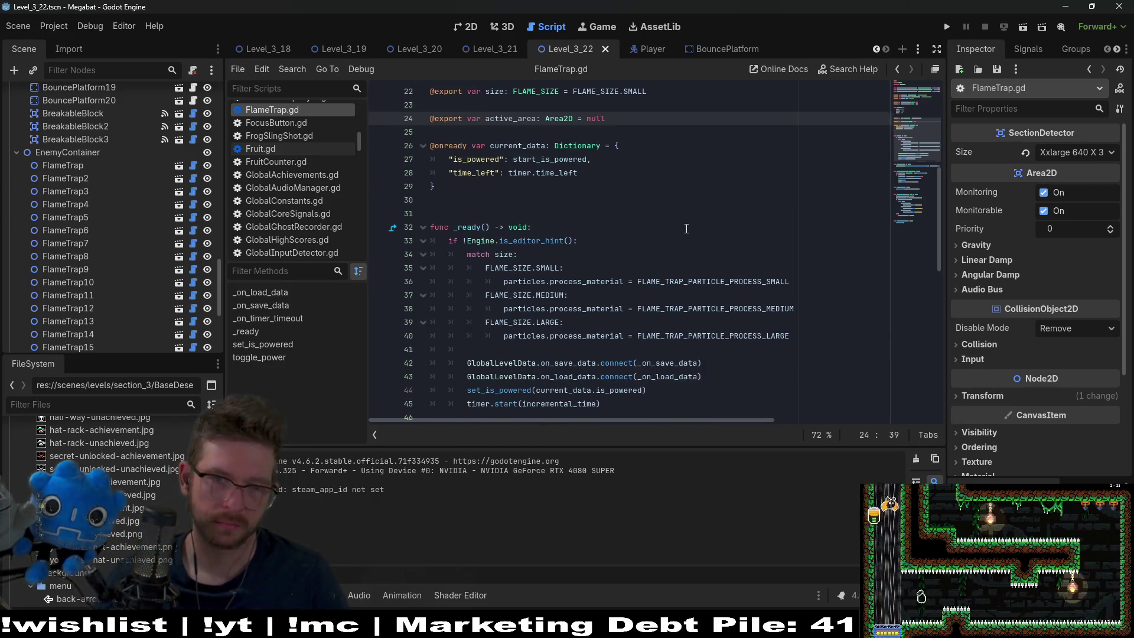
Step: Open up blank lines in _ready after the load-data connection line for the new branch
scroll(686, 229, "up", 2)
scroll(679, 230, "down", 2)
left_click(659, 233)
scroll(659, 233, "down", 2)
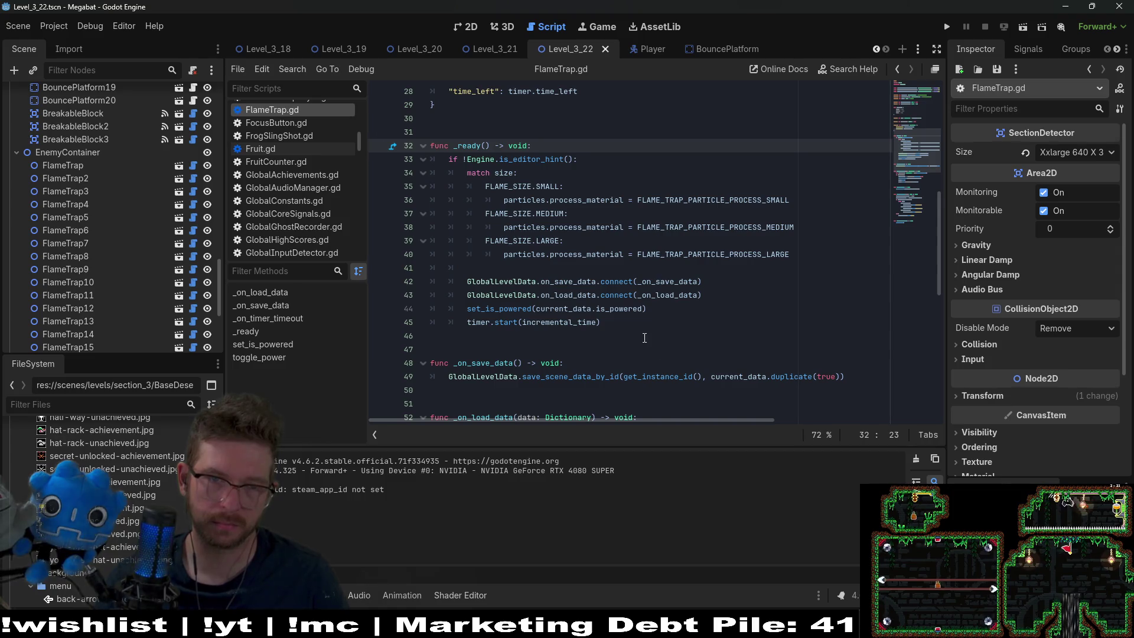
left_click(668, 313)
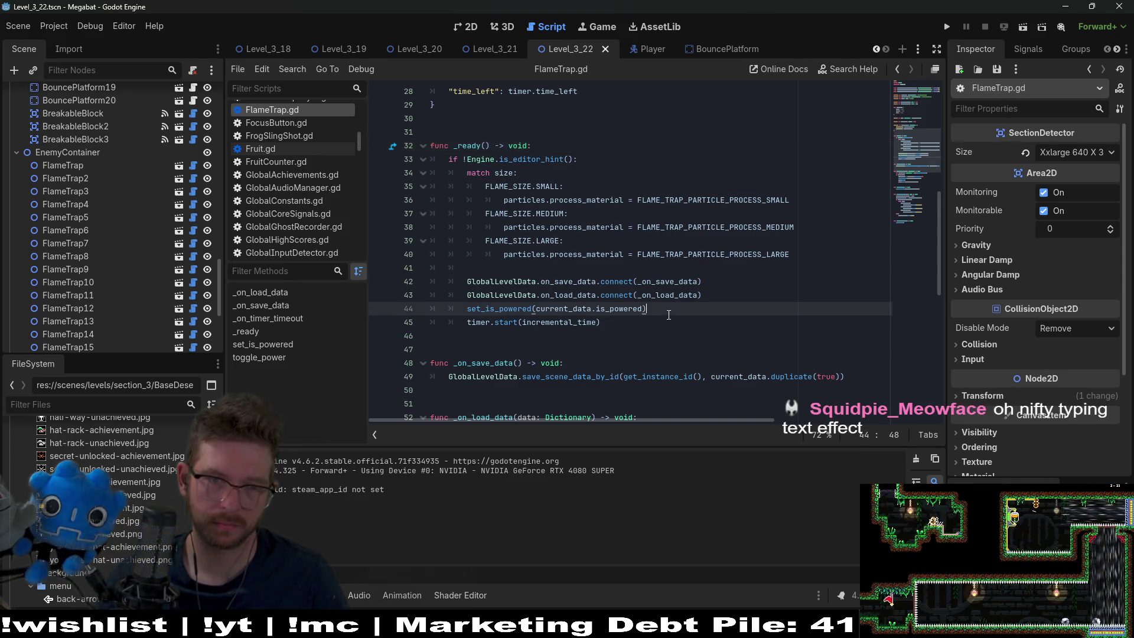
left_click(713, 298)
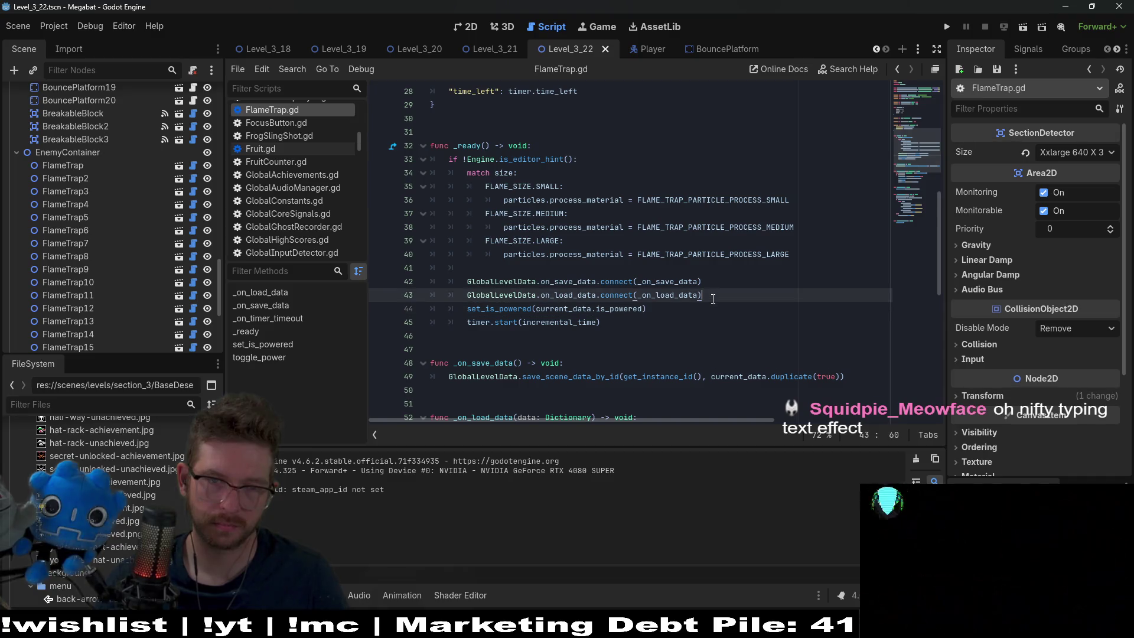
scroll(713, 299, "up", 3)
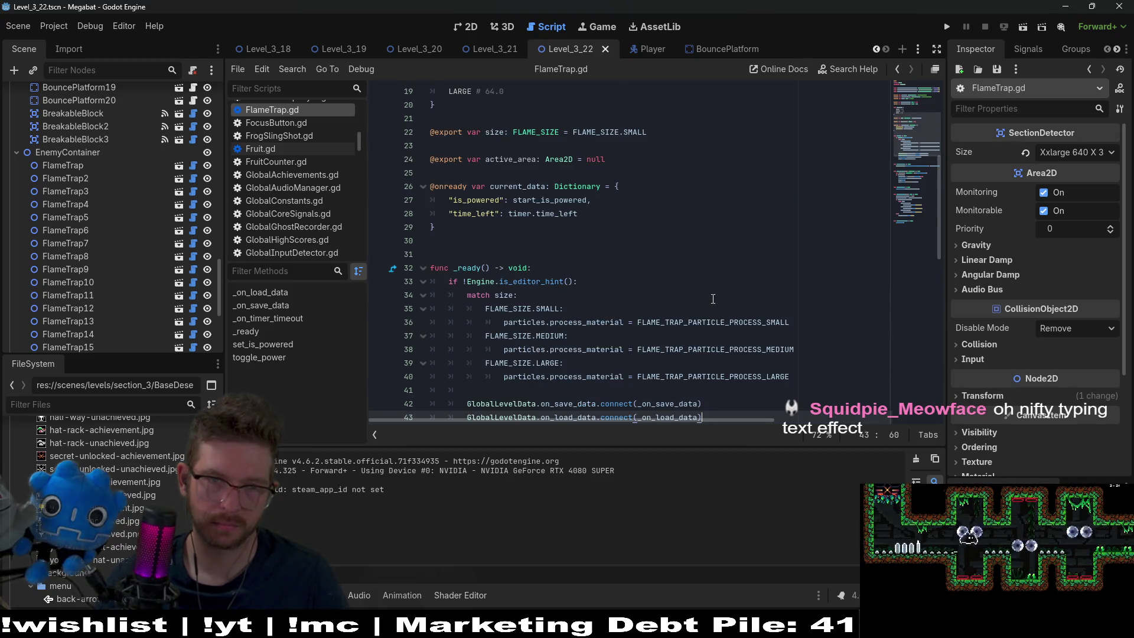
scroll(713, 299, "down", 1)
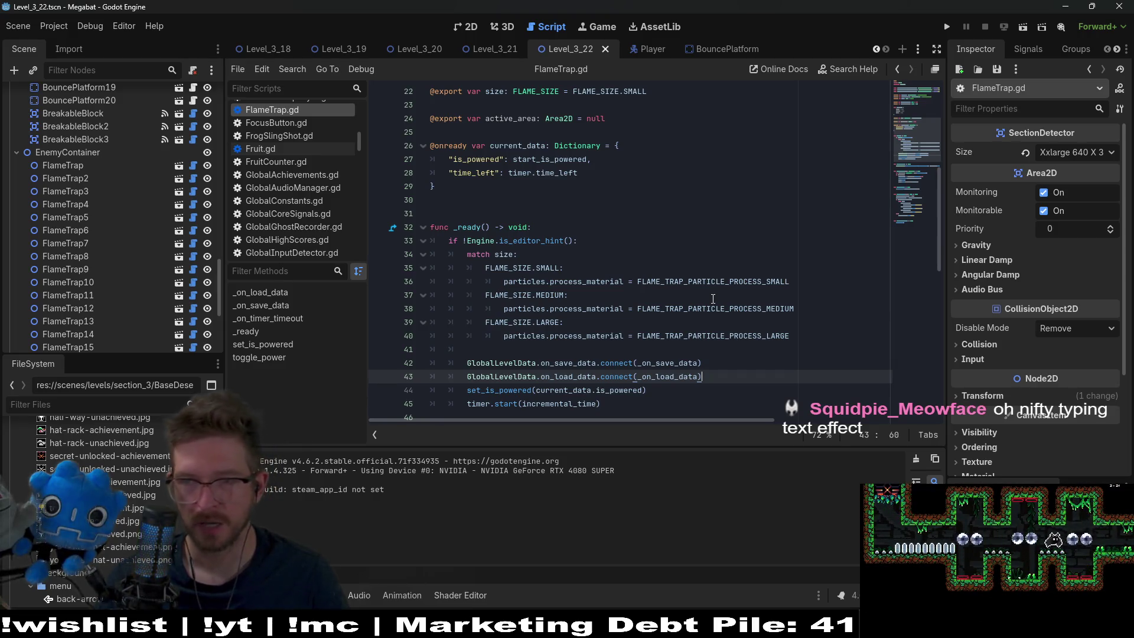
key("Return")
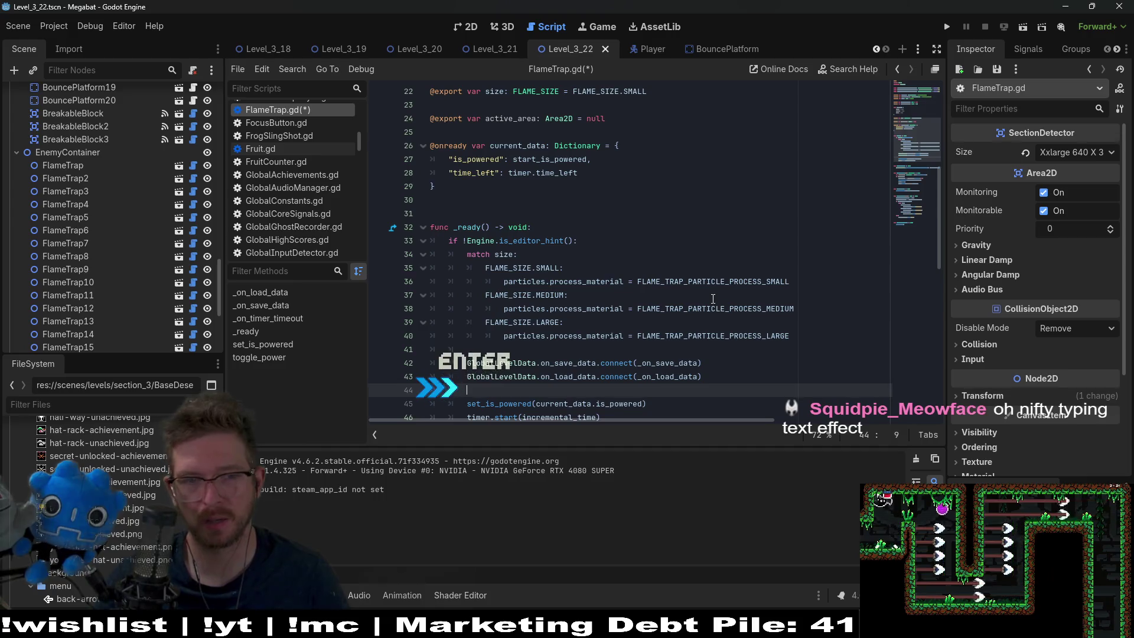
scroll(631, 294, "down", 2)
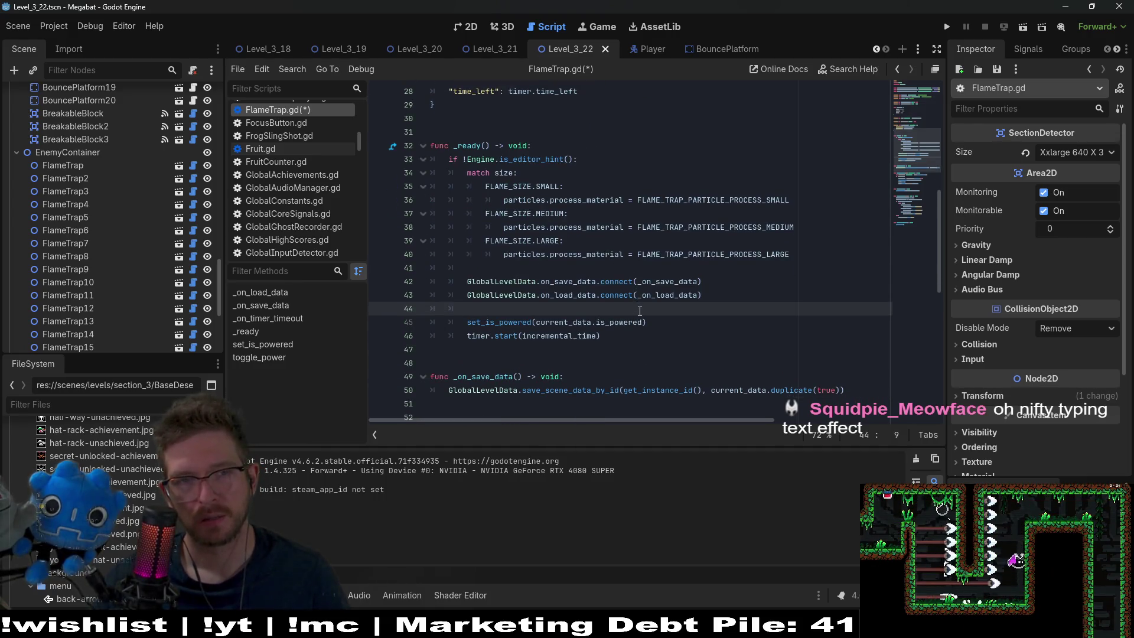
left_click(609, 295)
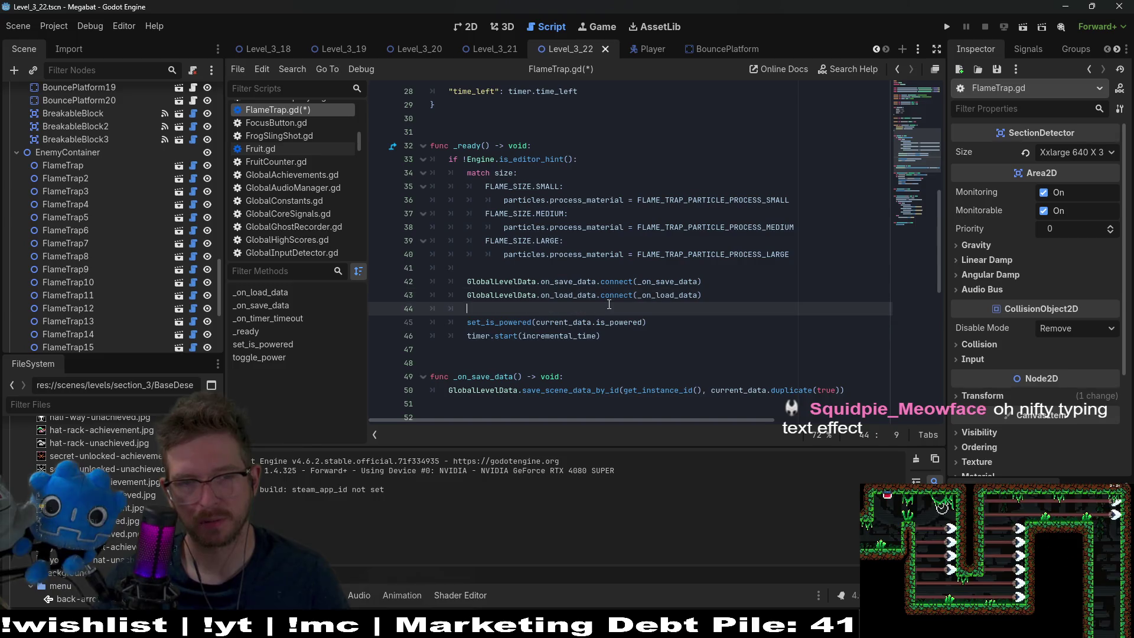
left_click(655, 309)
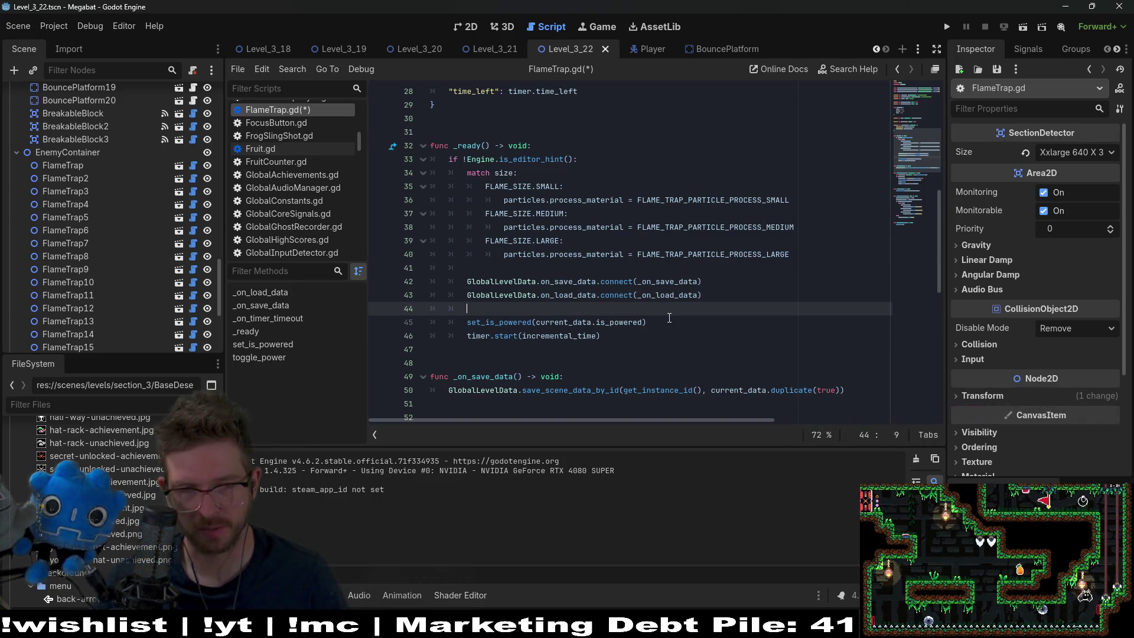
key("Return")
key("Return")
left_click(669, 317)
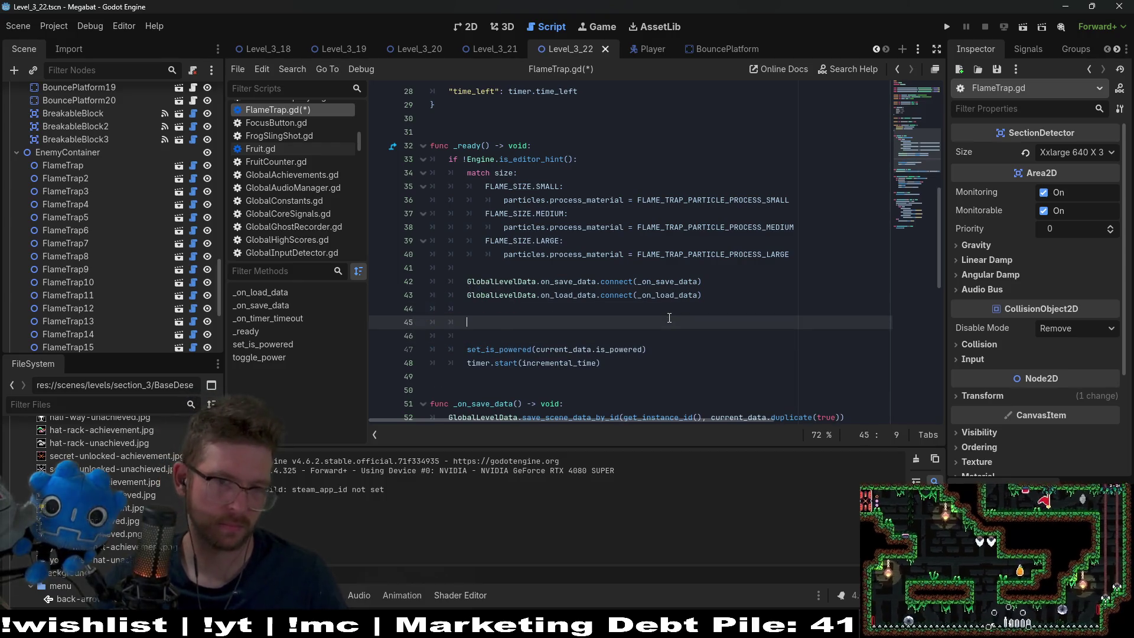
Step: Write 'if active_area:' with a 'pass' body, followed by an 'else:' line
type("if")
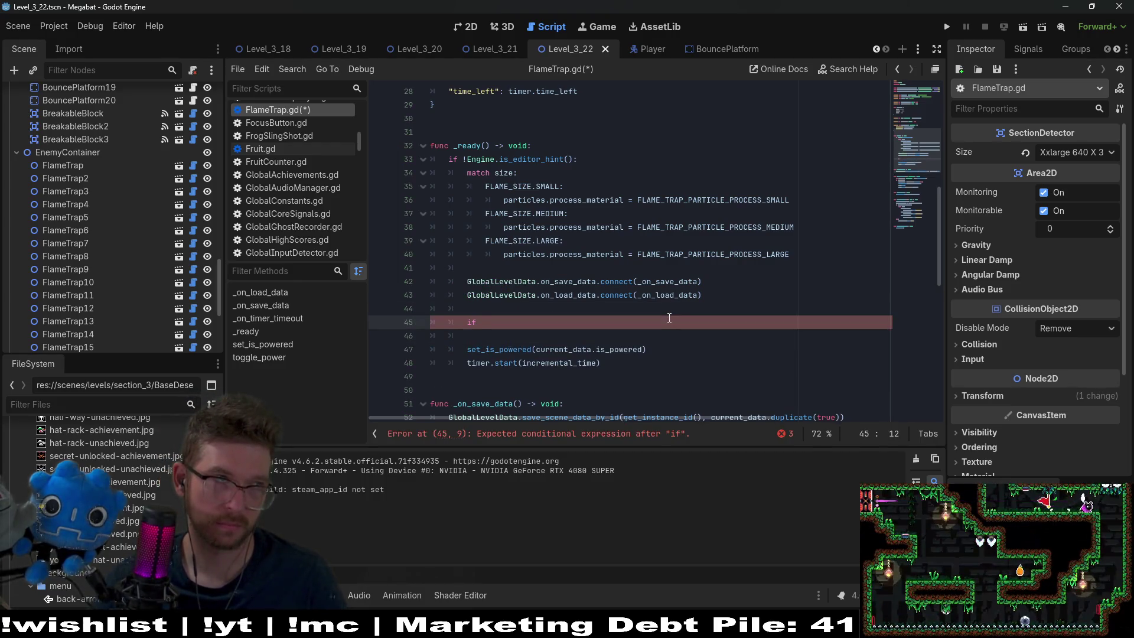
scroll(669, 318, "up", 2)
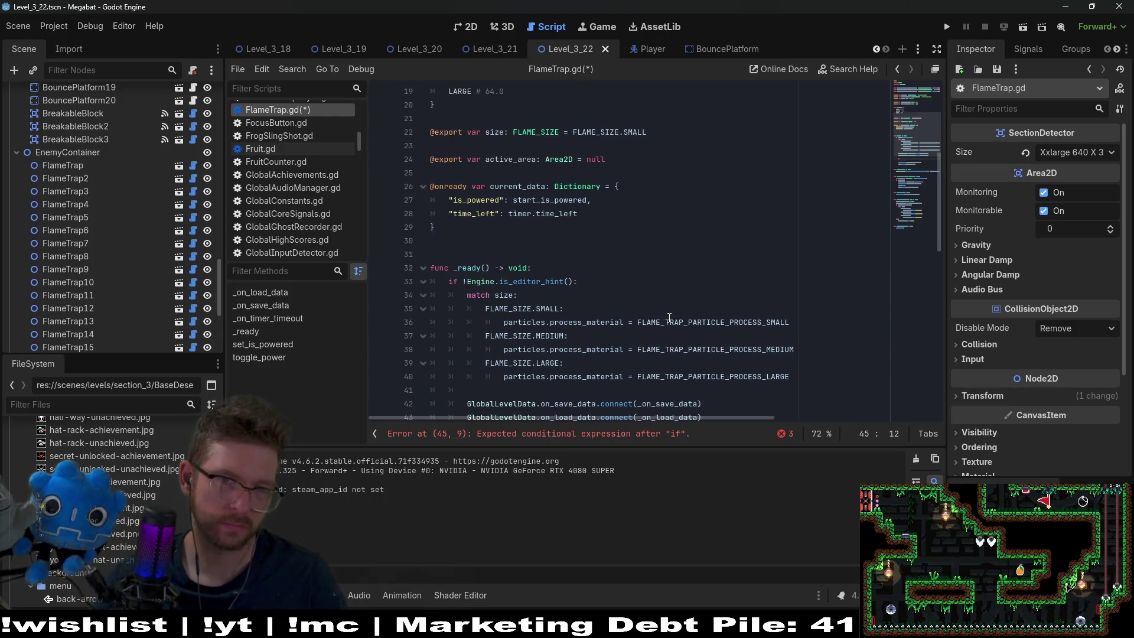
scroll(669, 318, "down", 1)
type("active")
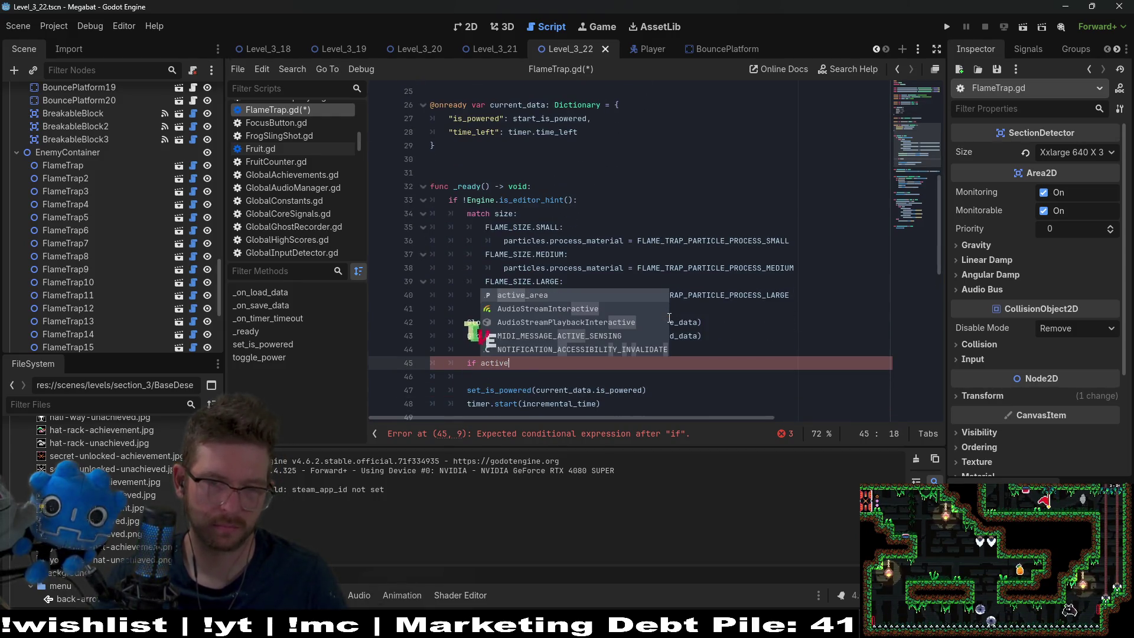
key("Return")
type(":")
key("Return")
key("Return")
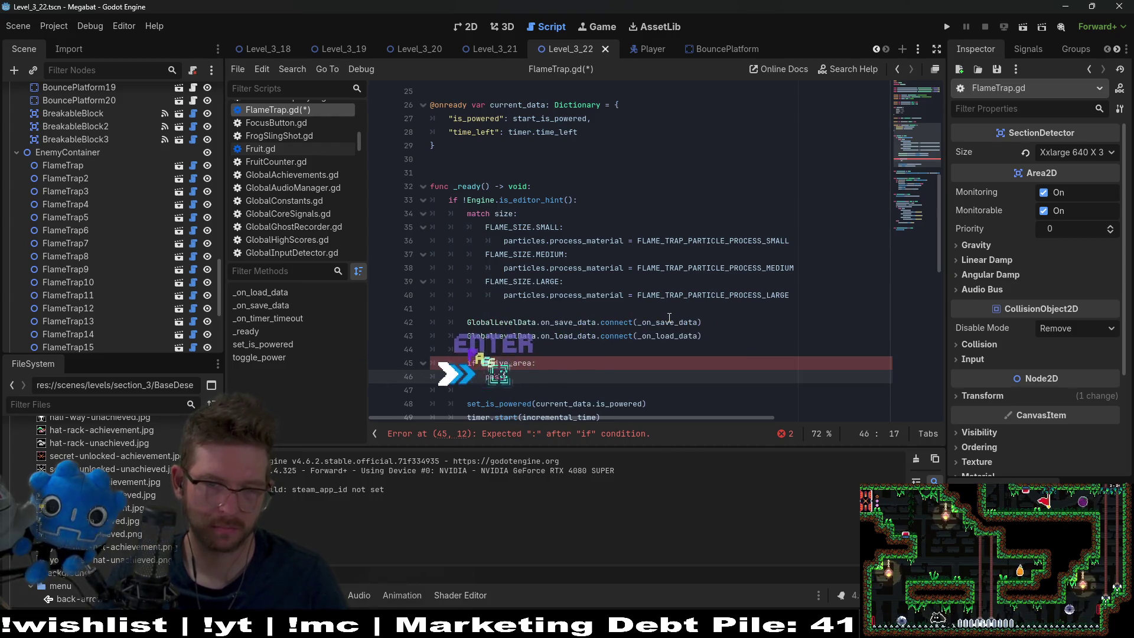
key("BackSpace")
key("BackSpace")
type("pass")
key("Return")
key("BackSpace")
type("else:")
Step: Indent the set_is_powered and timer.start lines under else and remove the extra blank line
key("Down")
key("Down")
key("Down")
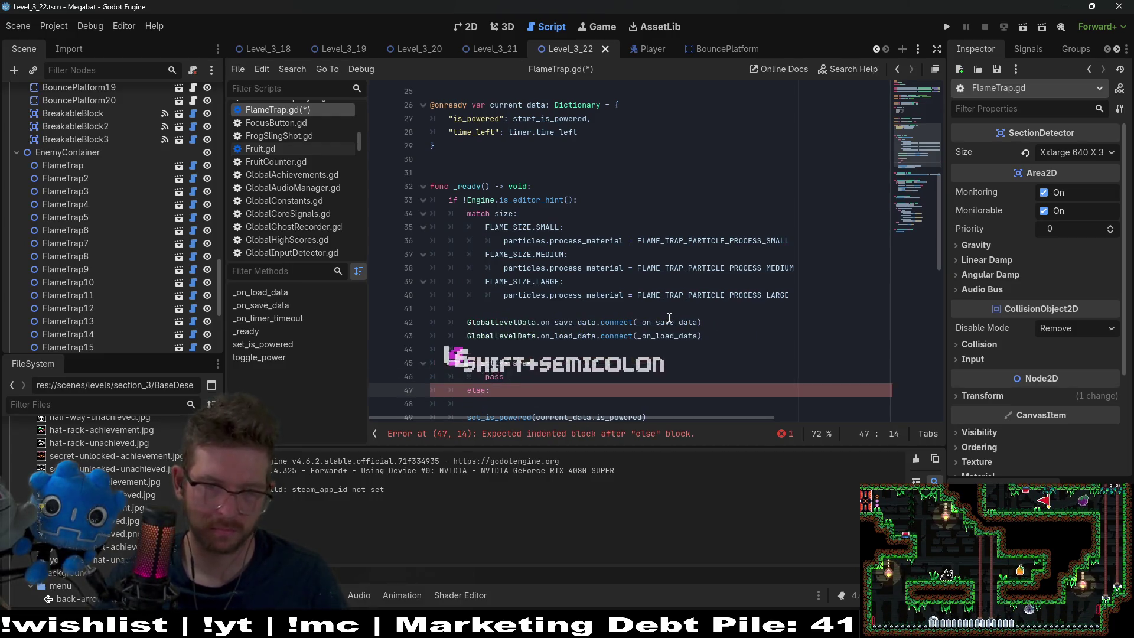
key("Down")
key("shift+Up")
key("shift+Up")
key("shift+Up")
key("Tab")
key("Up")
key("Down")
key("BackSpace")
key("BackSpace")
key("BackSpace")
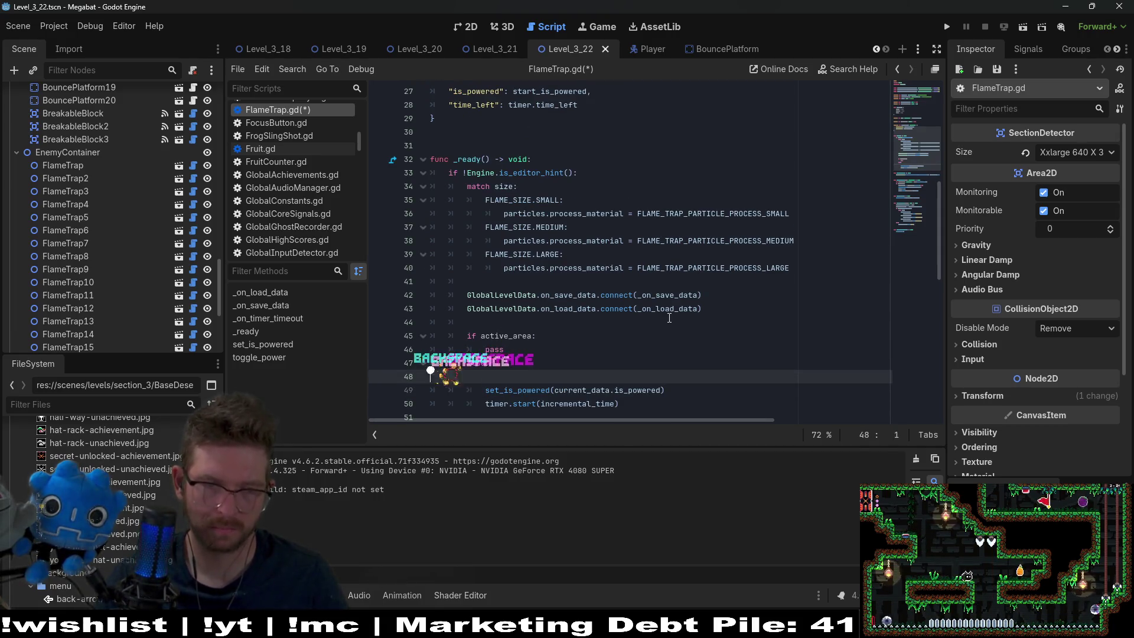
left_click(598, 346)
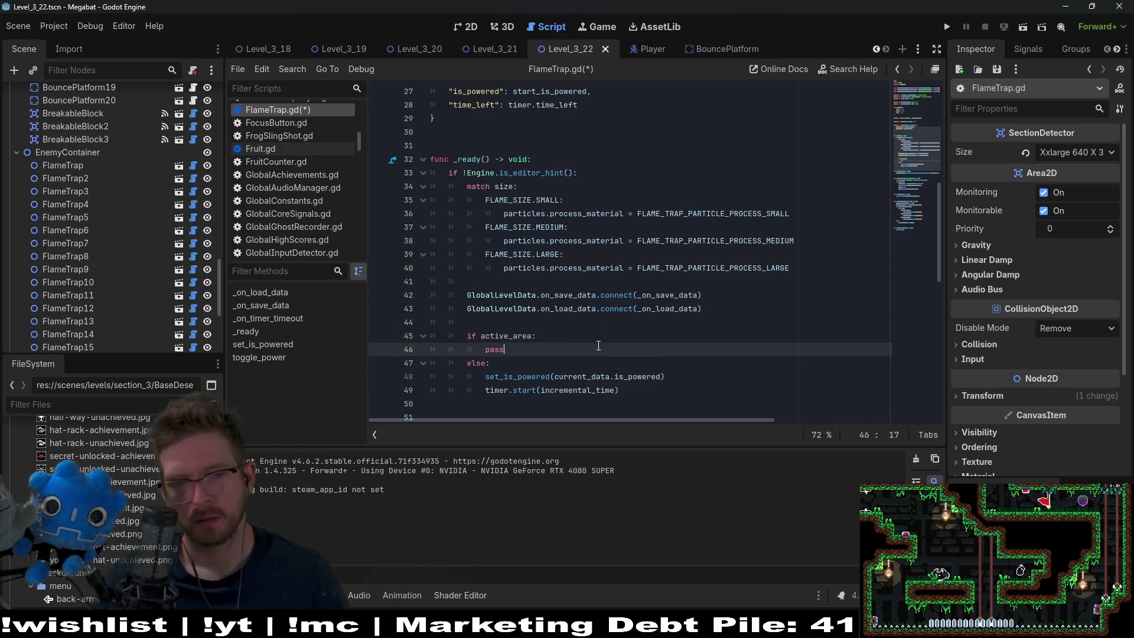
scroll(599, 343, "down", 10)
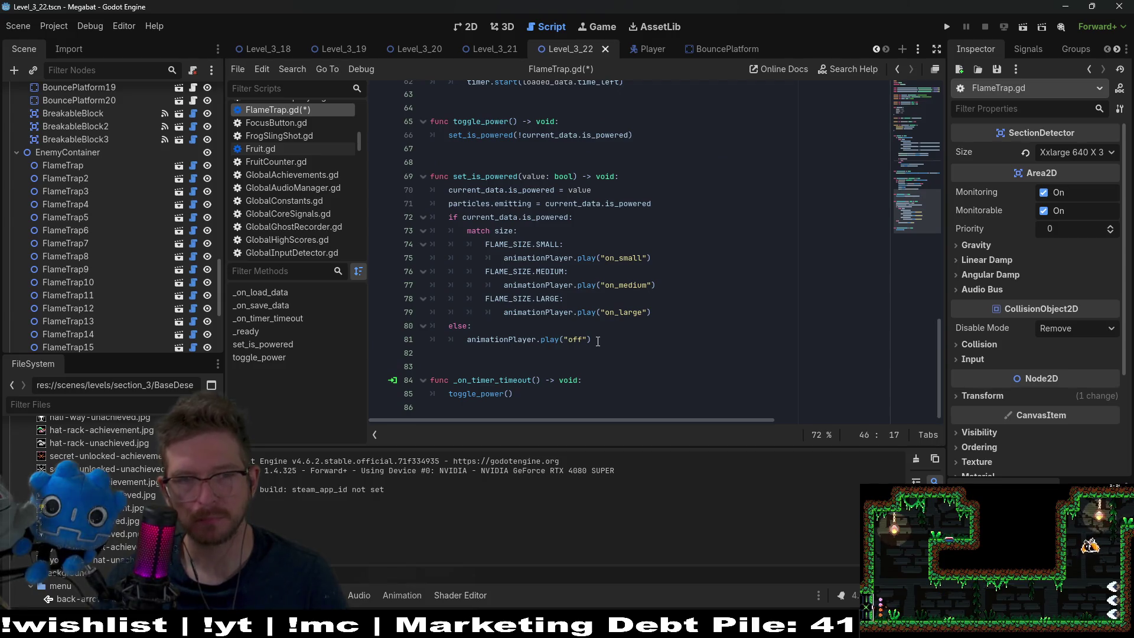
scroll(598, 342, "up", 3)
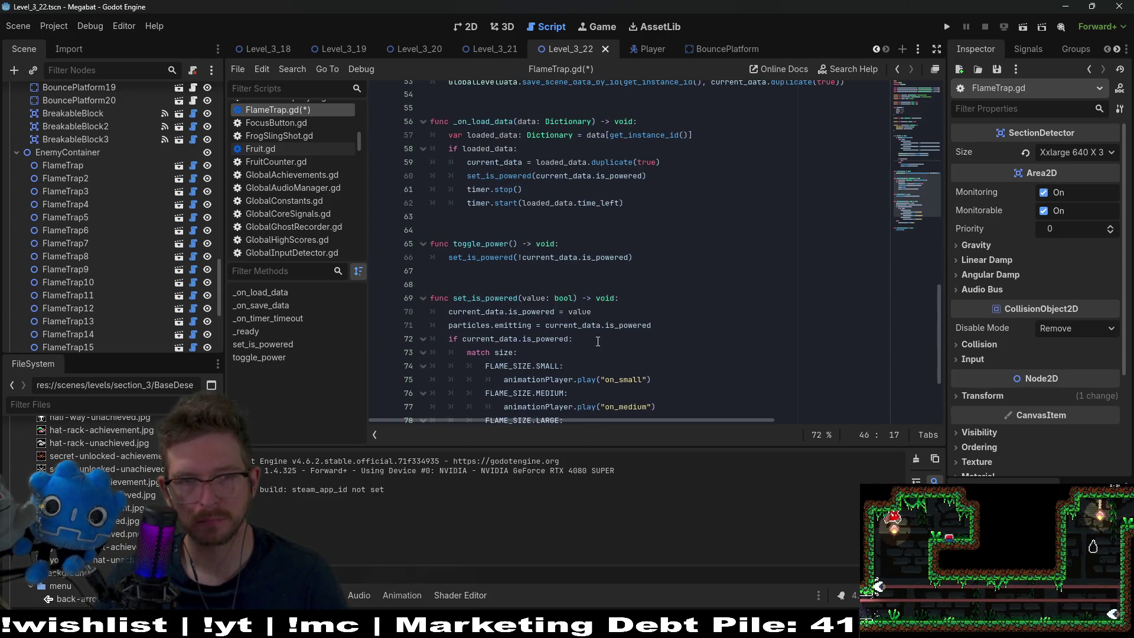
scroll(597, 341, "down", 3)
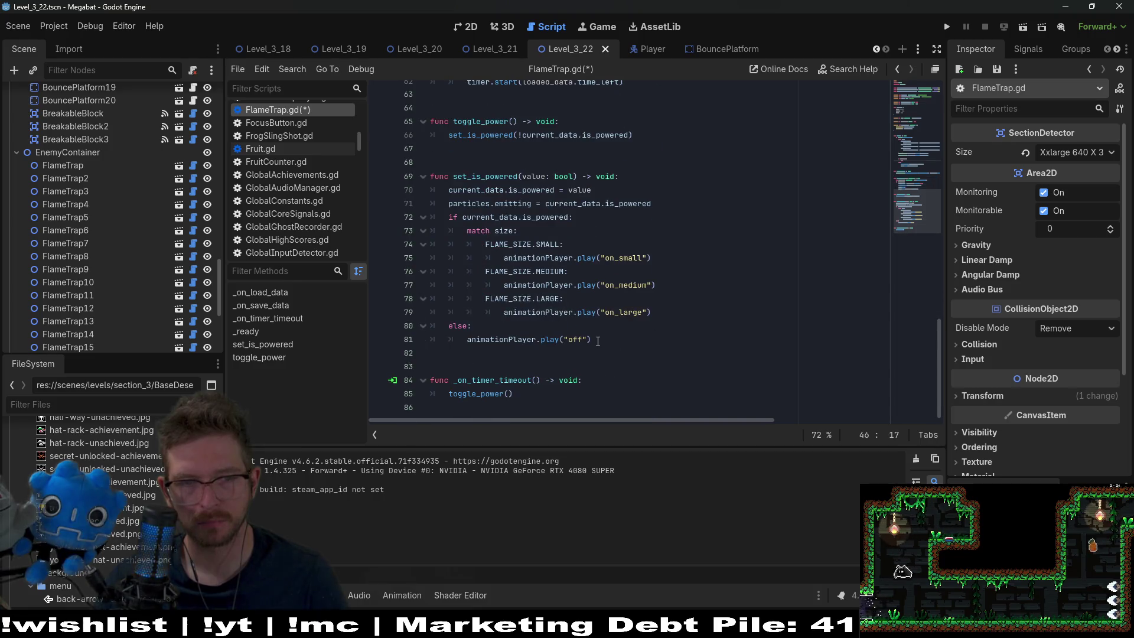
scroll(596, 341, "up", 7)
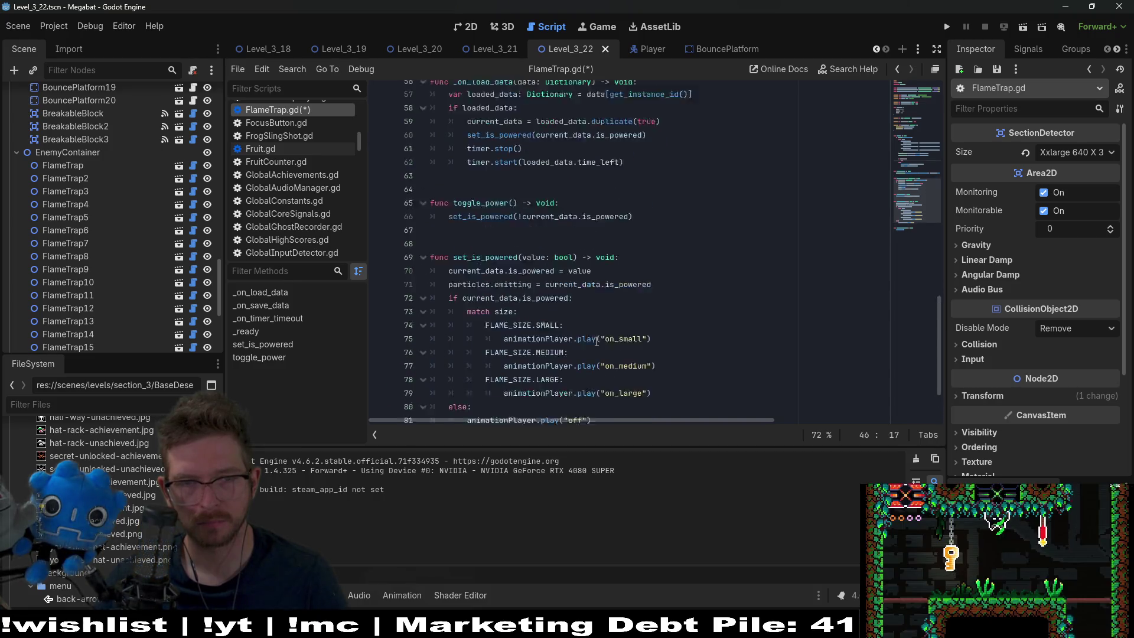
scroll(596, 341, "up", 3)
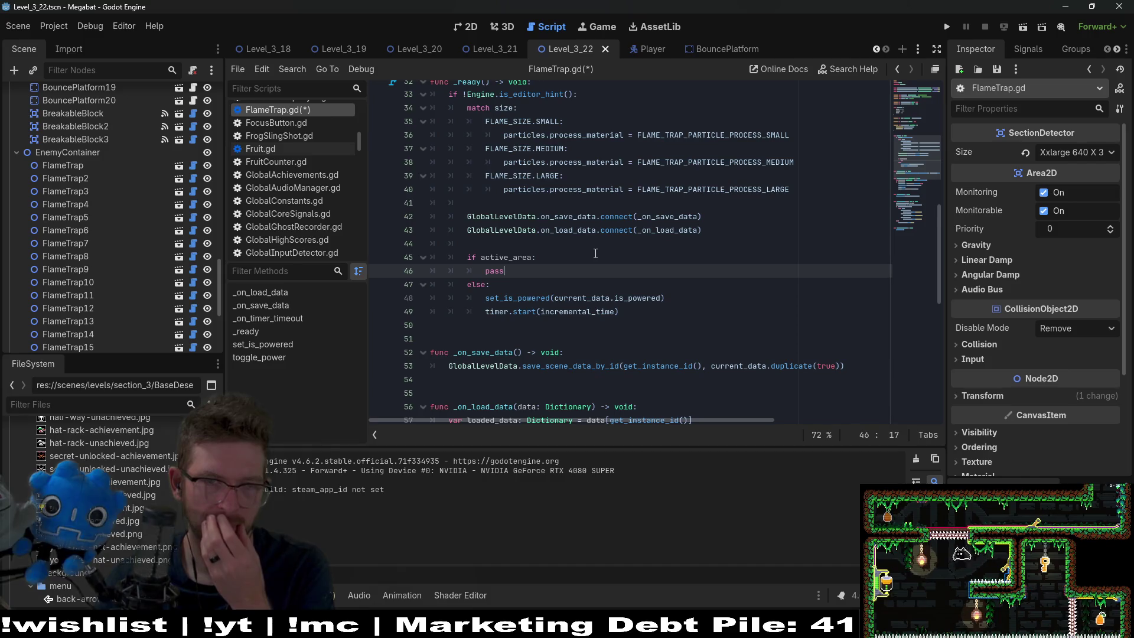
Step: Open FlameTrap.tscn in its own tab from a level instance and select its FlameTrap root node
left_click(110, 166)
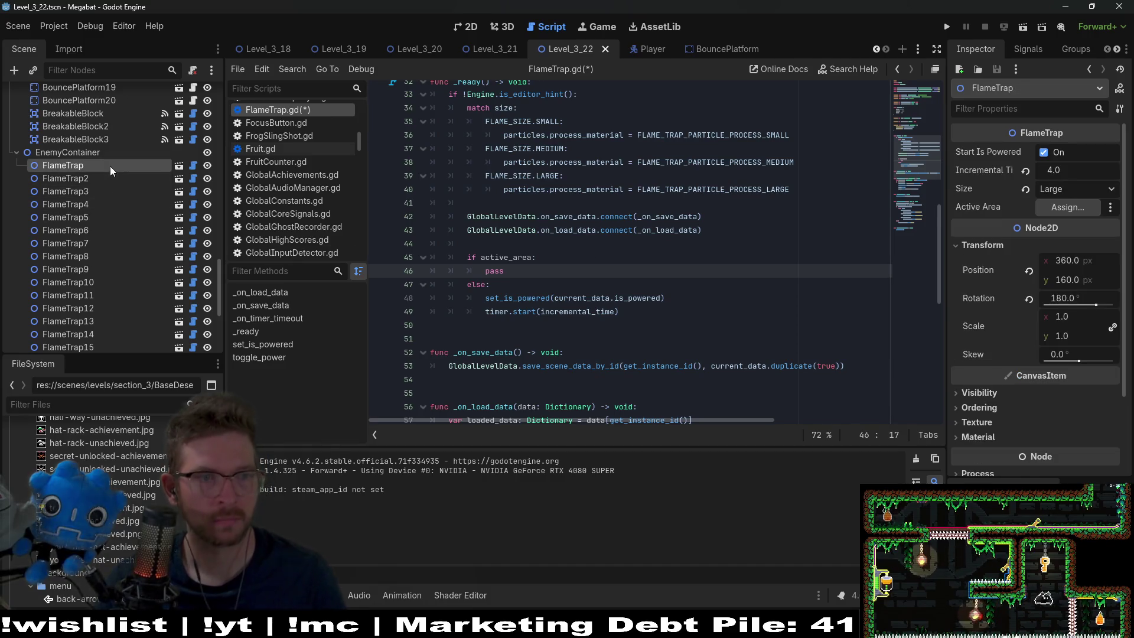
left_click(178, 165)
left_click(466, 27)
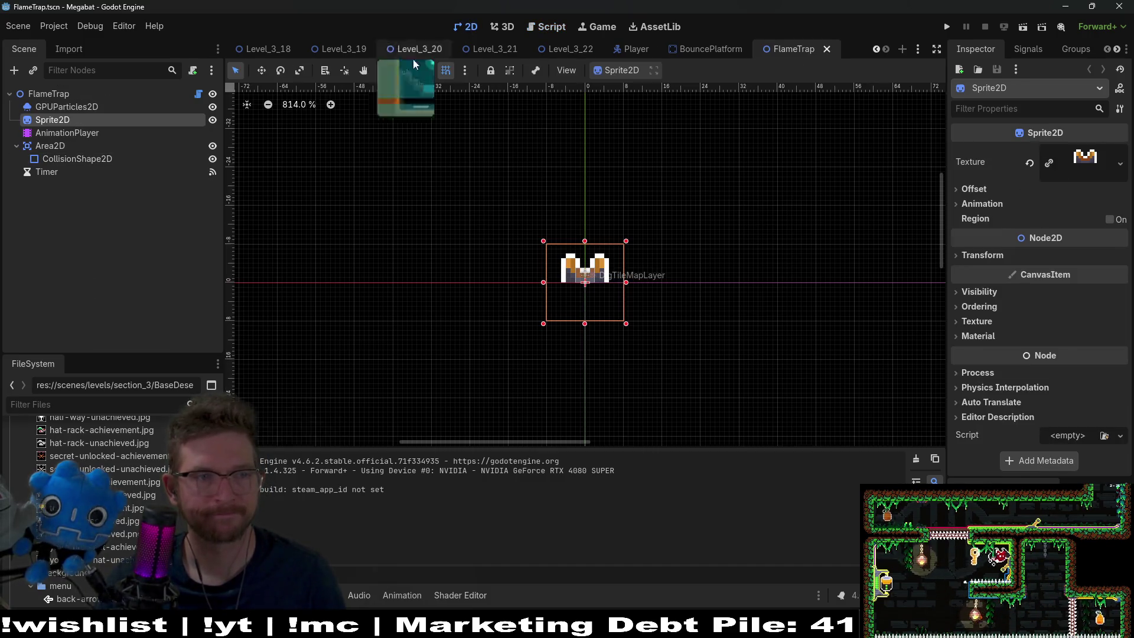
left_click(69, 93)
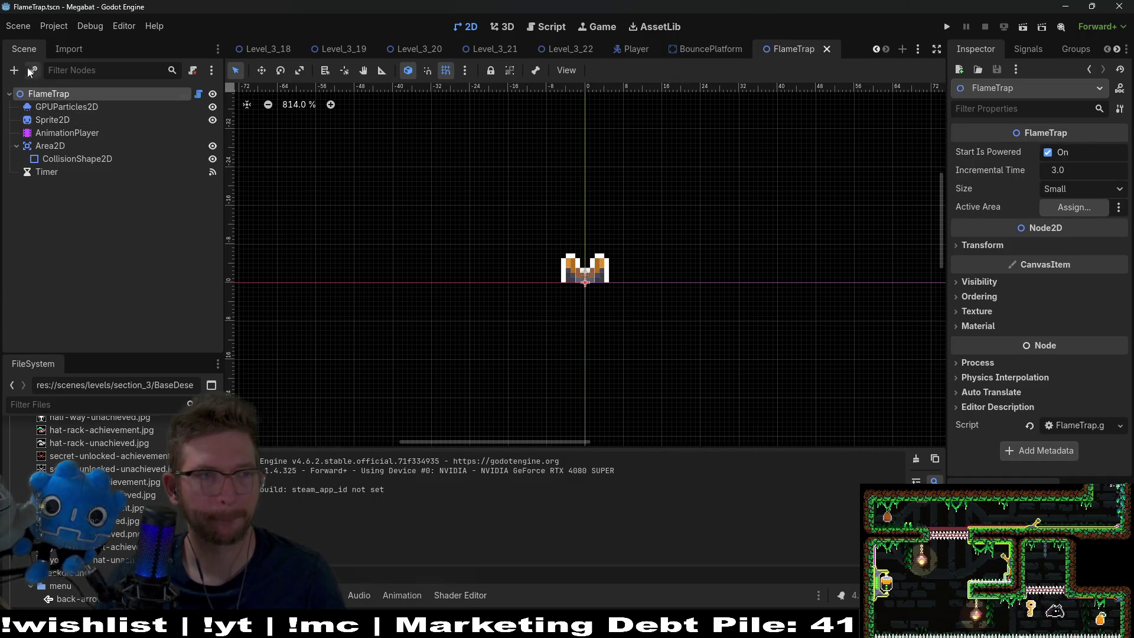
scroll(678, 198, "down", 5)
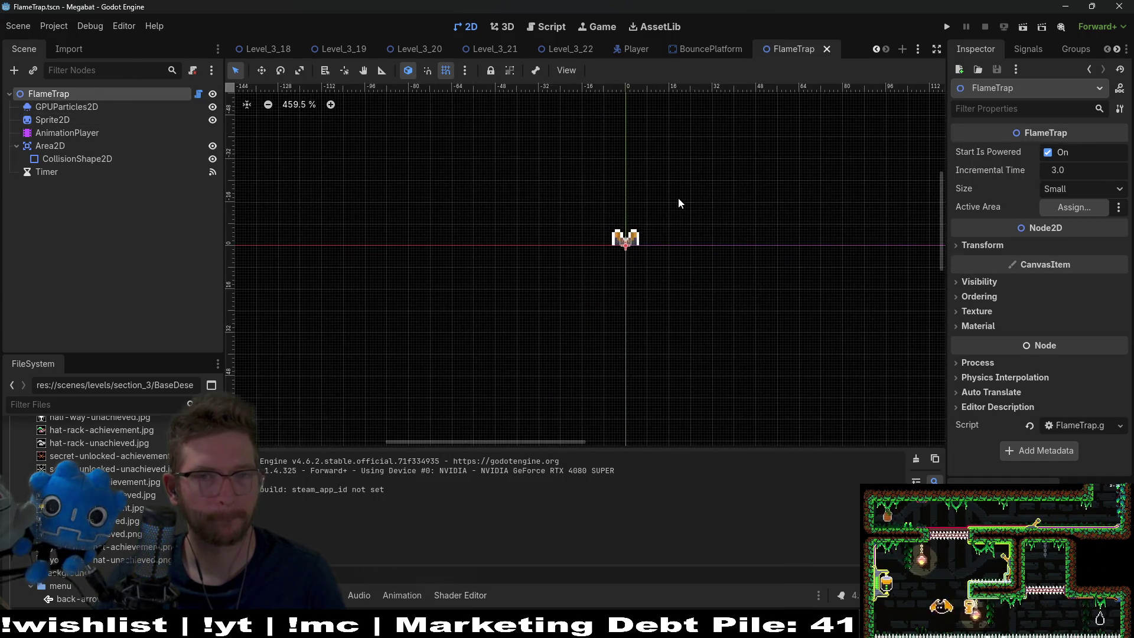
left_click_drag(717, 168, 643, 274)
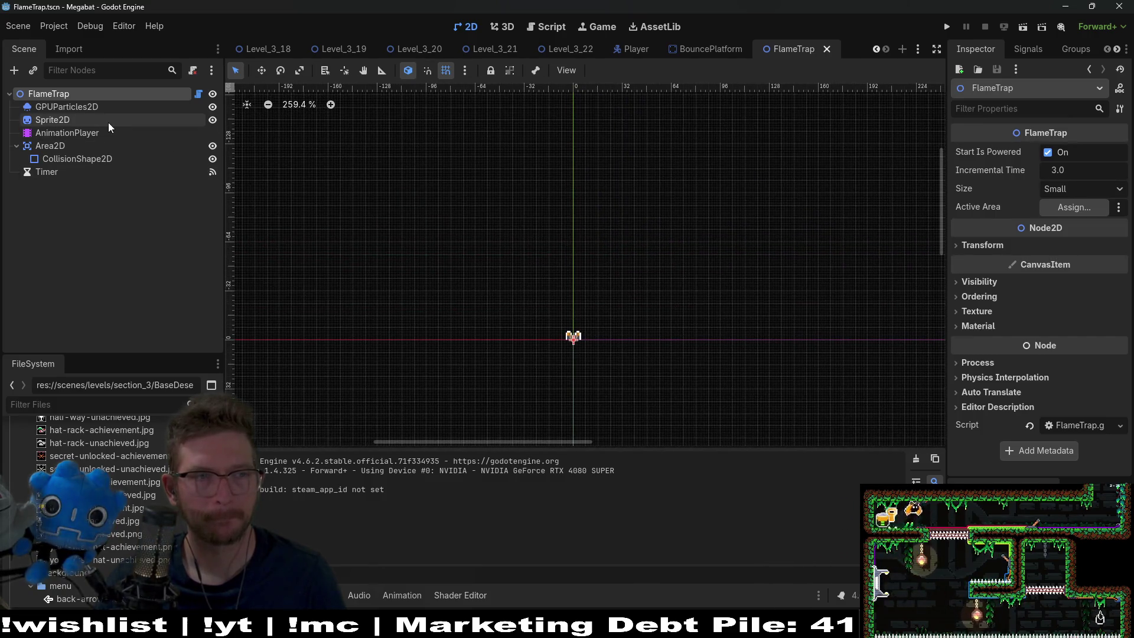
key("ctrl+shift+o")
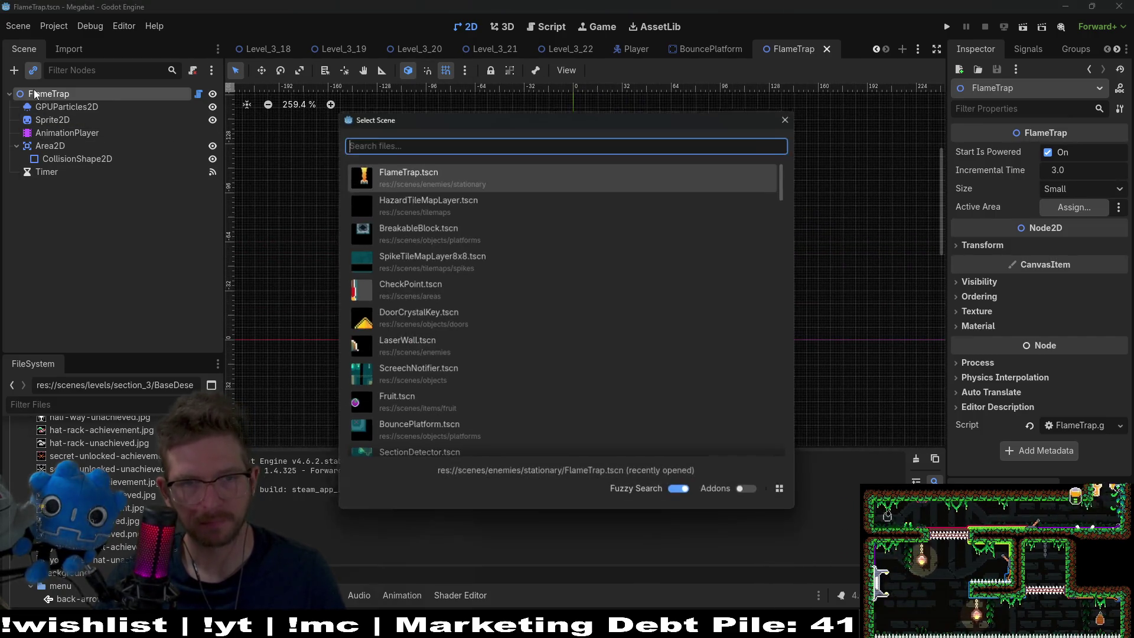
Step: Add a RayCast2D child to FlameTrap with target position (0, -32) and save the scene
key("Escape")
key("ctrl+a")
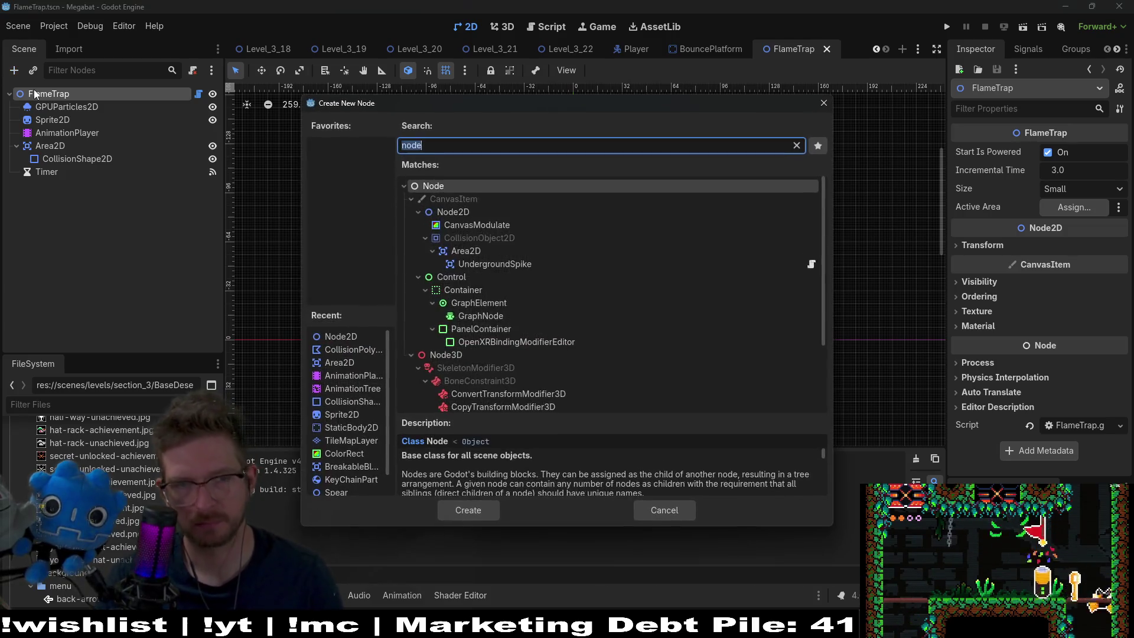
type("raycast")
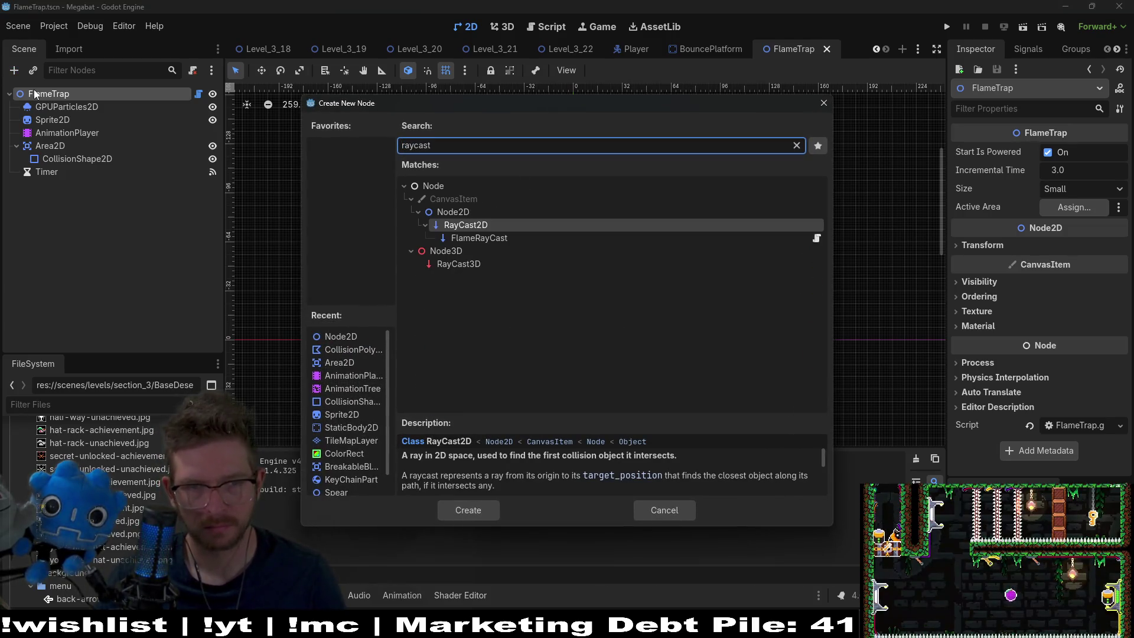
key("Return")
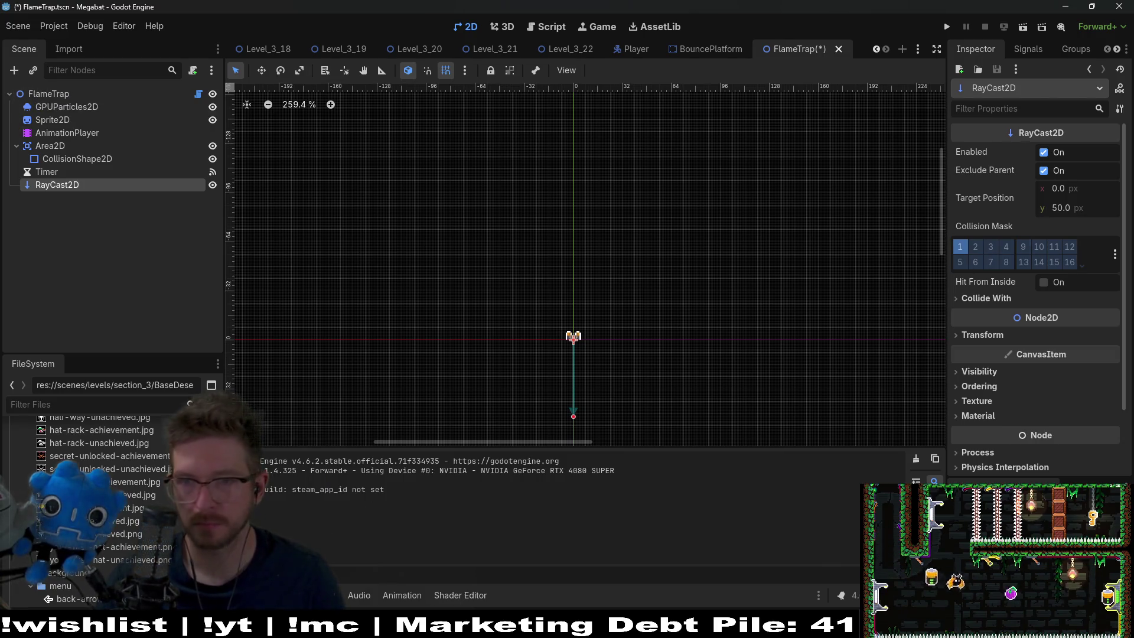
left_click(1081, 212)
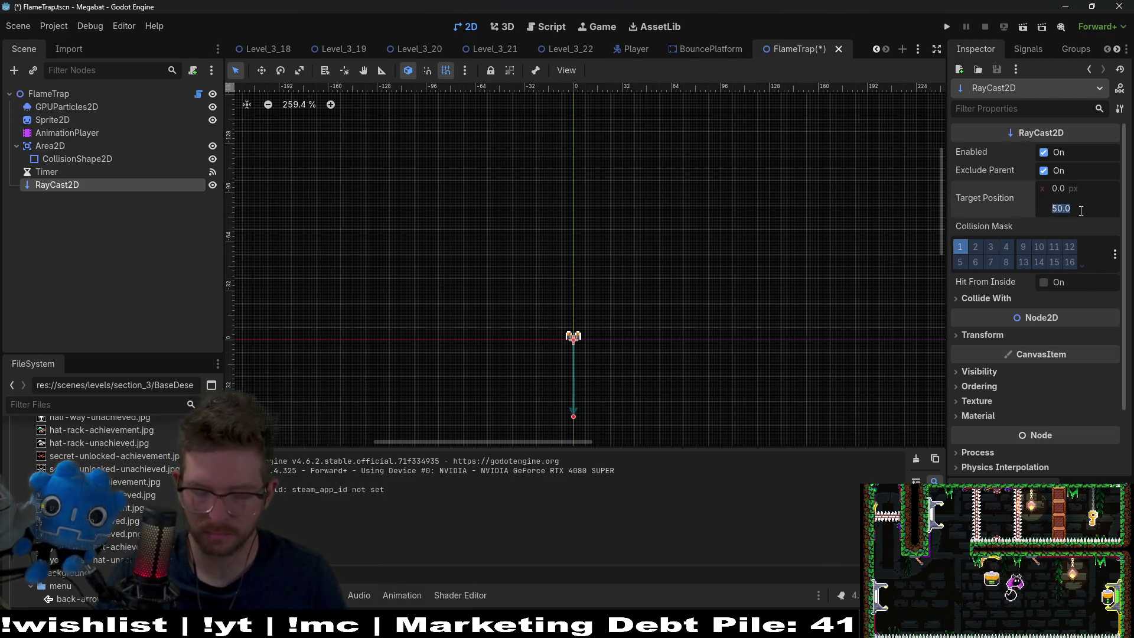
type("-64")
key("Return")
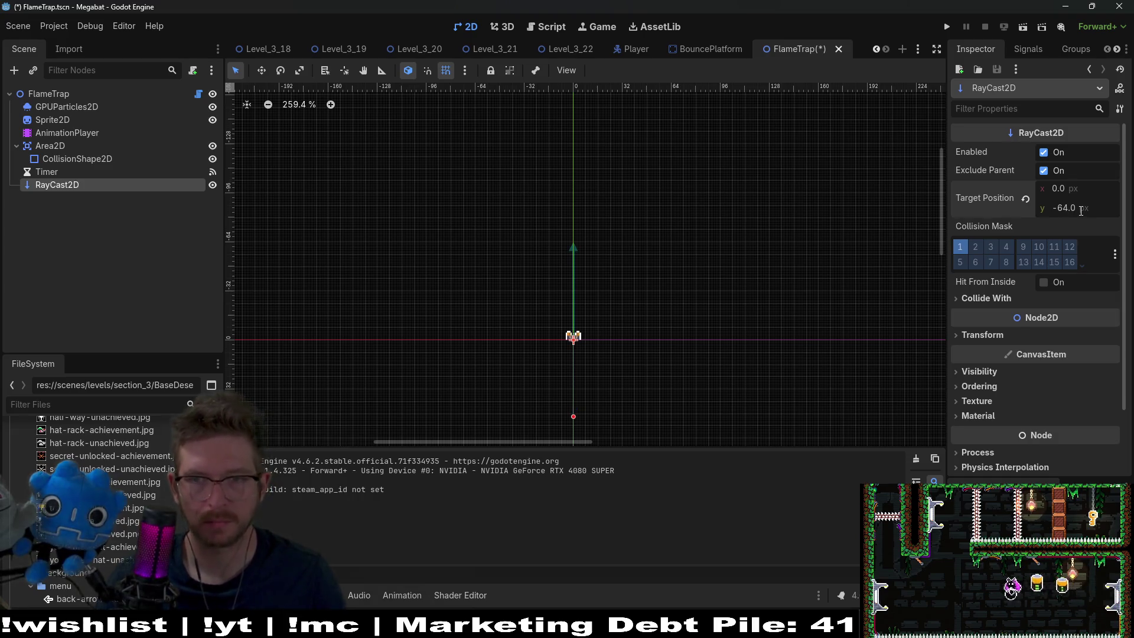
left_click(1075, 210)
type("-32")
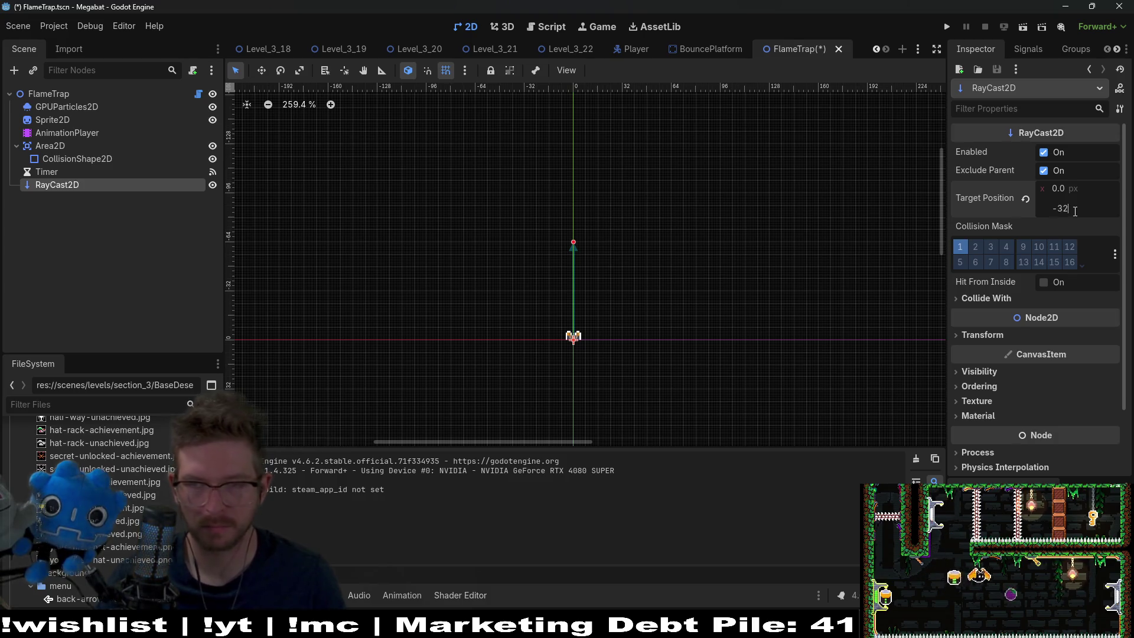
key("ctrl+s")
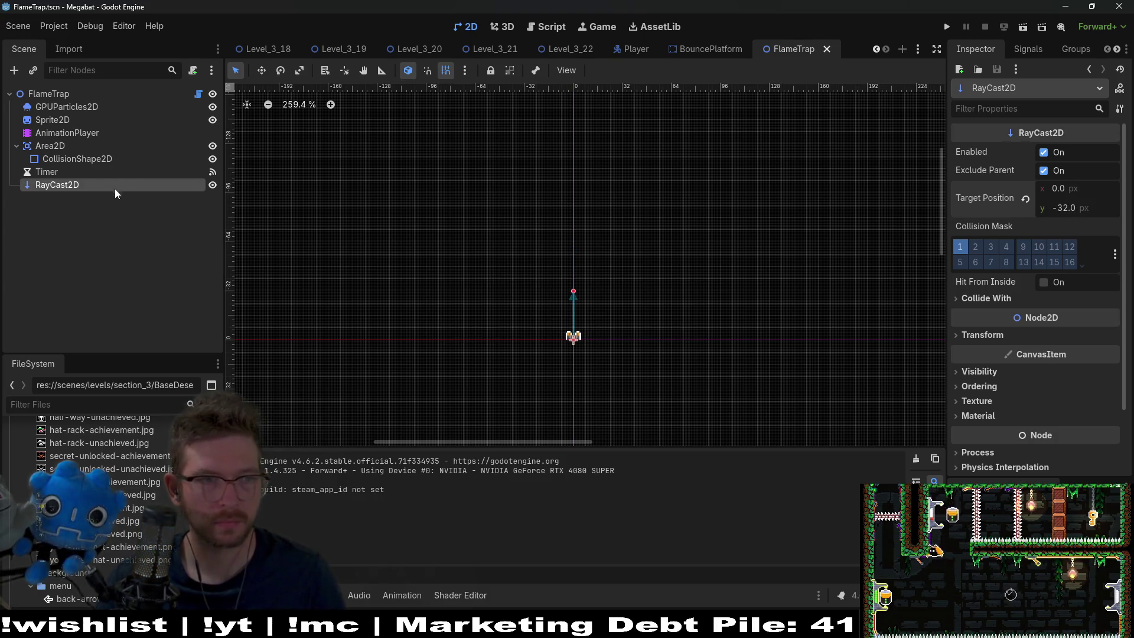
Step: Open the FlameTrap script and expand the ray's Collide With options in the Inspector
left_click(198, 94)
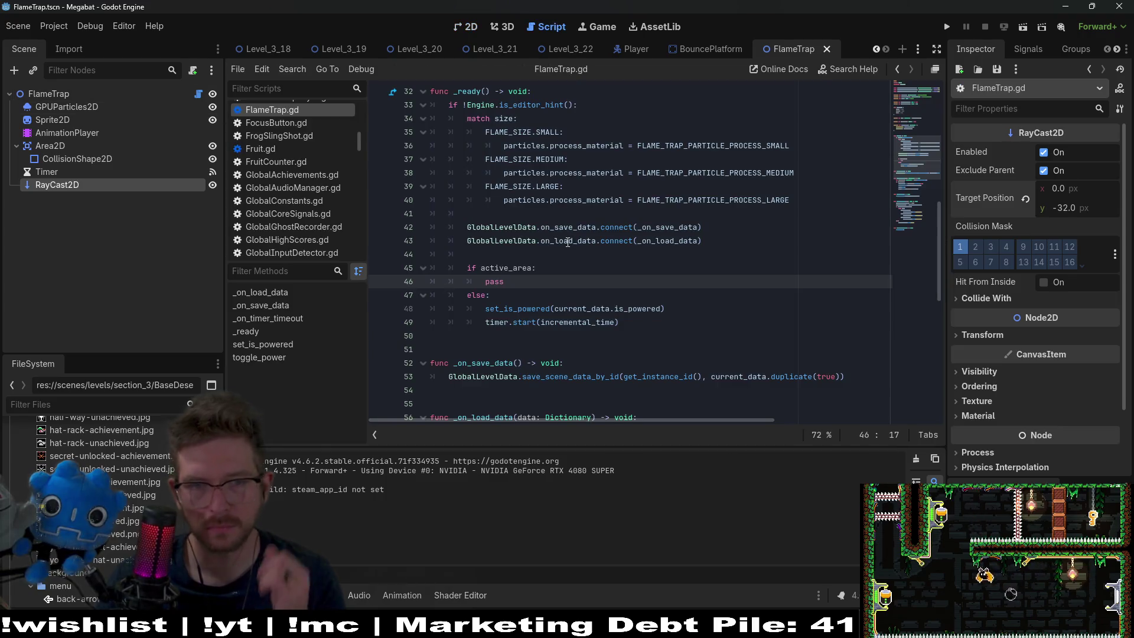
scroll(566, 241, "up", 1)
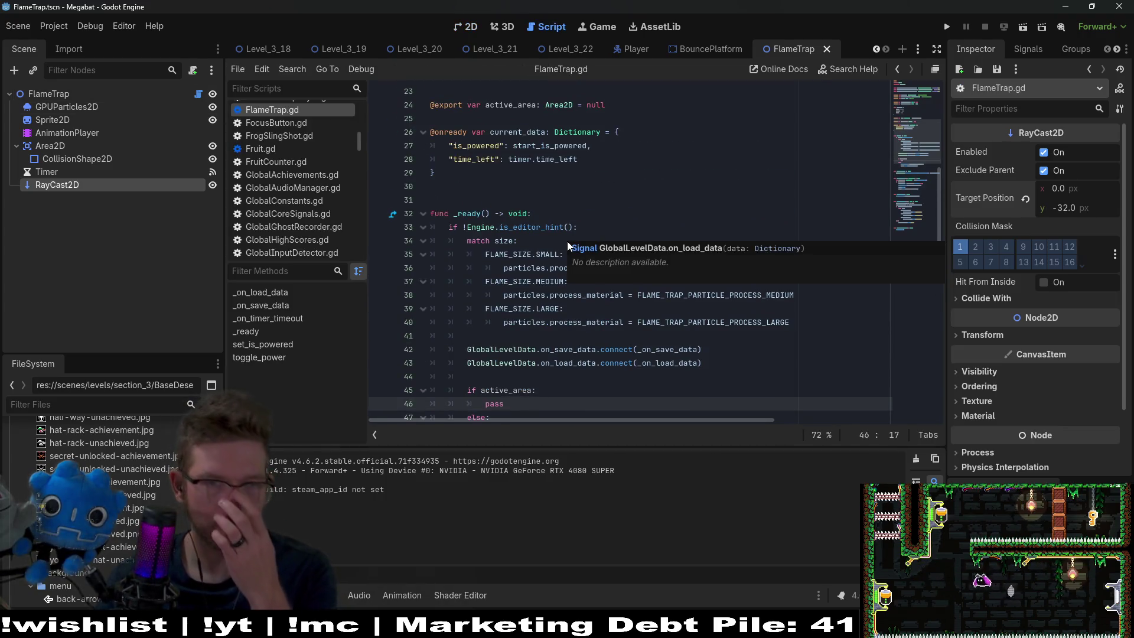
scroll(567, 241, "up", 2)
scroll(567, 241, "down", 2)
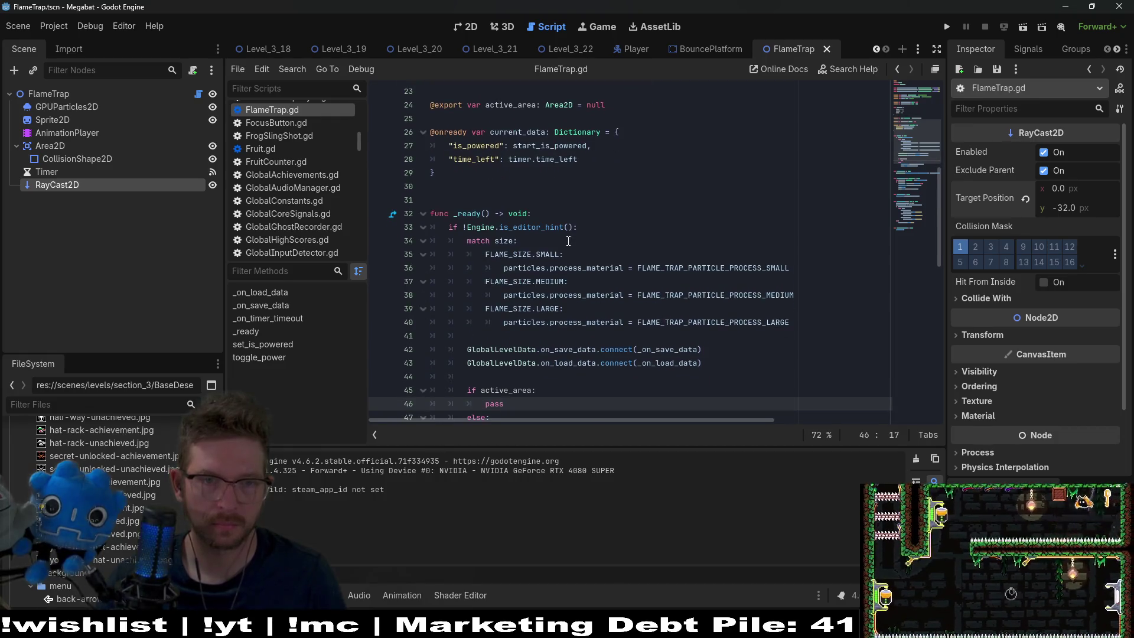
scroll(568, 241, "up", 2)
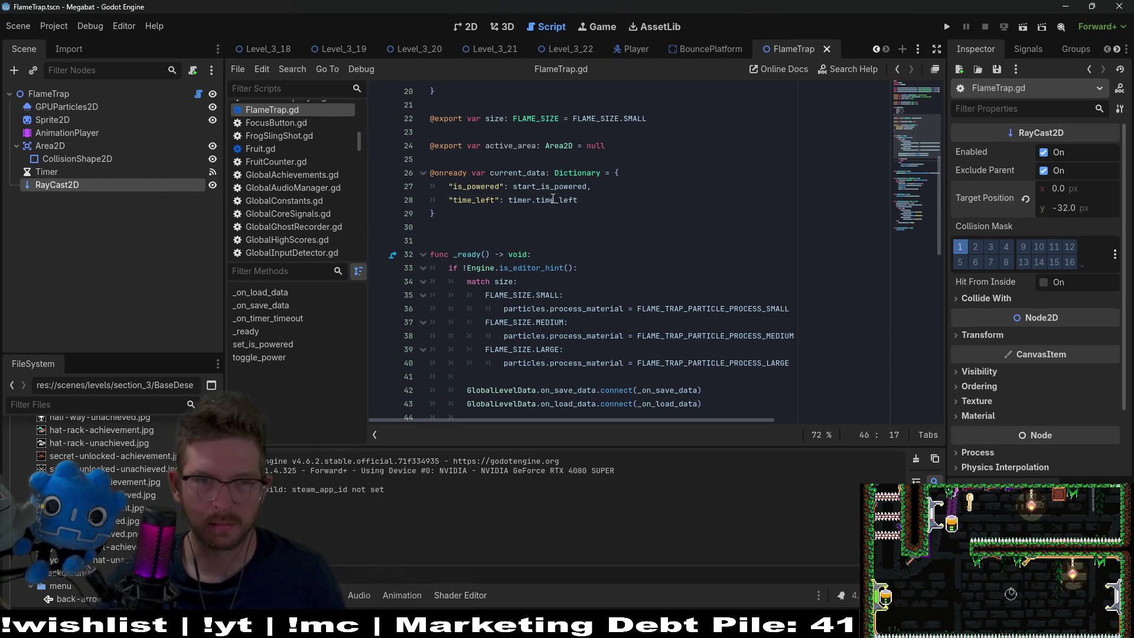
left_click(1009, 299)
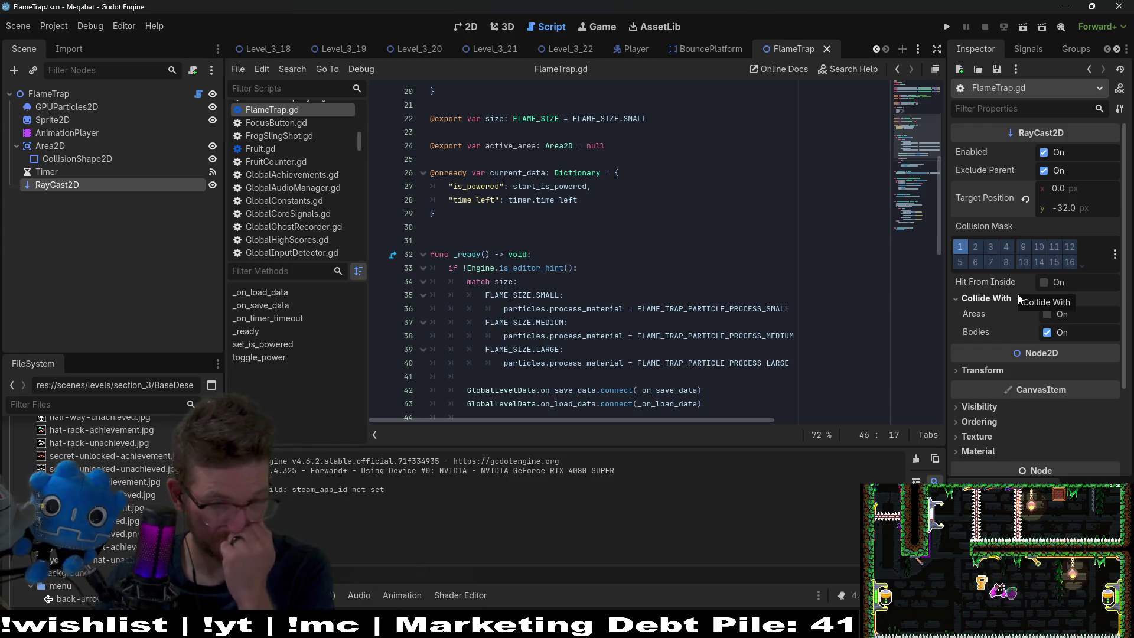
Step: Insert a new line after the SMALL flame size case in _ready
scroll(520, 276, "down", 4)
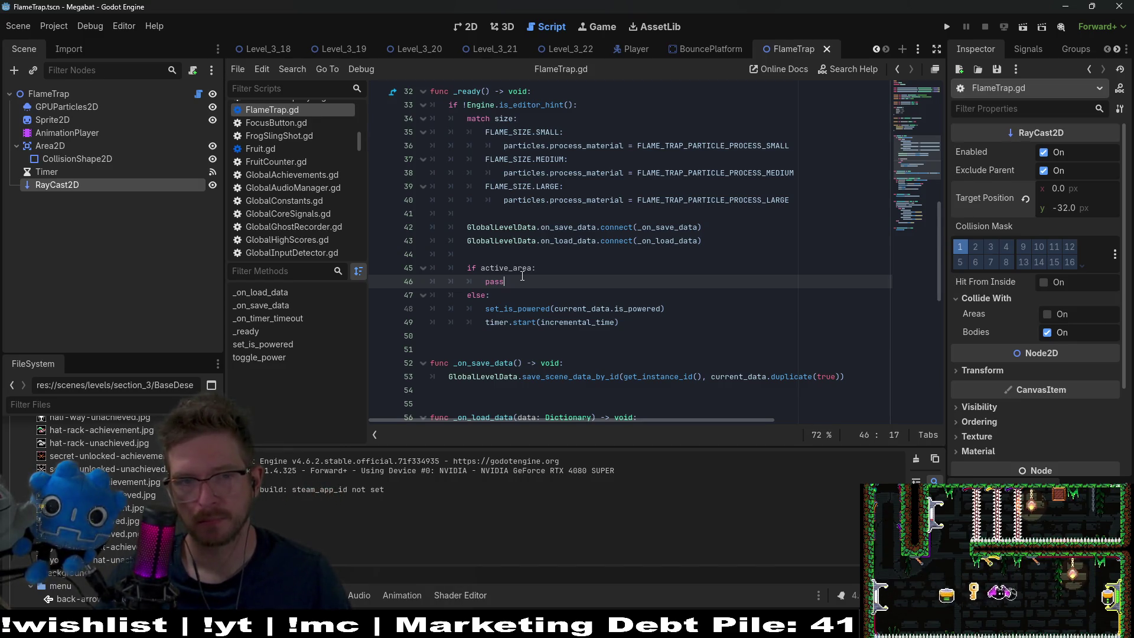
scroll(522, 276, "up", 3)
scroll(521, 169, "up", 2)
double_click(489, 157)
scroll(519, 309, "down", 4)
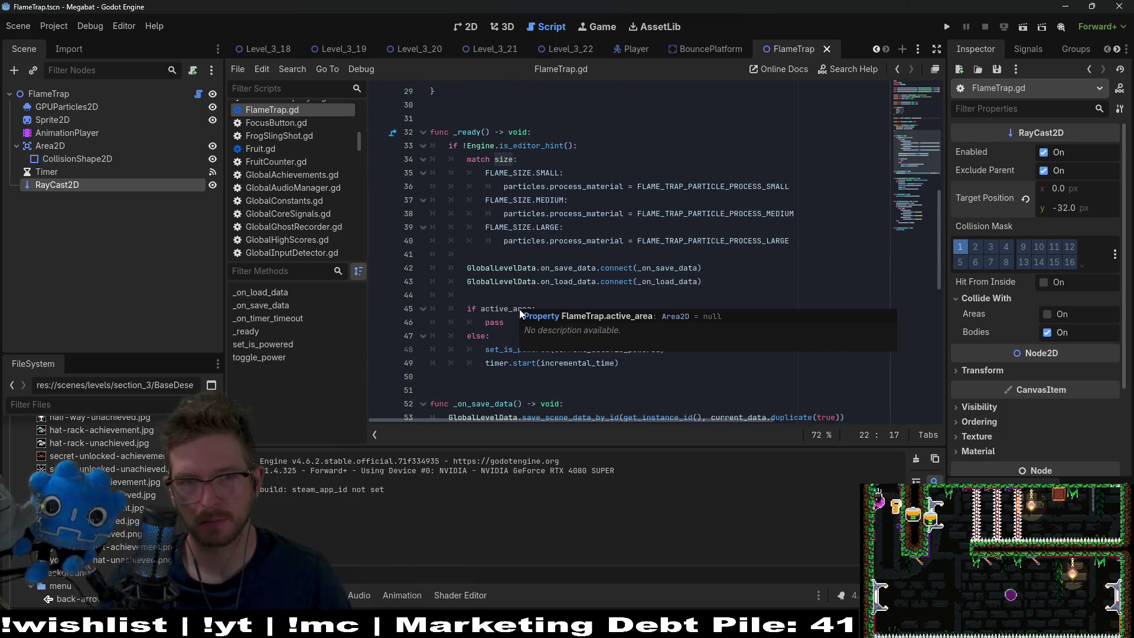
left_click(532, 227)
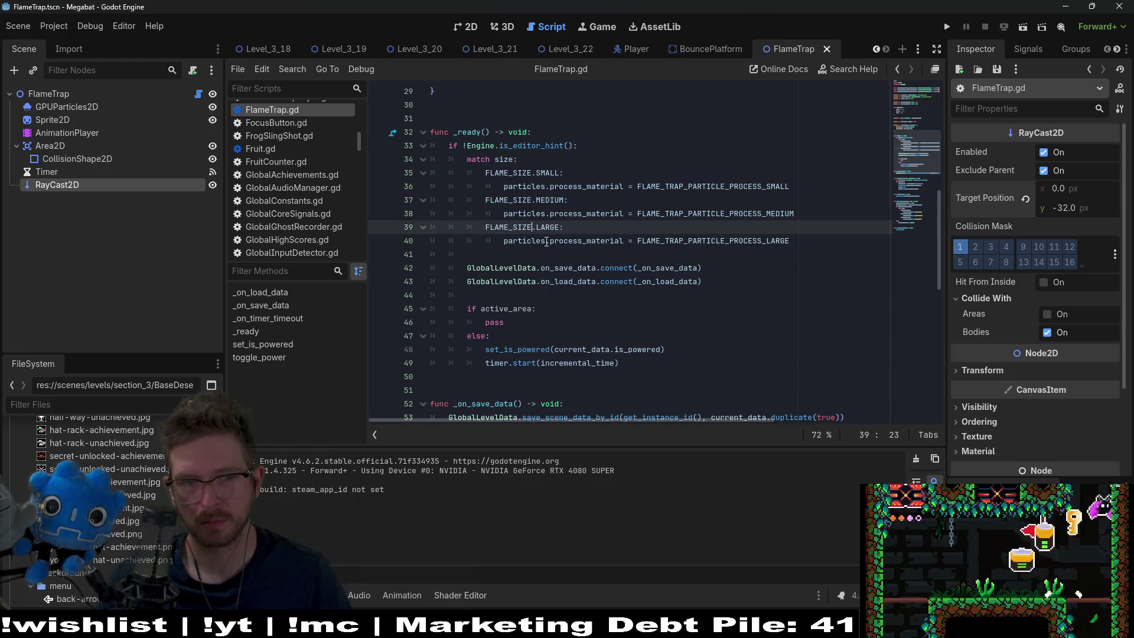
left_click(809, 200)
left_click(809, 186)
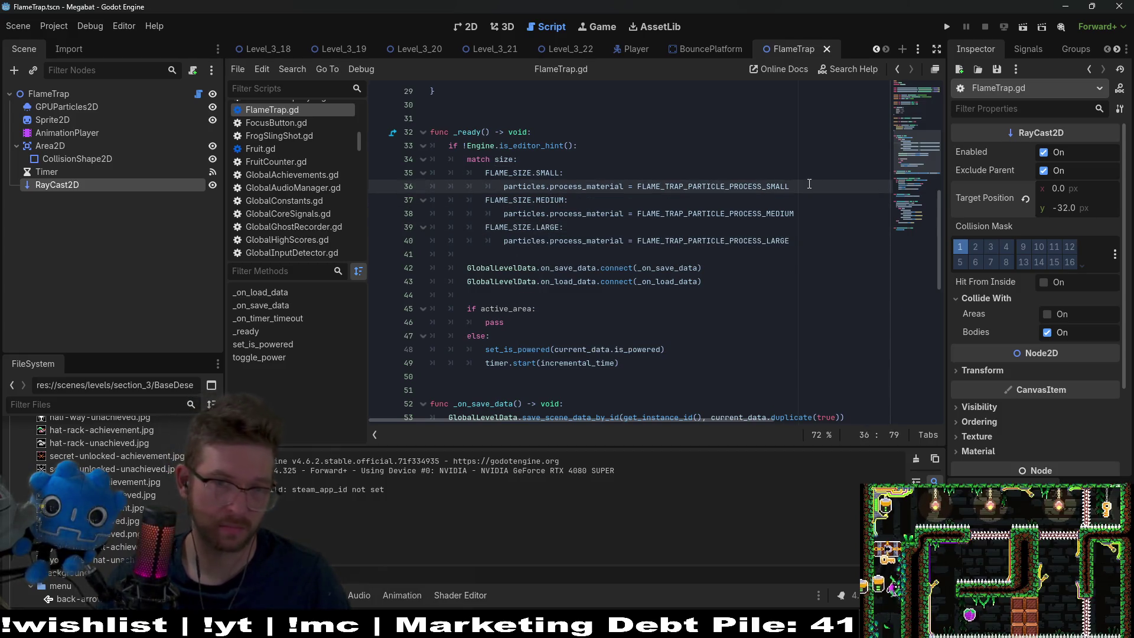
key("Return")
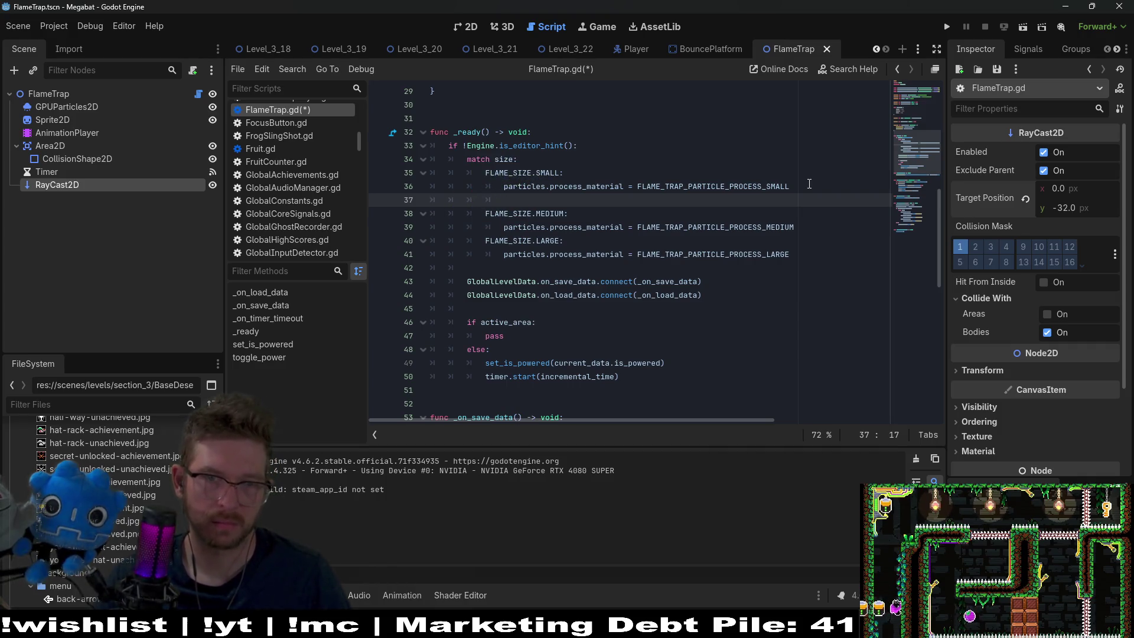
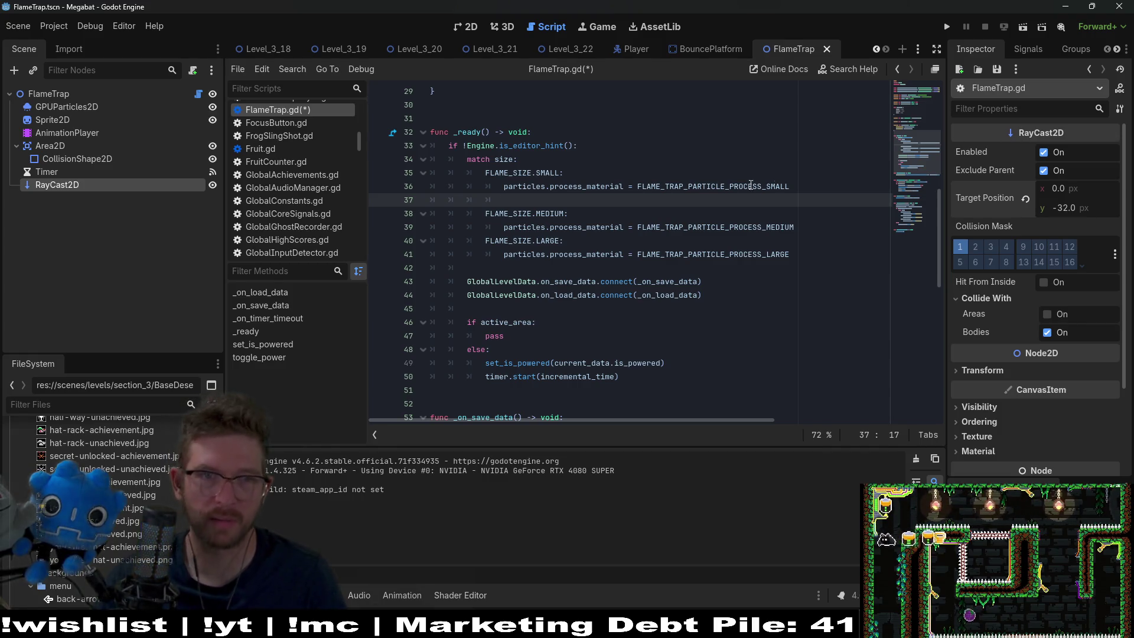
Step: Drag the RayCast2D node into FlameTrap.gd to create an onready variable named rayCast
scroll(750, 186, "up", 8)
mouse_move(77, 186)
left_mouse_down()
mouse_move(118, 174)
mouse_move(105, 183)
mouse_move(445, 176)
mouse_move(449, 187)
left_mouse_up()
double_click(512, 186)
type("ray")
right_click(511, 189)
key("Escape")
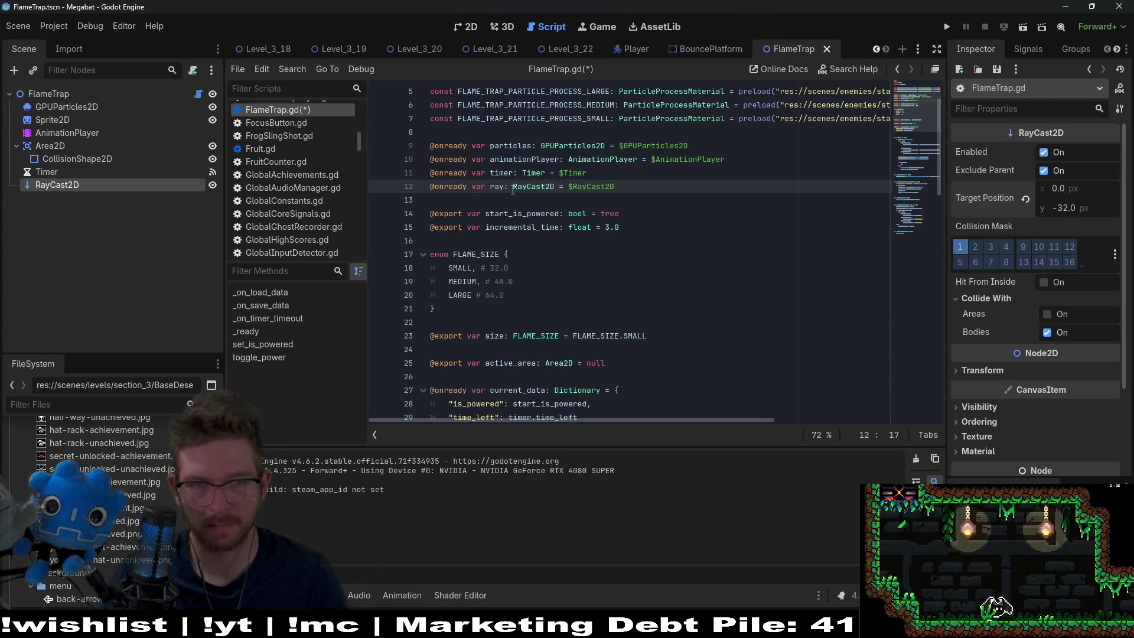
type("Cast")
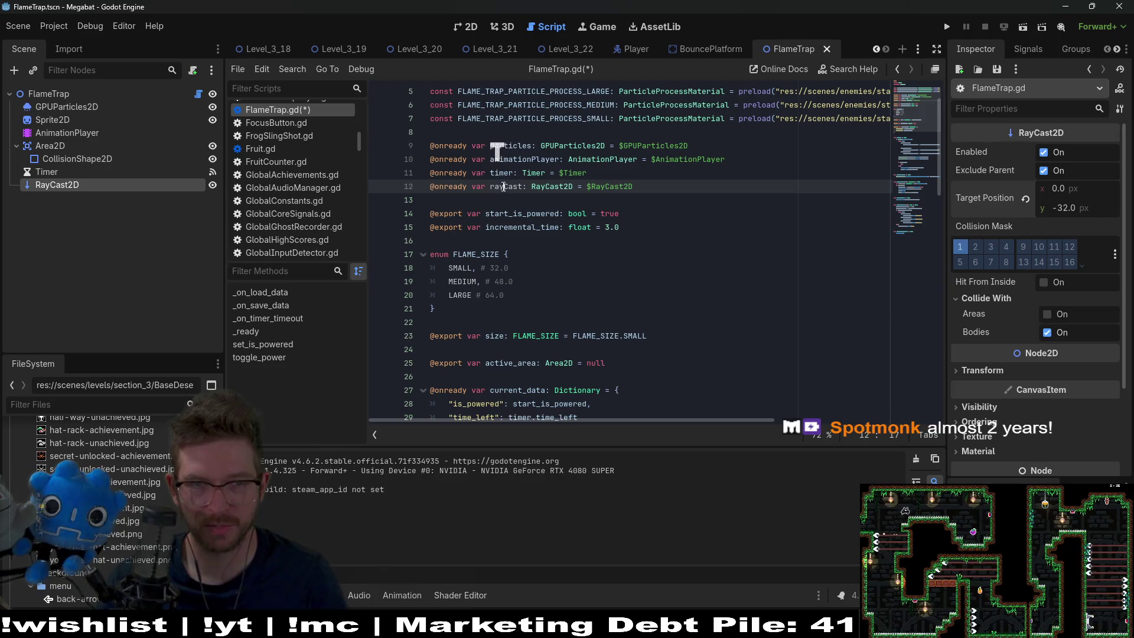
Step: Begin a 'rayCast.' line on the empty line under the SMALL case
scroll(532, 236, "down", 5)
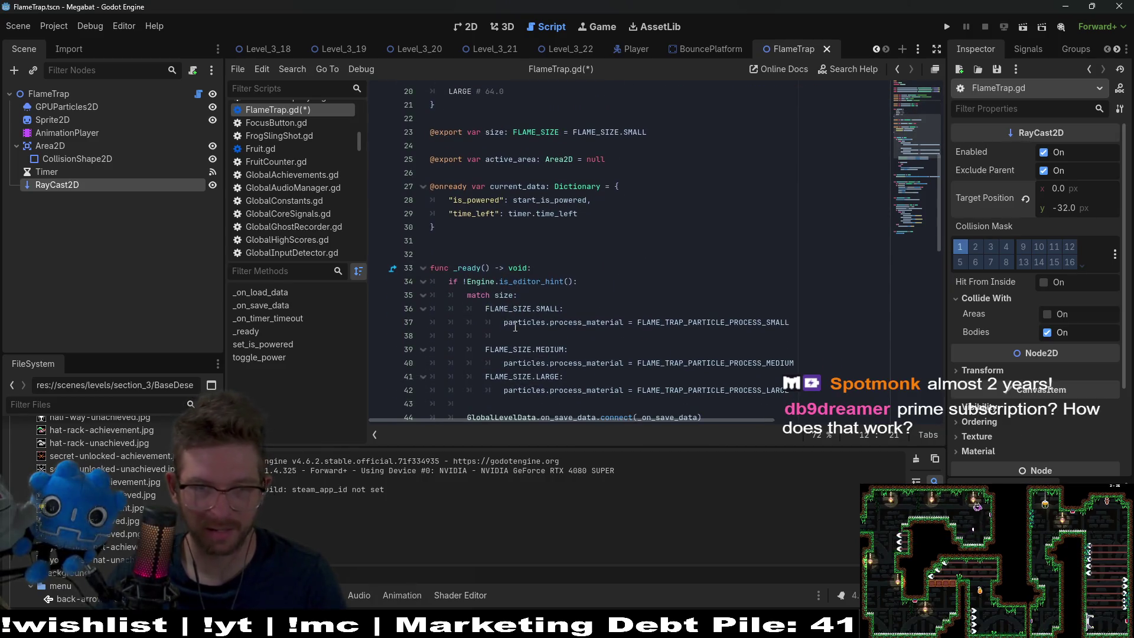
left_click(511, 335)
type(".")
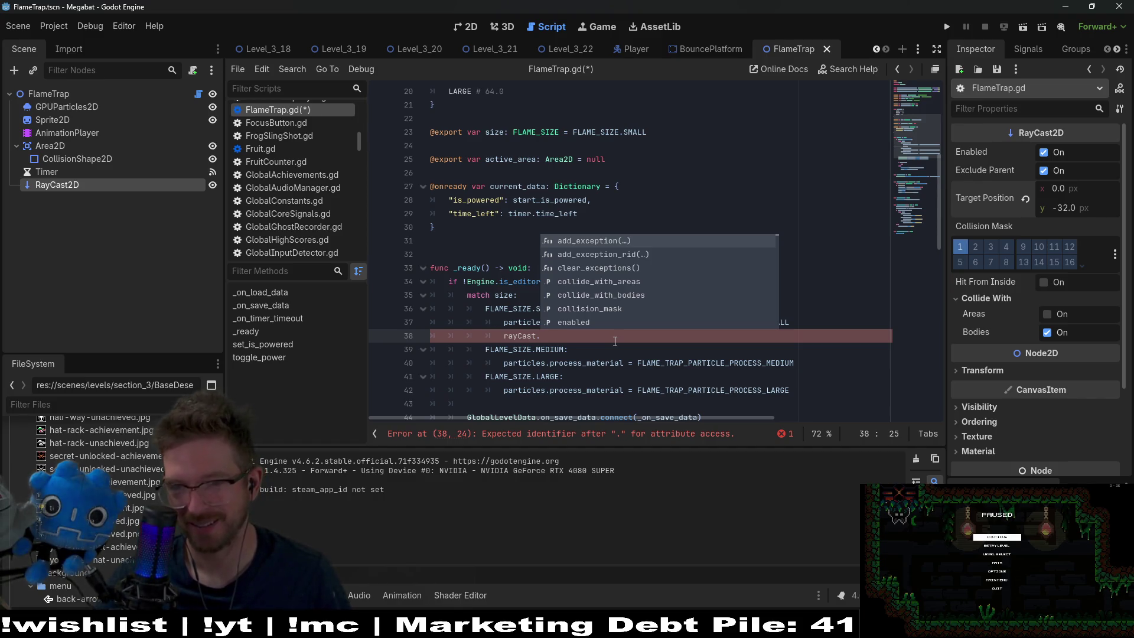
Step: Write rayCast.target_position.y = -1 * FLAME_TRAP_PARTICLE_PROCESS_SMALL in the SMALL case
type("targ")
key("BackSpace")
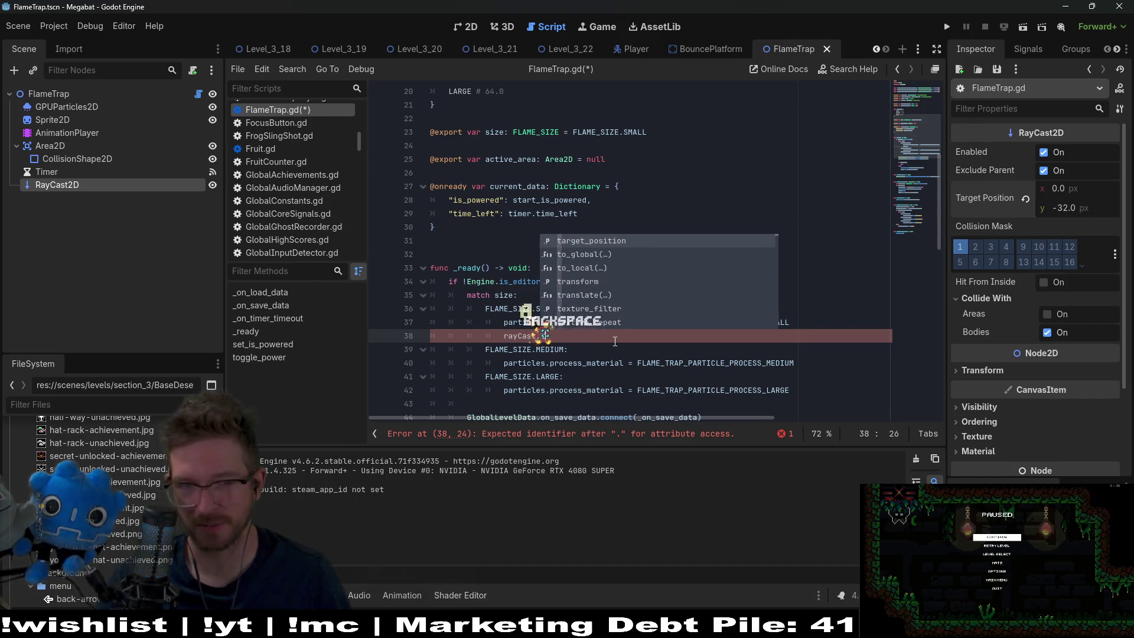
key("Return")
type(".y = ")
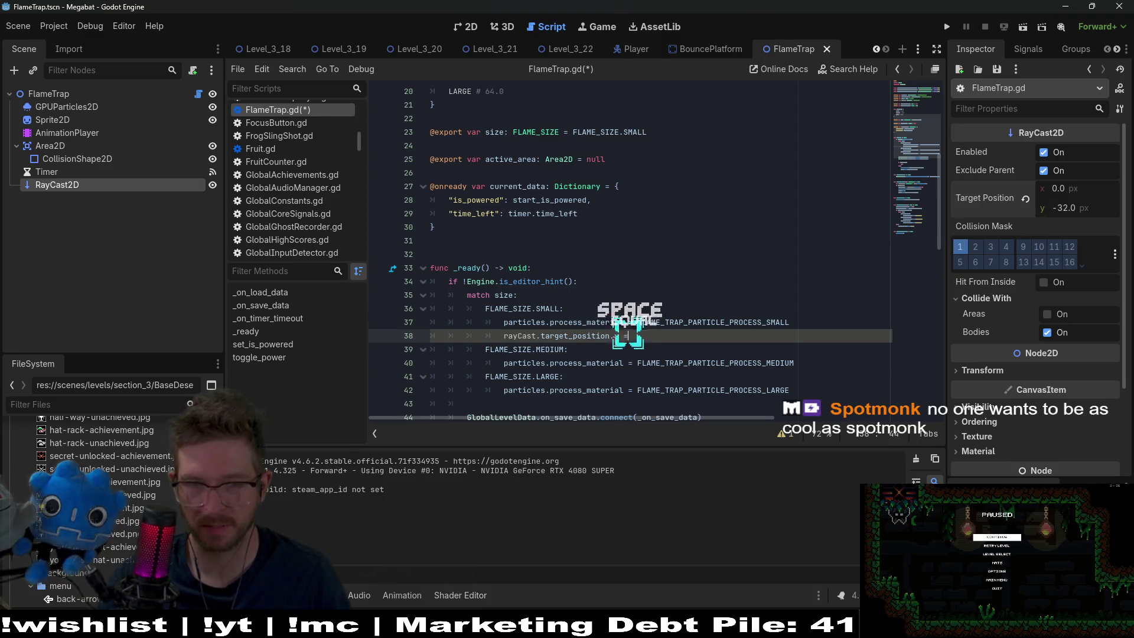
type("-")
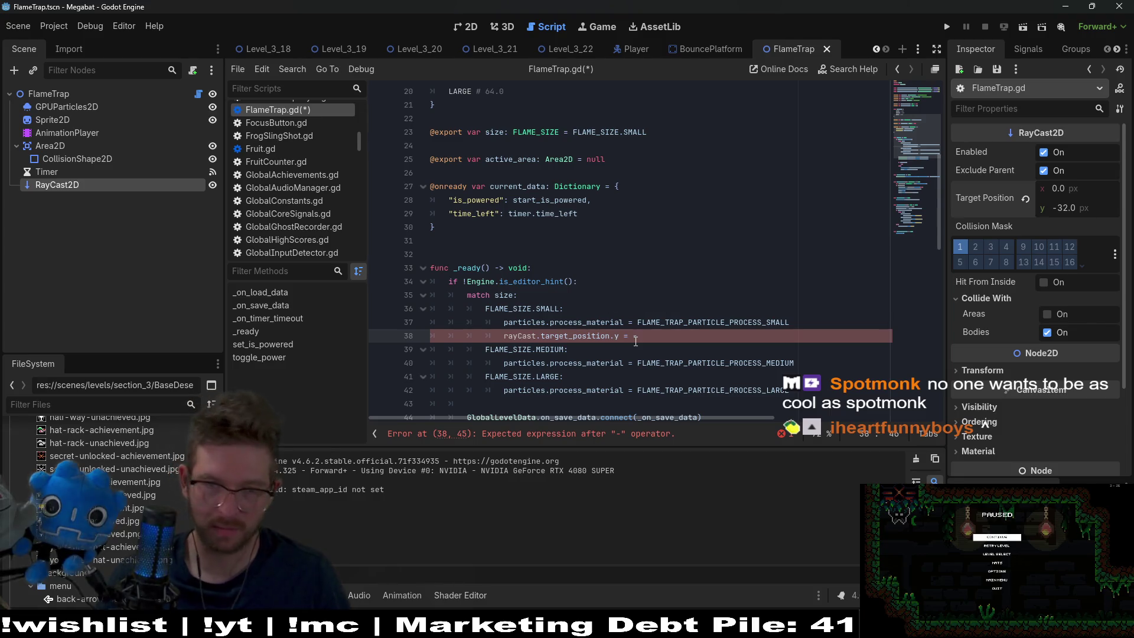
left_click_drag(790, 322, 639, 328)
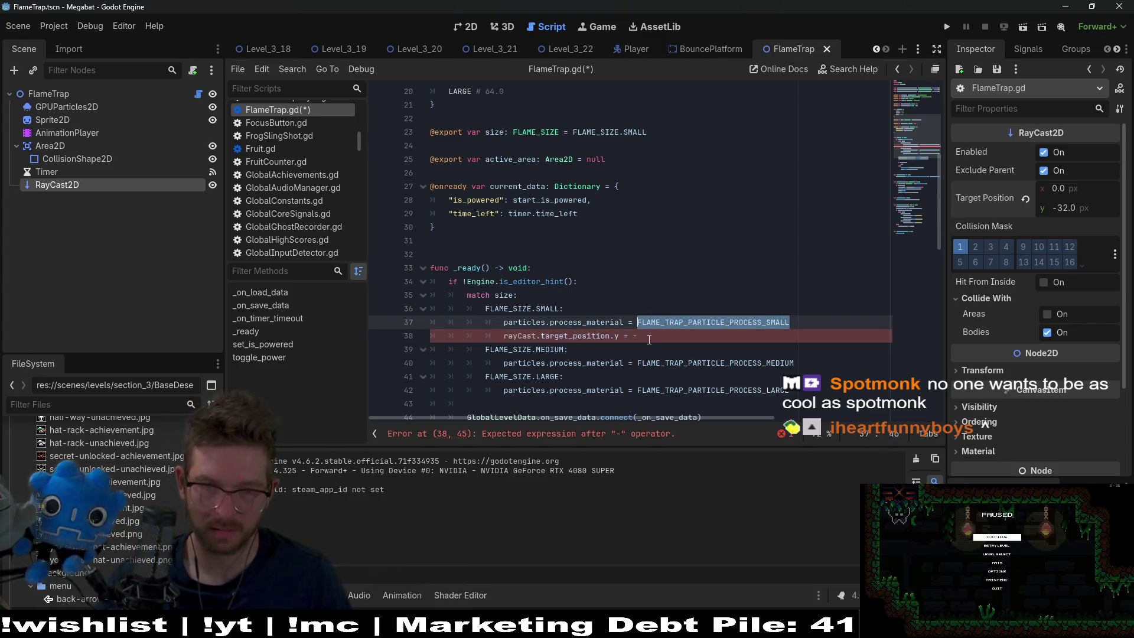
key("ctrl+c")
left_click(649, 340)
key("ctrl+v")
left_click(650, 349)
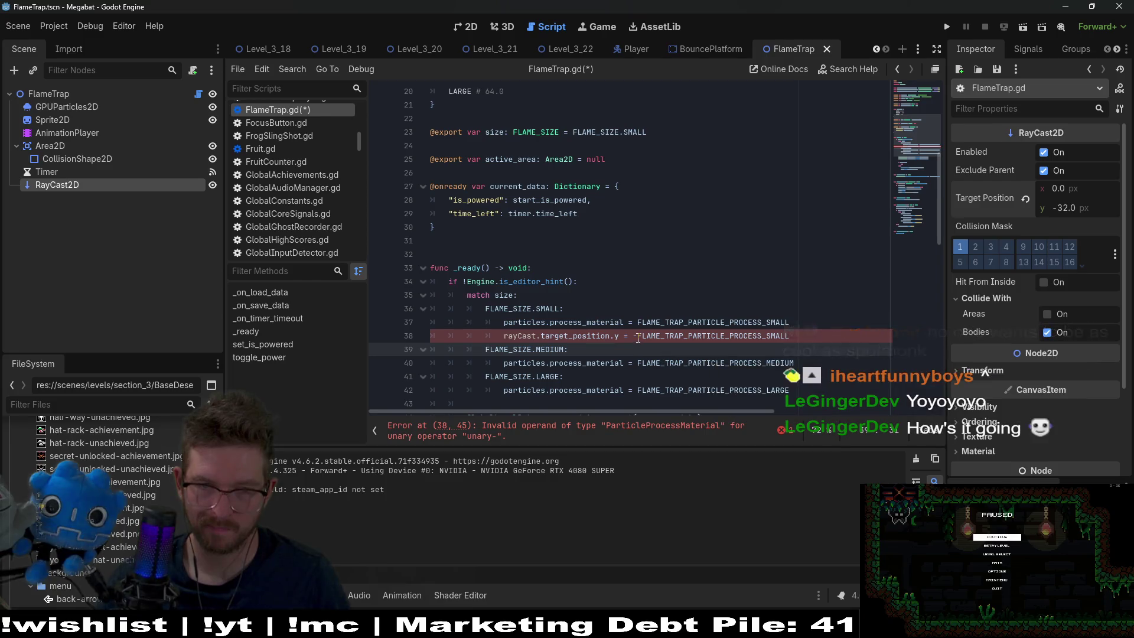
left_click(641, 337)
key("BackSpace")
type("-1 *")
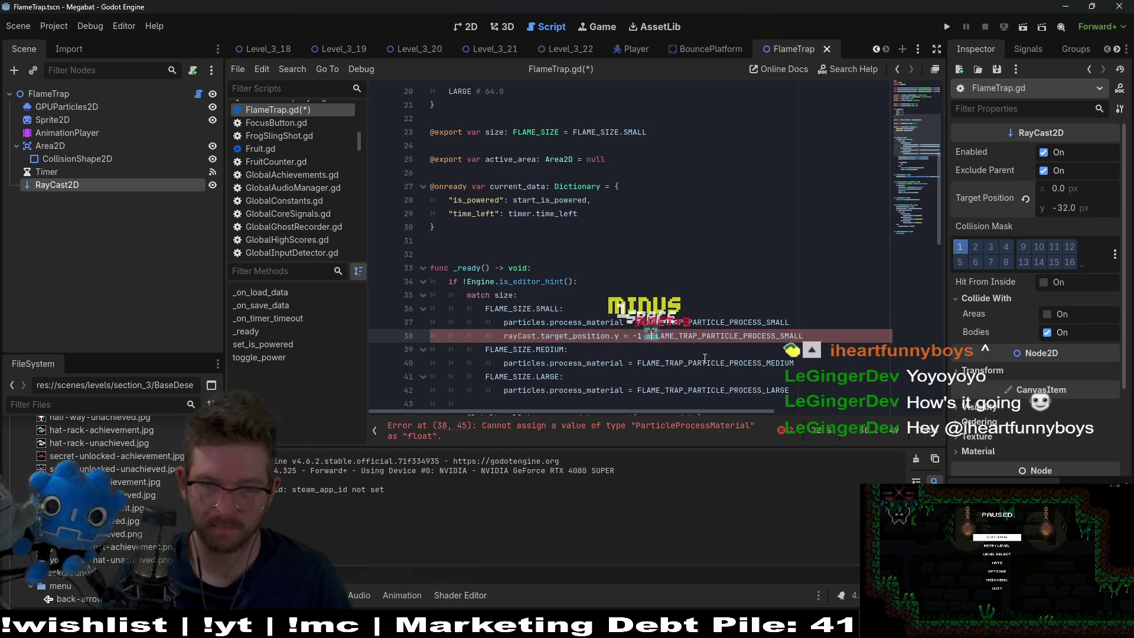
Step: Check the SMALL particle constant's value and jump to the FLAME_SIZE enum definition
left_click(757, 321)
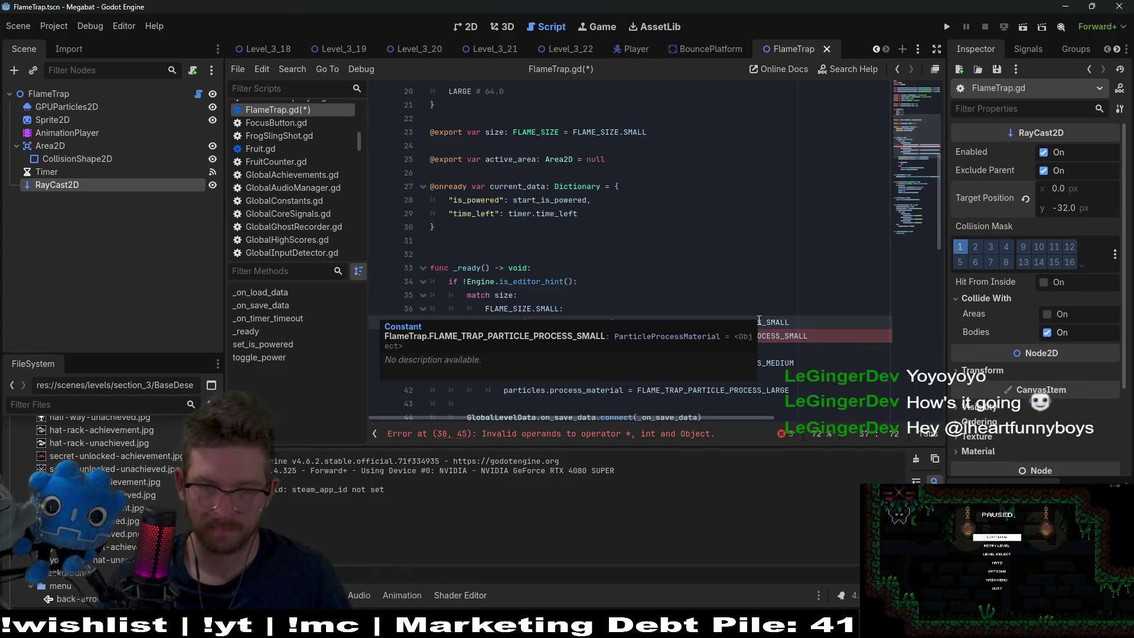
left_click(796, 299)
mouse_move(769, 335)
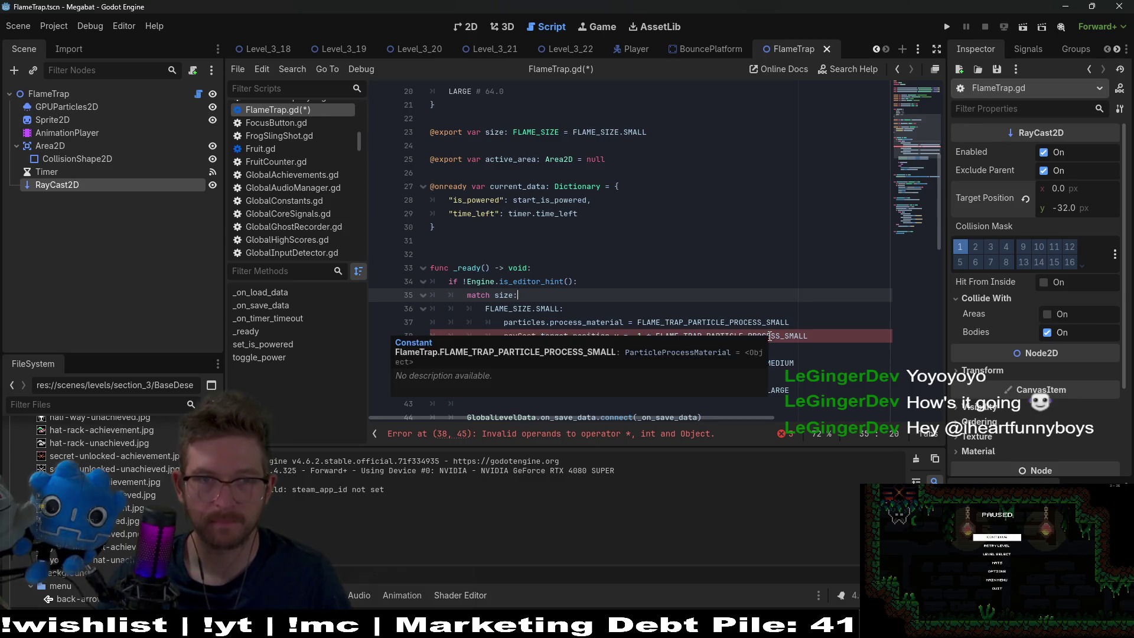
scroll(769, 335, "up", 3)
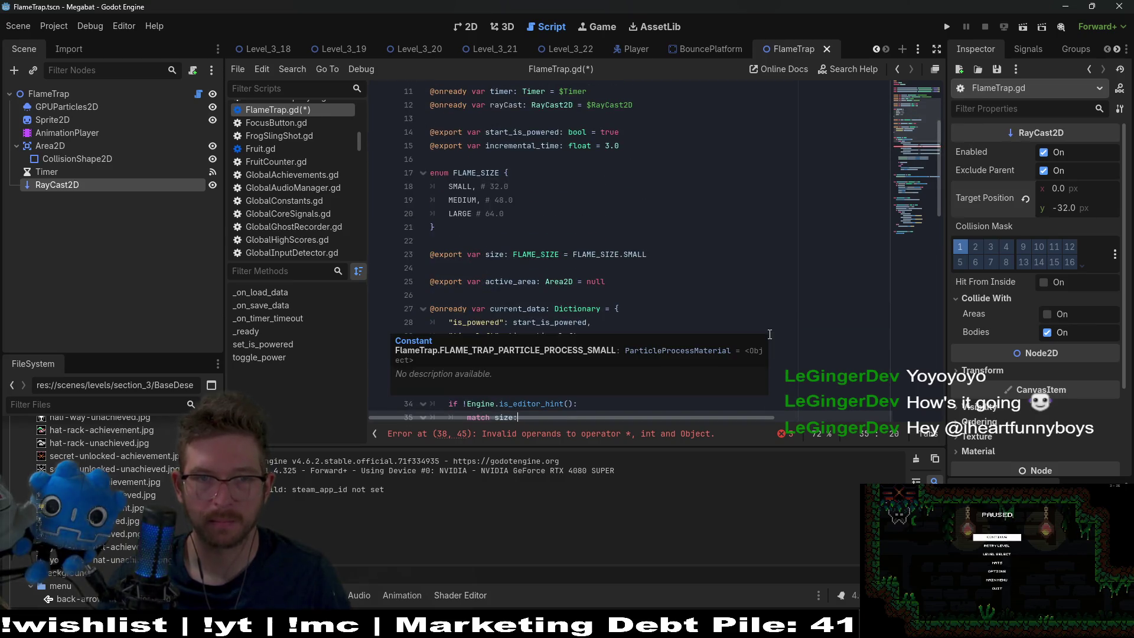
left_click(462, 200)
double_click(463, 188)
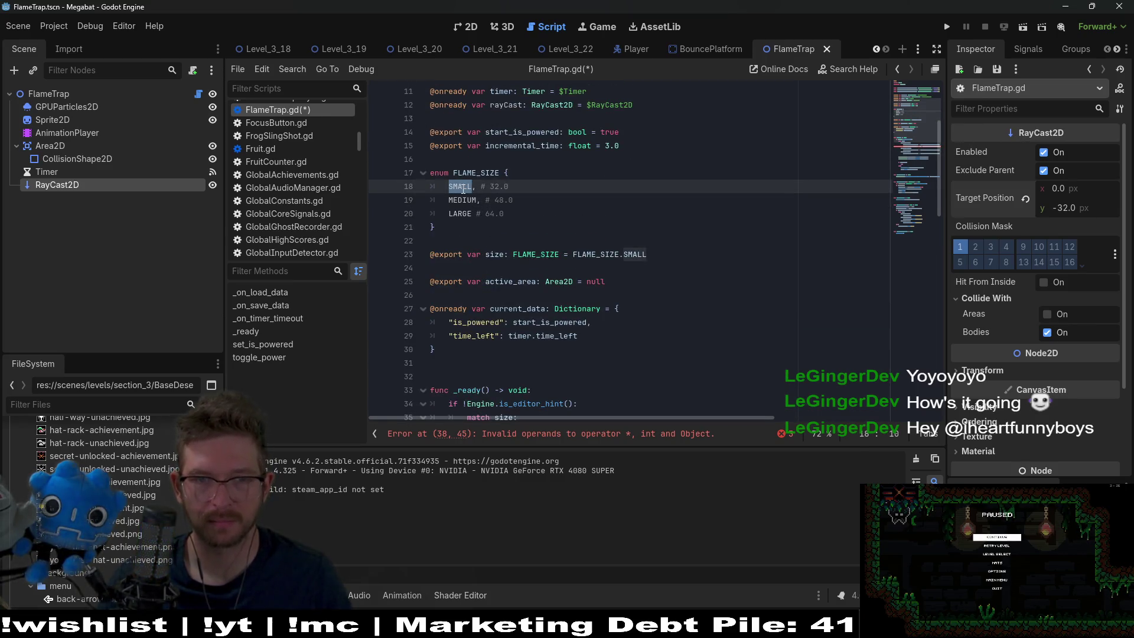
left_click(554, 260, "ctrl")
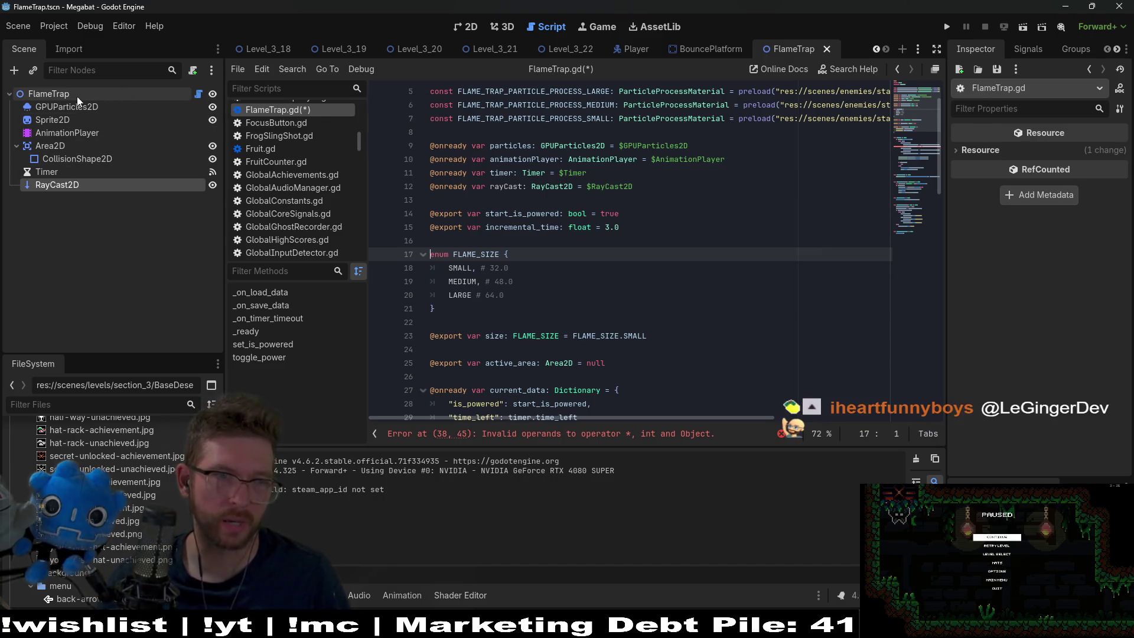
Step: Replace the SMALL case's invalid expression so rayCast.target_position.y is -32
scroll(617, 217, "down", 6)
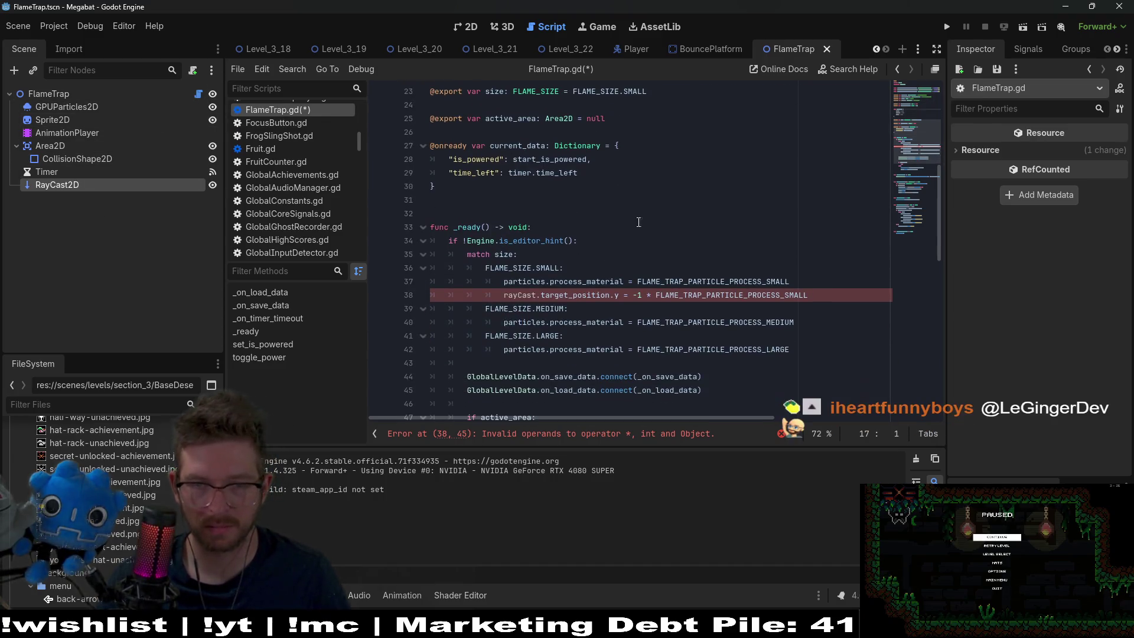
left_click_drag(817, 297, 633, 295)
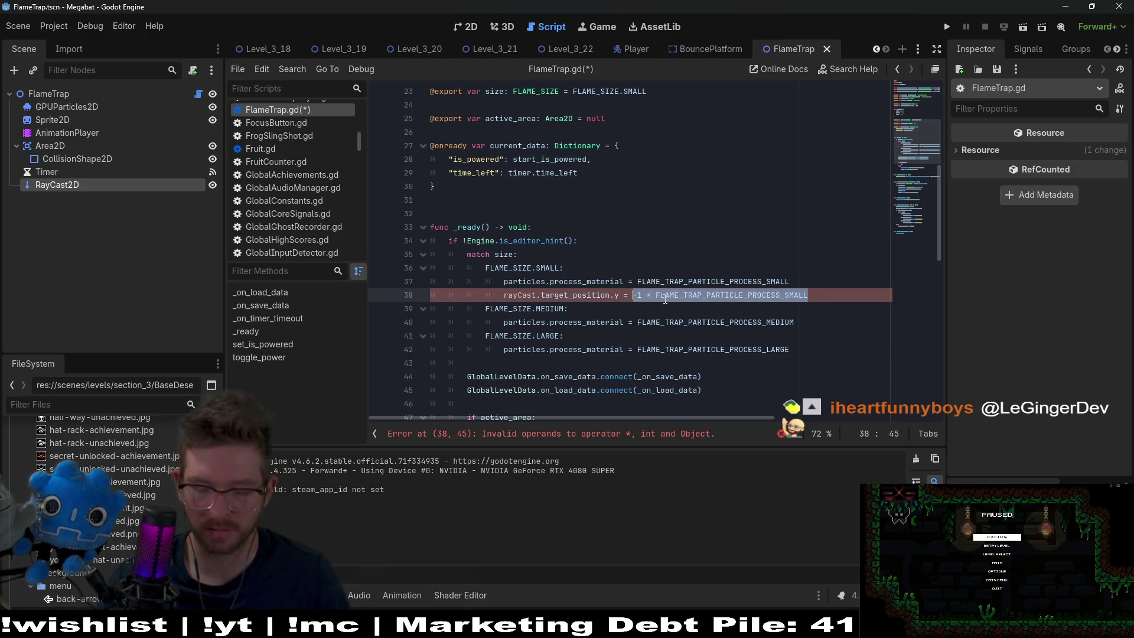
key("BackSpace")
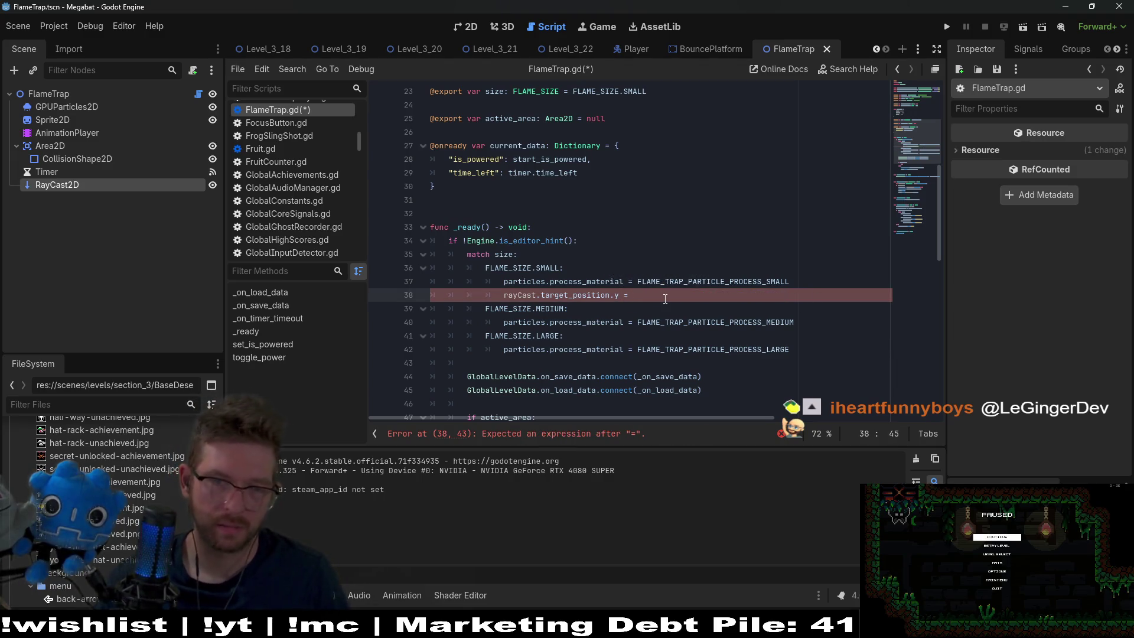
double_click(673, 280)
left_click(725, 282, "ctrl")
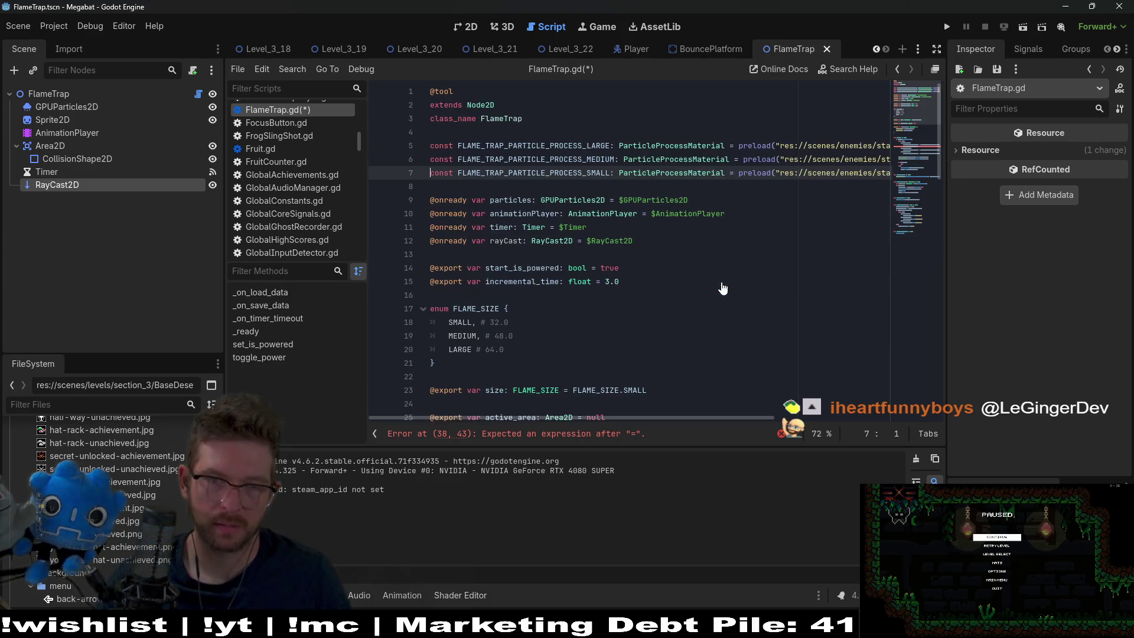
scroll(723, 287, "down", 7)
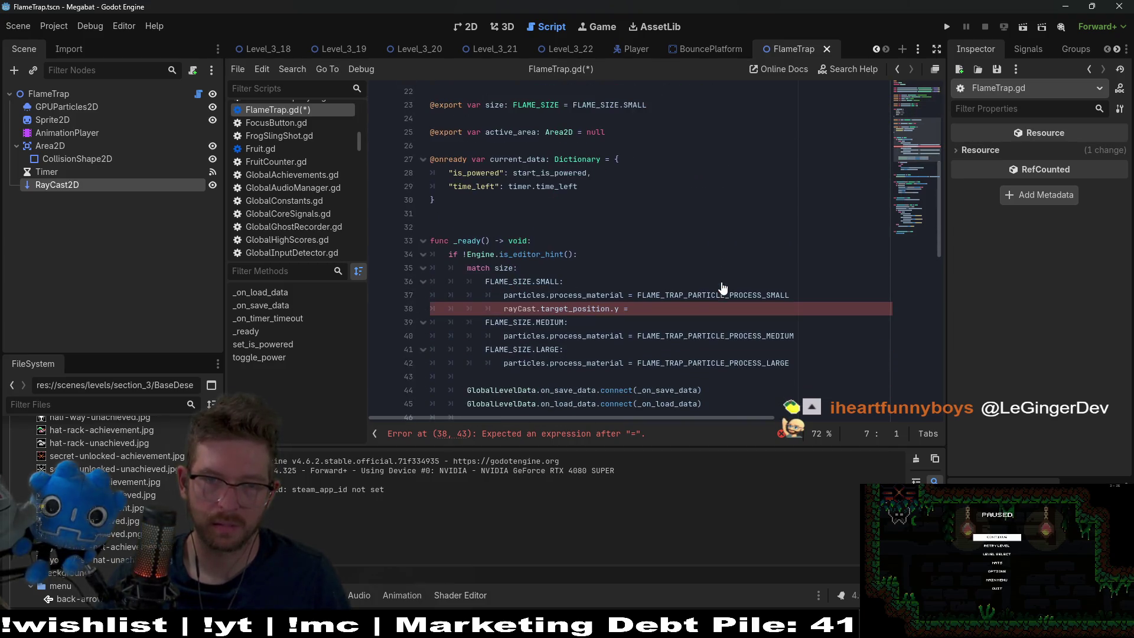
scroll(723, 288, "up", 2)
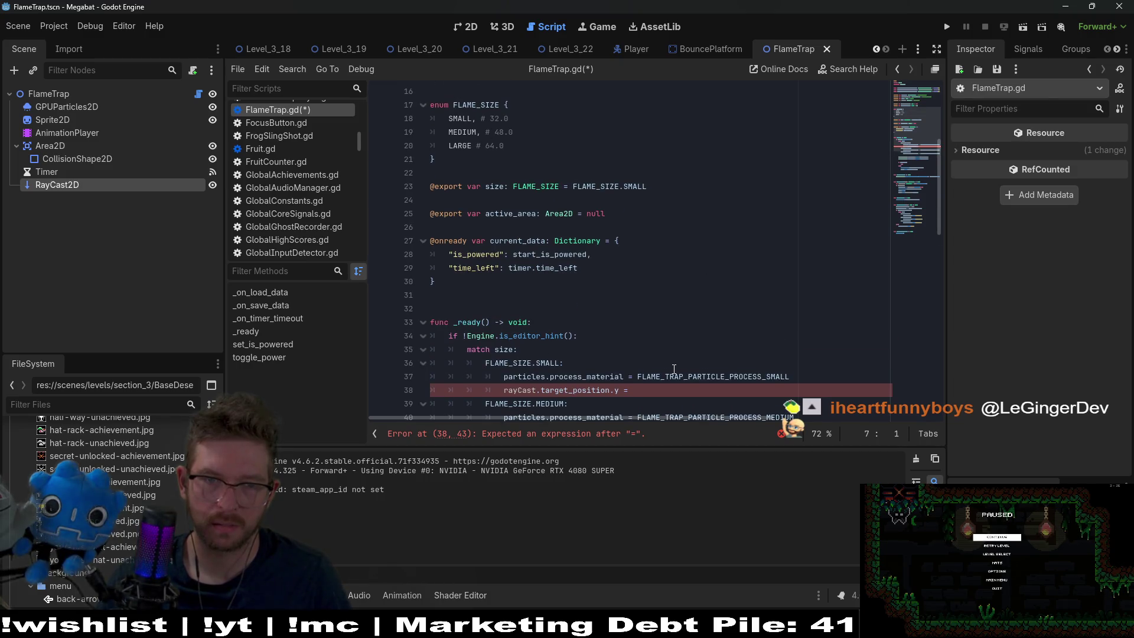
scroll(674, 369, "down", 1)
left_click(679, 348)
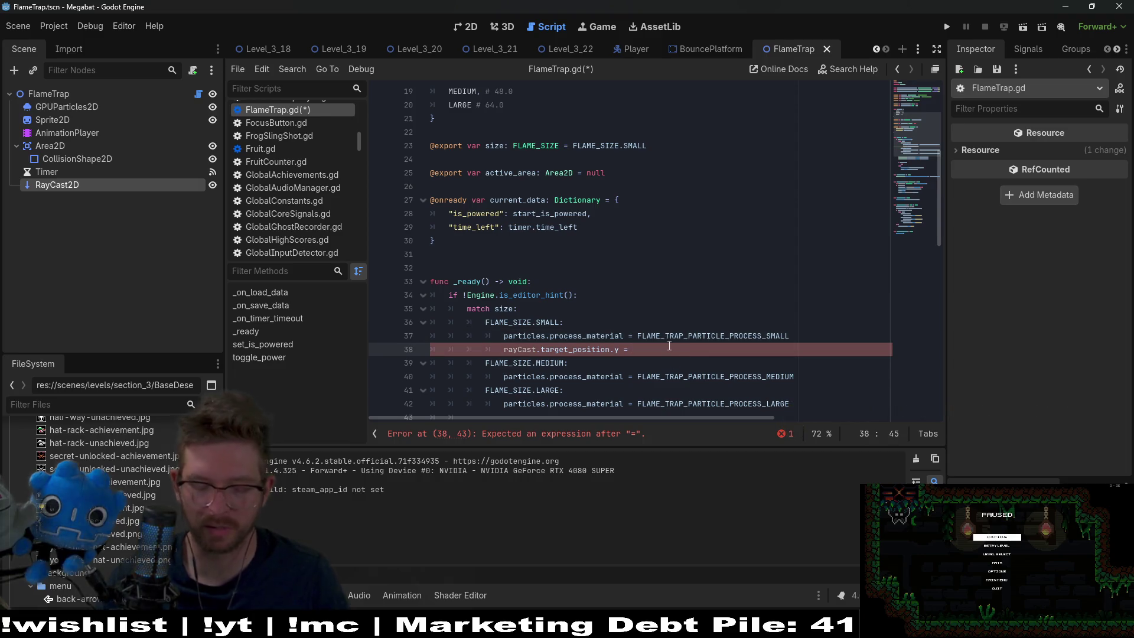
type("-32")
Step: Add the raycast target line under the MEDIUM case with y = -48
scroll(630, 327, "down", 1)
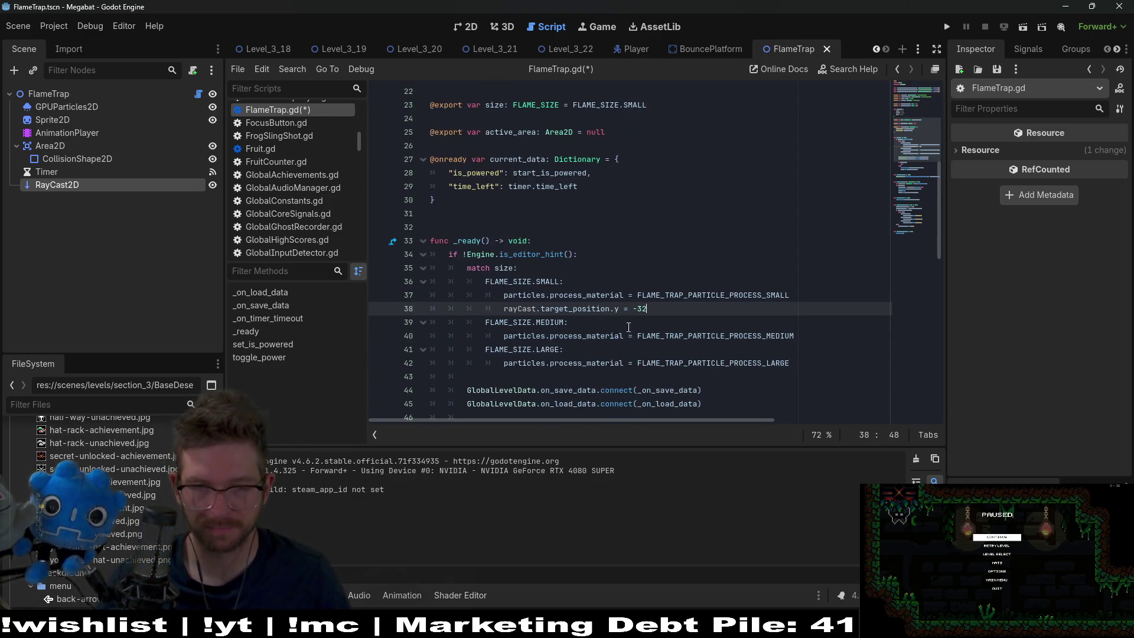
triple_click(832, 306)
key("ctrl+c")
left_click(797, 335)
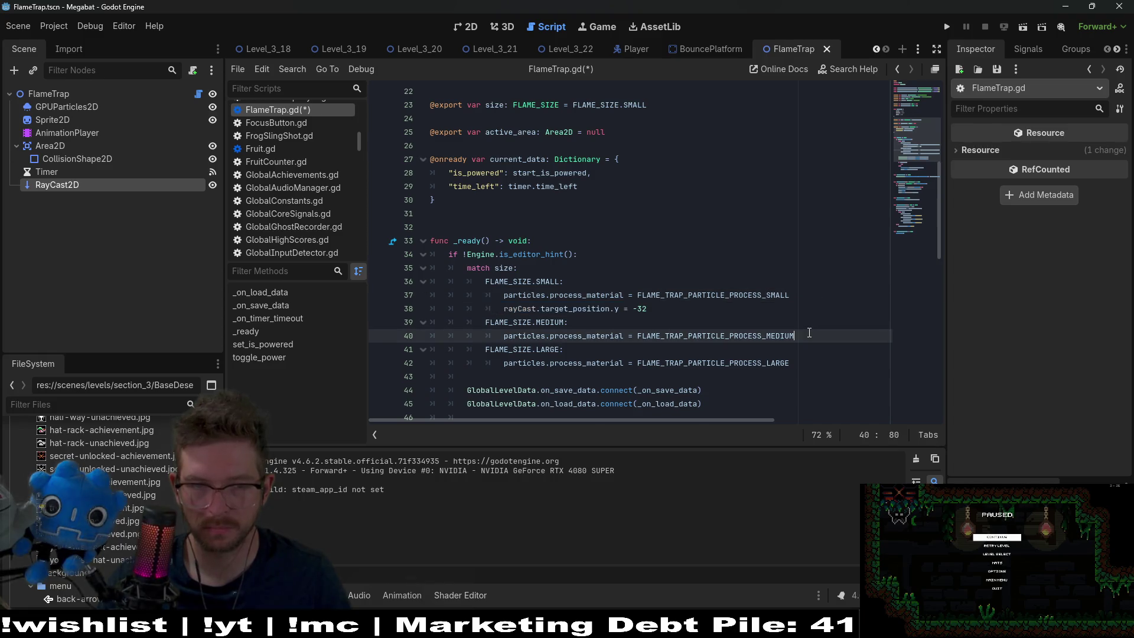
key("Return")
key("ctrl+v")
key("BackSpace")
key("BackSpace")
type("48")
Step: Add the raycast target line under the LARGE case with y = -64
scroll(785, 316, "down", 1)
triple_click(809, 306)
key("ctrl+c")
left_click(797, 336)
key("Return")
key("ctrl+v")
key("BackSpace")
key("BackSpace")
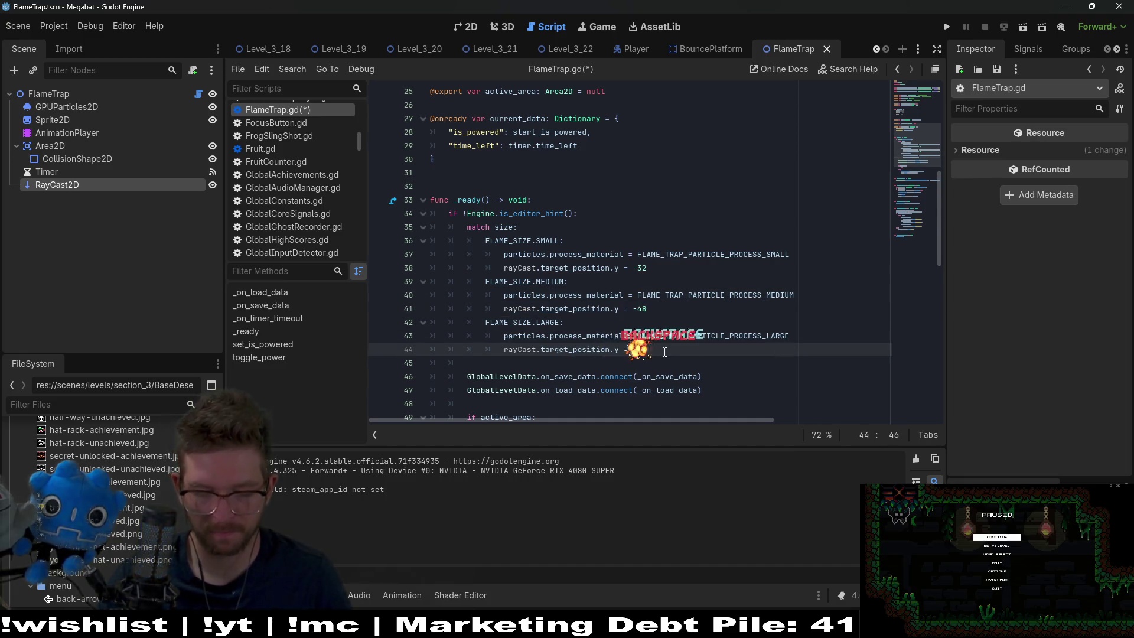
type("64")
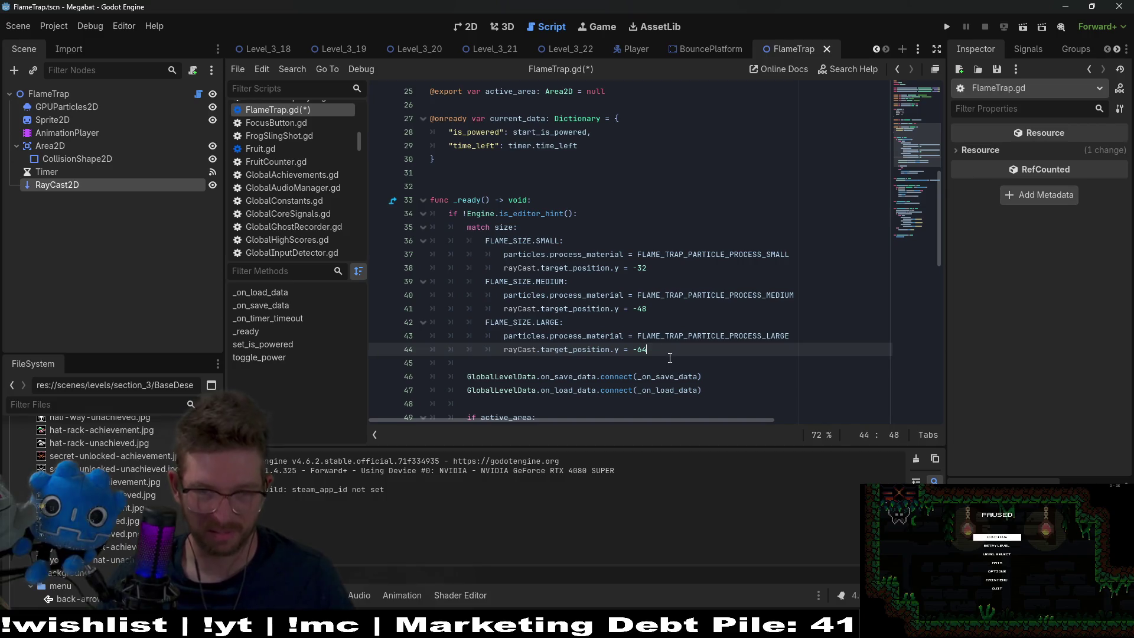
Step: Save FlameTrap.gd
left_click(670, 358)
key("ctrl+s")
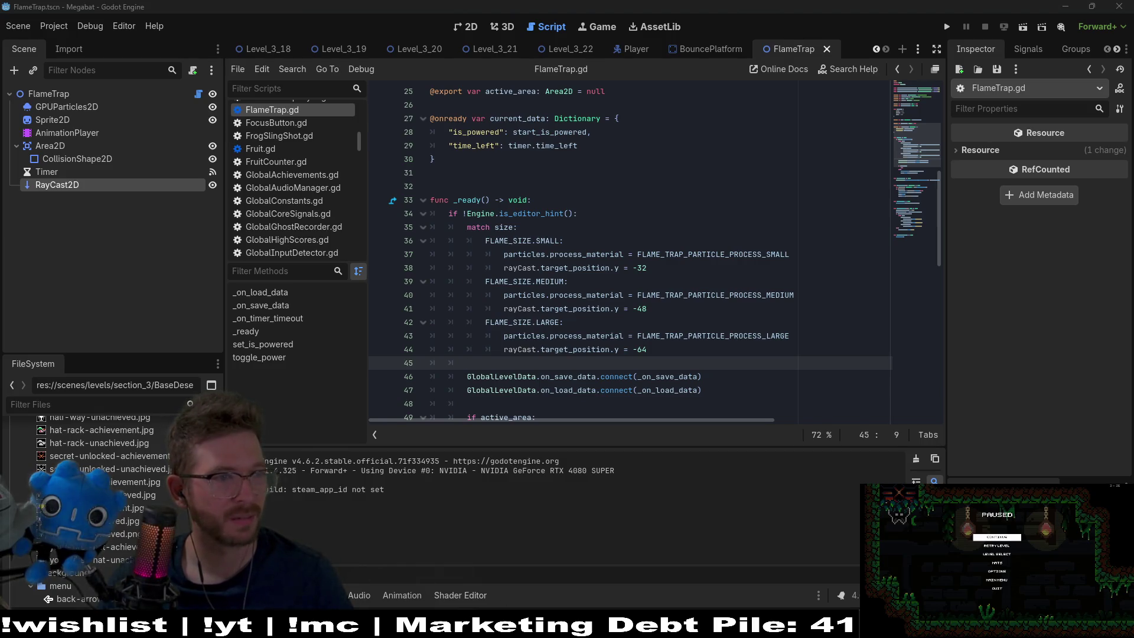
key("alt+Tab")
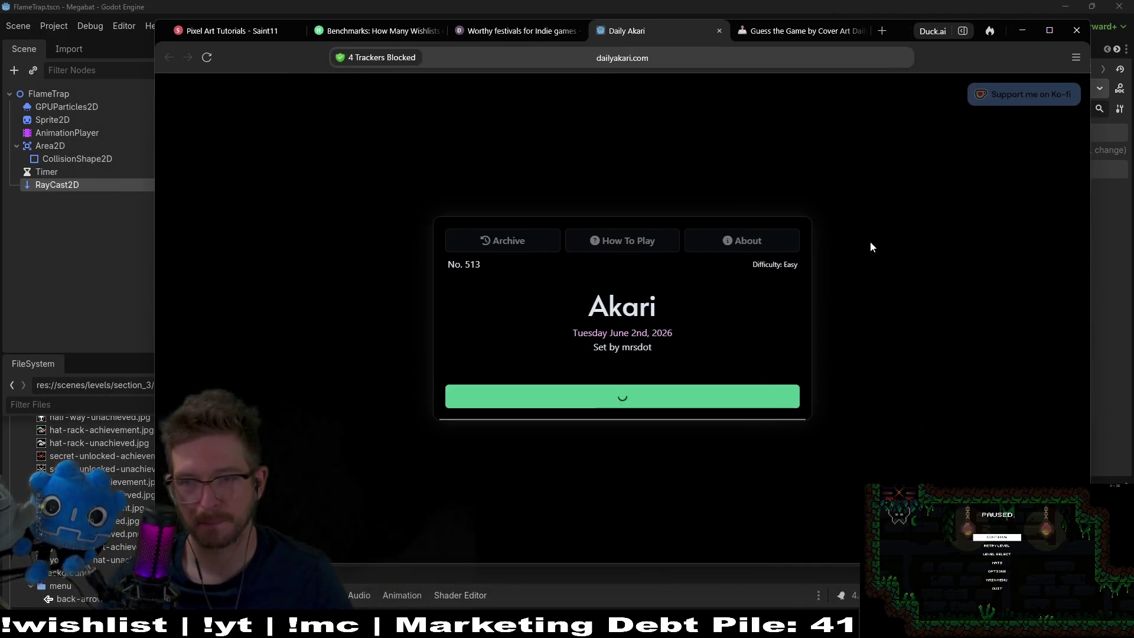
Step: Start today's Akari puzzle and place three bulbs in the bottom-right cells
left_click(643, 399)
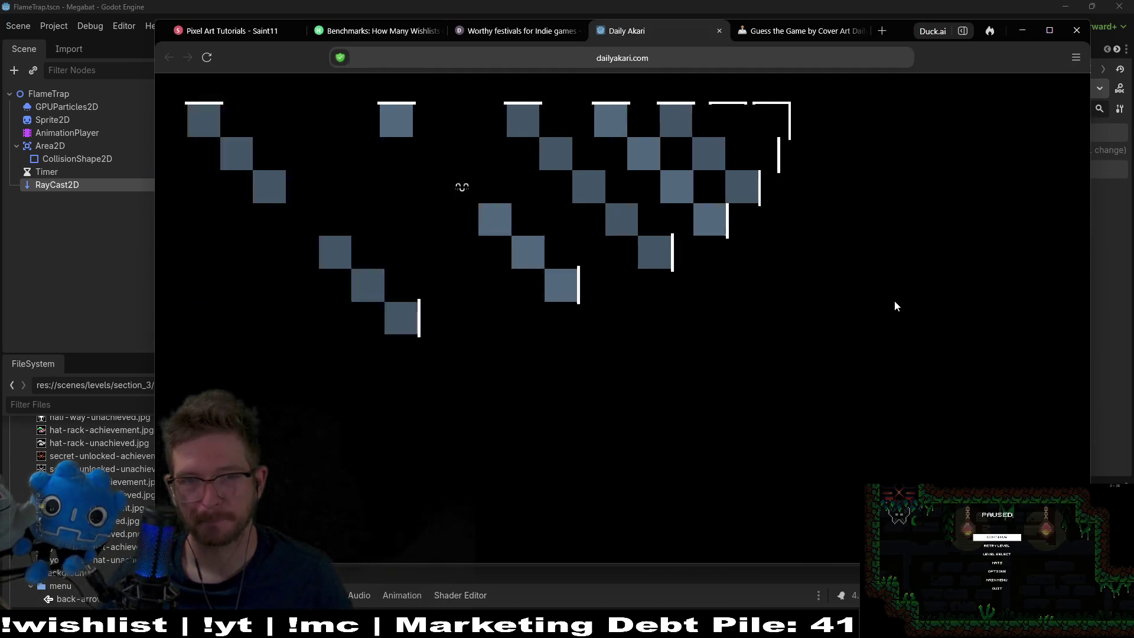
left_click(786, 516)
left_click(755, 488)
left_click(722, 515)
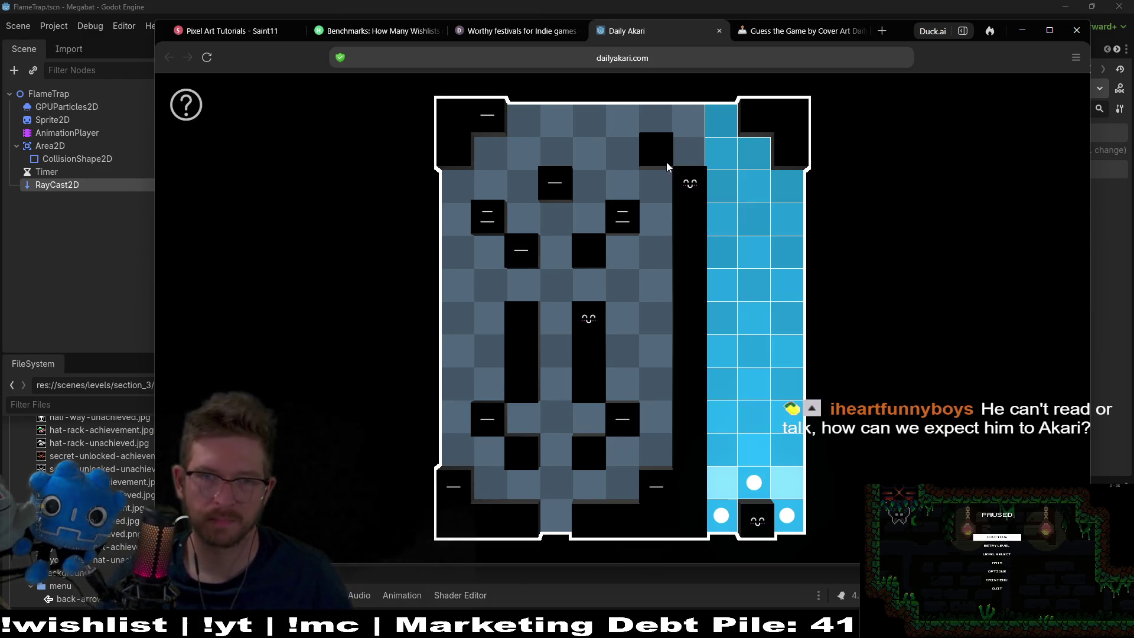
Step: Place bulbs in the top row, the second row's left cell, and beside the left numbered block
left_click(690, 121)
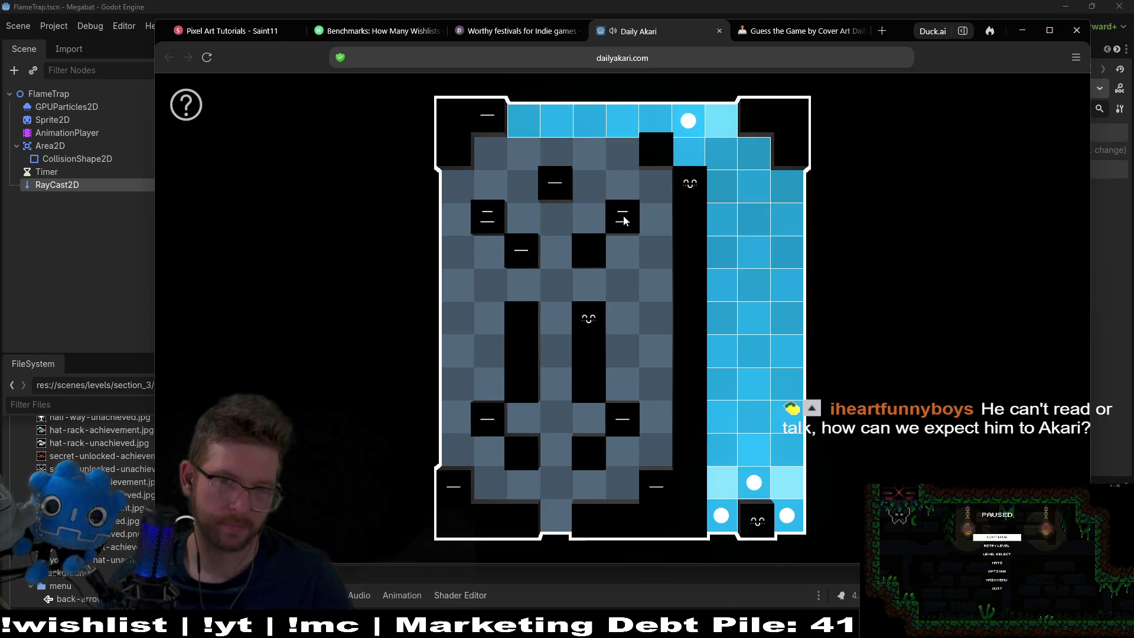
left_click(493, 154)
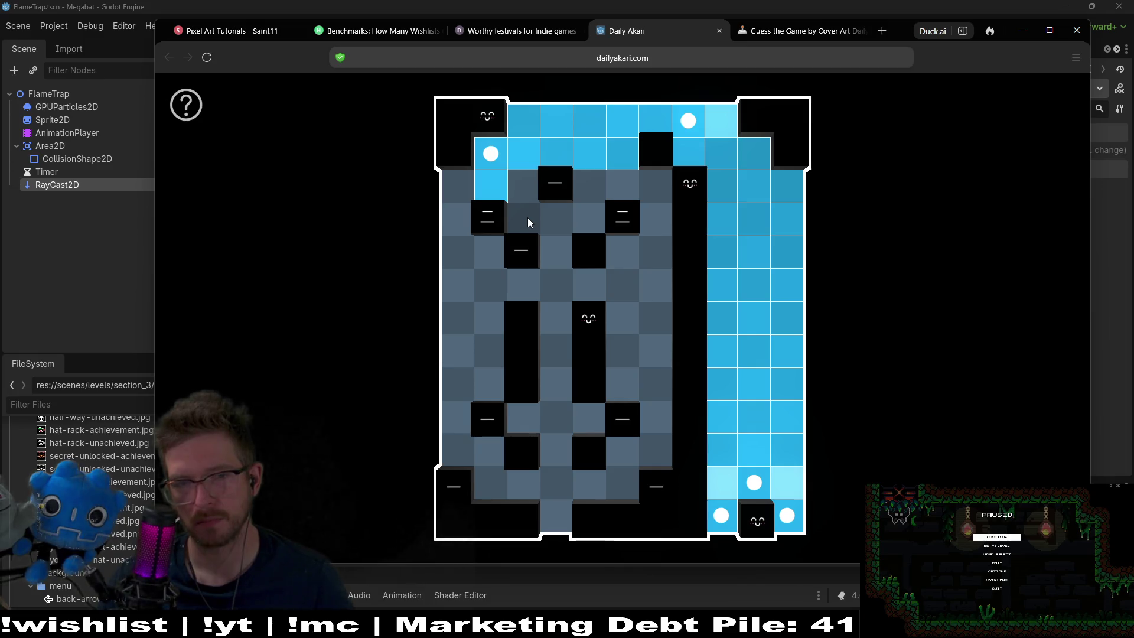
left_click(527, 220)
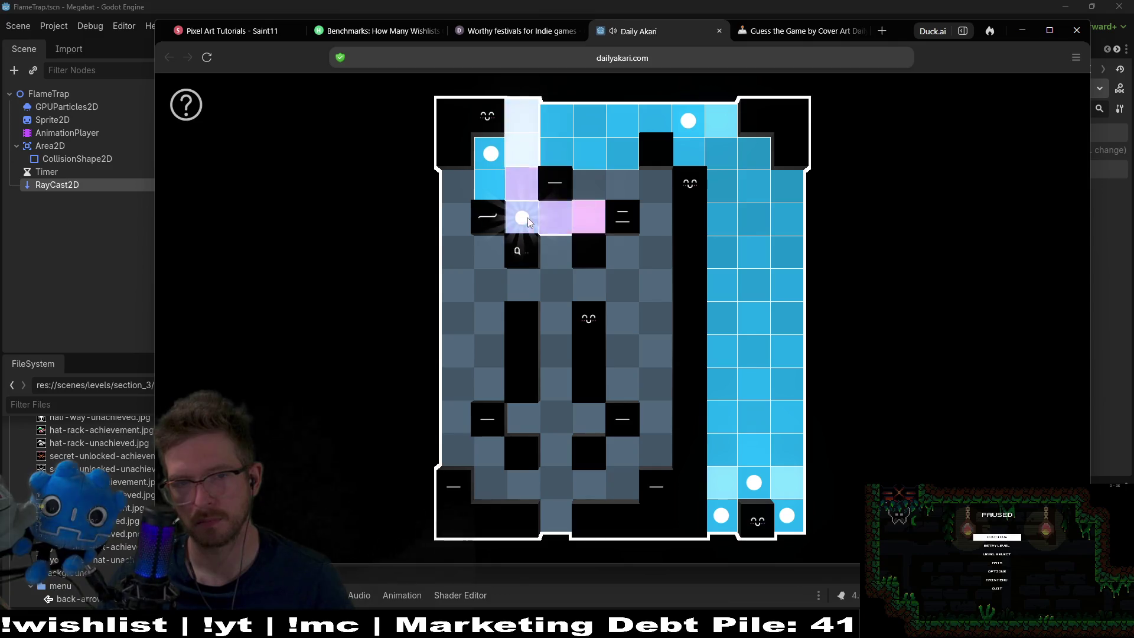
Step: Place bulbs around the upper middle numbered blocks, the bottom row, and the lower-left cell
left_click(597, 189)
left_click(654, 220)
left_click(624, 252)
left_click(624, 482)
left_click(601, 426)
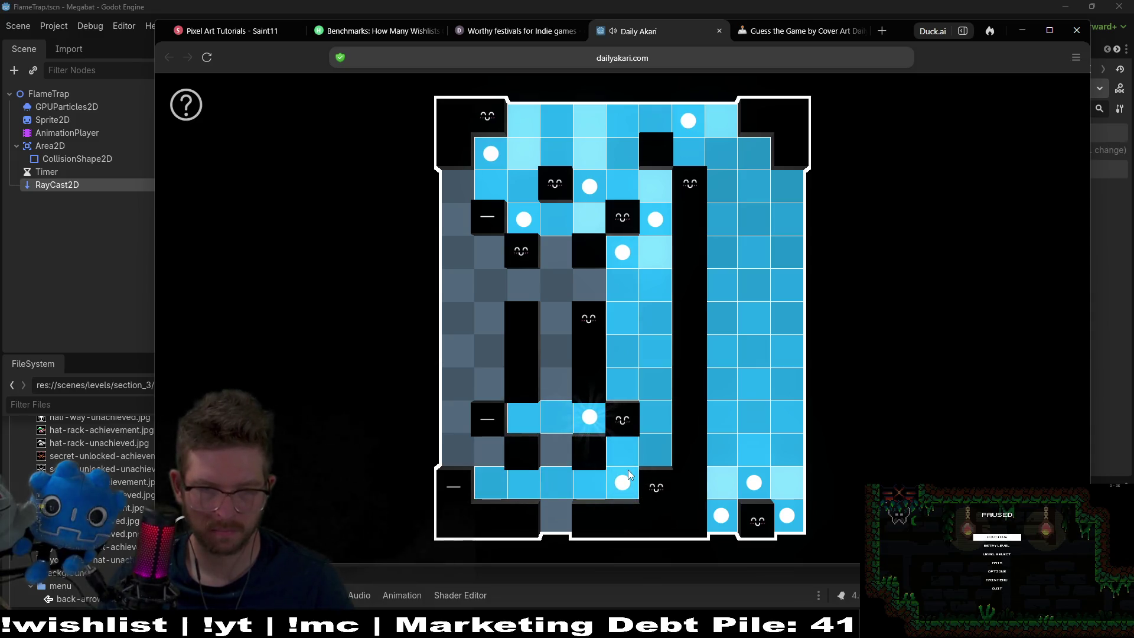
left_click(457, 457)
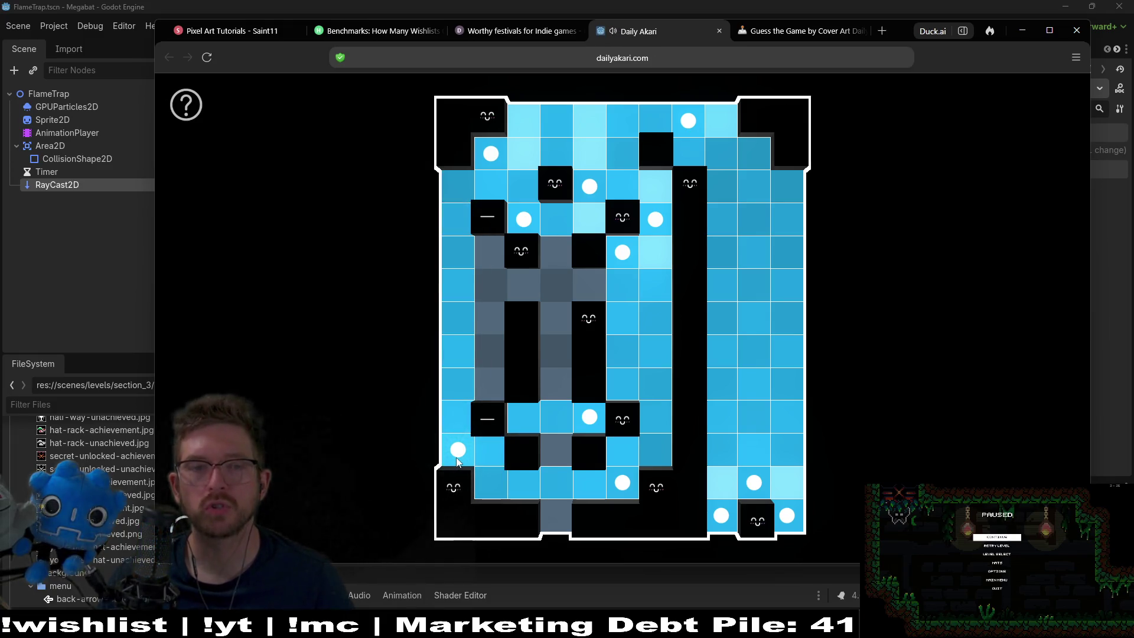
Step: Remove the lower-left, bottom-row, upper-block, and left-block bulbs
left_click(458, 460)
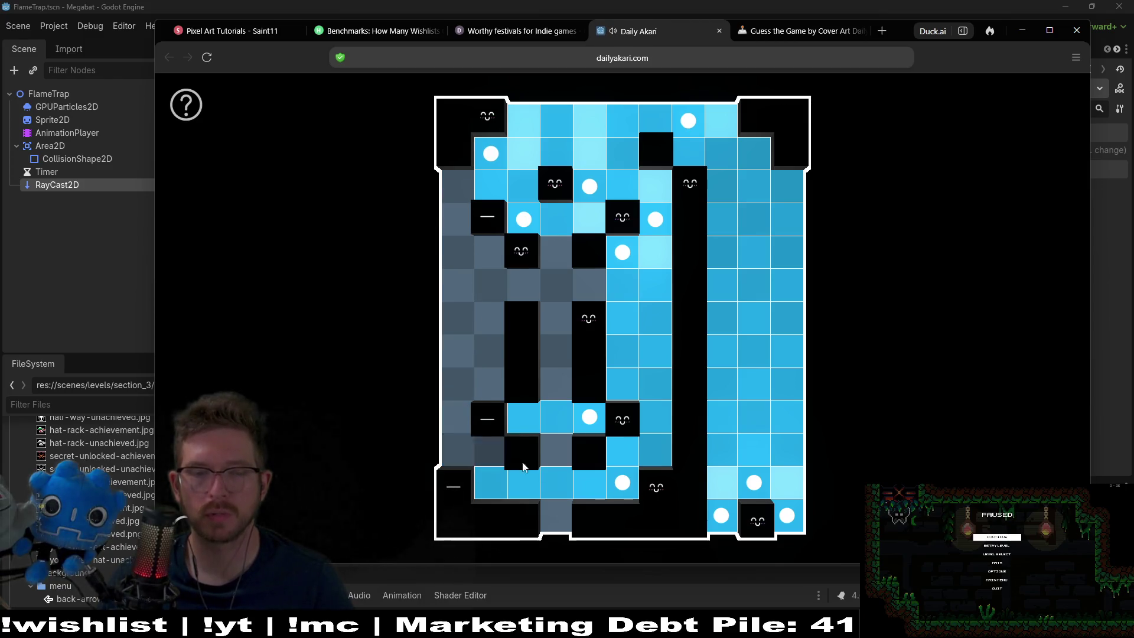
left_click(620, 483)
left_click(669, 225)
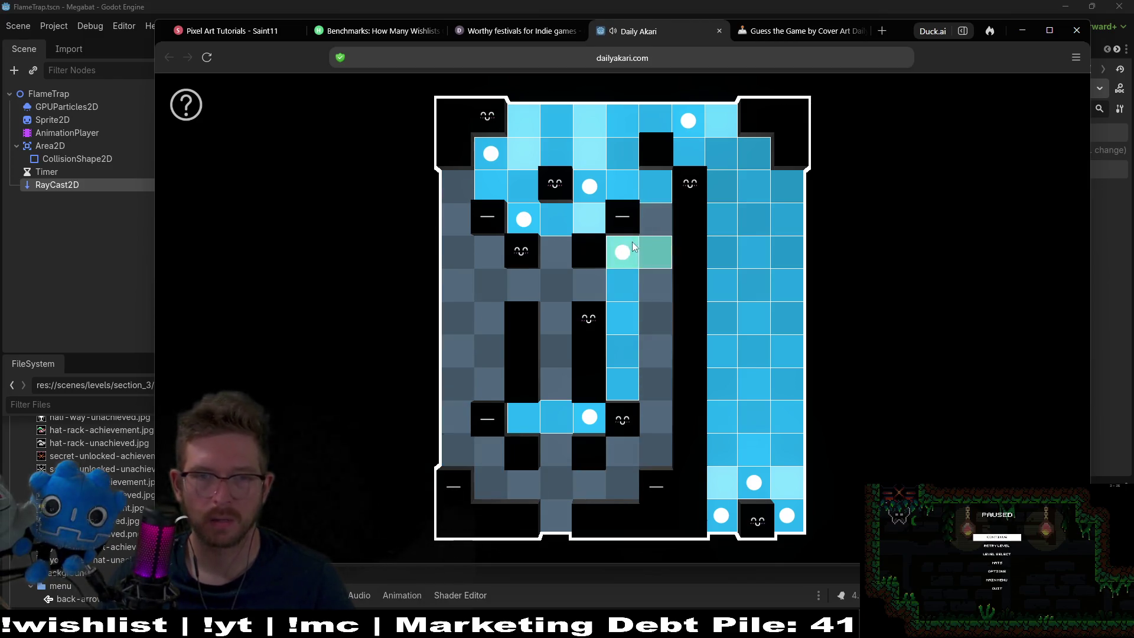
left_click(638, 242)
left_click(590, 188)
left_click(517, 216)
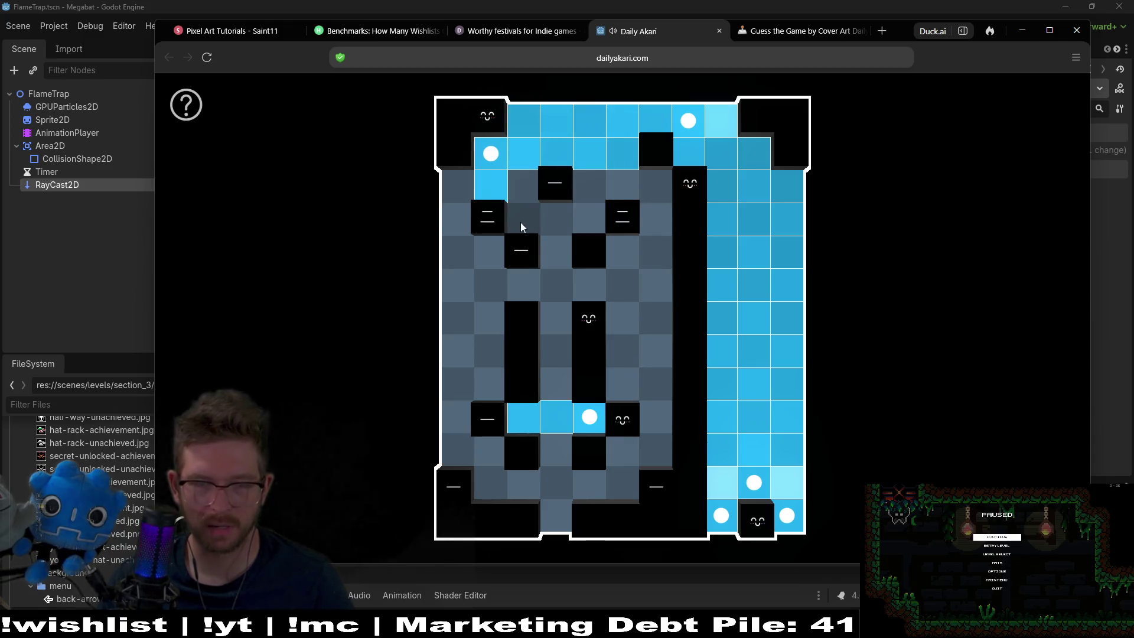
Step: Place bulbs lighting the left column and beside the upper numbered blocks
left_click(458, 224)
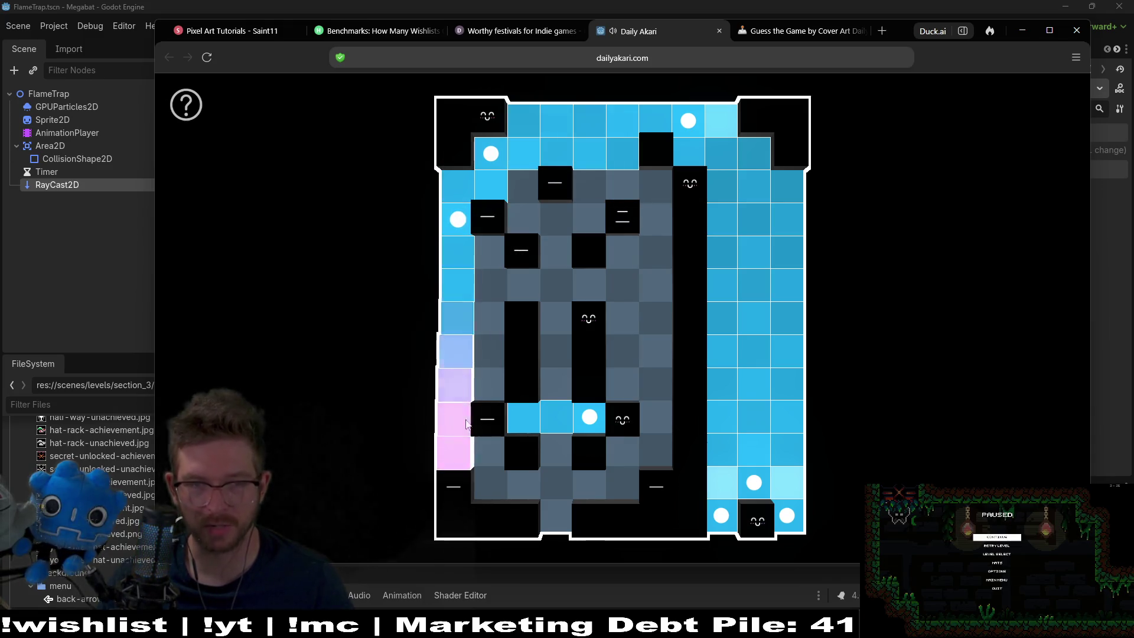
left_click(483, 486)
left_click(490, 384)
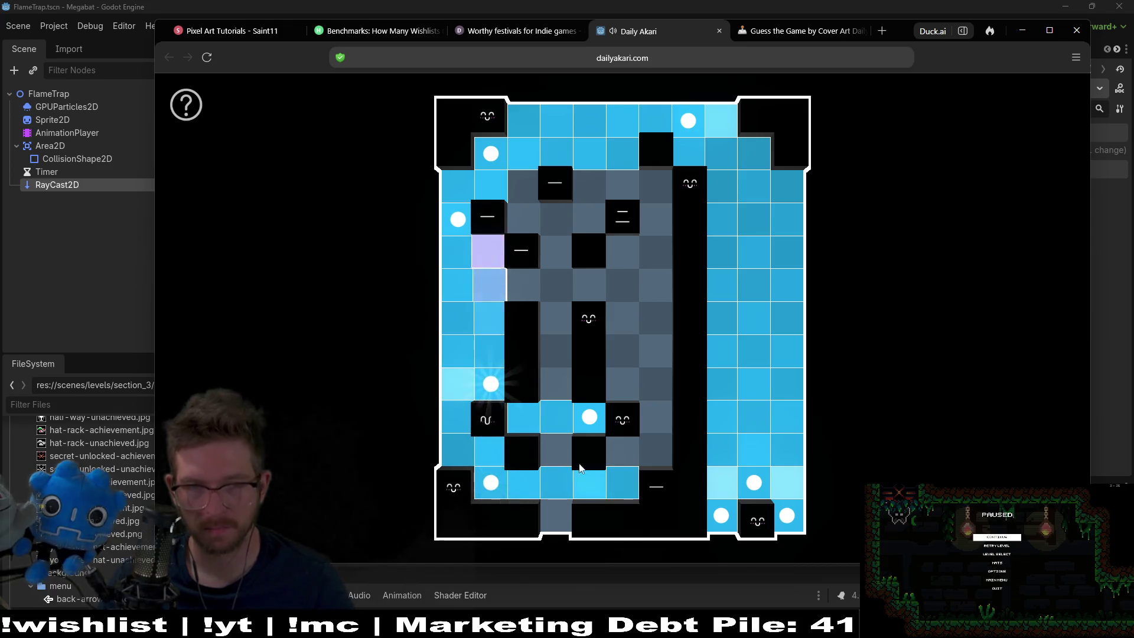
left_click(517, 221)
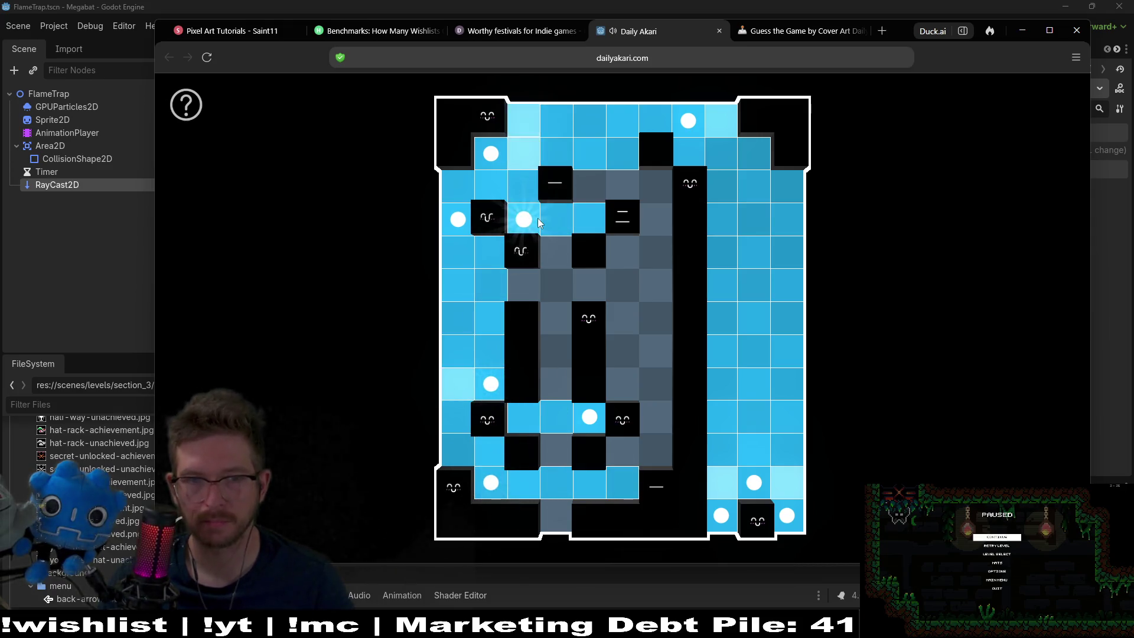
left_click(585, 186)
left_click(649, 220)
left_click(624, 250)
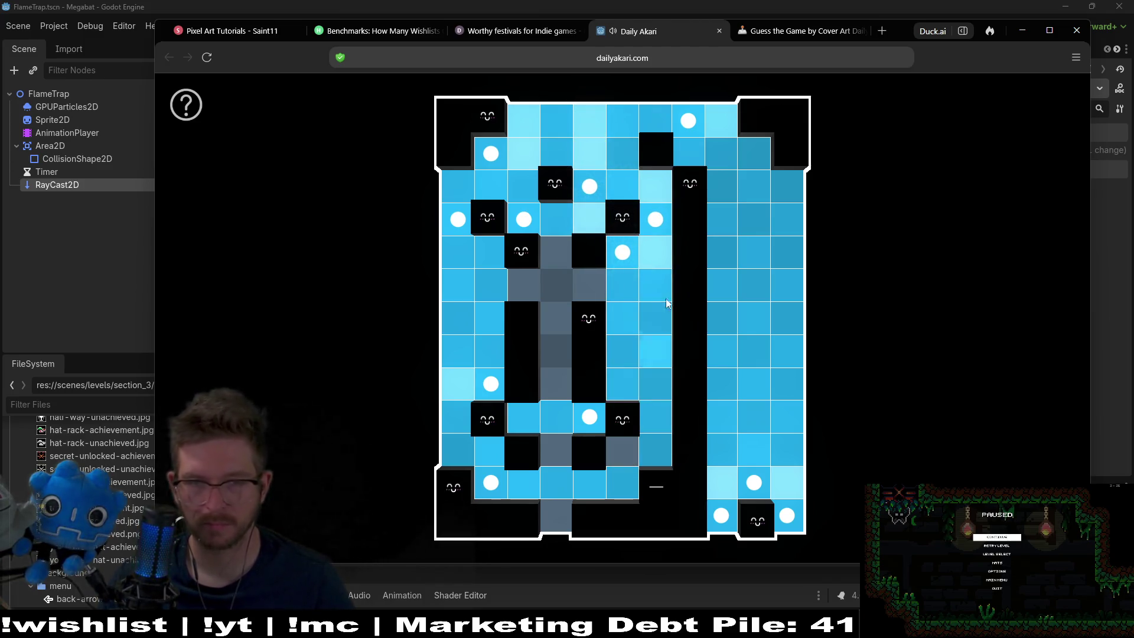
Step: Rearrange the upper bulbs and add one above the lower right numbered block
left_click(655, 219)
left_click(625, 252)
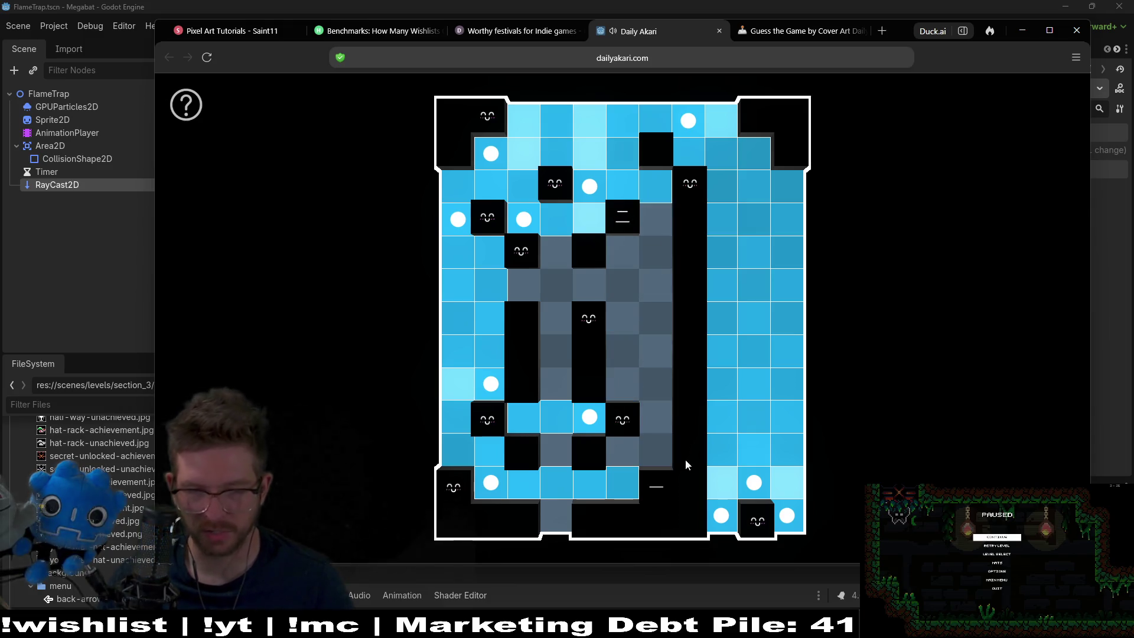
left_click(655, 450)
left_click(623, 253)
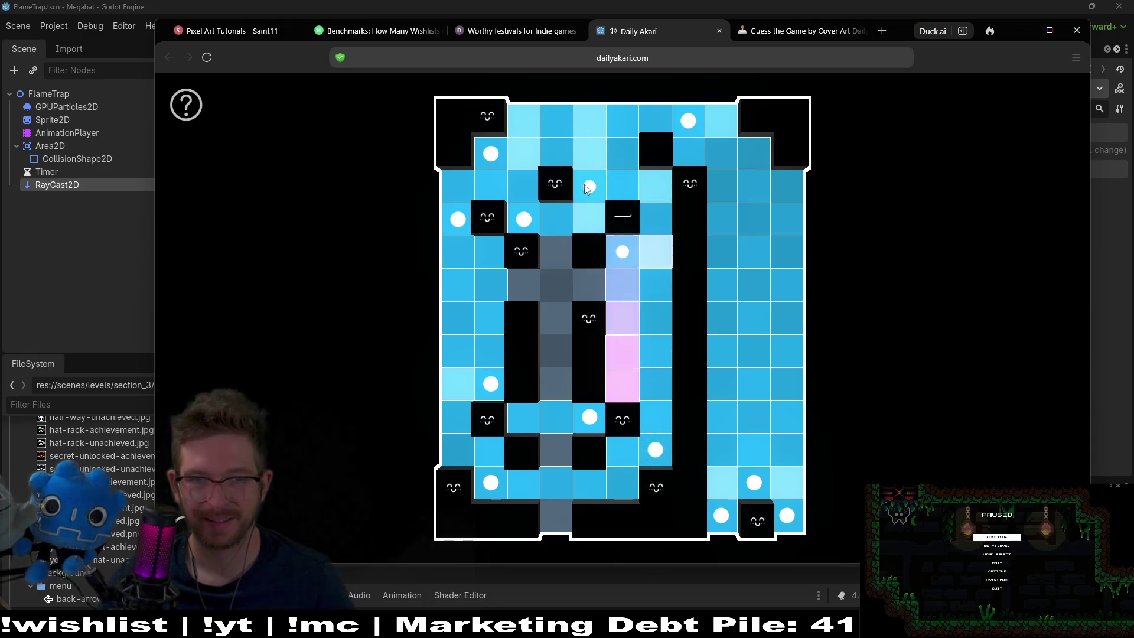
left_click(589, 187)
left_click(524, 219)
left_click(622, 186)
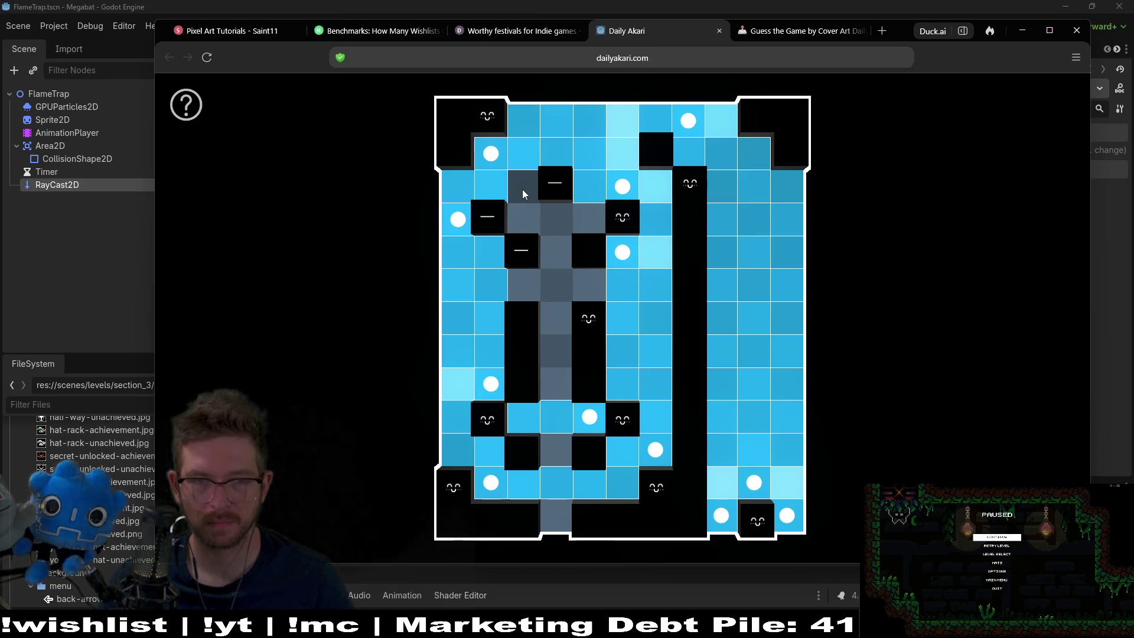
Step: Test a grey cell, light the middle rows, and move the second-row bulb down
left_click(522, 214)
left_click(531, 211)
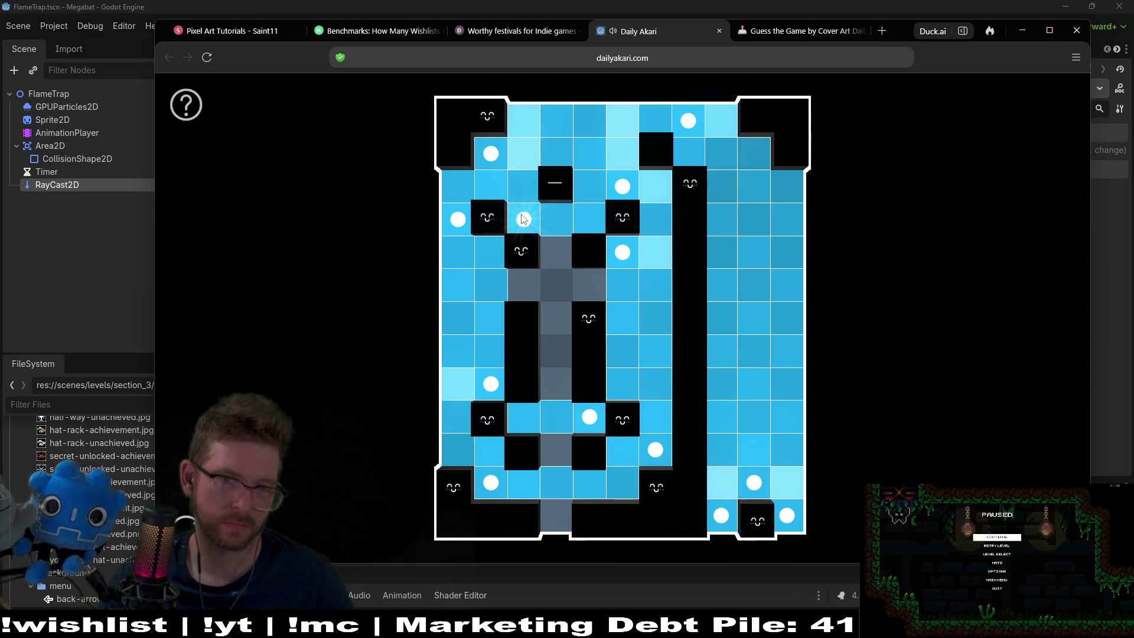
left_click(558, 214)
left_click(524, 285)
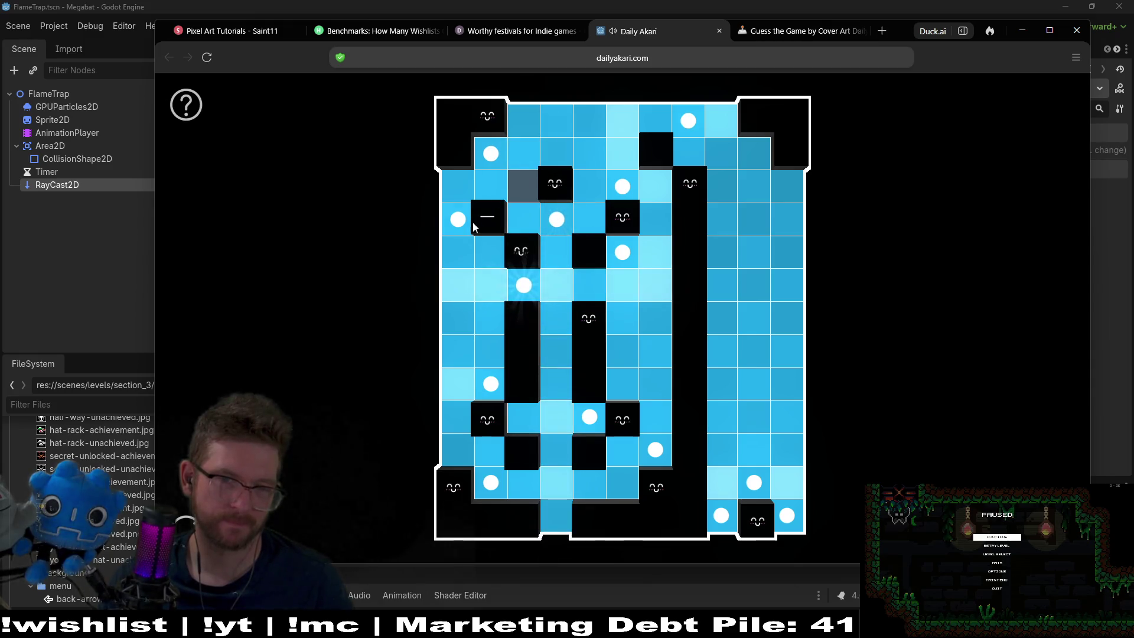
left_click(494, 150)
left_click(495, 182)
Step: Move the second-row bulb back up and clear the left, middle, and lower bulbs
left_click(494, 186)
left_click(491, 153)
left_click(556, 219)
left_click(458, 219)
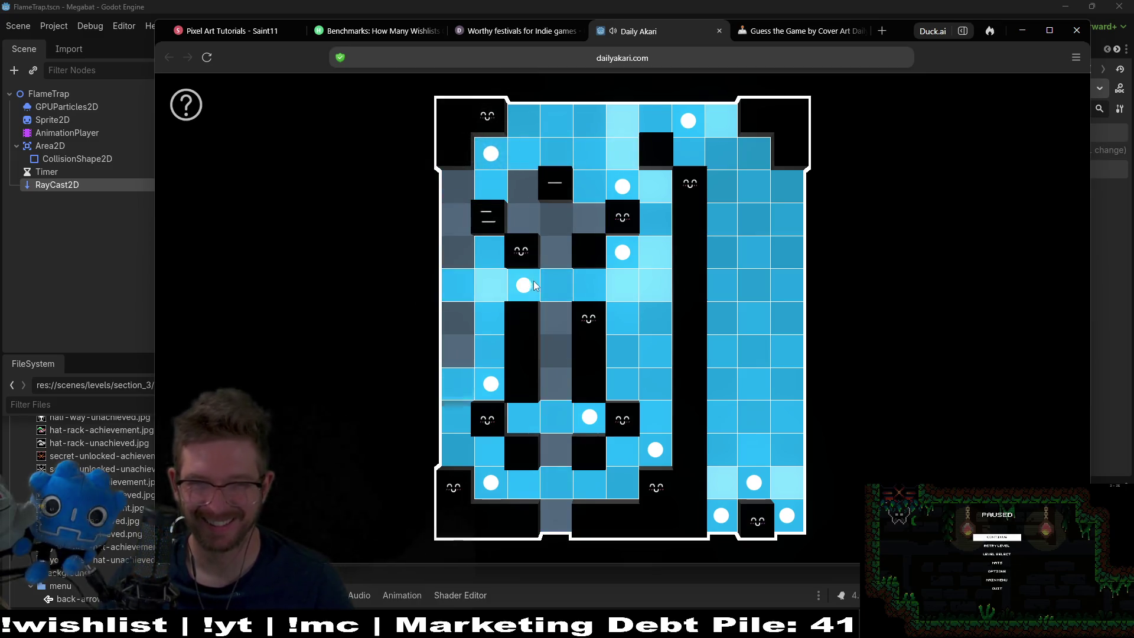
left_click(524, 286)
left_click(622, 252)
left_click(622, 187)
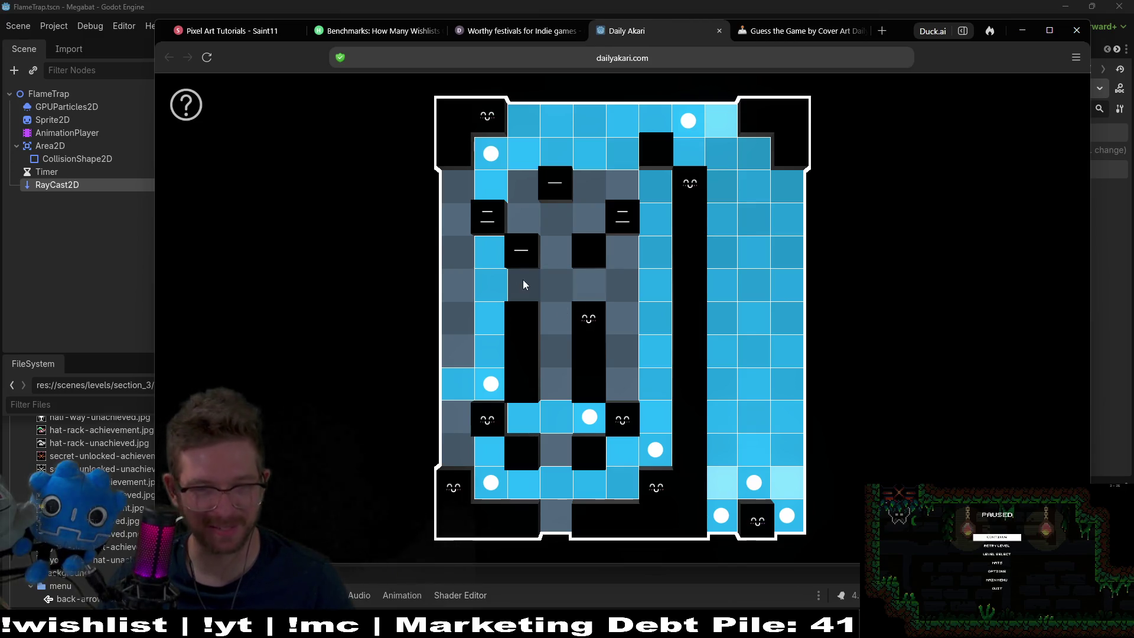
left_click(585, 416)
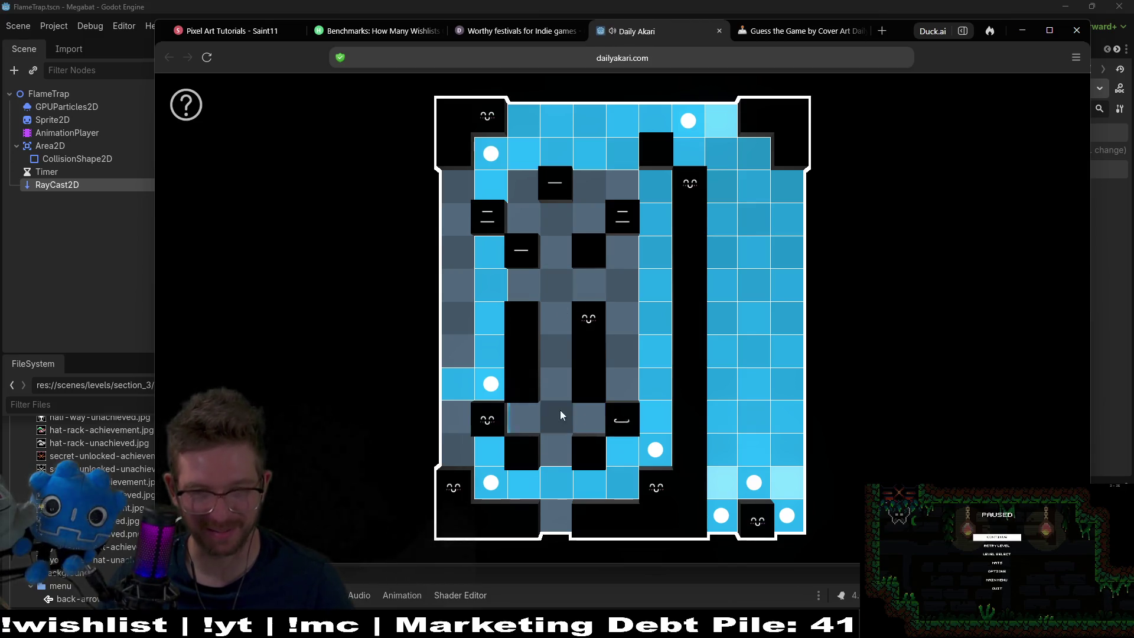
left_click(504, 388)
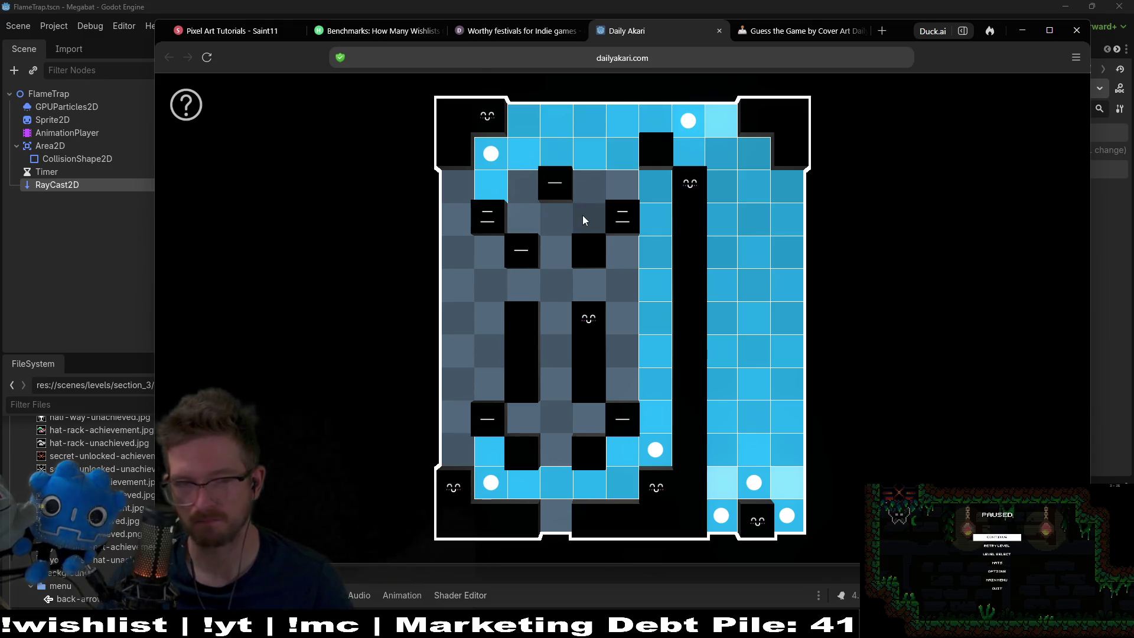
Step: Place bulbs around the upper right and upper left blocks and beside the lower left block
left_click(620, 248)
left_click(622, 184)
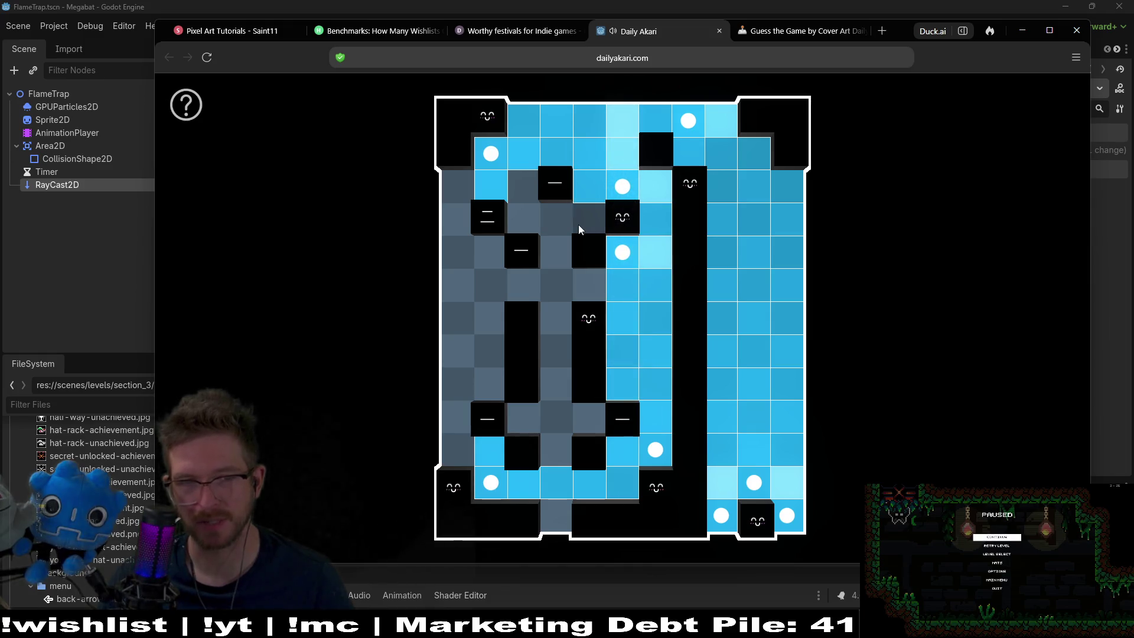
left_click(524, 186)
left_click(457, 219)
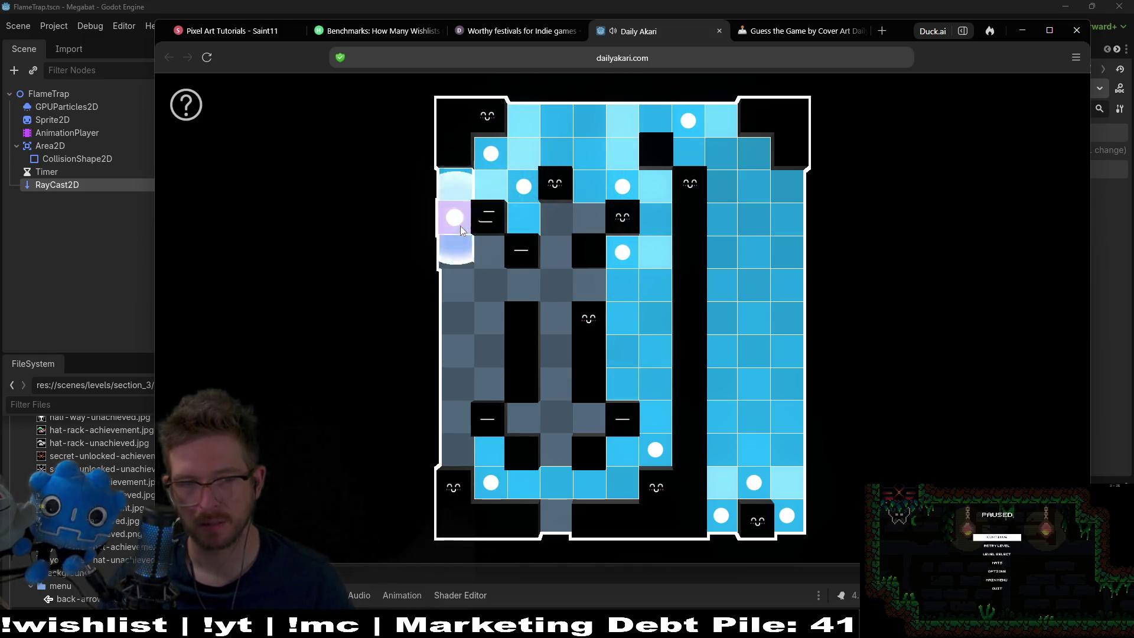
left_click(487, 252)
left_click(520, 420)
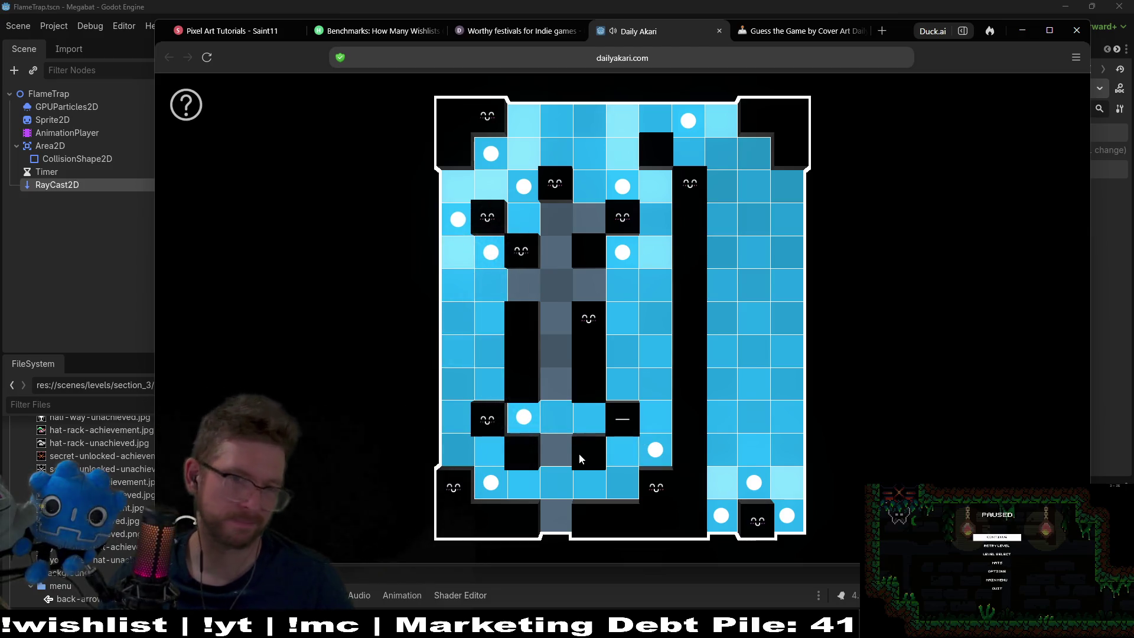
Step: Remove the bulbs near the upper right block and in the upper left area
left_click(624, 187)
left_click(524, 187)
left_click(491, 154)
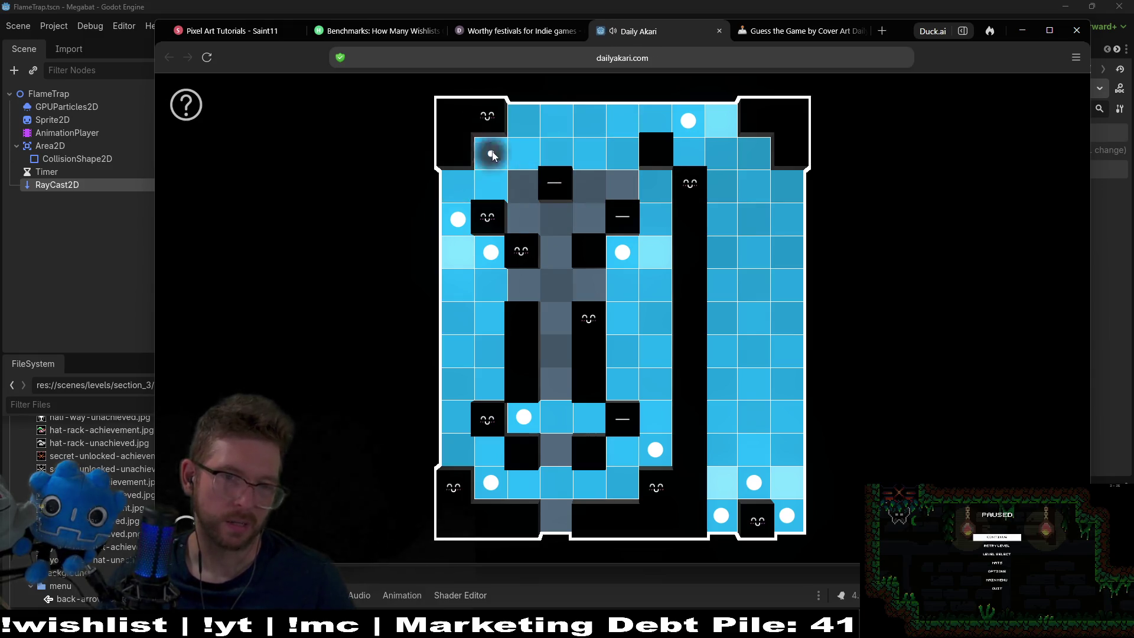
left_click(457, 219)
Step: Restart the Daily Akari puzzle and place bulbs across the right columns, top rows and lower board
key("r")
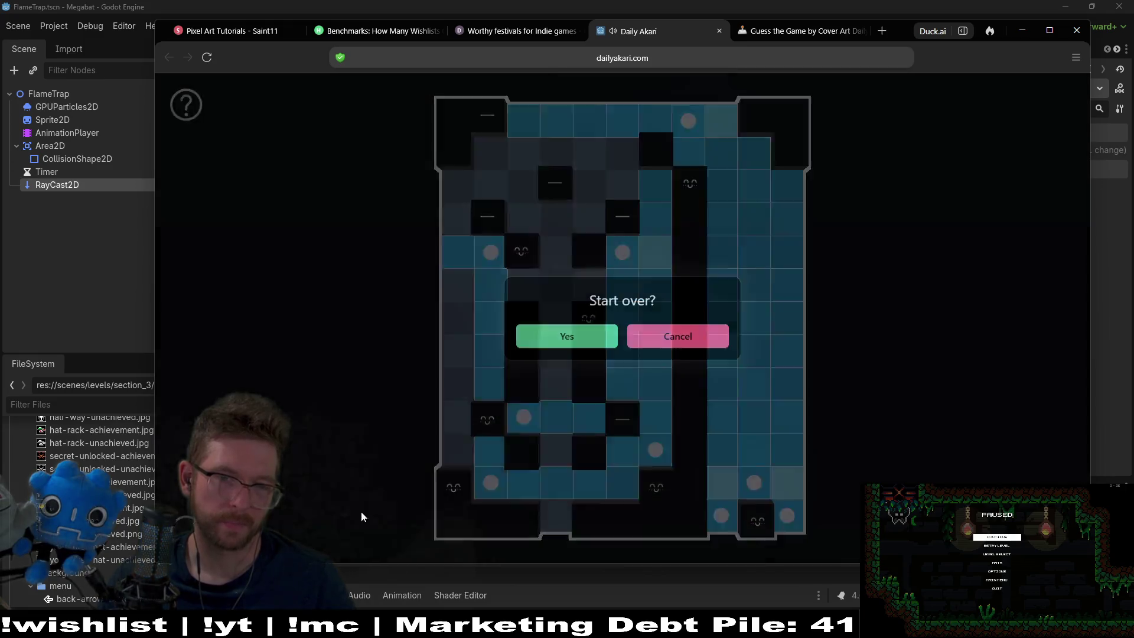
left_click(565, 348)
left_click(777, 507)
left_click(753, 483)
left_click(721, 516)
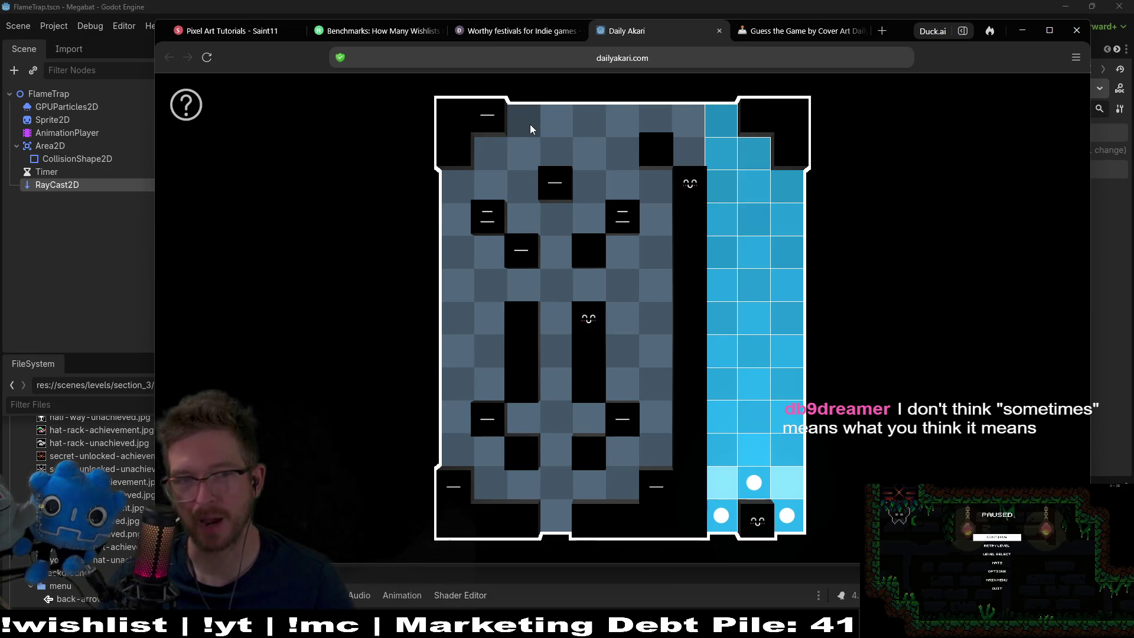
left_click(499, 151)
left_click(691, 113)
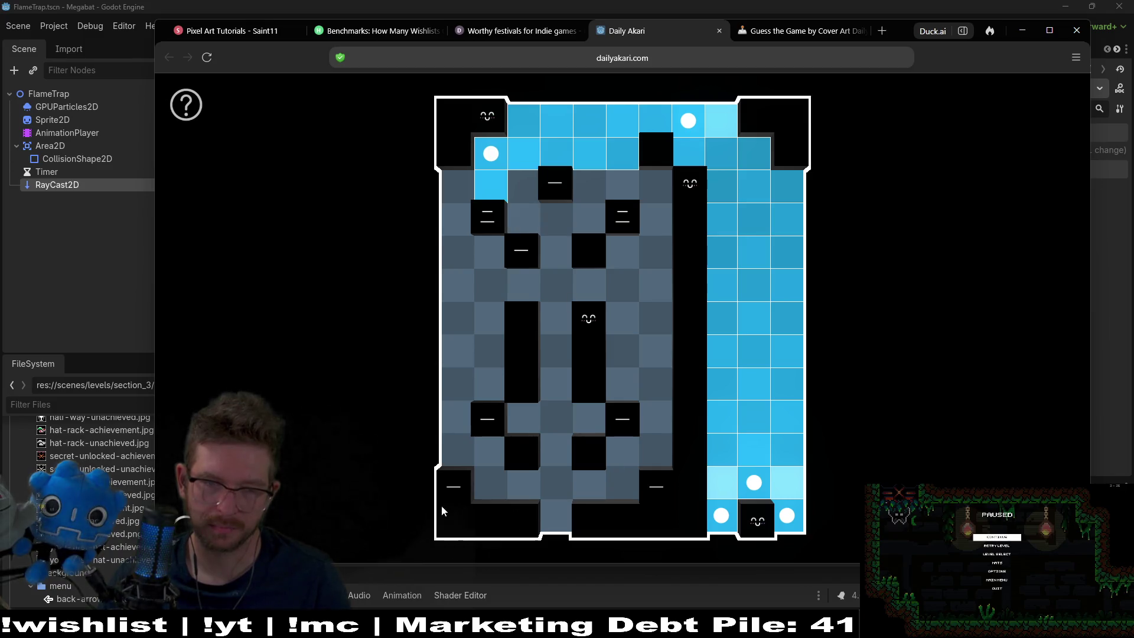
left_click(490, 493)
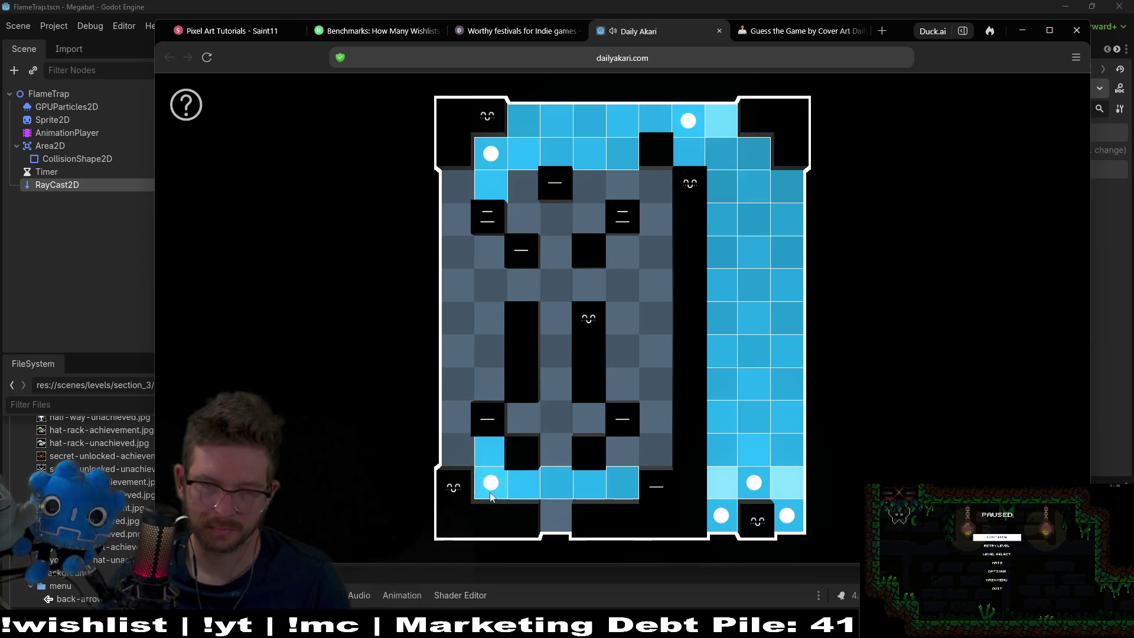
left_click(657, 450)
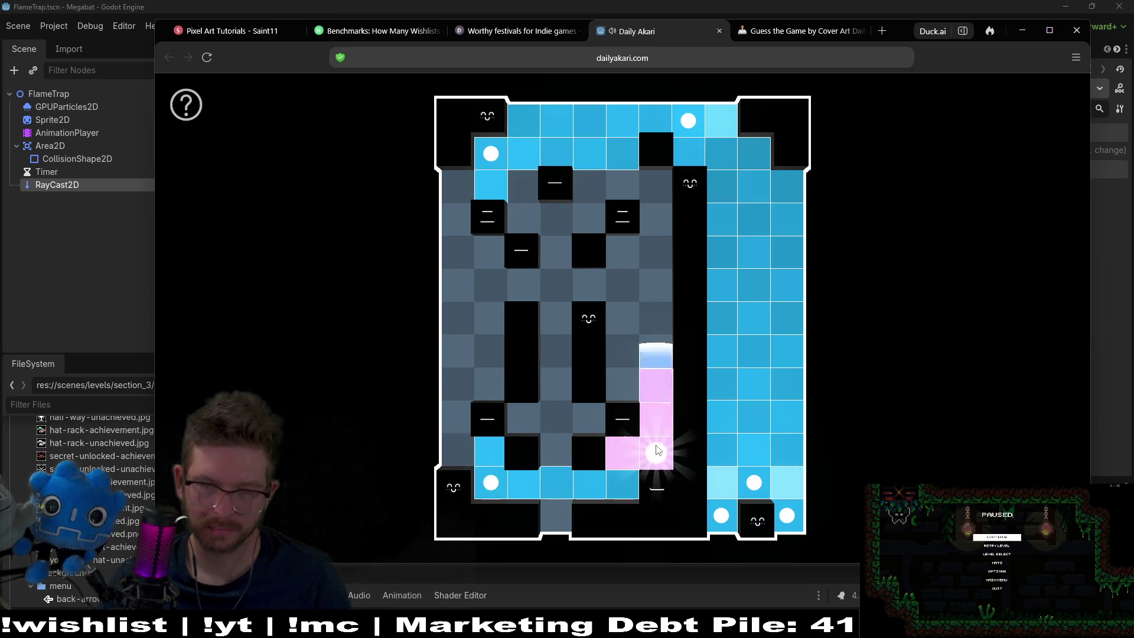
left_click(589, 417)
left_click(454, 428)
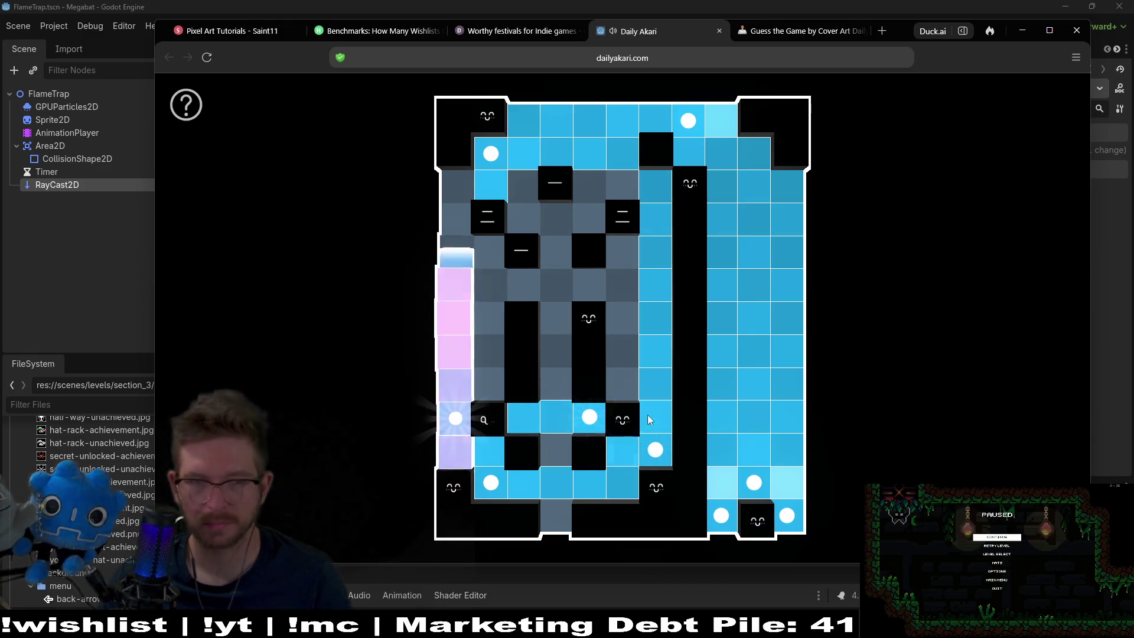
Step: Mark a cell that cannot hold a bulb and remove the misplaced left and lower bulbs
left_click(520, 227)
left_click(522, 254)
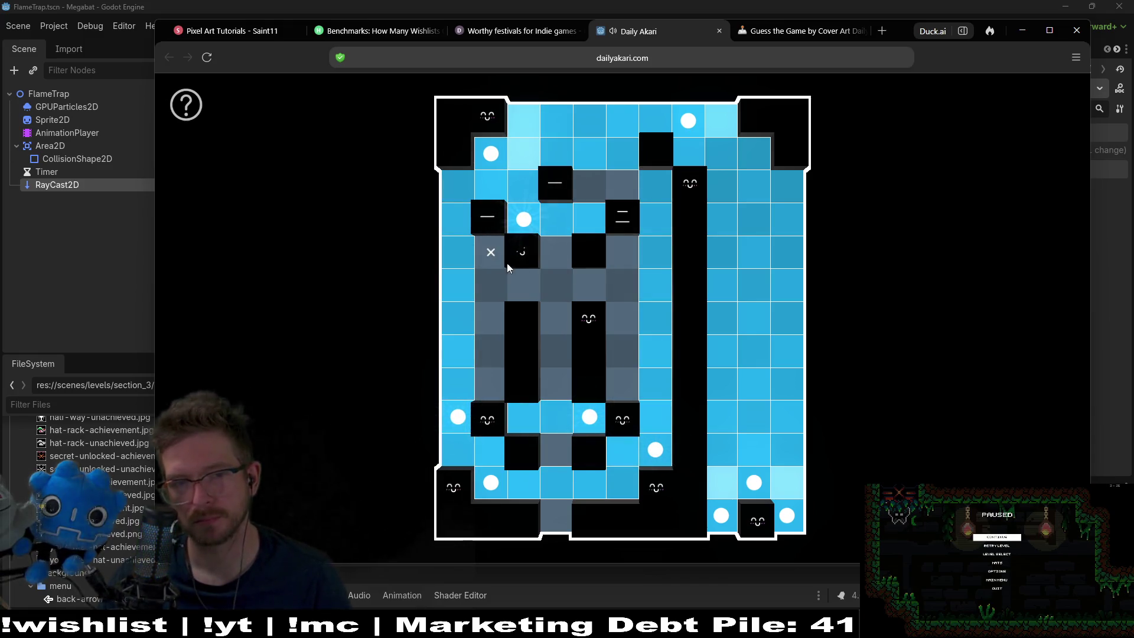
left_click(456, 421)
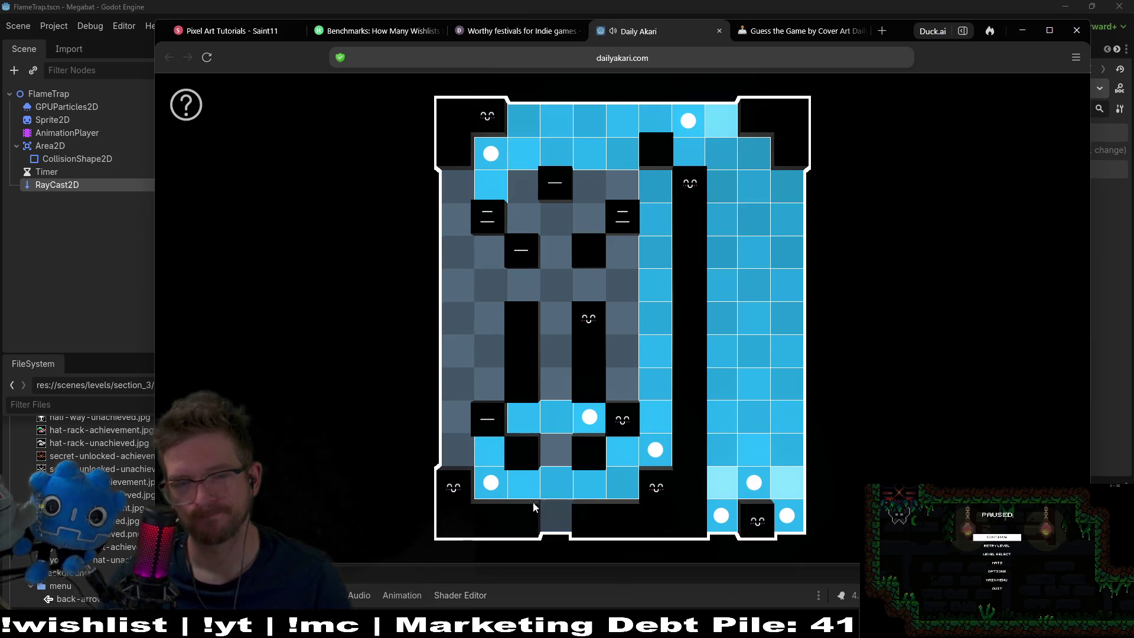
left_click(491, 483)
left_click(655, 450)
left_click(590, 417)
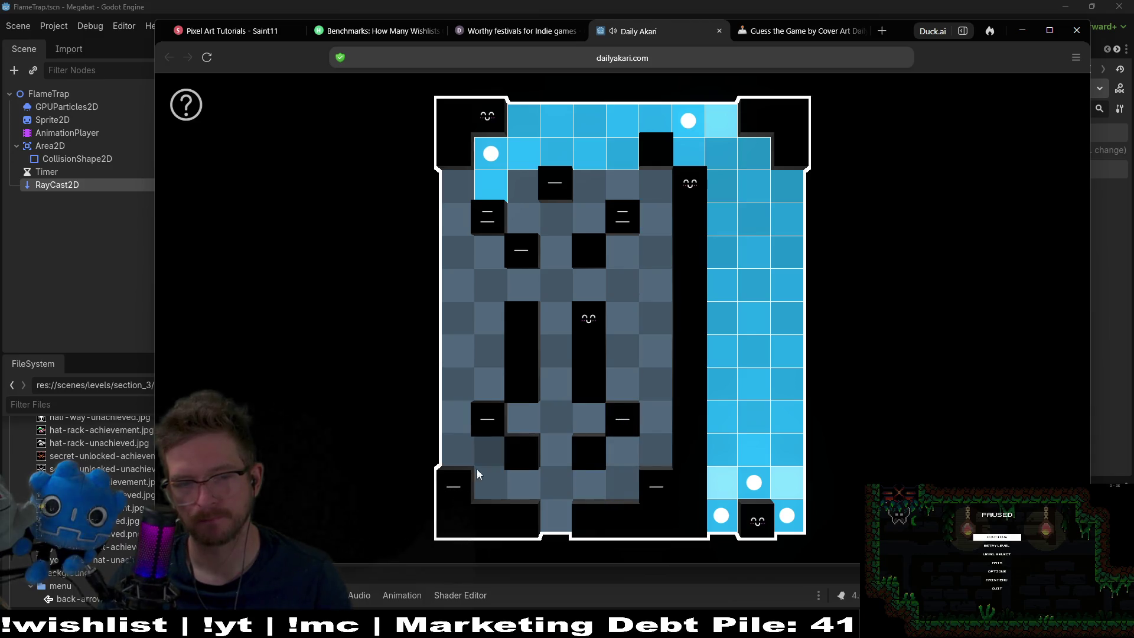
Step: Place the final bulbs to solve the puzzle, then move the browser aside to reveal Godot
left_click(466, 221)
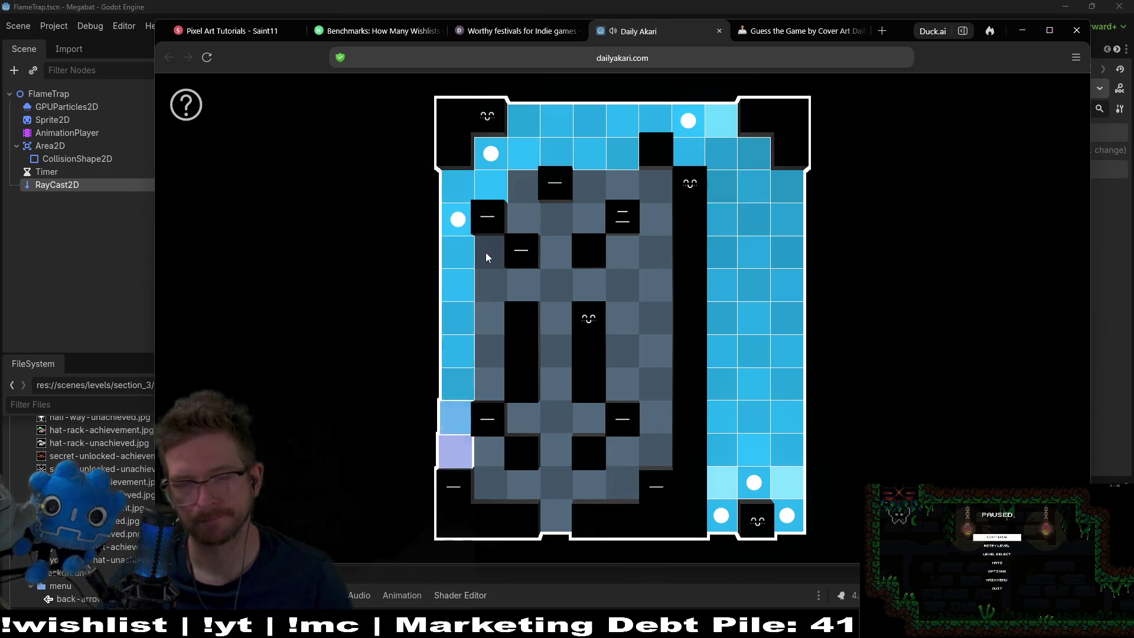
left_click(486, 253)
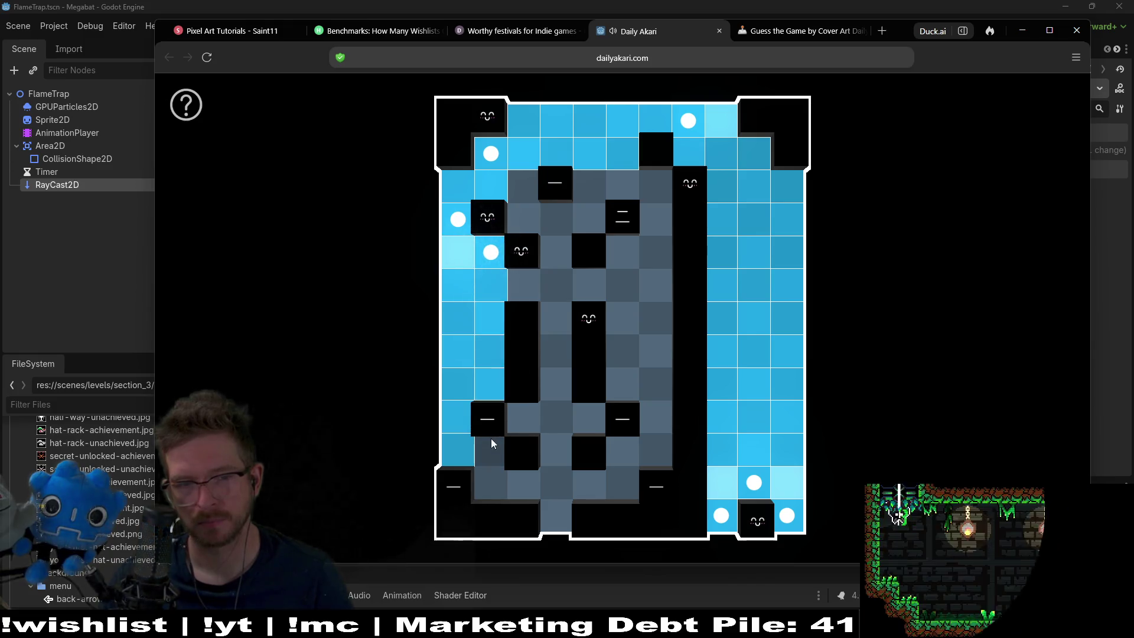
left_click(512, 419)
left_click(491, 483)
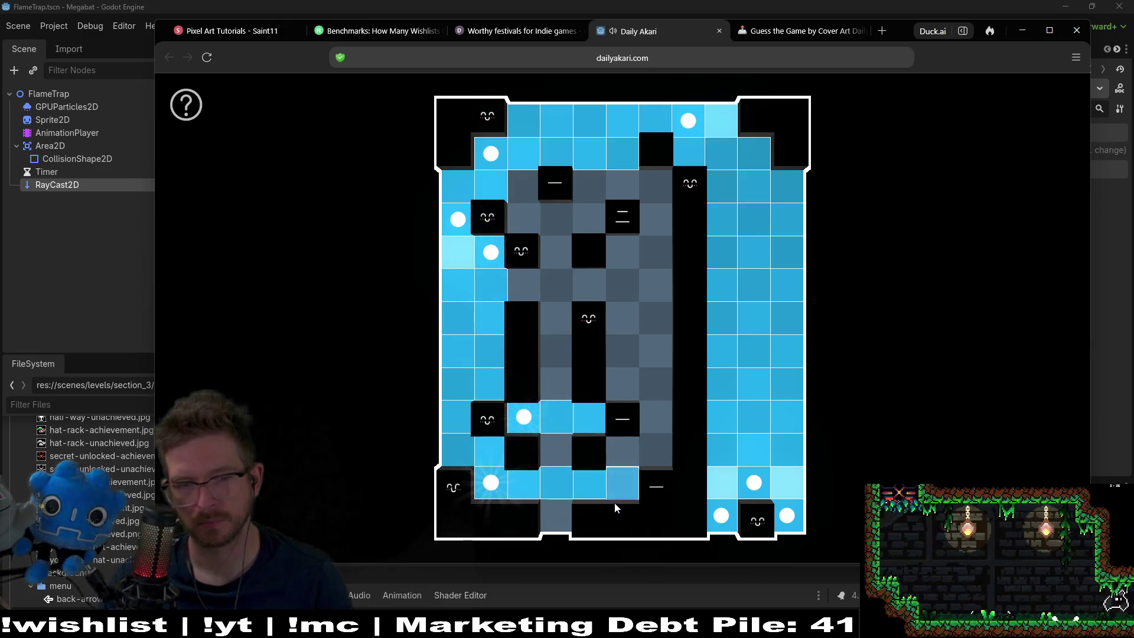
left_click(648, 455)
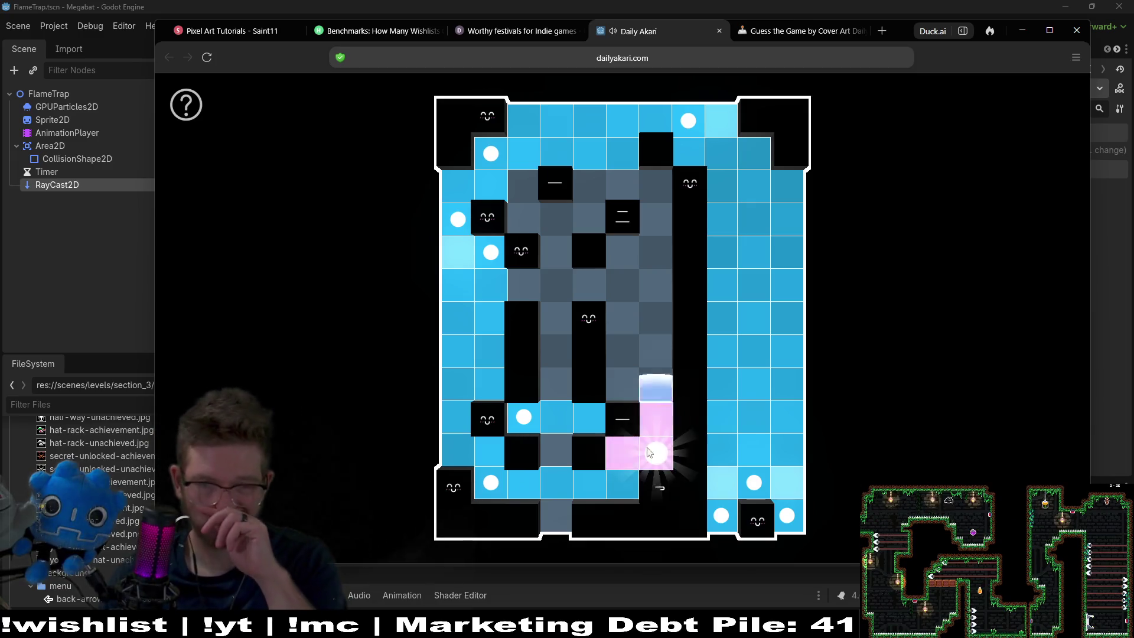
left_click(608, 387)
left_click(620, 188)
left_click(602, 222)
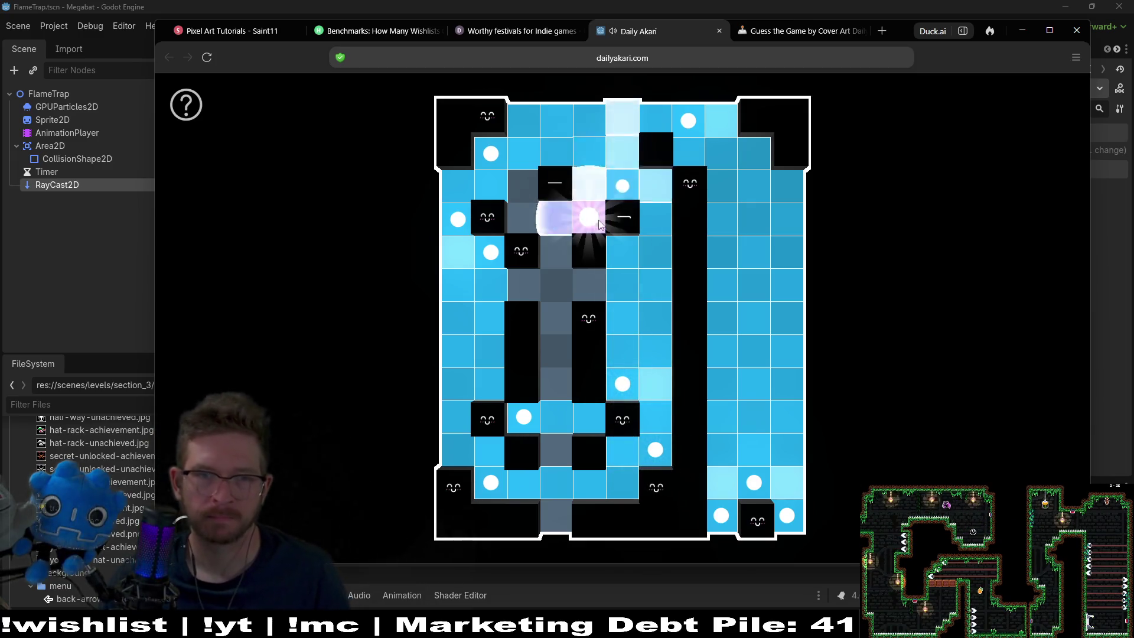
left_click(524, 187)
left_click(555, 282)
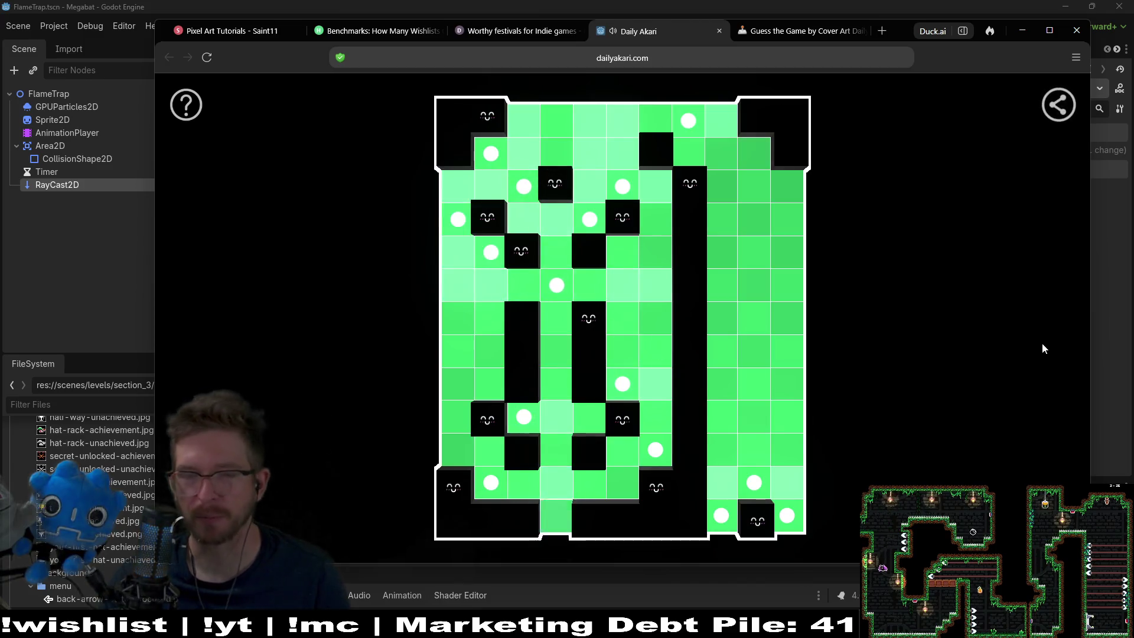
left_click(803, 31)
left_click_drag(895, 31, 0, 88)
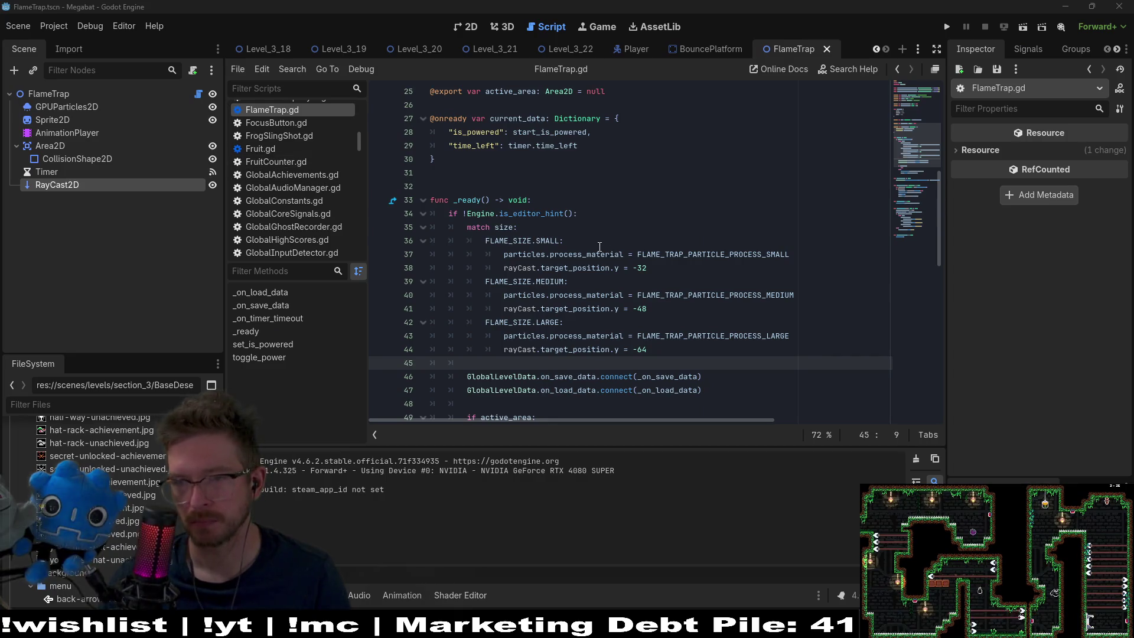
Step: Review lines 38–43 of FlameTrap.gd, where _ready sets raycast target y to -32, -48 or -64
left_click(652, 272)
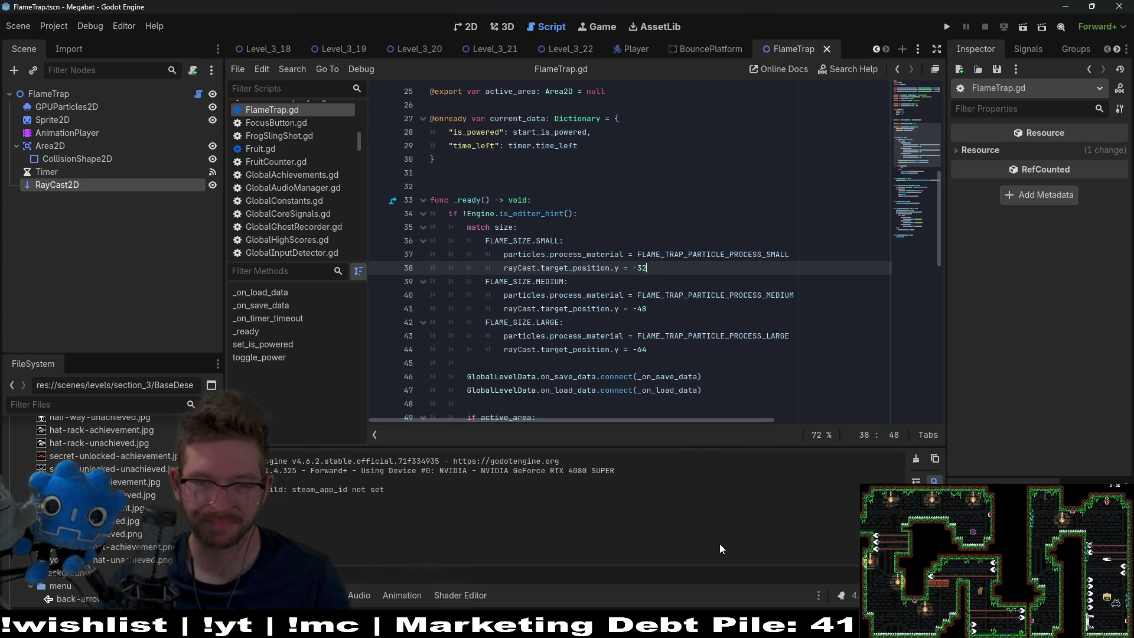
left_click(698, 335)
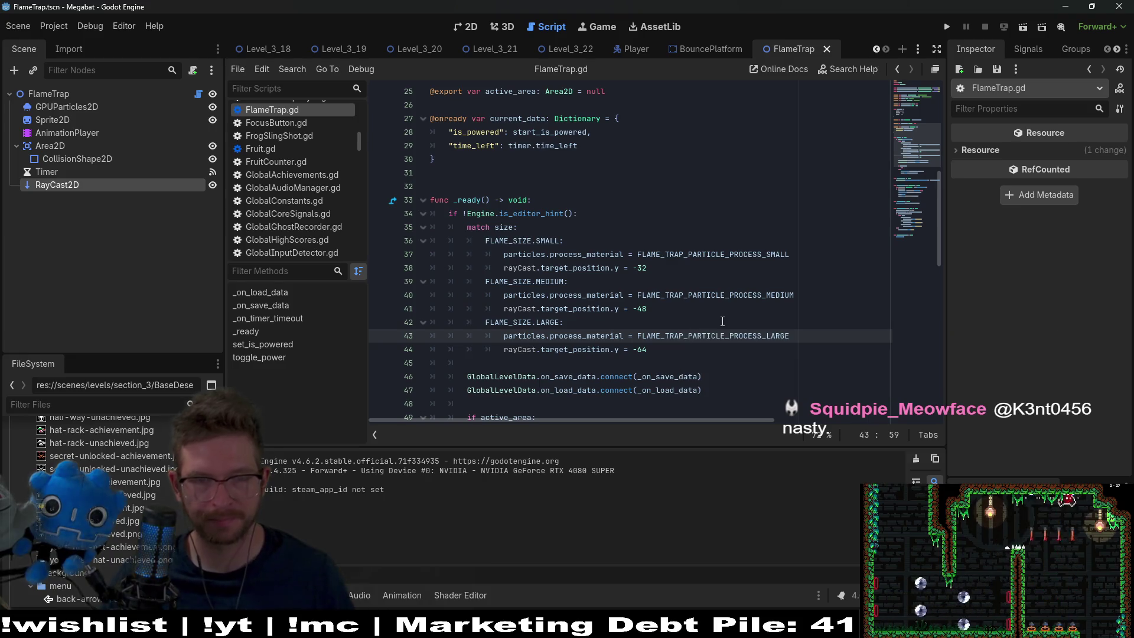
scroll(657, 239, "down", 5)
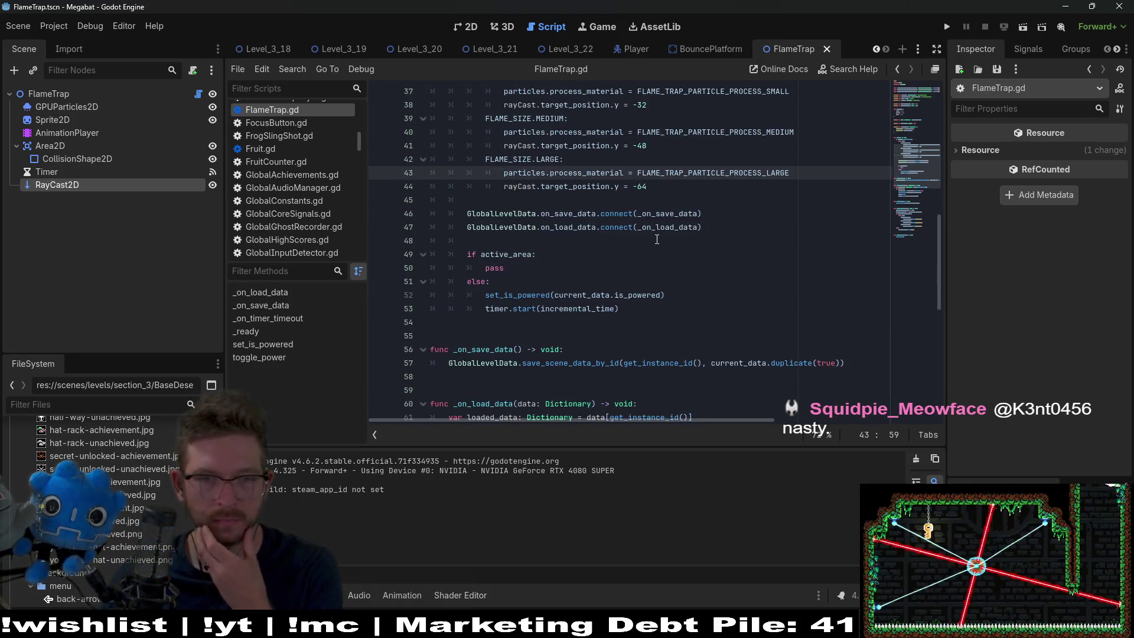
Step: Inspect the active_area branch around lines 50–52, selecting is_powered and placing the caret after pass
scroll(649, 240, "up", 1)
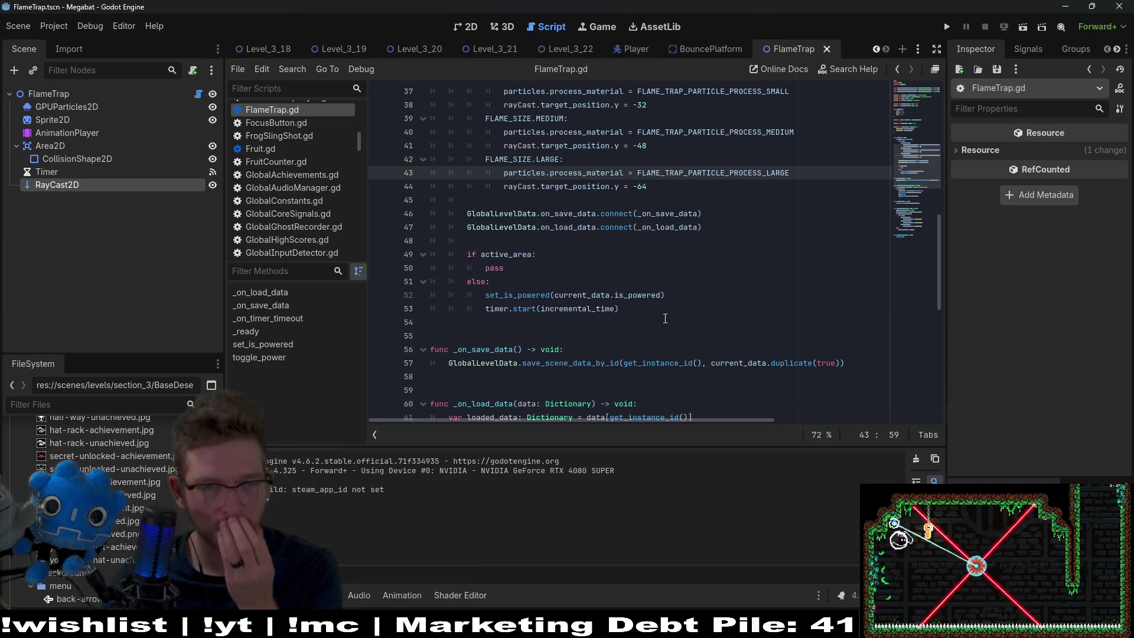
left_click(679, 299)
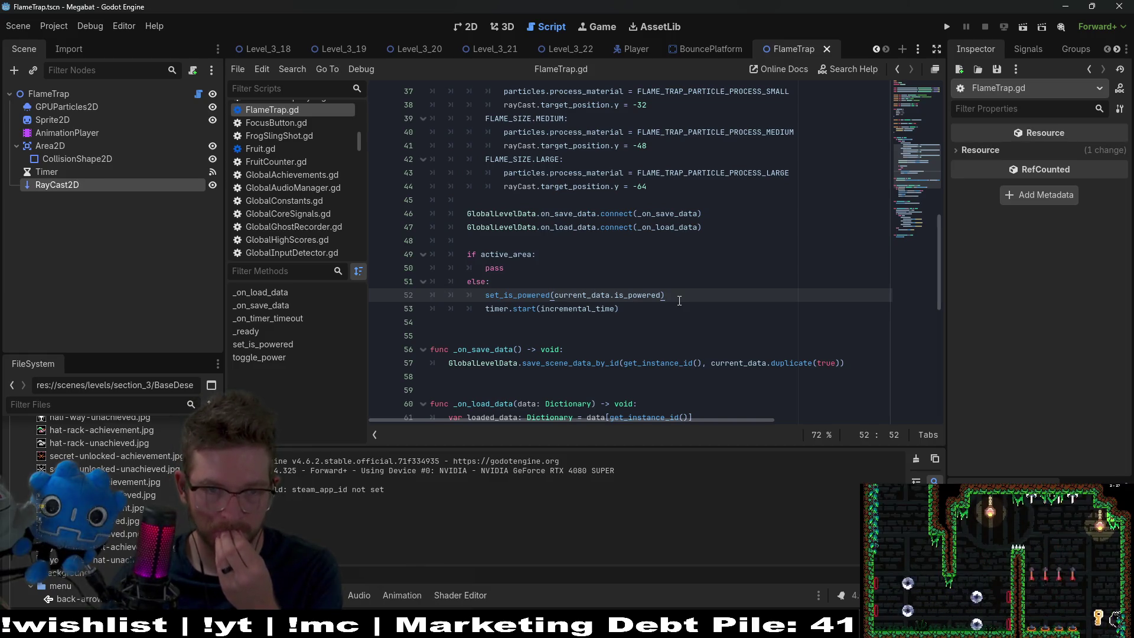
scroll(680, 300, "up", 2)
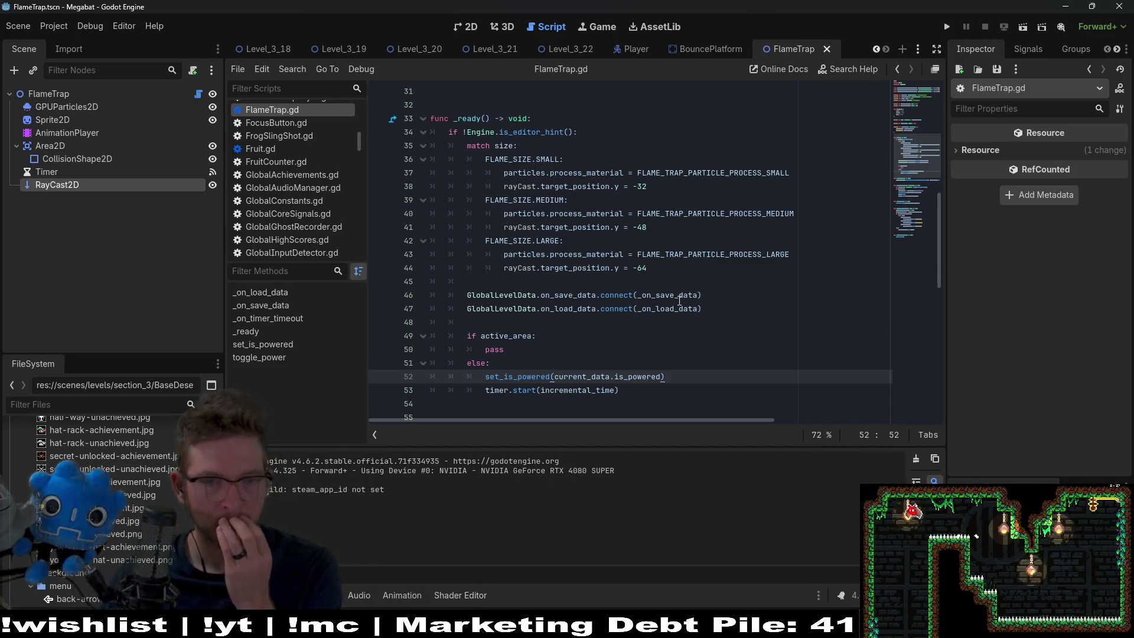
scroll(679, 301, "down", 1)
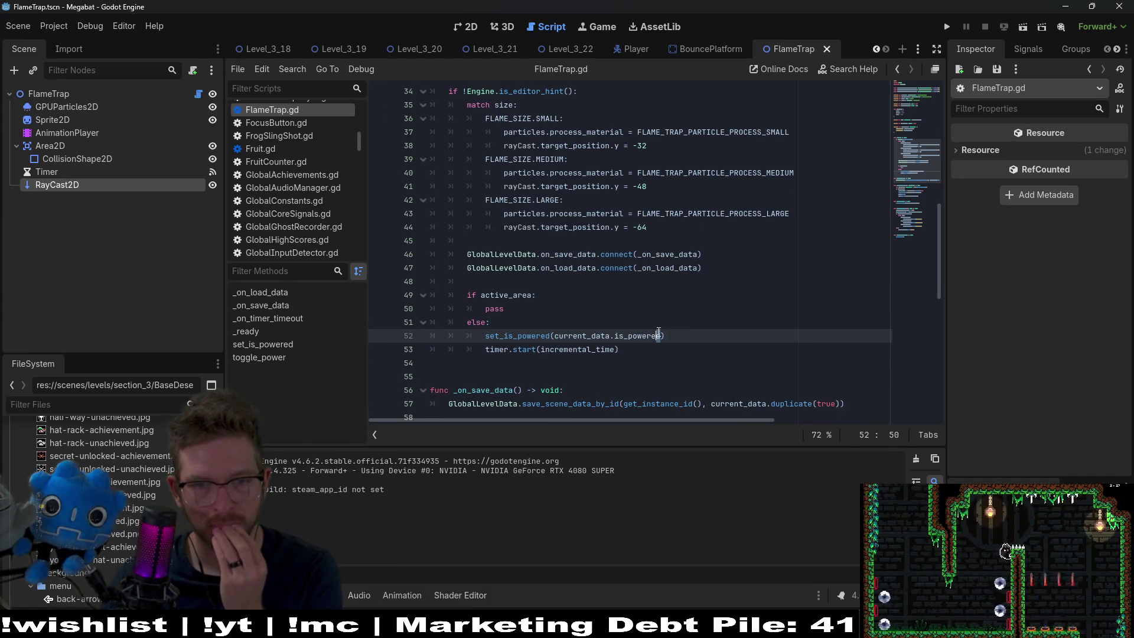
double_click(659, 335)
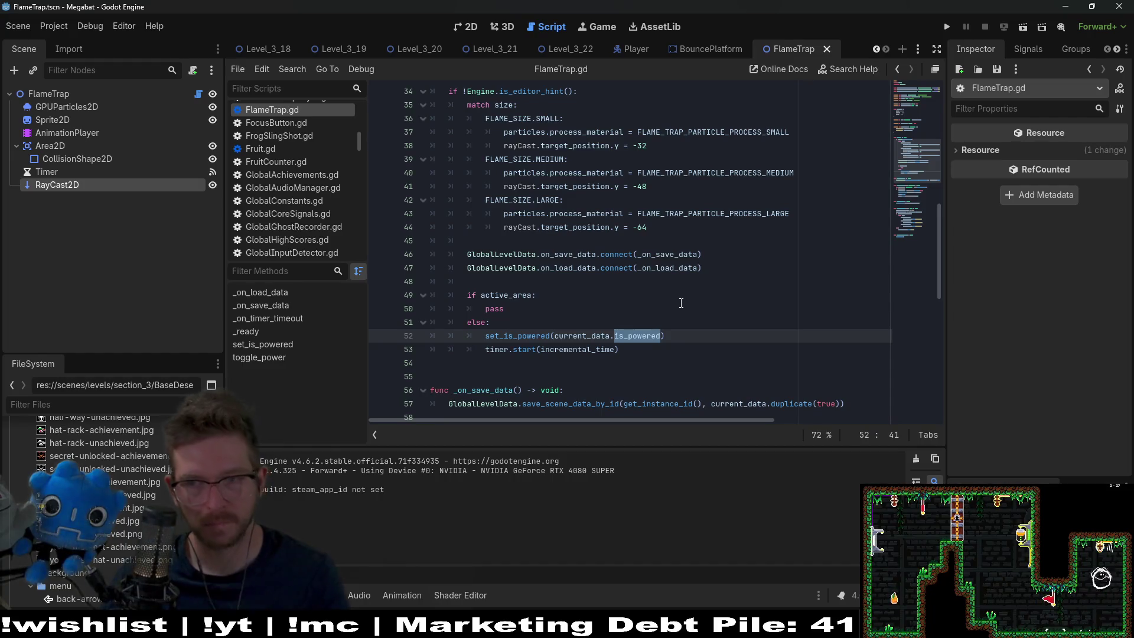
left_click(681, 303)
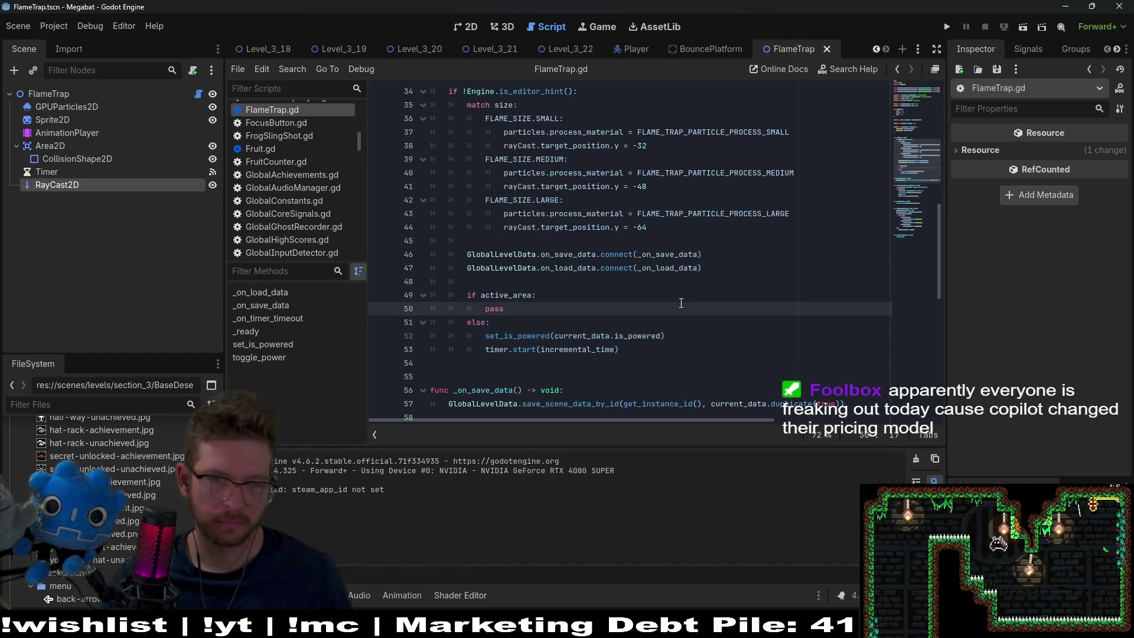
scroll(681, 303, "up", 2)
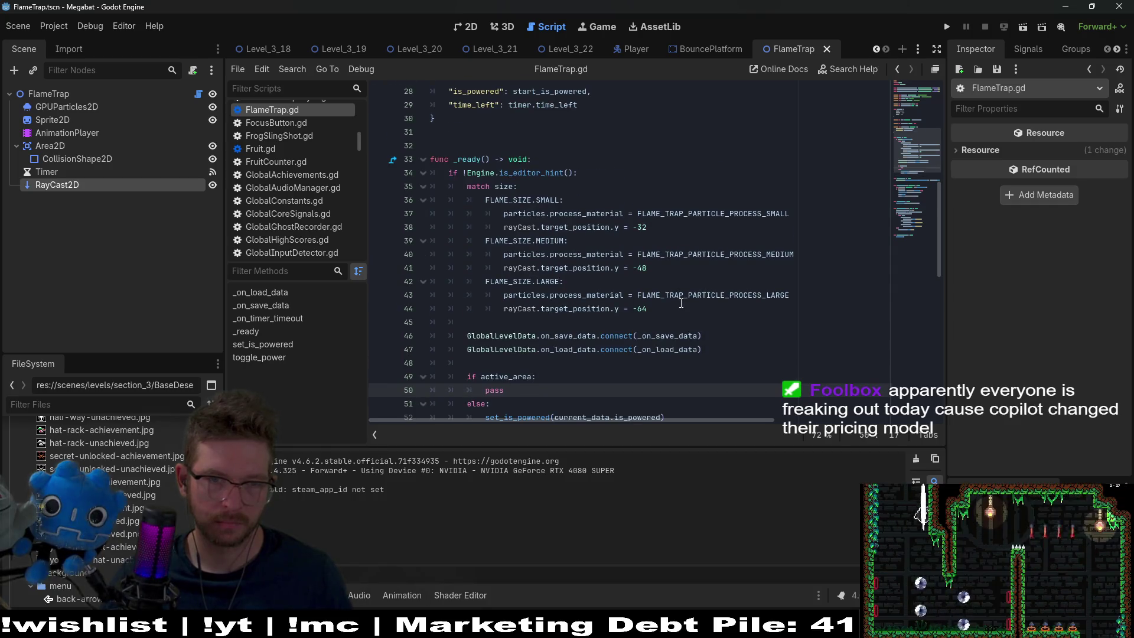
scroll(680, 303, "up", 2)
scroll(680, 303, "down", 3)
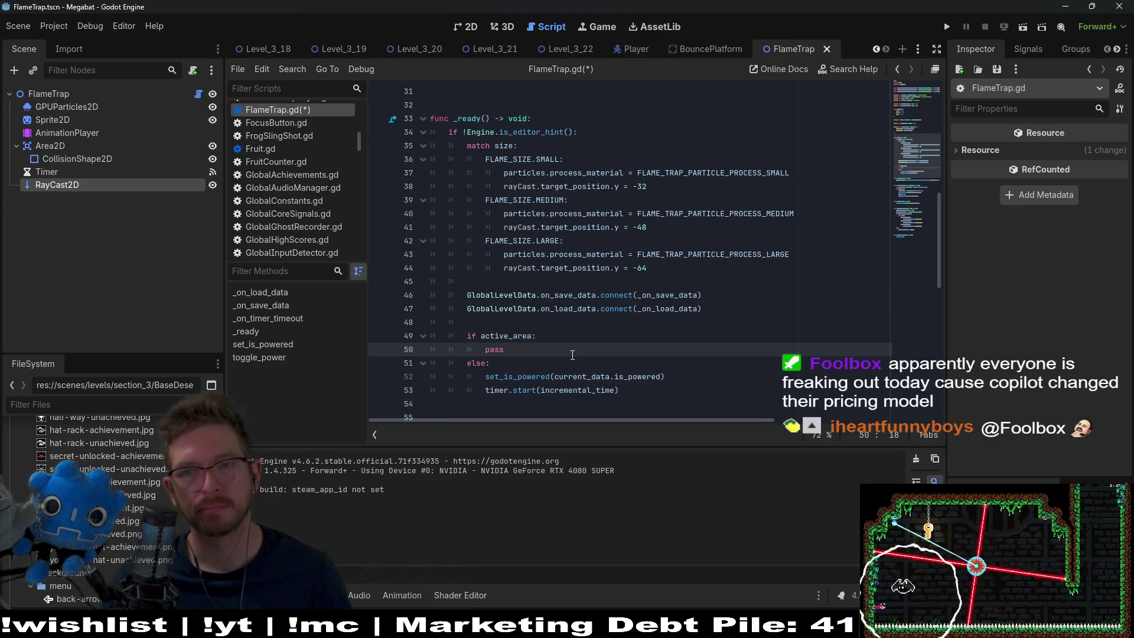
Step: Append '# TODO' after pass on line 50, save FlameTrap.gd, and open Level_3_22 in the 2D view
key("ctrl+s")
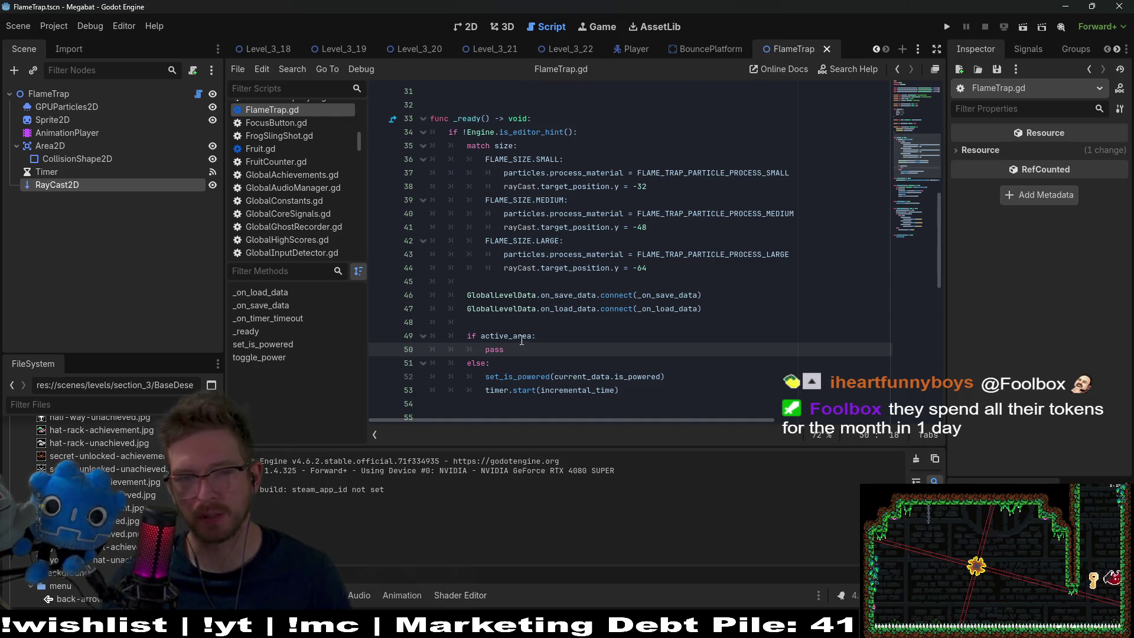
type("# TO")
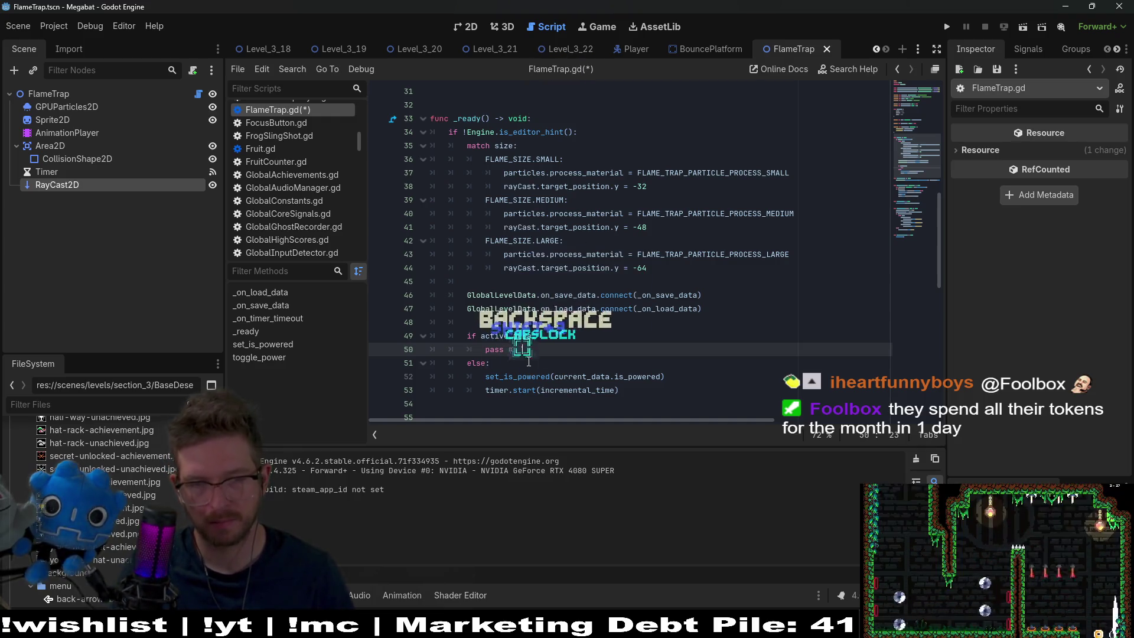
key("BackSpace")
key("BackSpace")
key("BackSpace")
type("TODO")
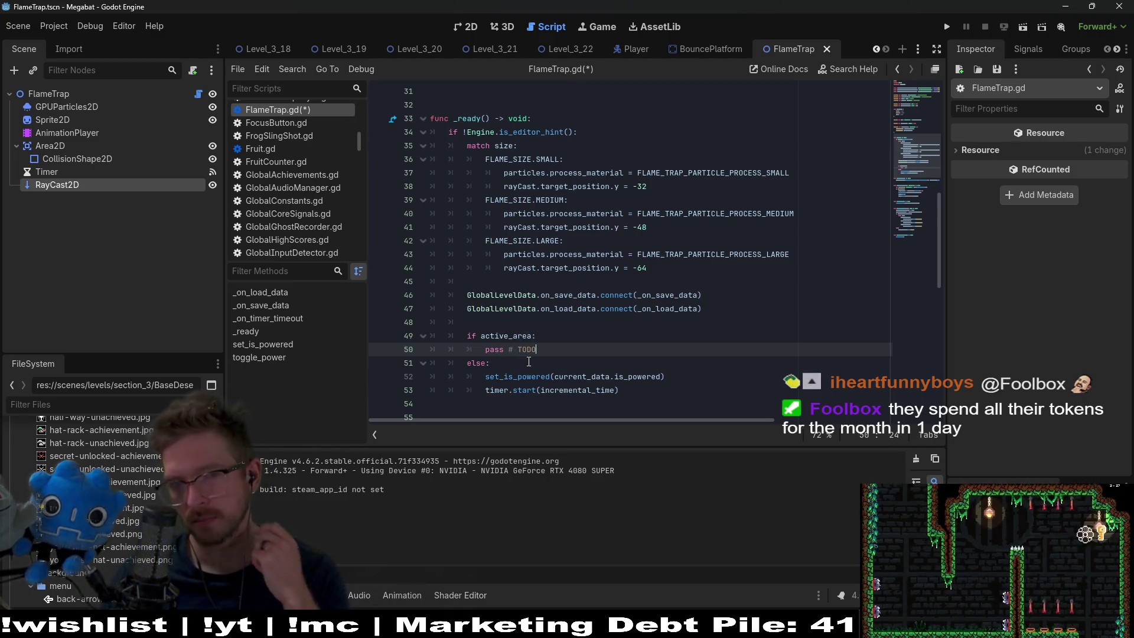
left_click(597, 376)
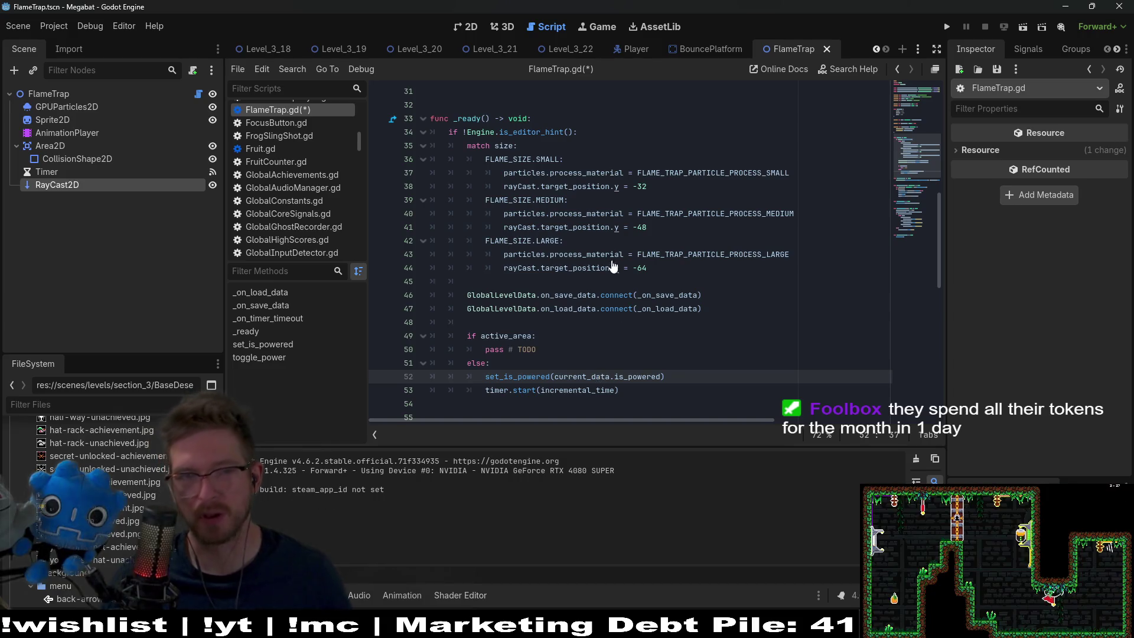
key("ctrl+s")
left_click(570, 49)
left_click(466, 27)
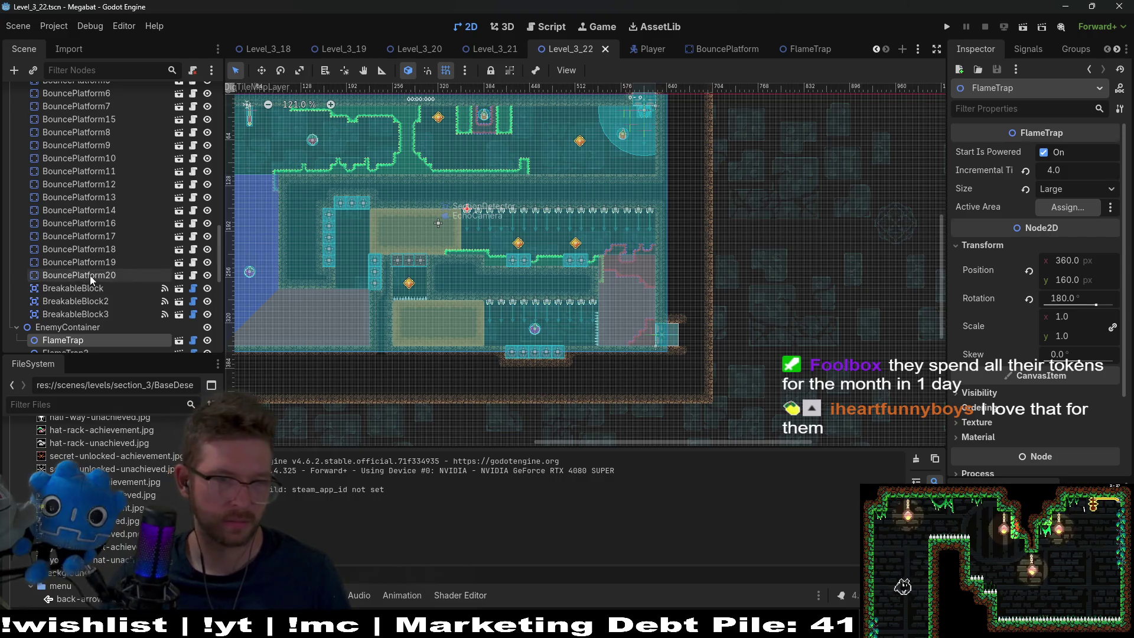
Step: Create an Area2D child under EnemyContainer by searching 'area' in the Create New Node dialog
scroll(92, 278, "down", 5)
scroll(104, 264, "up", 2)
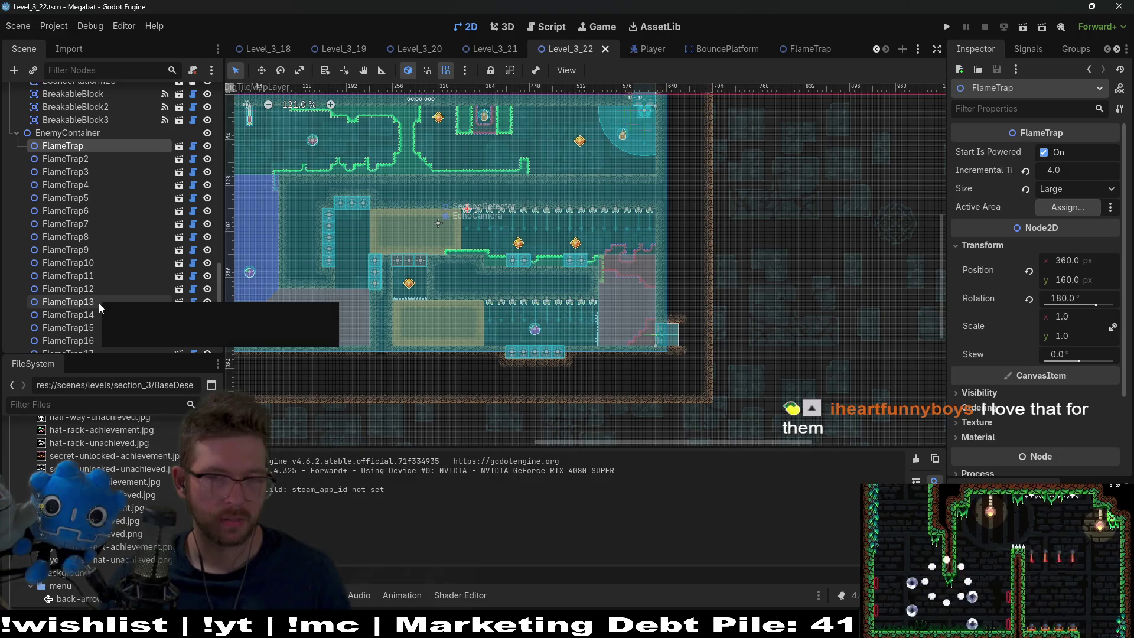
right_click(76, 133)
left_click(121, 155)
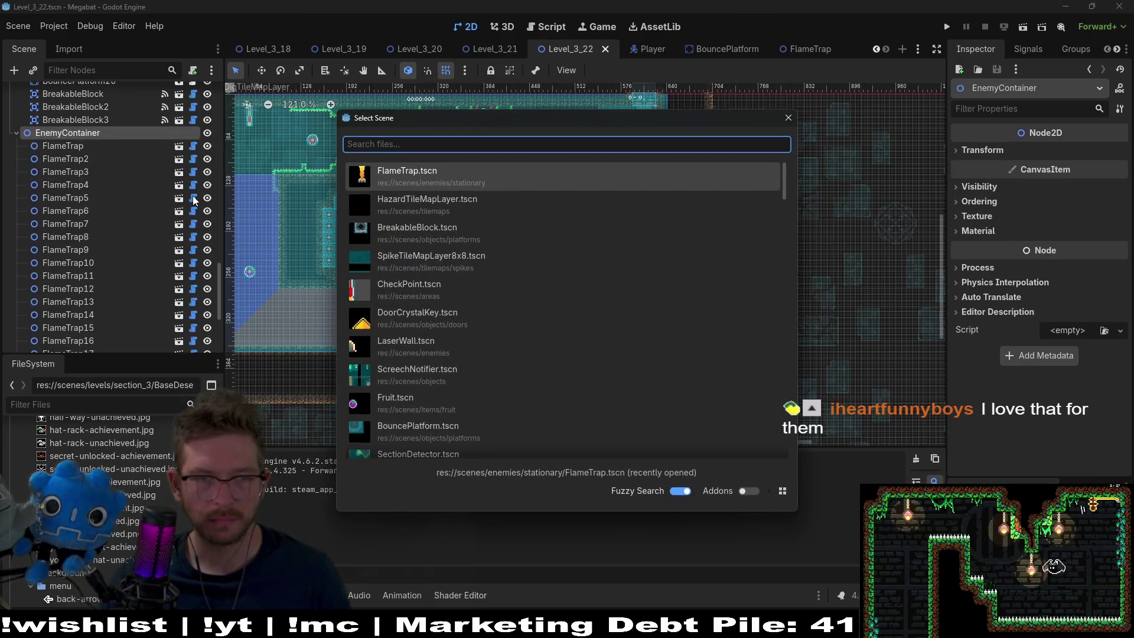
type("area")
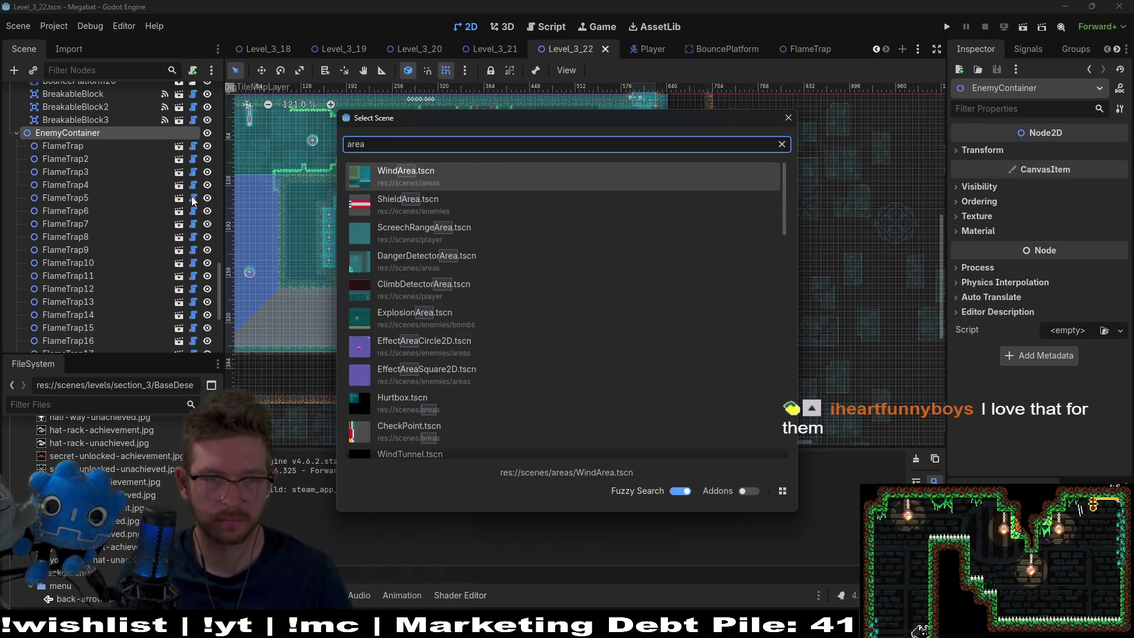
type("2d")
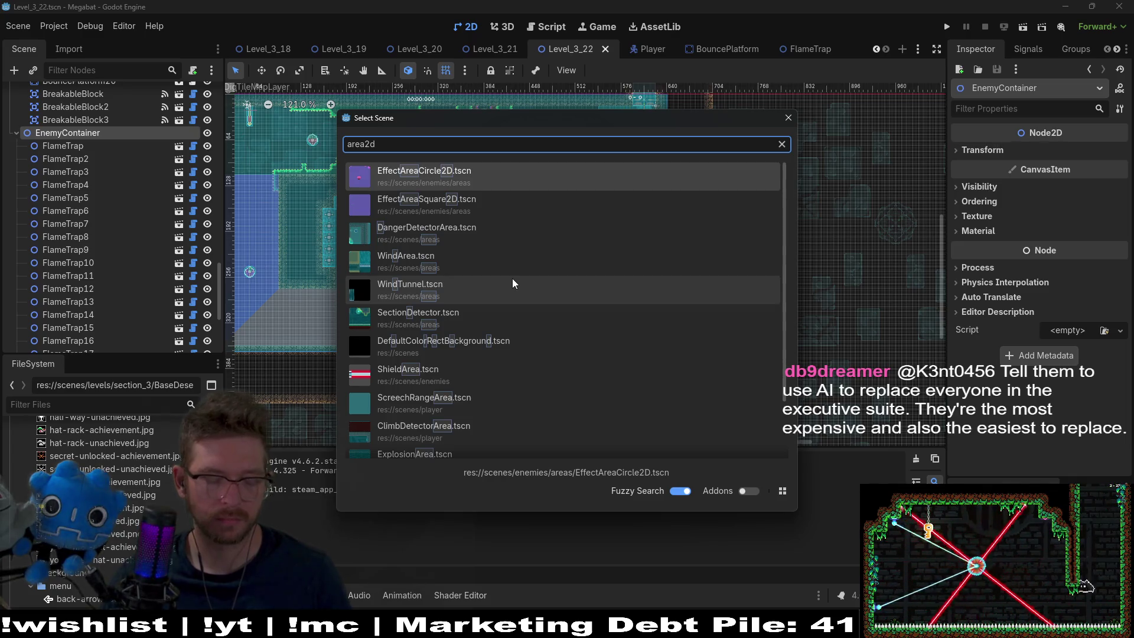
key("Escape")
key("ctrl+a")
type("are")
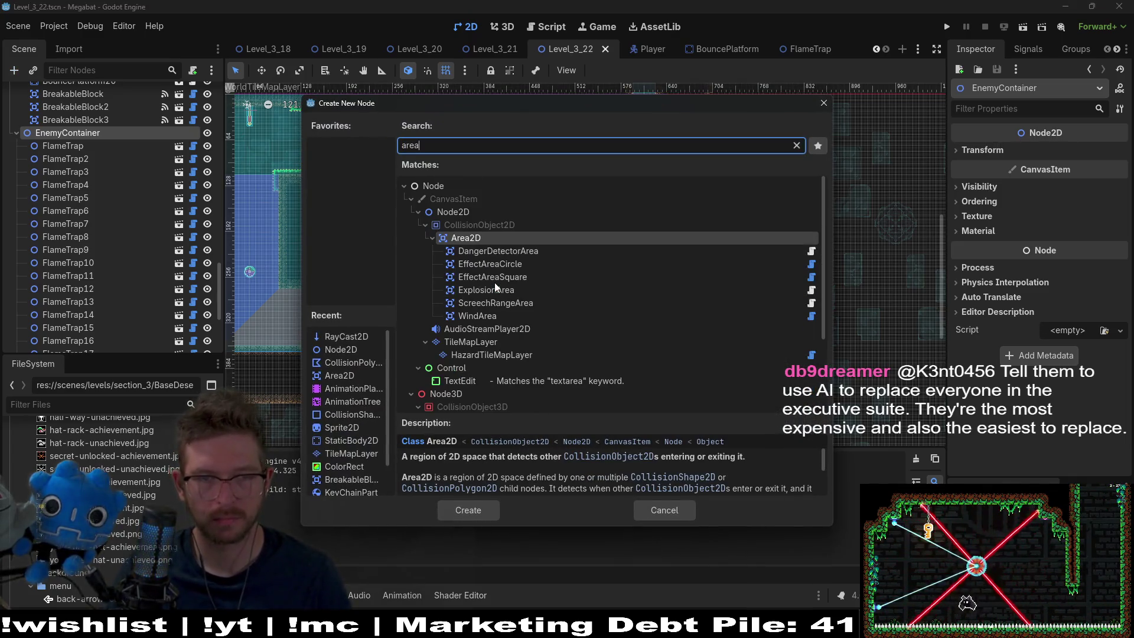
key("Return")
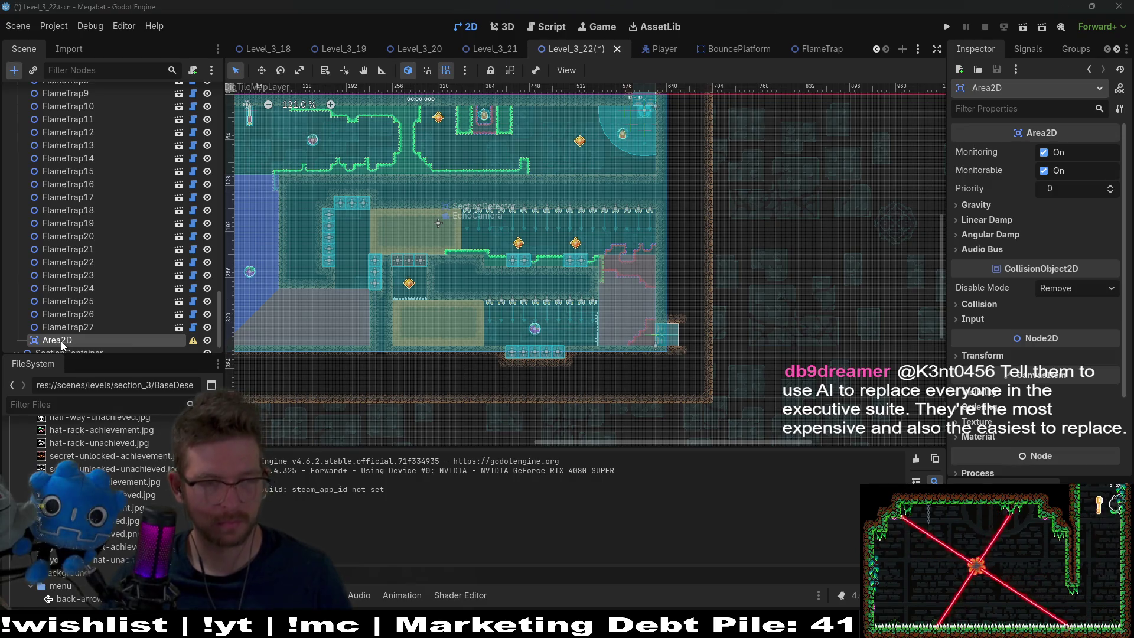
Step: Add a CollisionShape2D child to the new Area2D
key("ctrl+a")
type("co")
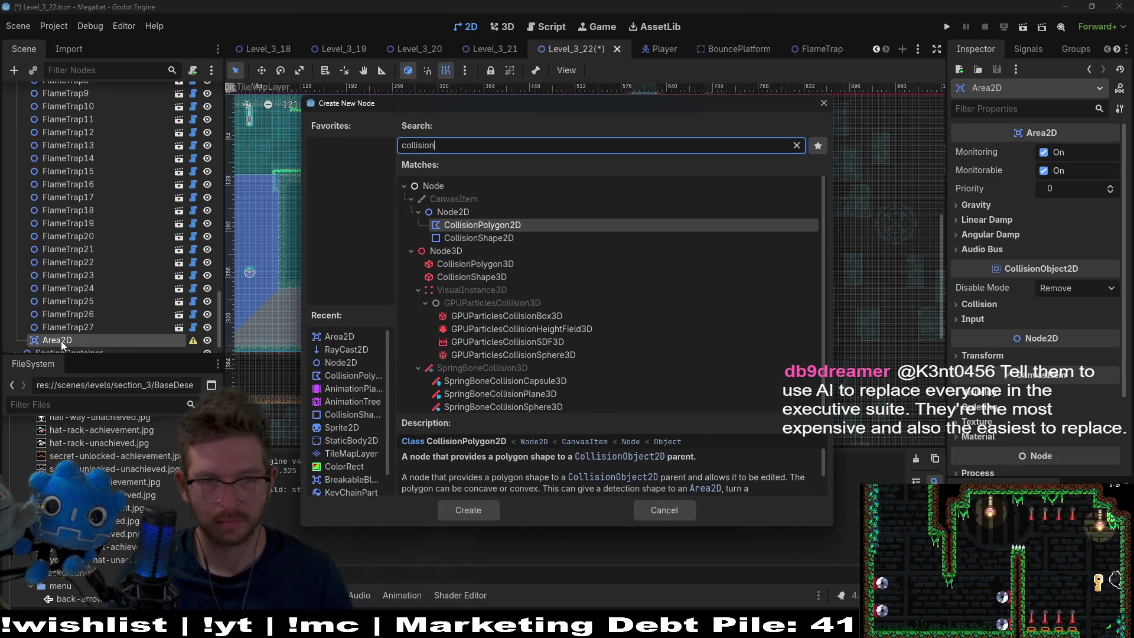
type("shape")
key("Return")
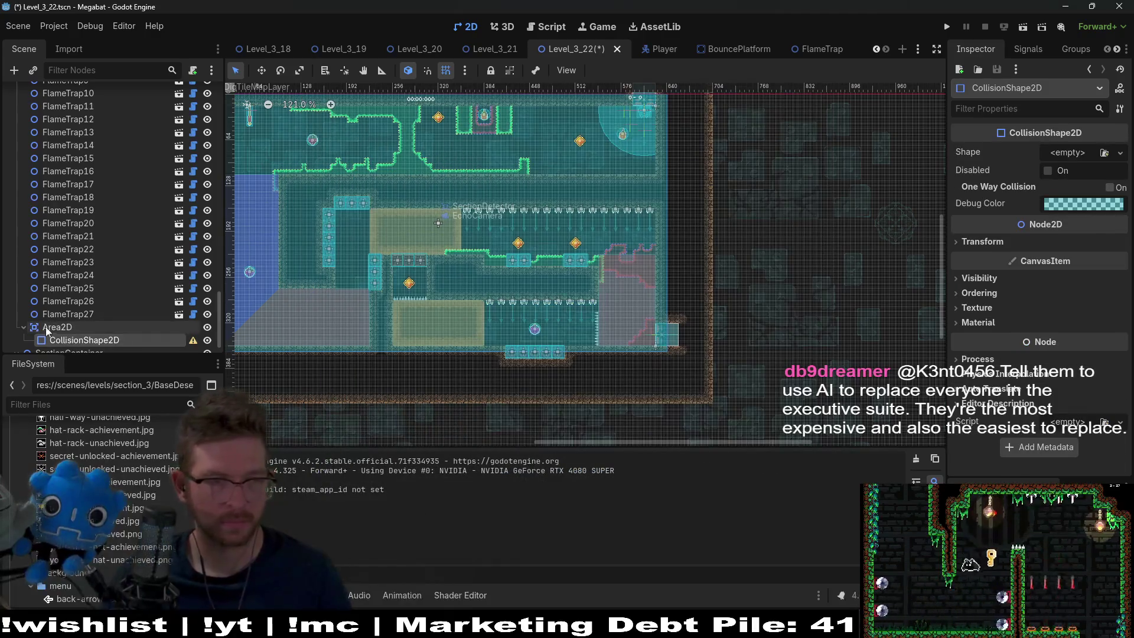
Step: Rename the Area2D node to FlameActiveArea2D
left_click(49, 327)
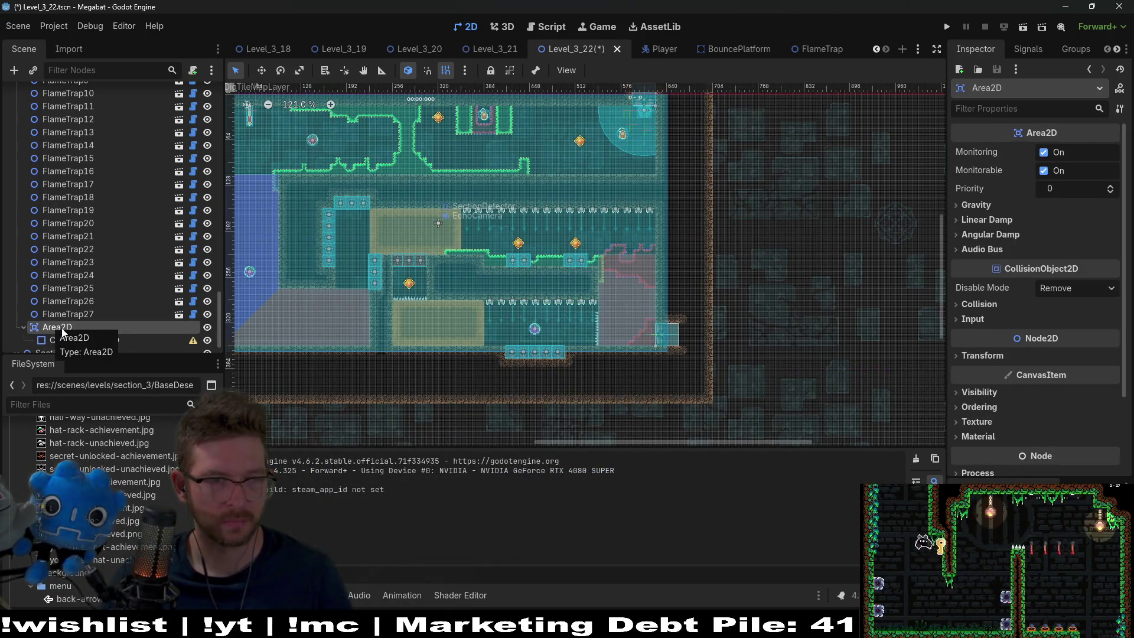
double_click(53, 328)
key("Escape")
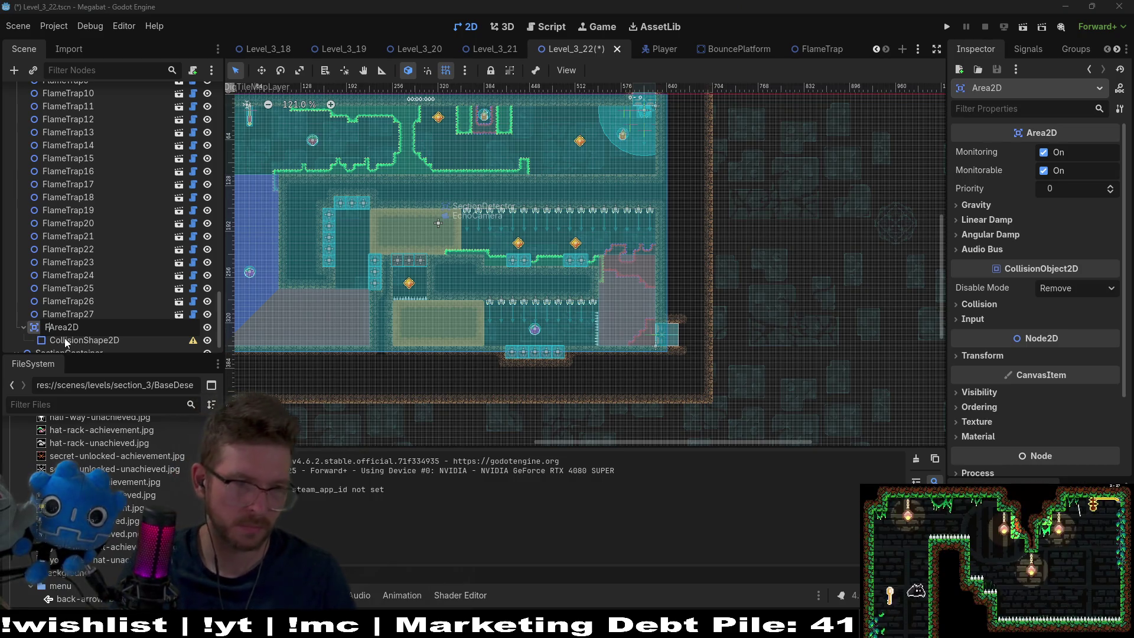
type("eActi")
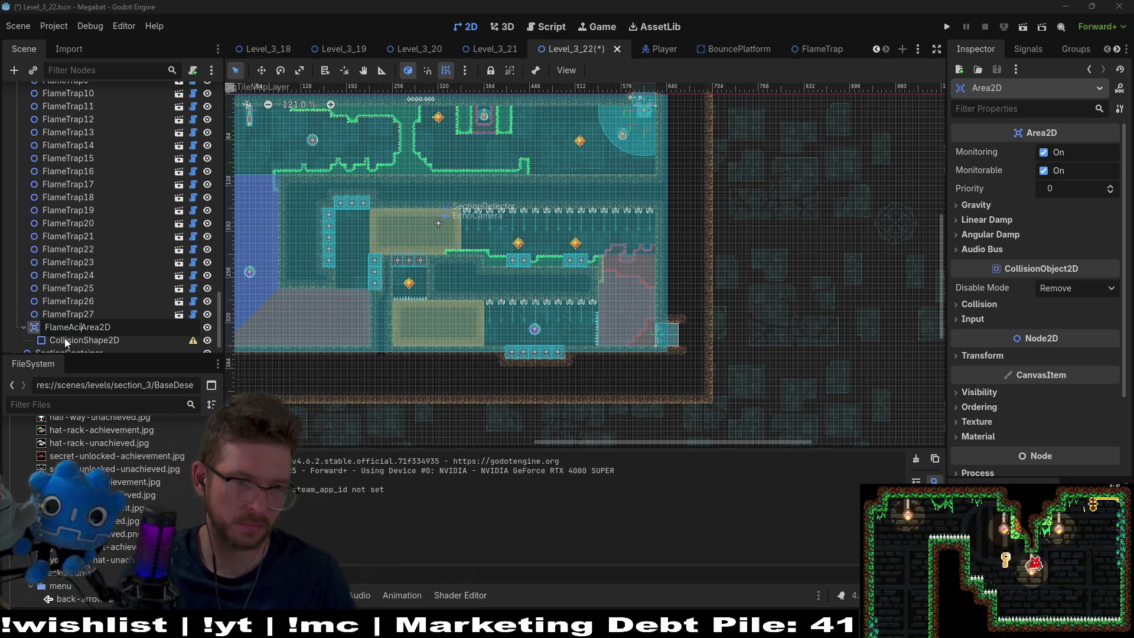
type("ve")
key("Return")
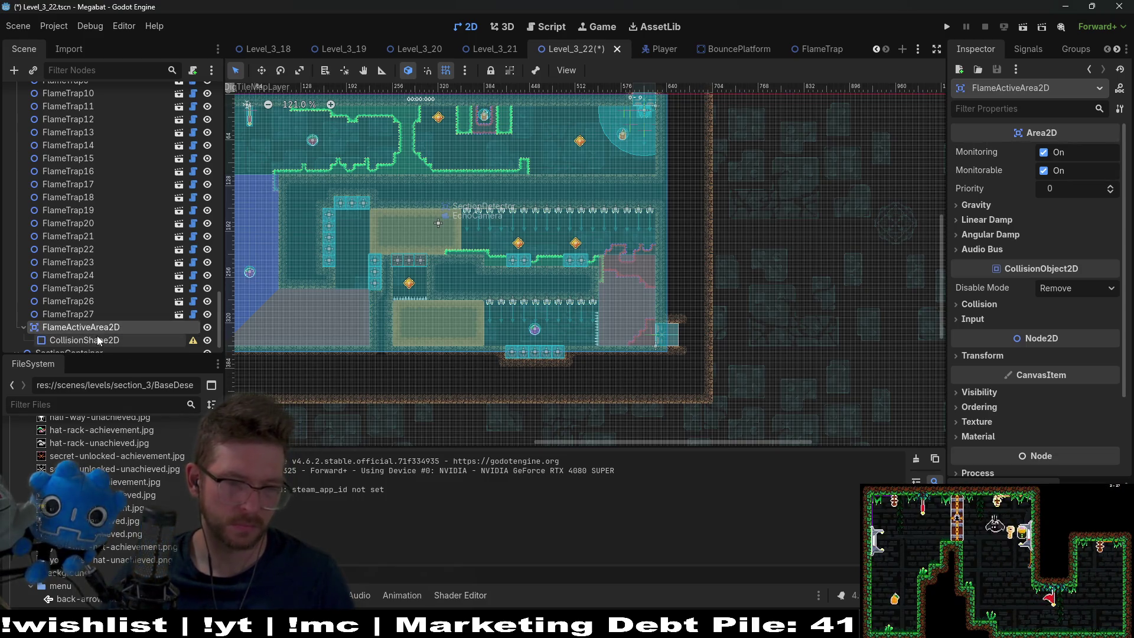
key("ctrl+a")
key("Escape")
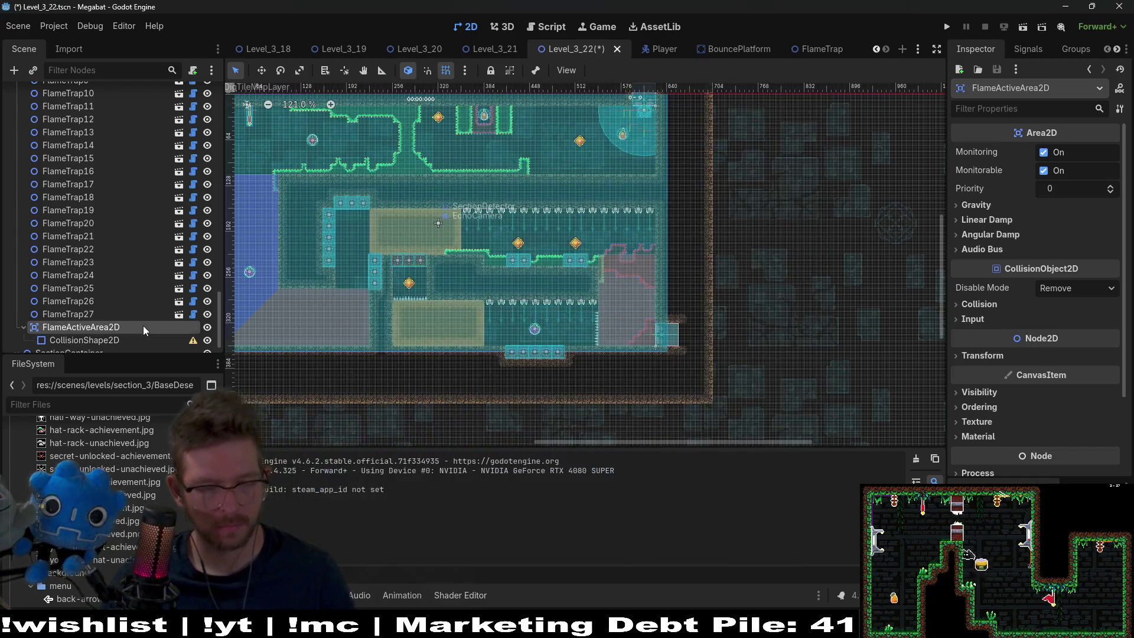
key("ctrl+shift+a")
key("Escape")
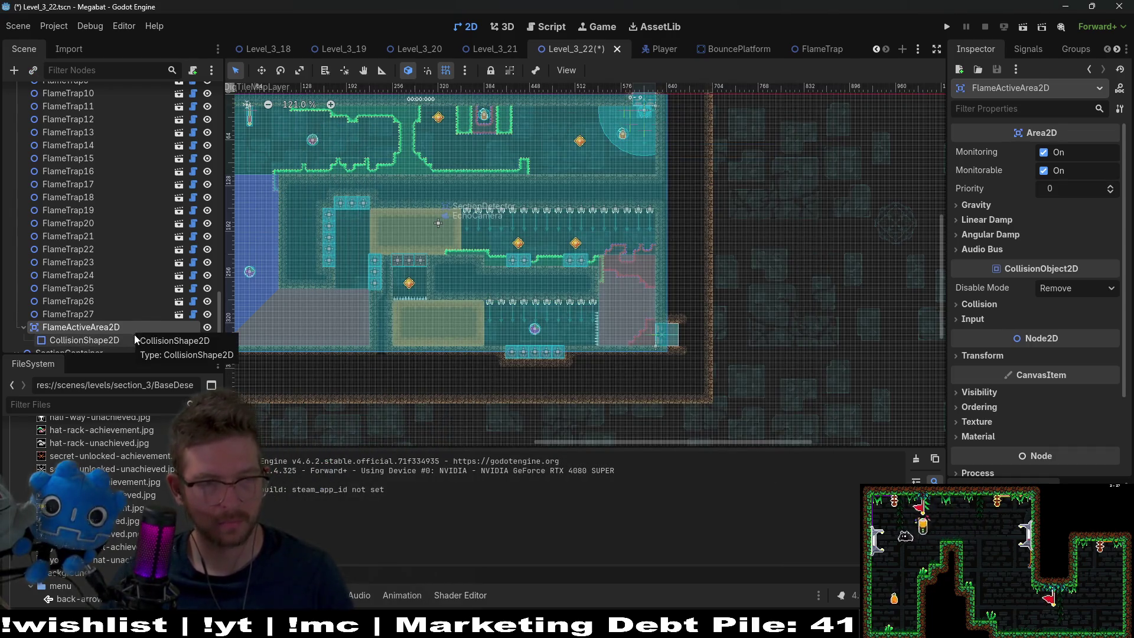
scroll(78, 319, "down", 1)
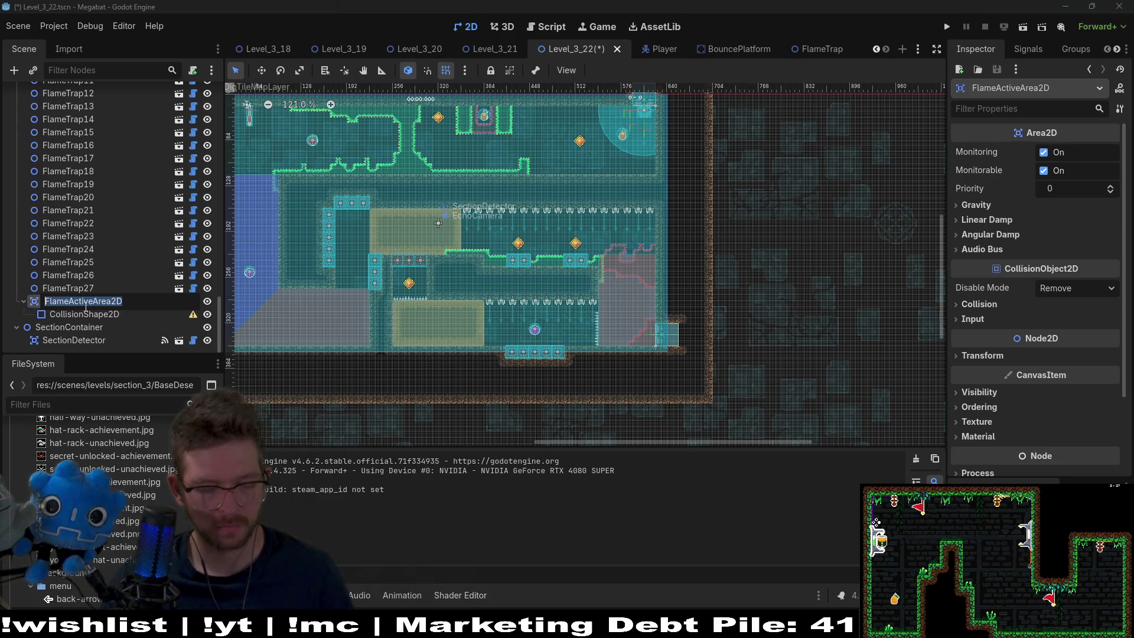
Step: Duplicate FlameActiveArea2D and give the original's collision shape a RectangleShape2D
key("ctrl+d")
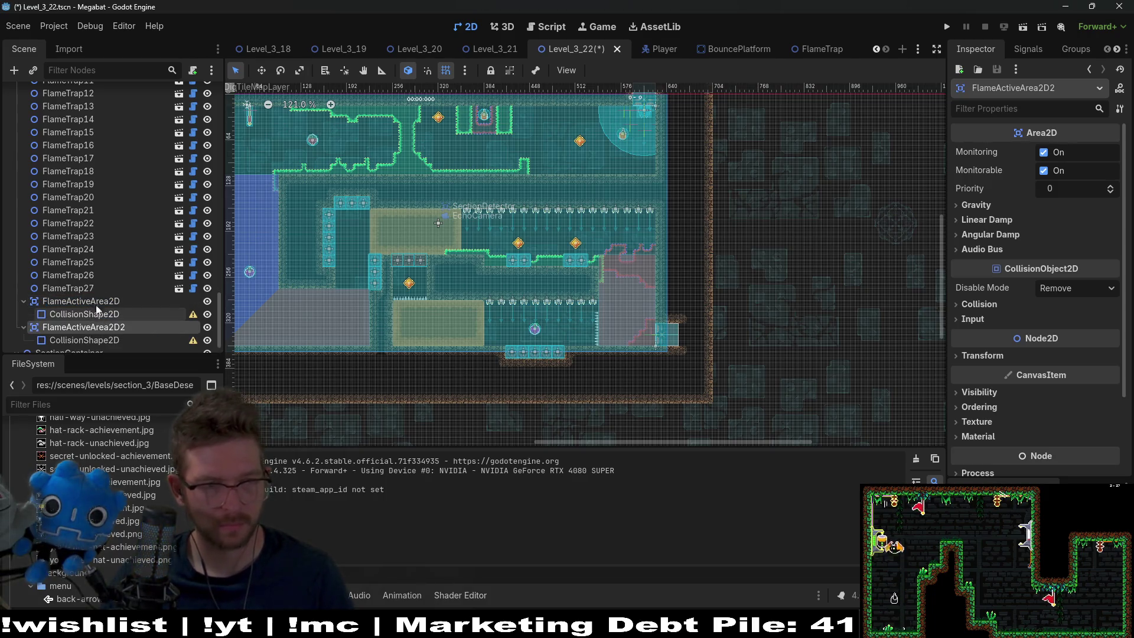
left_click(106, 302)
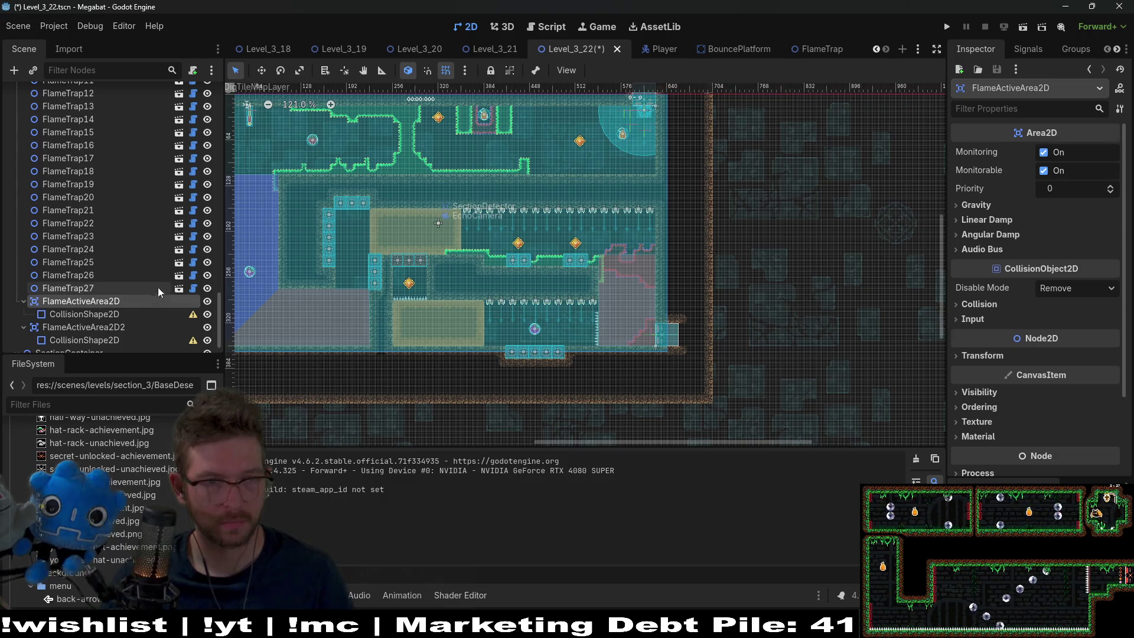
left_click(125, 312)
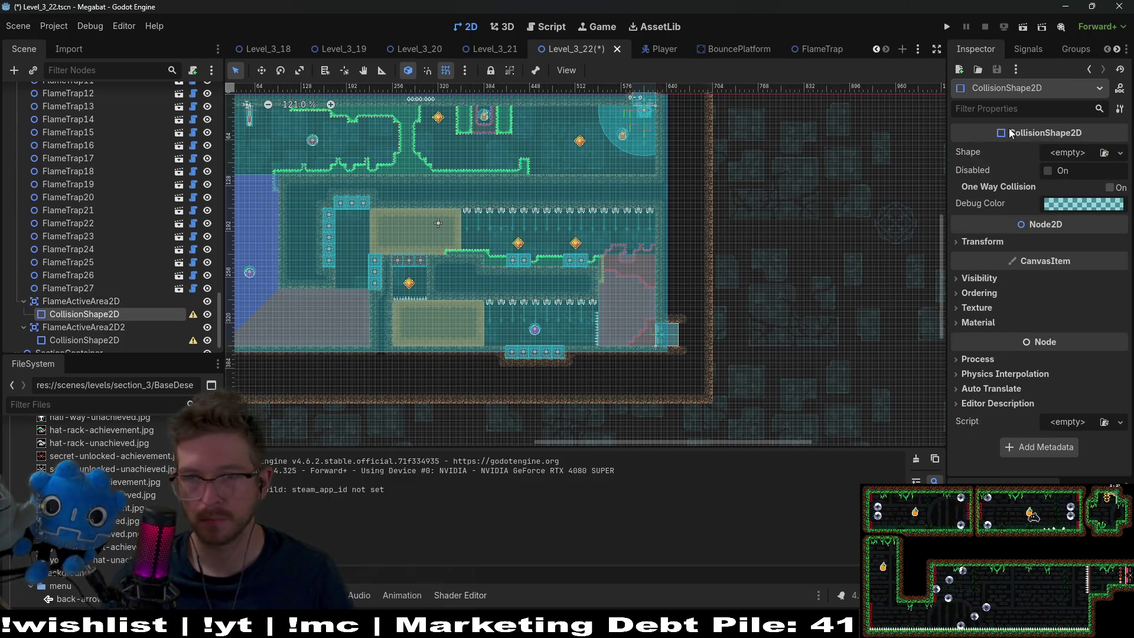
left_click(1068, 153)
left_click(1040, 243)
scroll(392, 213, "up", 2)
scroll(392, 214, "up", 7)
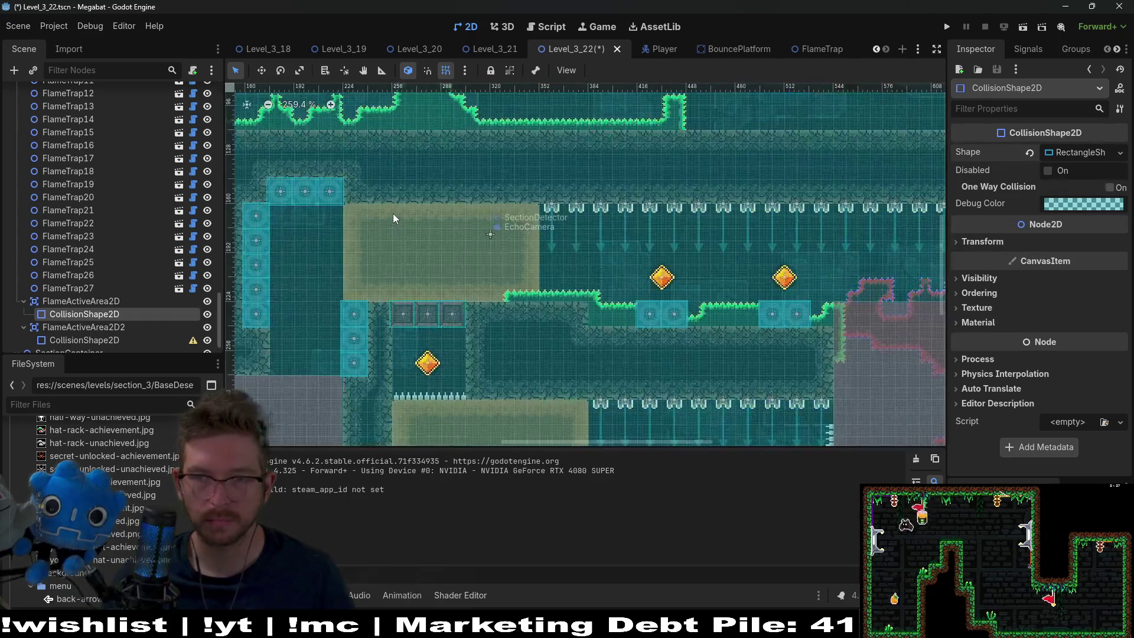
left_click(1069, 152)
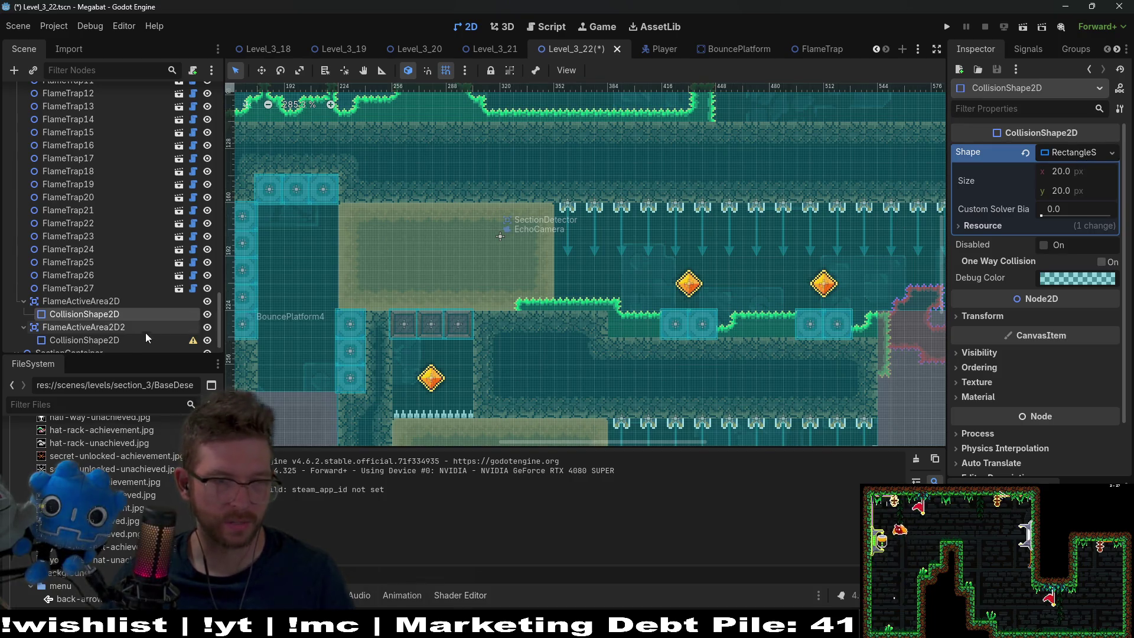
Step: Delete the CollisionShape2D children from both FlameActiveArea2D nodes
left_click(125, 341)
key("Delete")
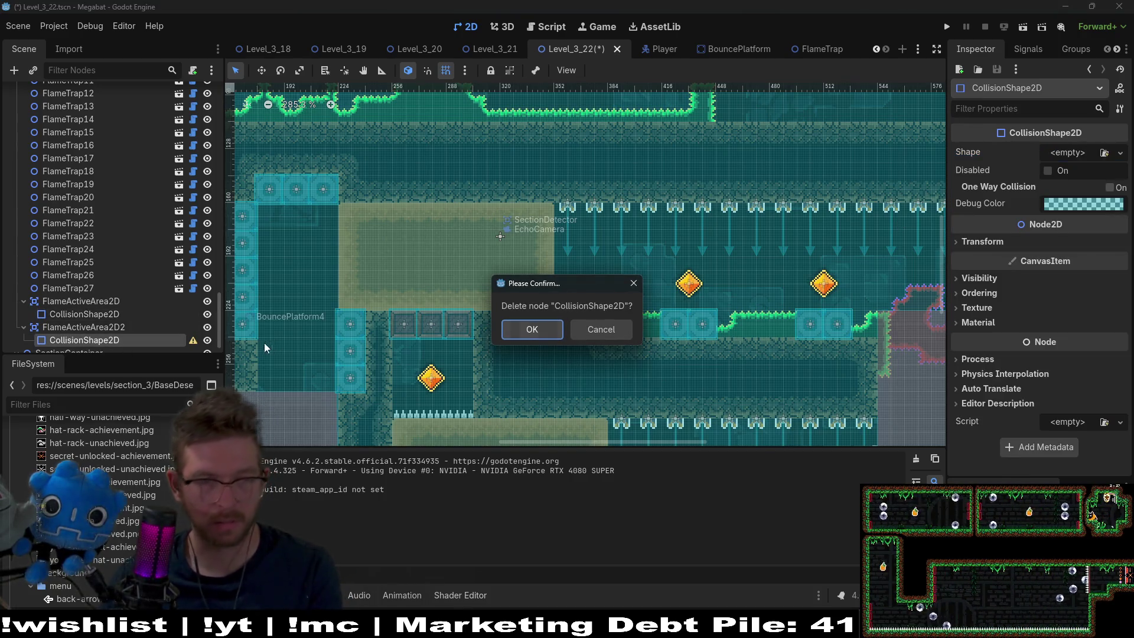
key("Return")
left_click(96, 313)
key("Delete")
key("Return")
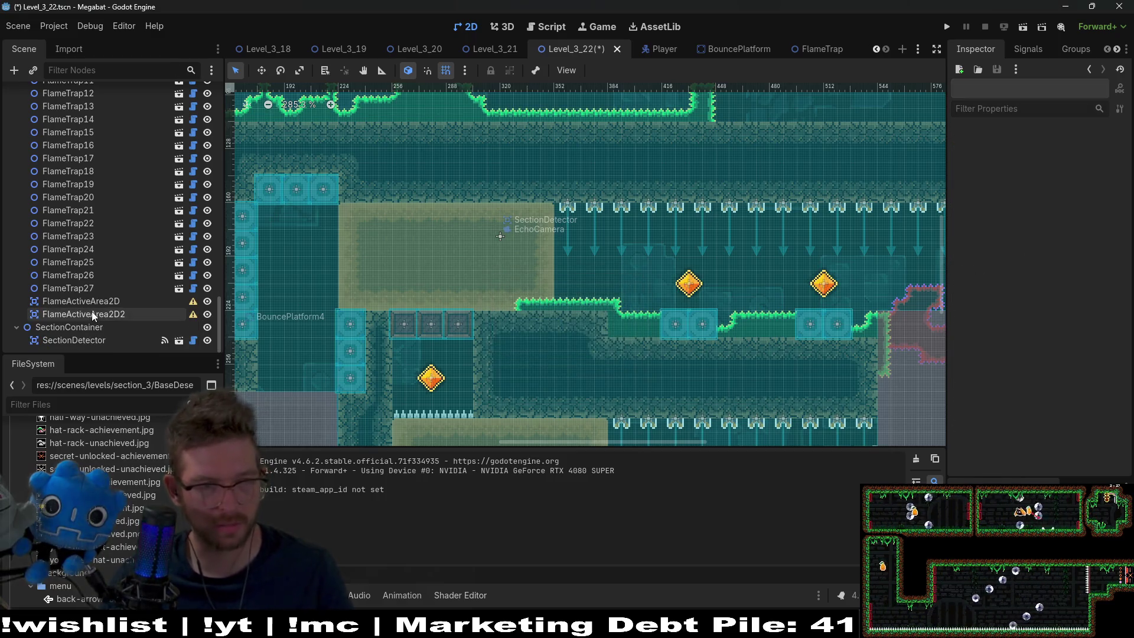
left_click(76, 304)
key("ctrl+shift+a")
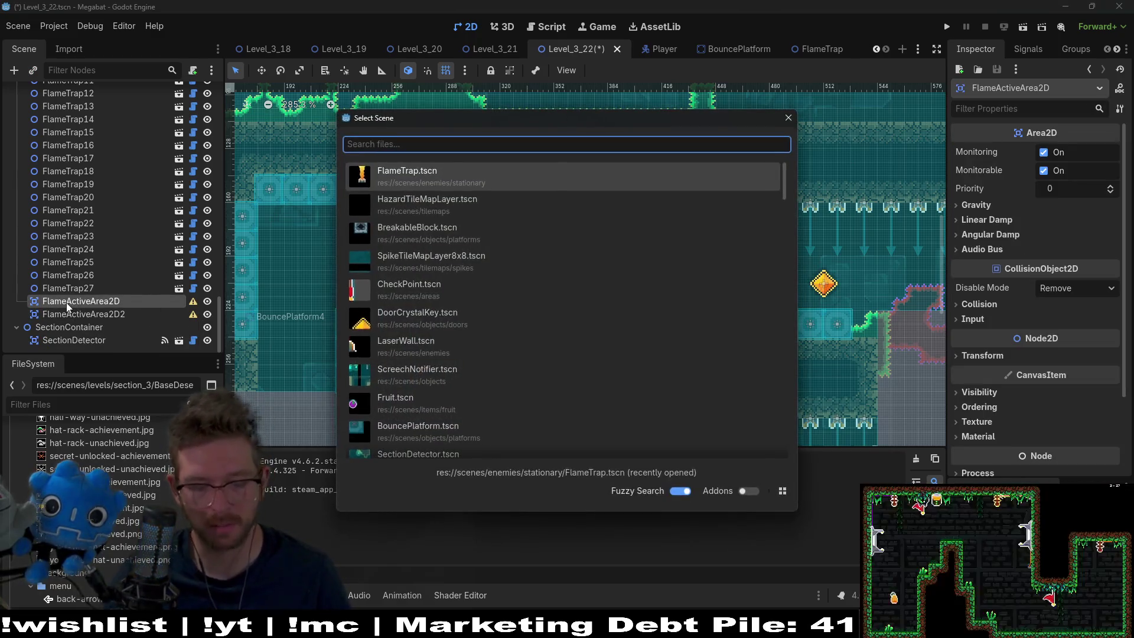
Step: Add a CollisionPolygon2D child to FlameActiveArea2D
type("collision")
key("Escape")
key("ctrl+a")
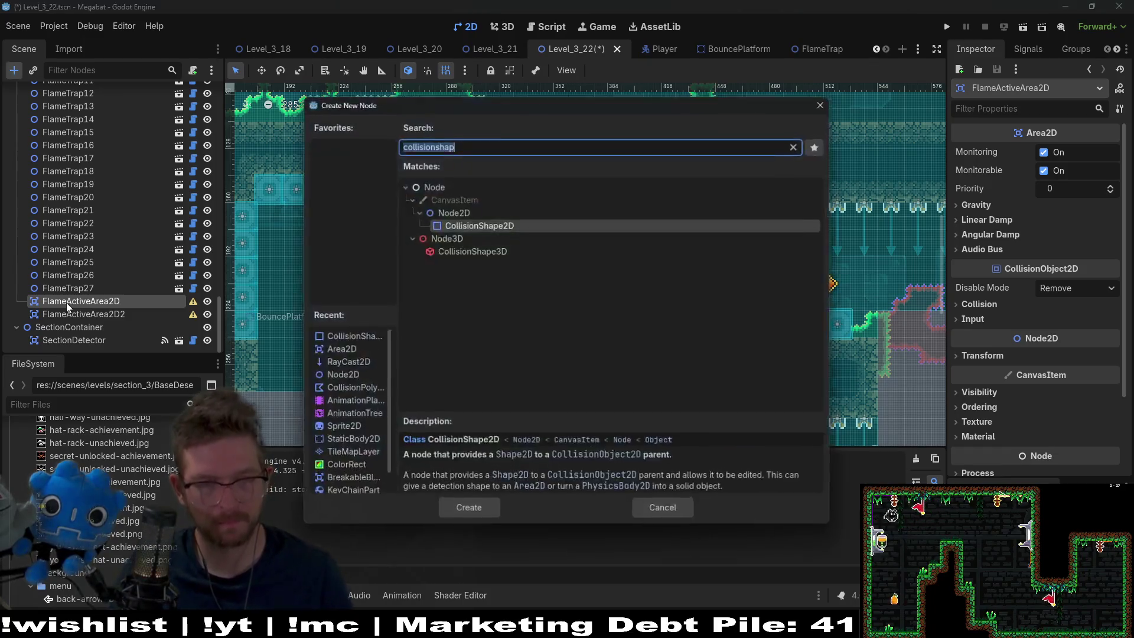
type("collisionpol")
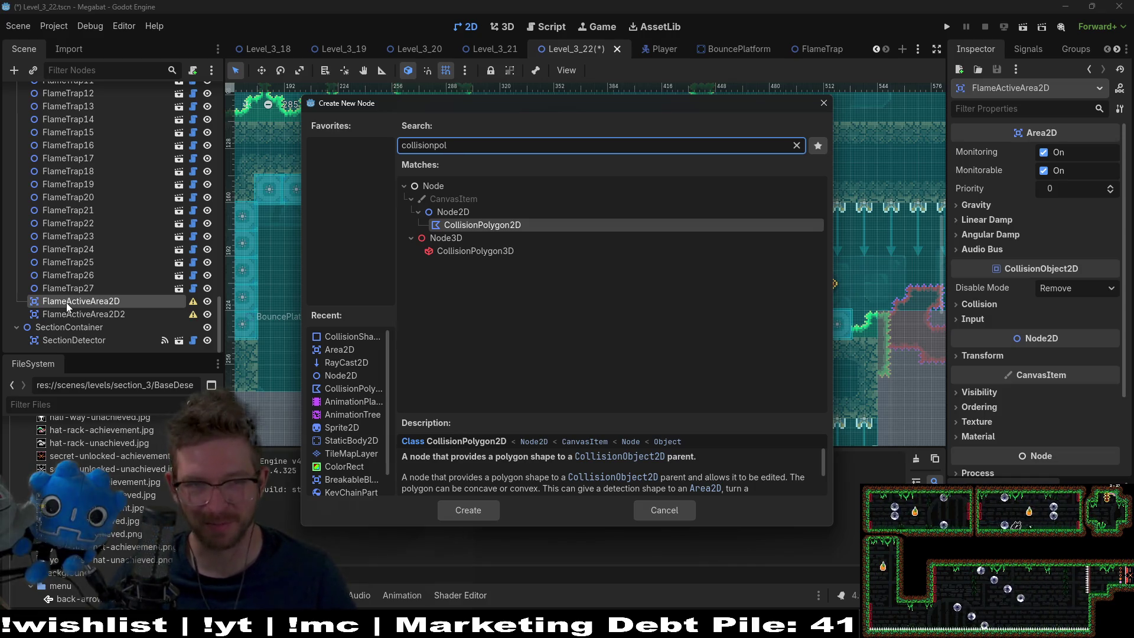
key("Return")
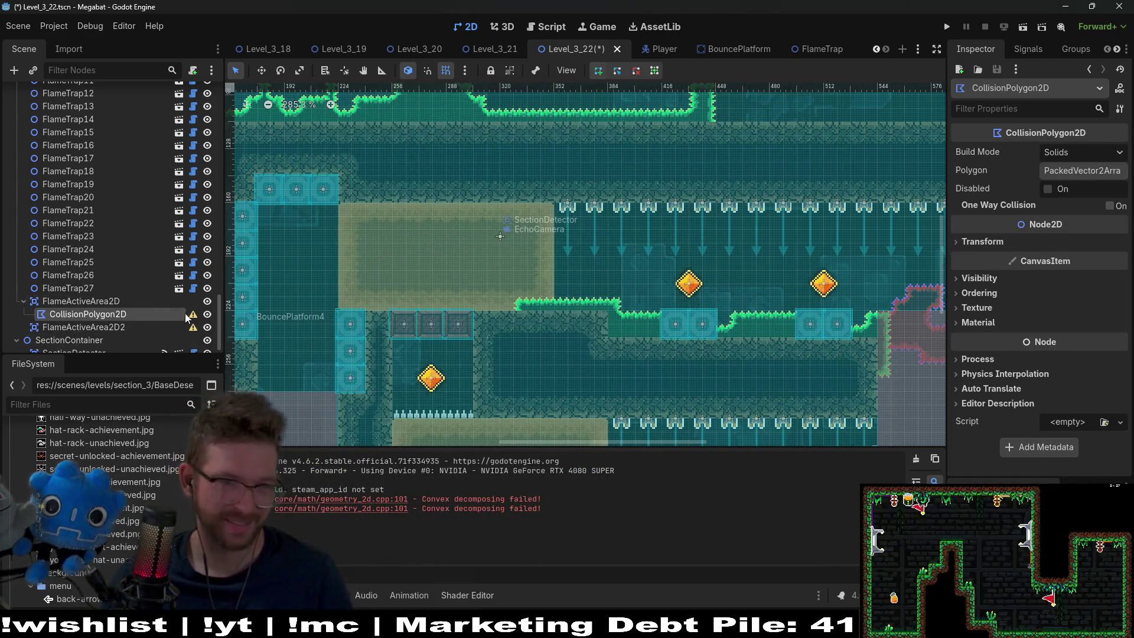
Step: Draw the polygon's corners over the upper flame corridor and close it on the first point
scroll(551, 254, "down", 4)
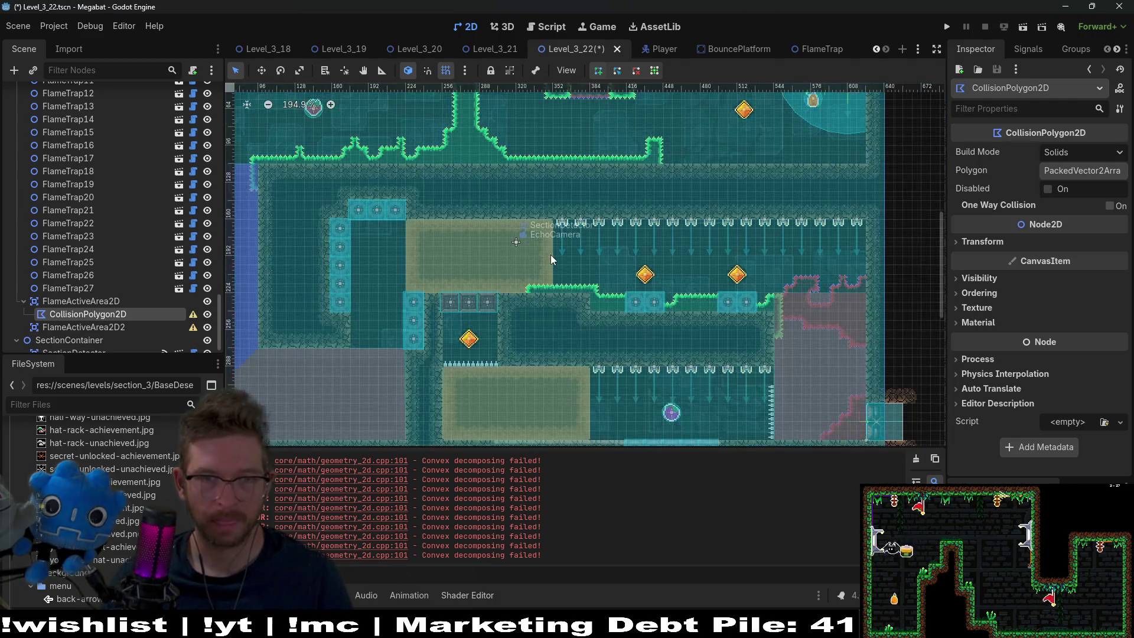
scroll(480, 246, "up", 2)
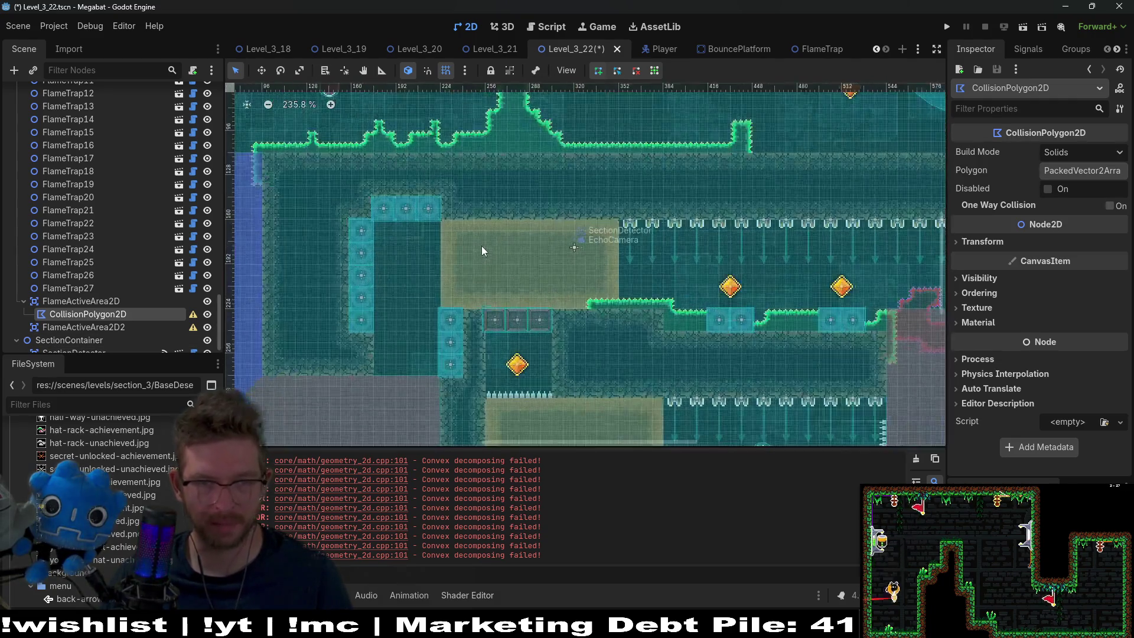
scroll(445, 220, "up", 2)
scroll(445, 220, "up", 2)
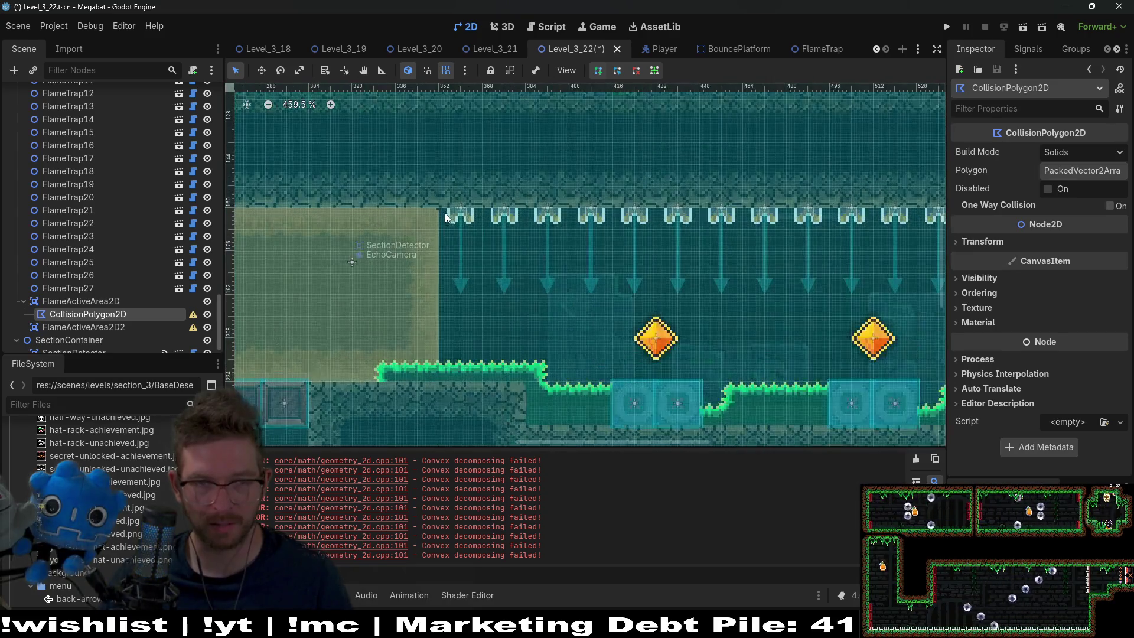
left_click(440, 361)
scroll(671, 334, "right", 5)
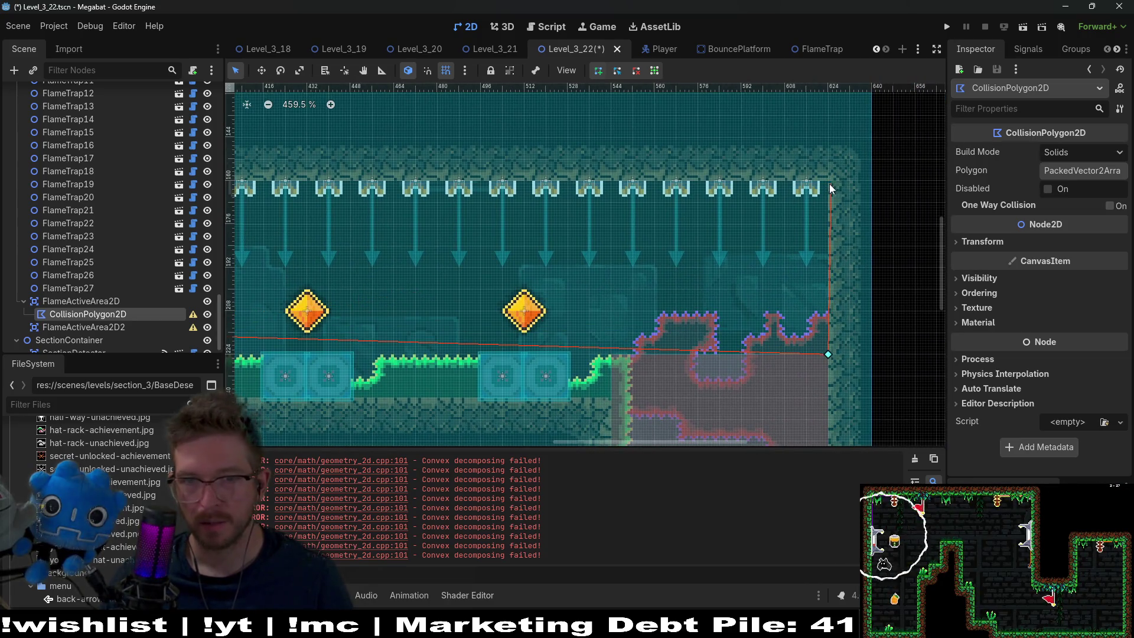
scroll(643, 248, "left", 8)
scroll(543, 208, "up", 1)
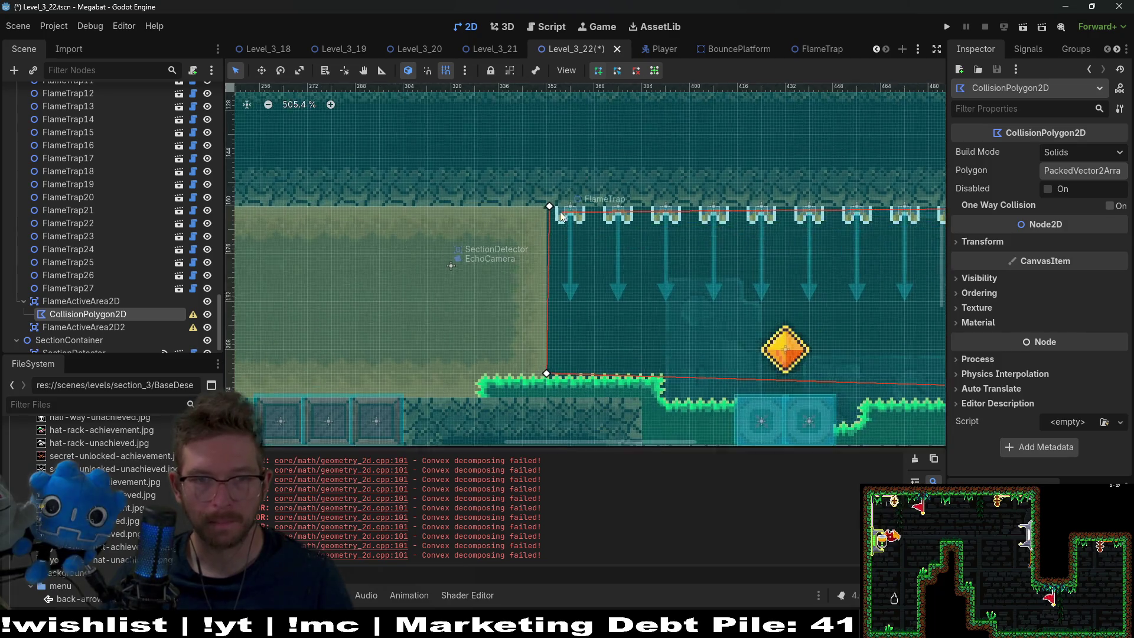
left_click(546, 206)
Step: Align the polygon's top corner to the wall and pull the lower corner down to the floor
left_click_drag(547, 205, 543, 205)
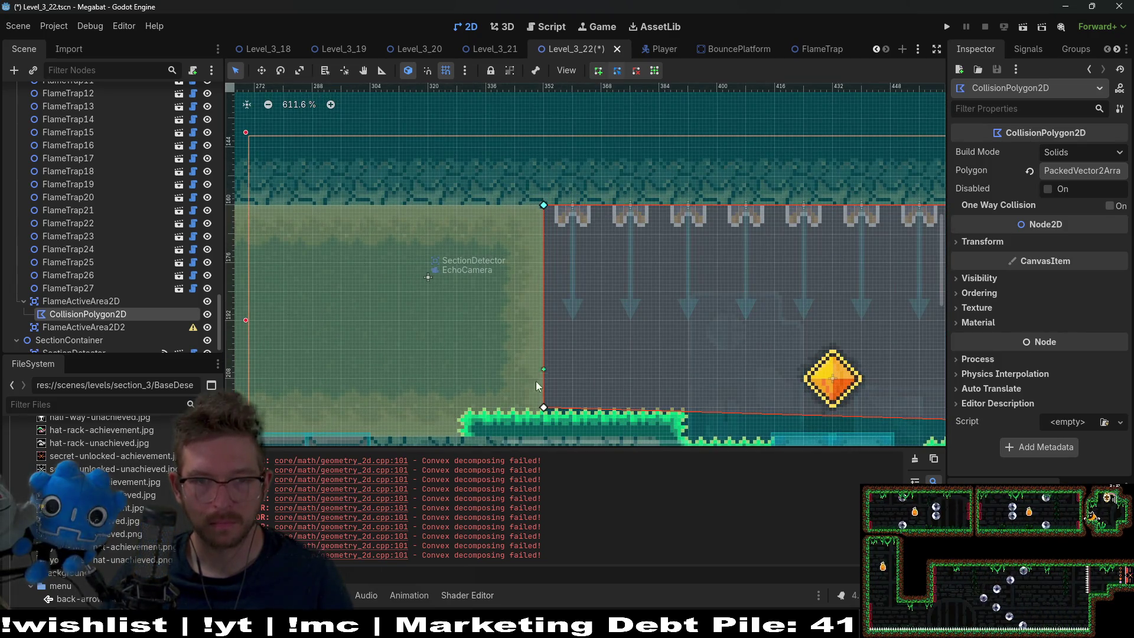
left_click_drag(544, 413, 548, 441)
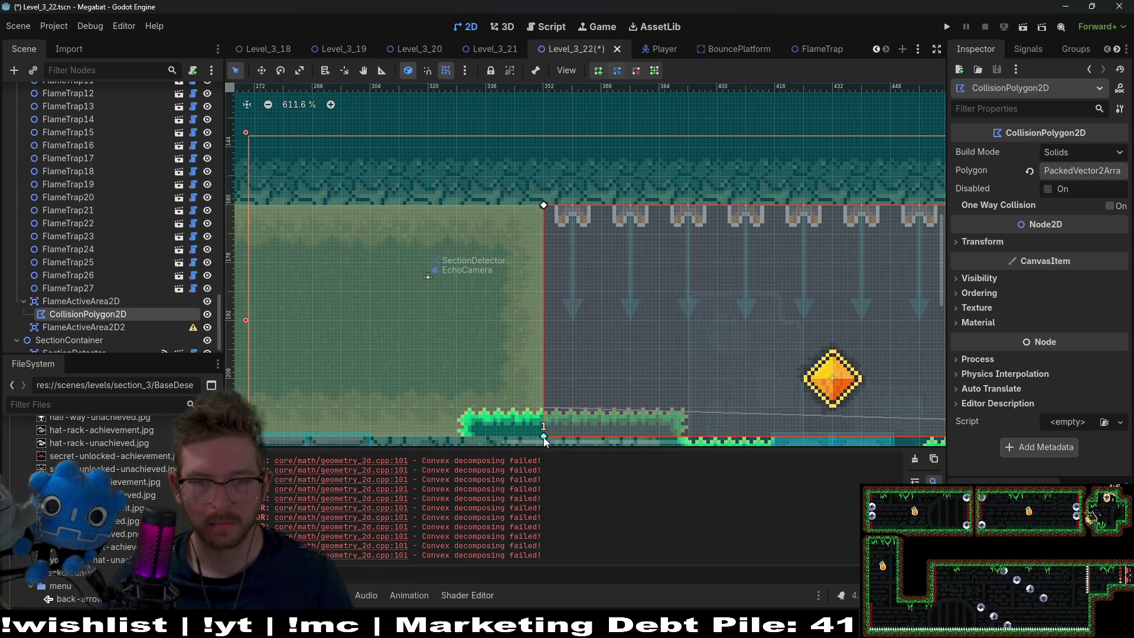
scroll(783, 352, "down", 2)
scroll(774, 331, "right", 10)
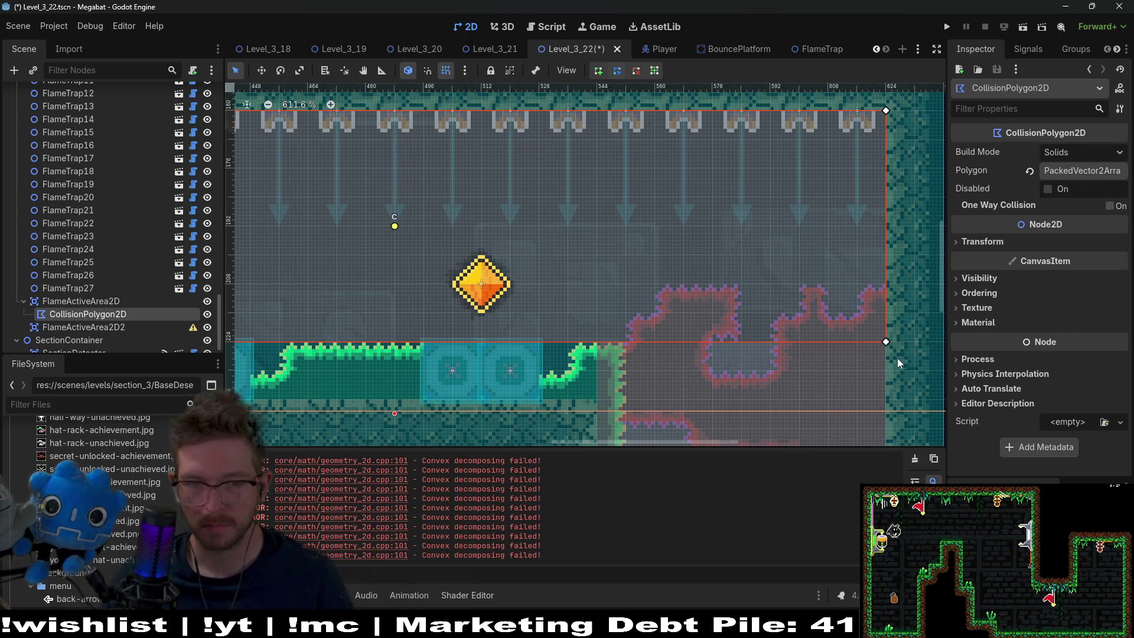
scroll(888, 344, "down", 5)
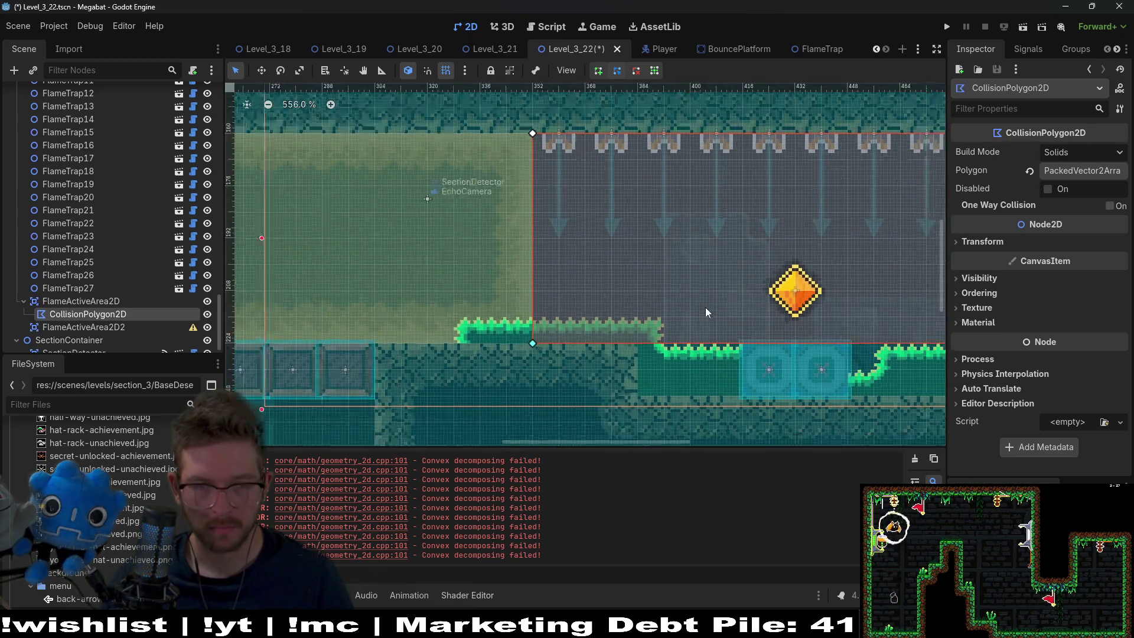
scroll(673, 294, "right", 3)
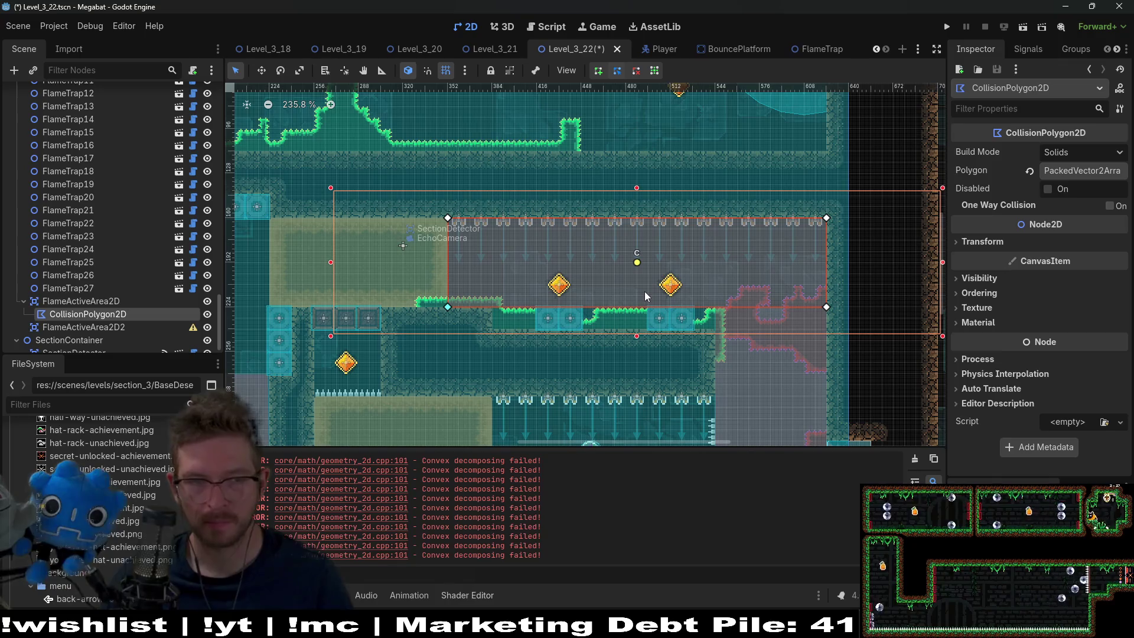
left_click(82, 331)
Step: Add a CollisionPolygon2D child under FlameActiveArea2D2
key("ctrl+a")
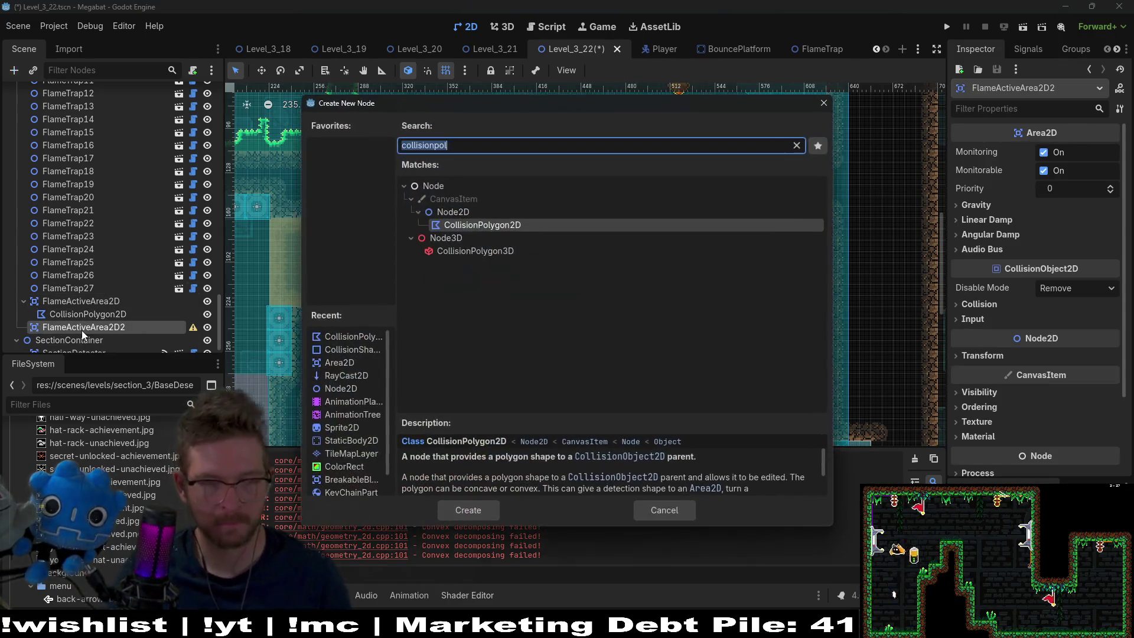
type("collision")
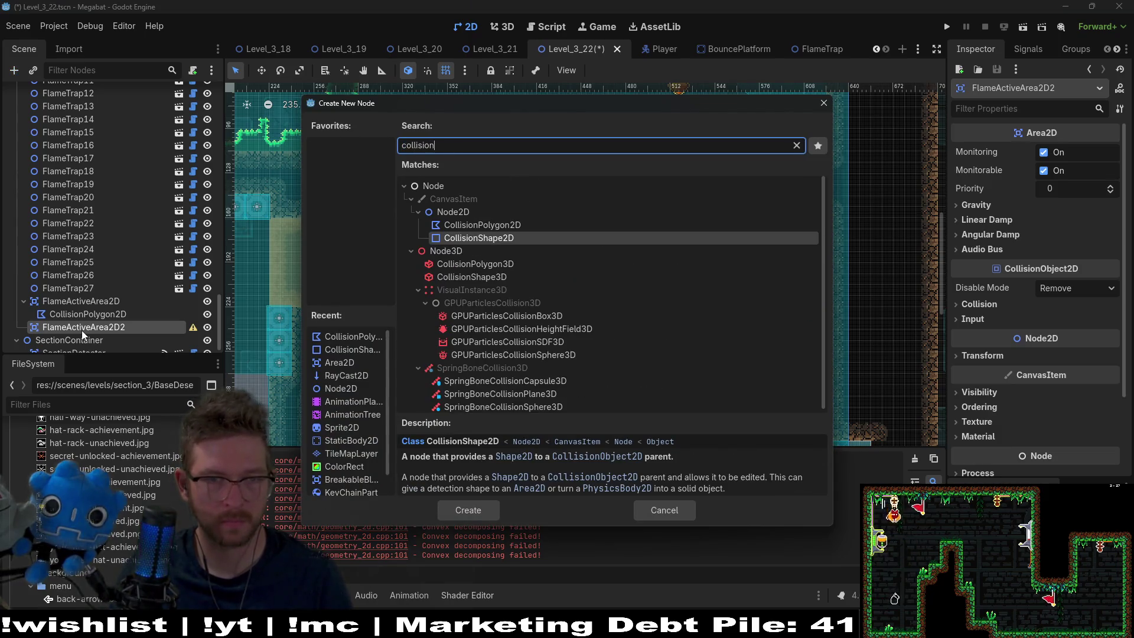
key("Up")
key("Return")
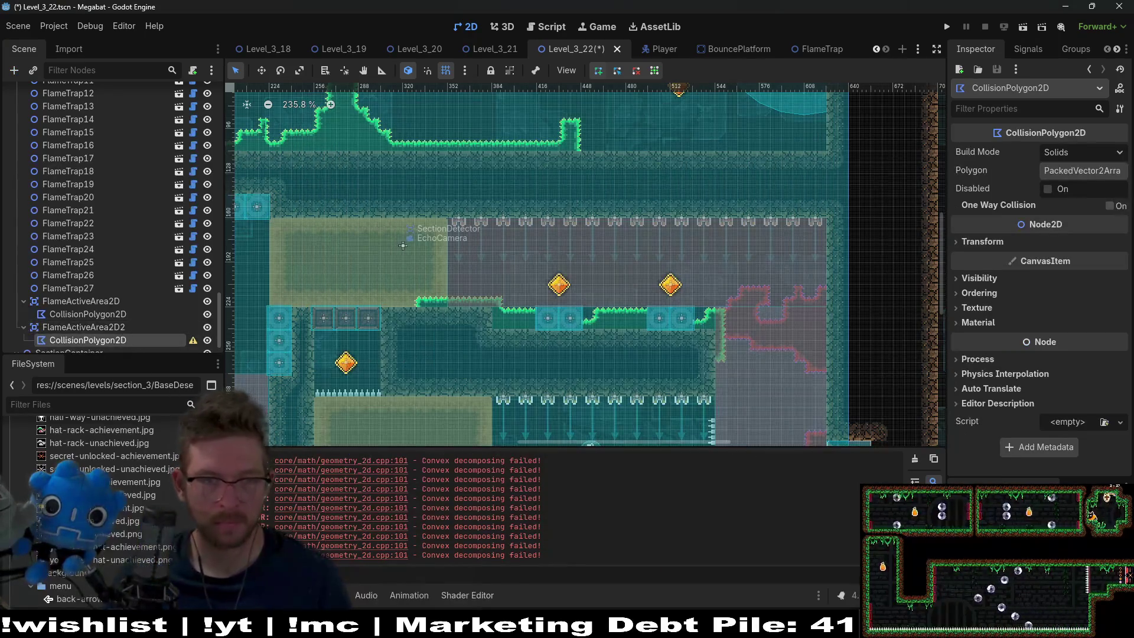
scroll(412, 320, "down", 3)
scroll(517, 282, "up", 5)
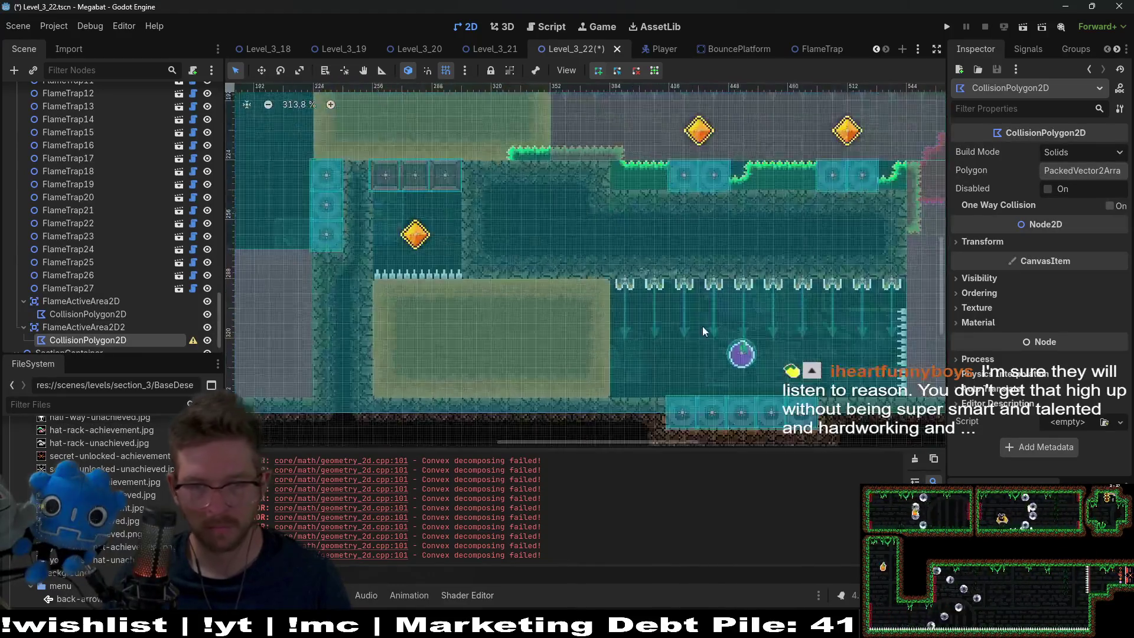
Step: Outline the lower flame corridor with the new polygon, closing it on its first corner
left_click(386, 213)
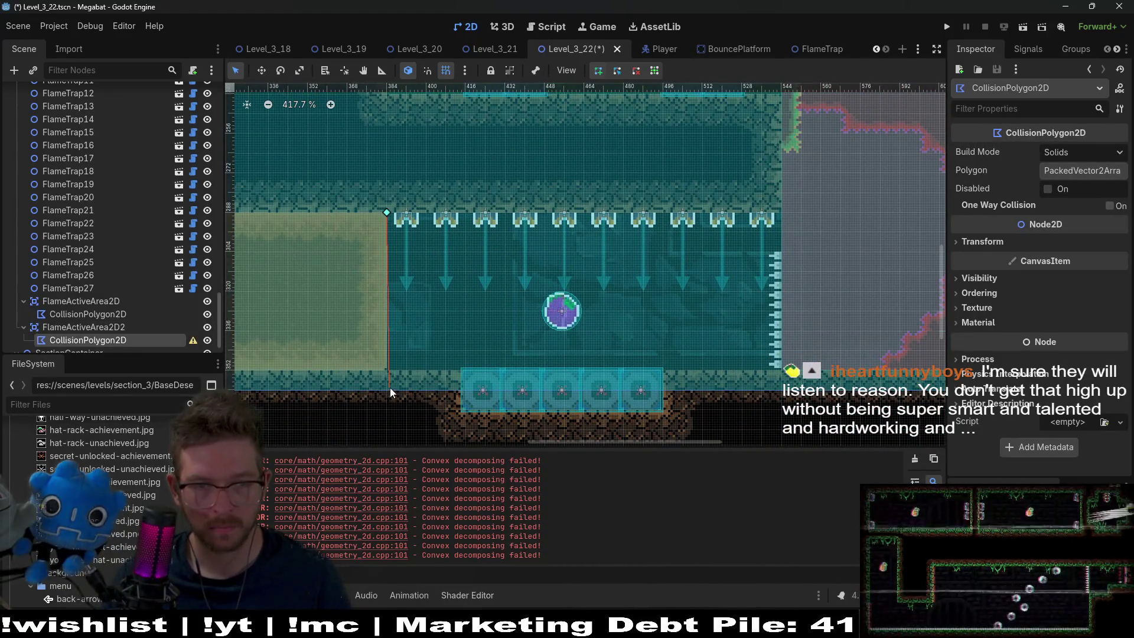
left_click(387, 370)
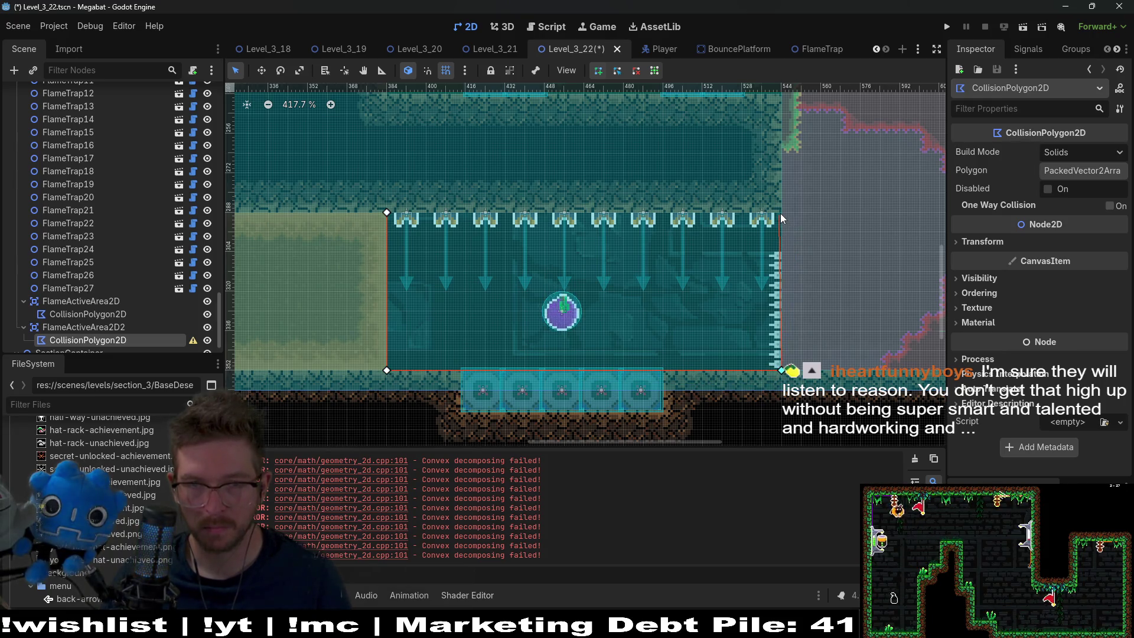
left_click(386, 212)
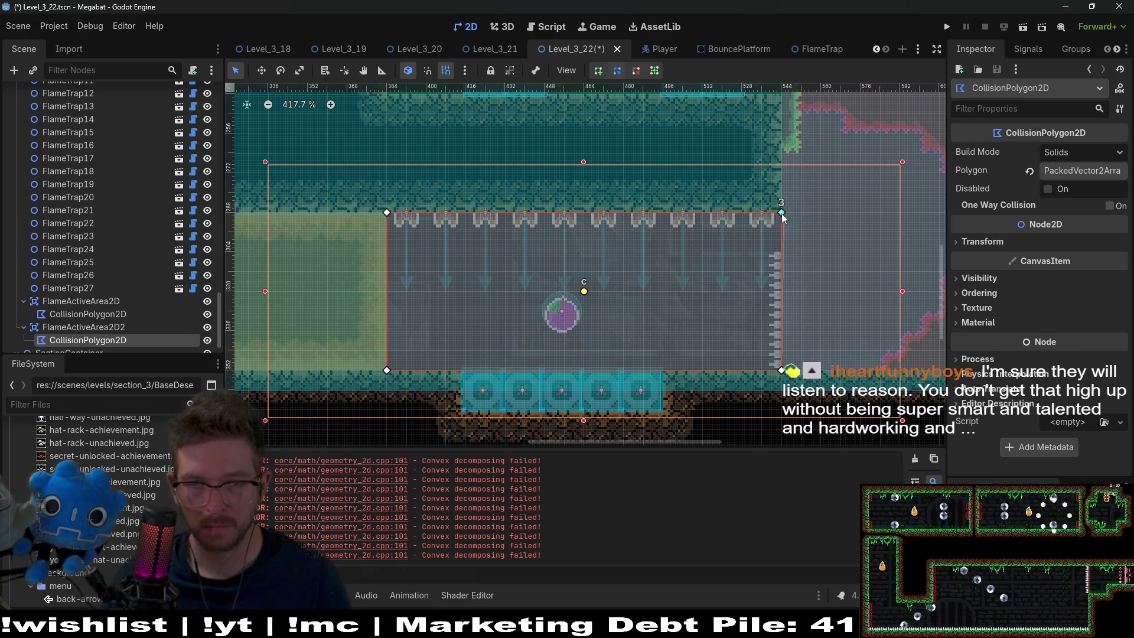
scroll(703, 271, "down", 5)
scroll(703, 270, "down", 5)
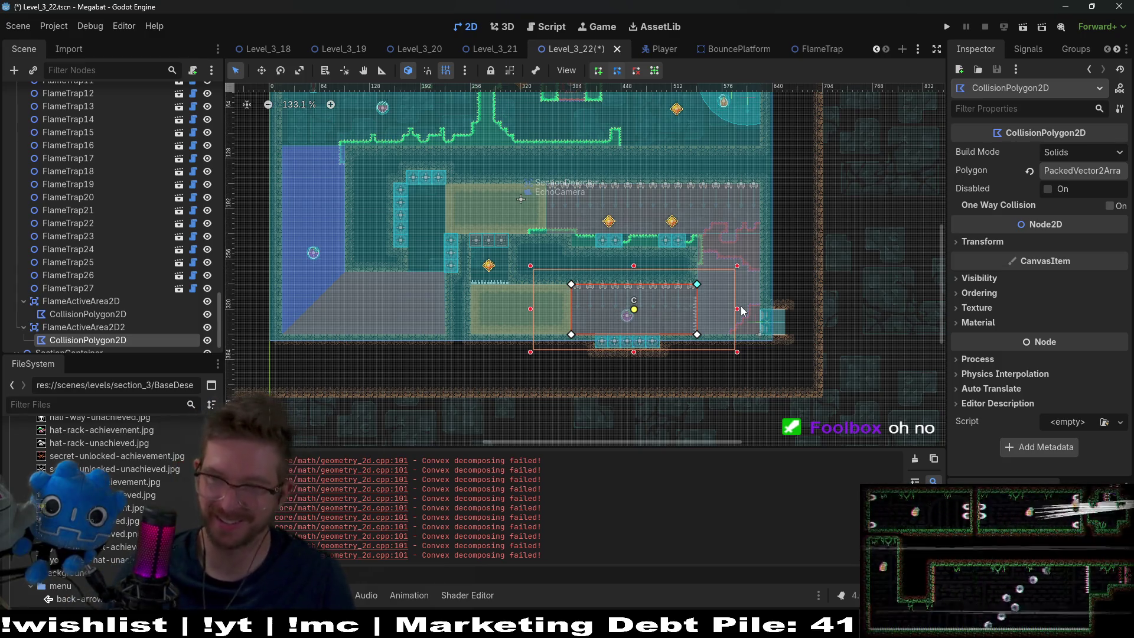
scroll(694, 306, "up", 4)
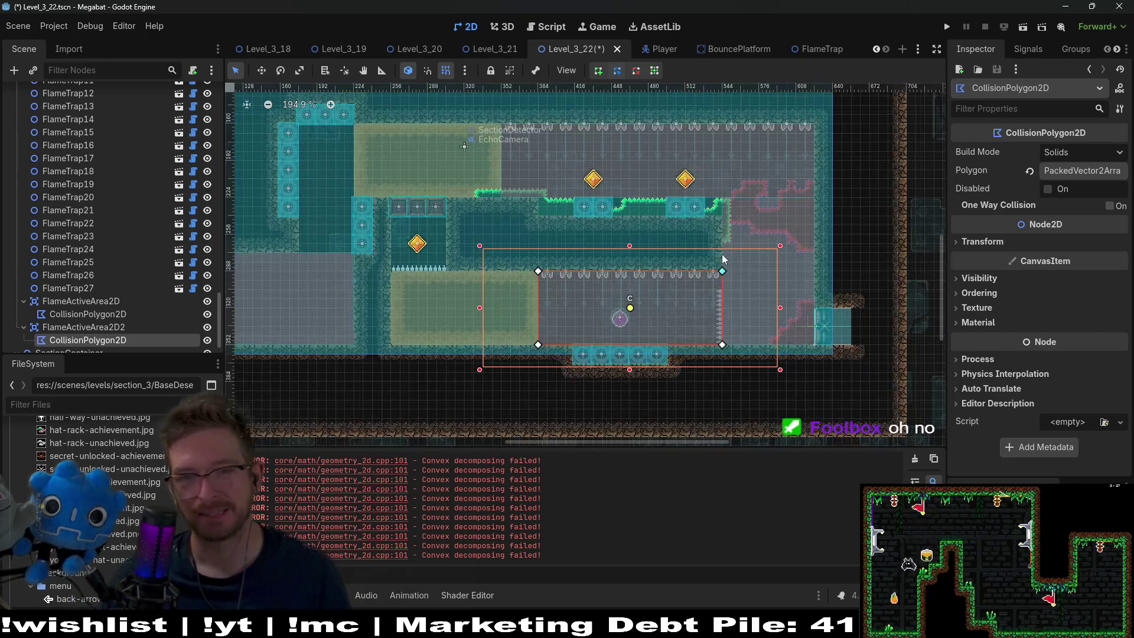
Step: Move FlameActiveArea2D in the Scene dock to sit just after FlameTrap17
left_click(86, 301)
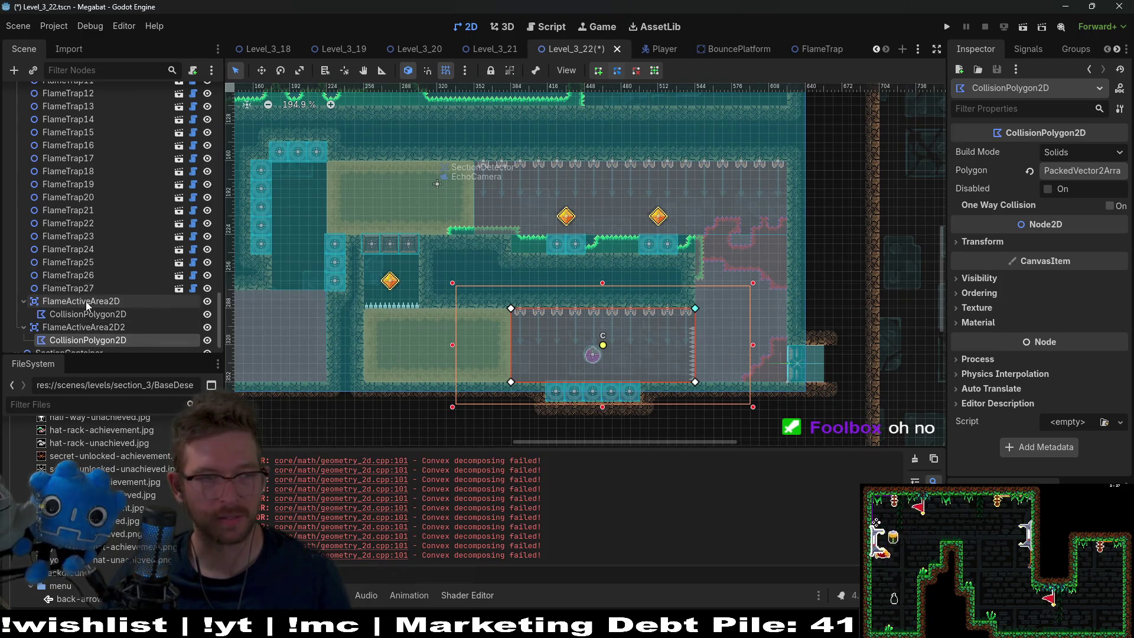
left_click_drag(63, 301, 69, 170)
left_click(78, 157)
Step: Assign FlameActiveArea2D as Active Area for FlameTrap through FlameTrap17
scroll(110, 175, "up", 5)
left_click(94, 177, "shift")
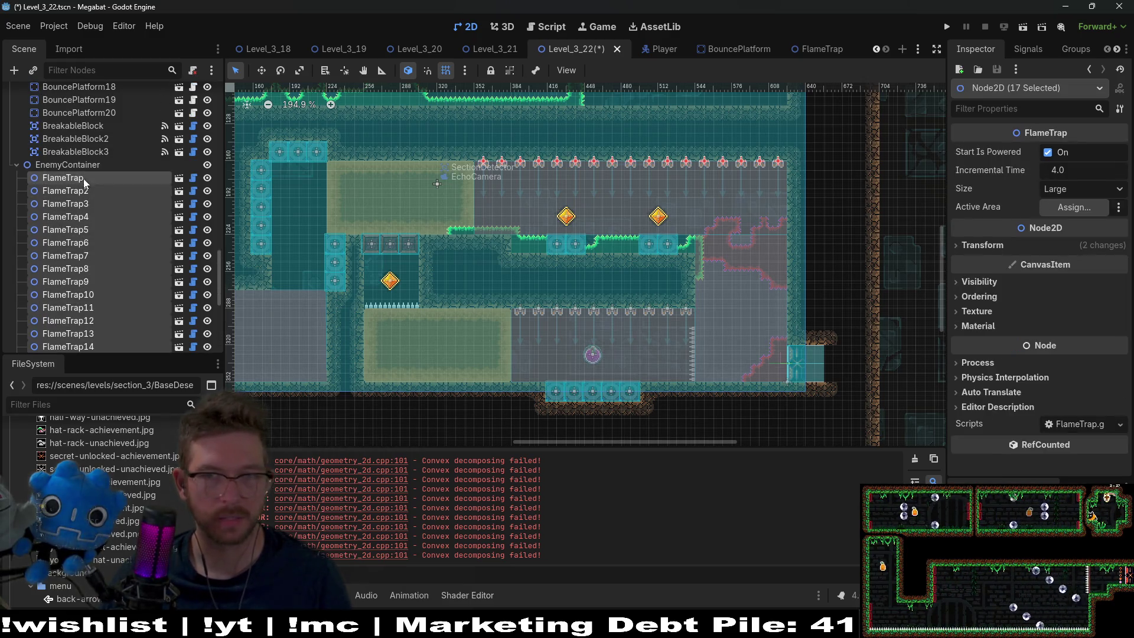
left_click(1073, 207)
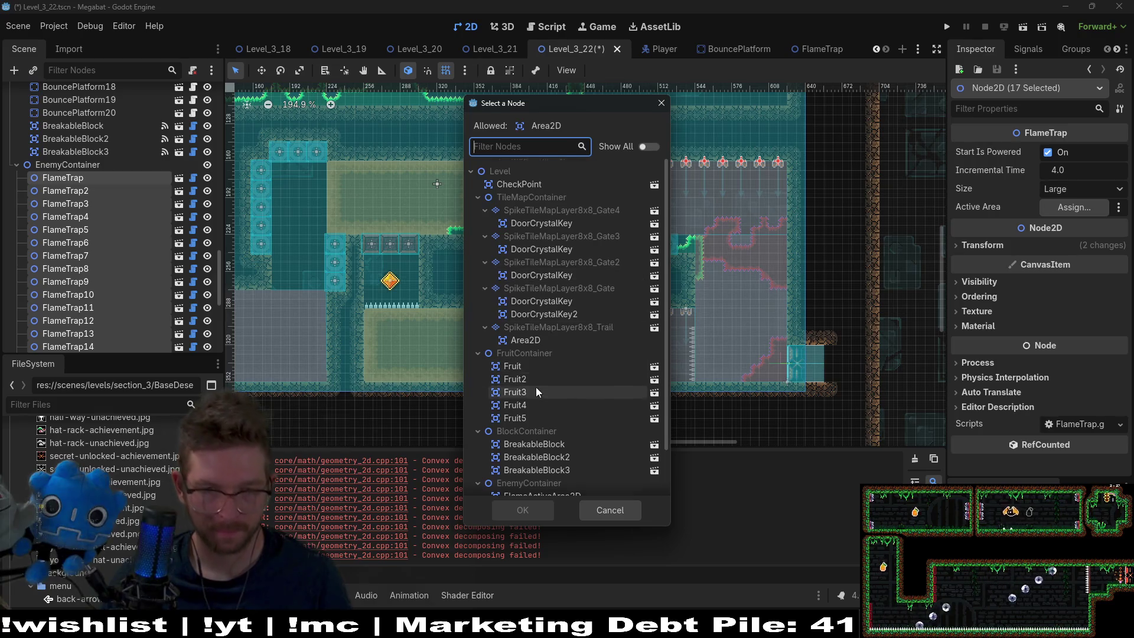
scroll(536, 387, "down", 3)
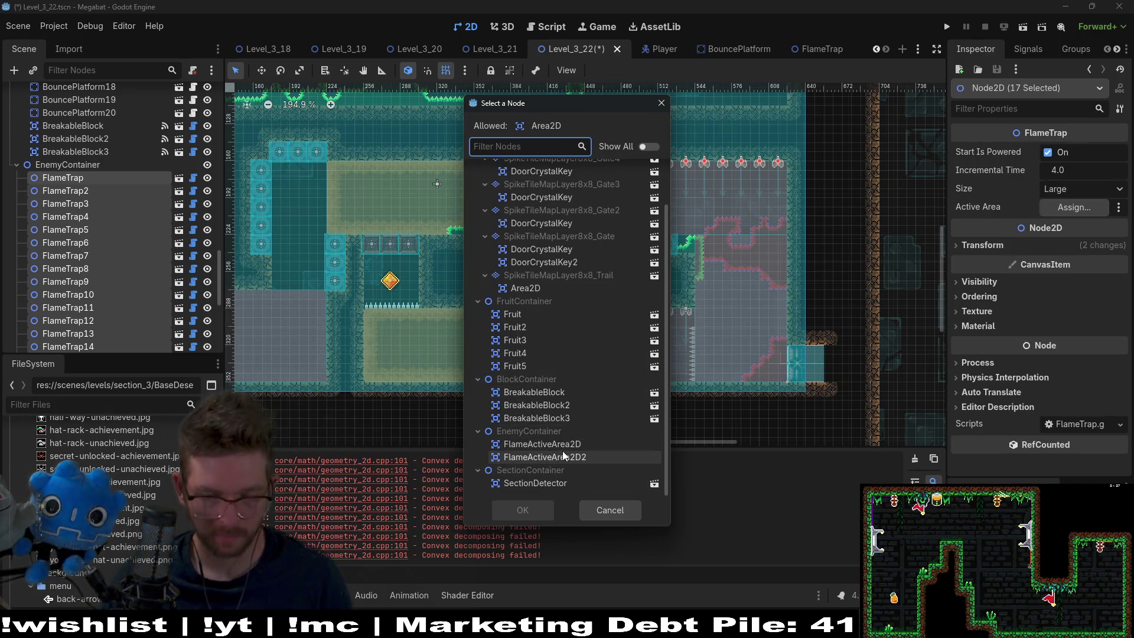
double_click(561, 447)
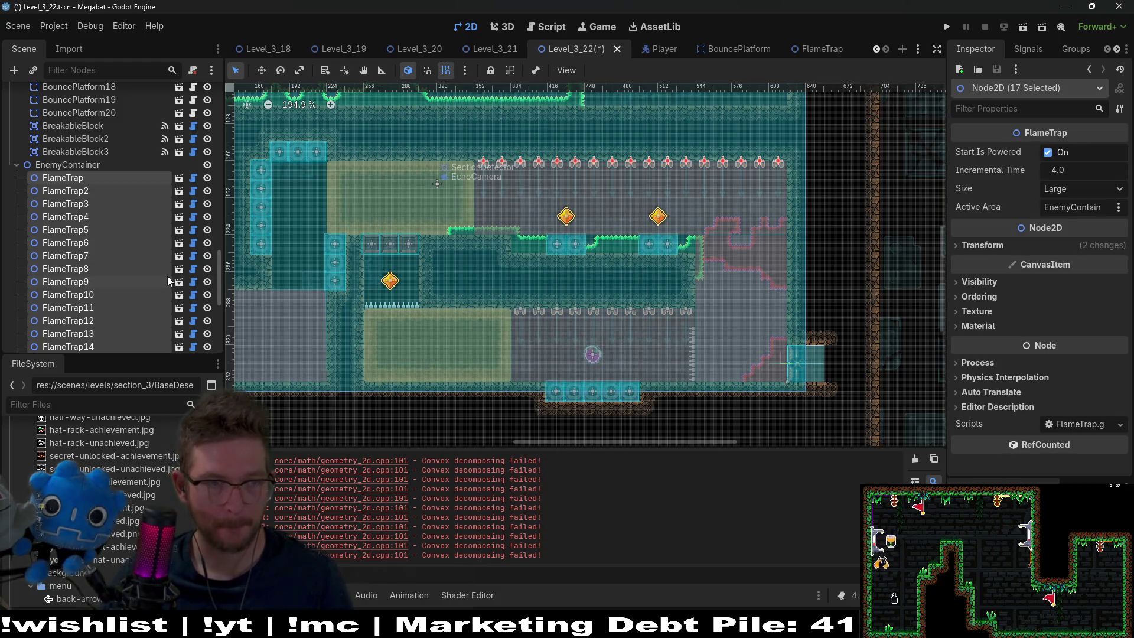
scroll(100, 276, "down", 5)
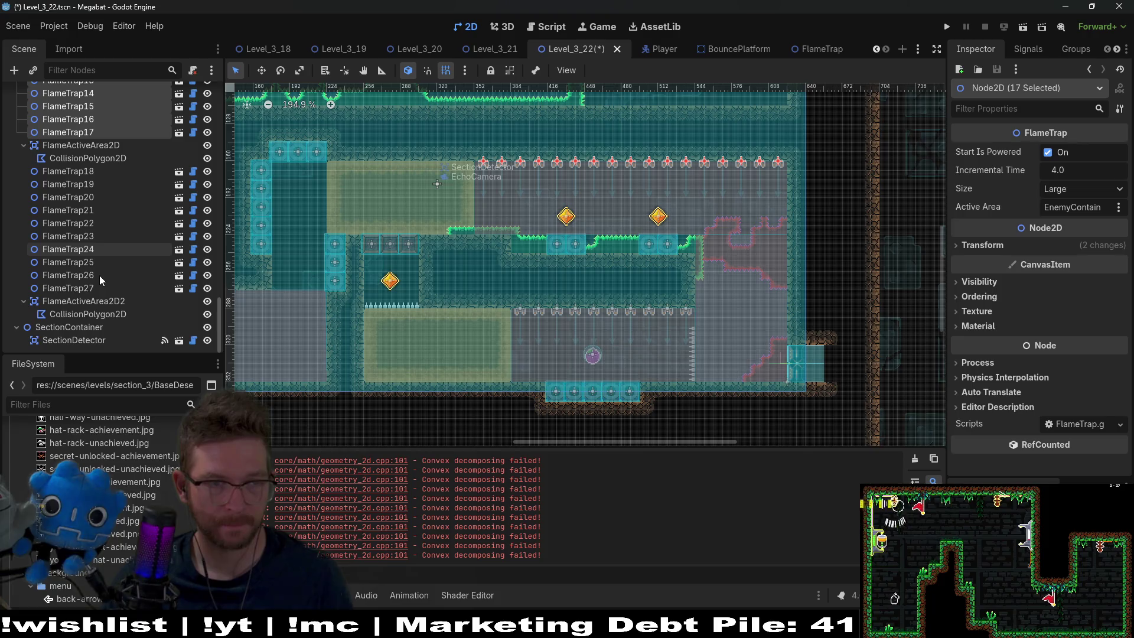
scroll(99, 275, "up", 1)
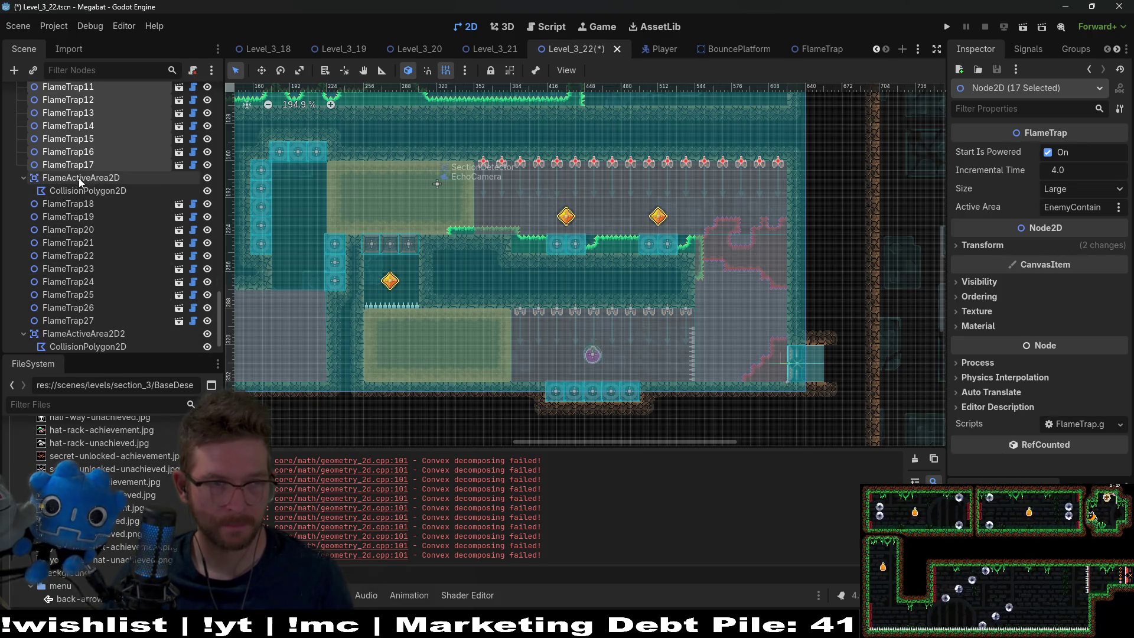
Step: Assign FlameActiveArea2D2 as Active Area for FlameTrap18–27 and save the level
left_click(79, 178)
left_click(94, 205)
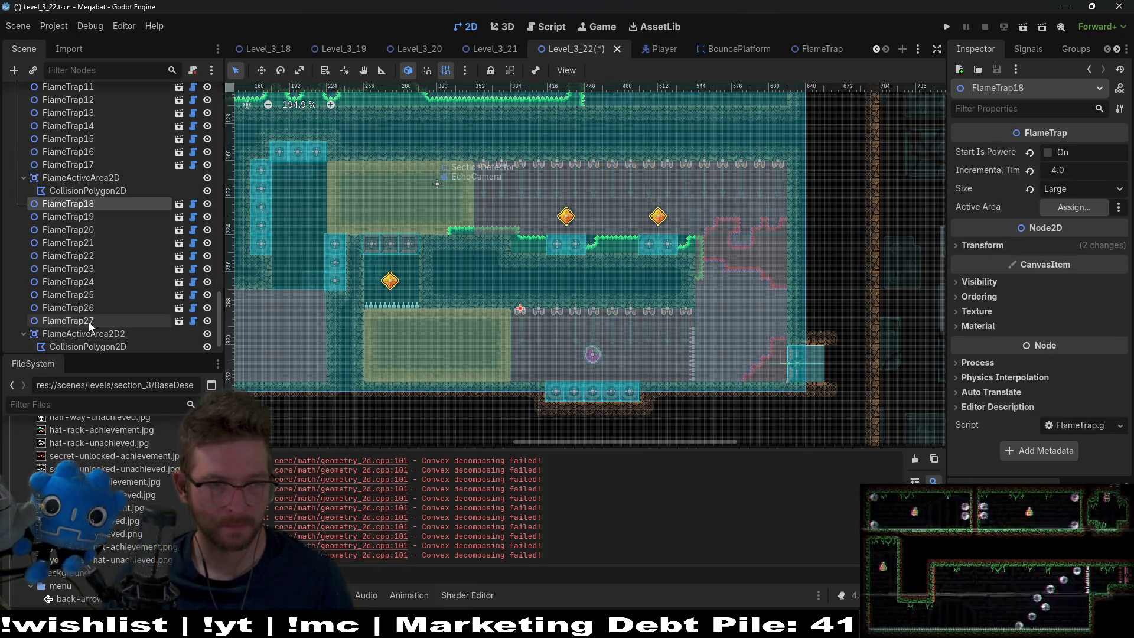
left_click(89, 321, "shift")
left_click(1057, 203)
scroll(551, 325, "down", 5)
double_click(572, 458)
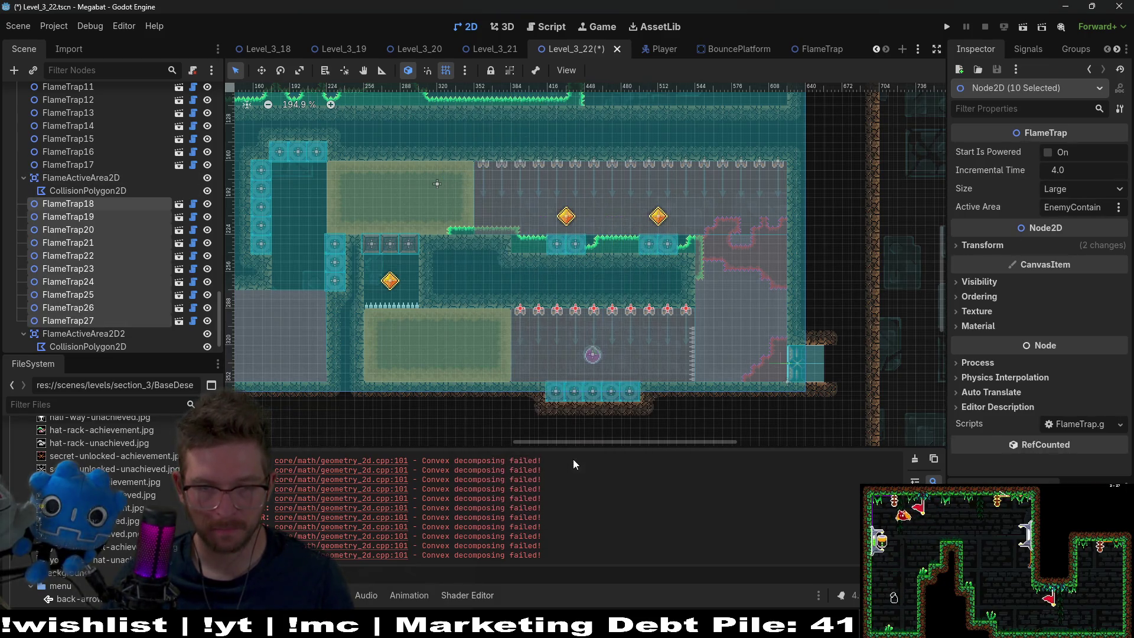
key("ctrl+s")
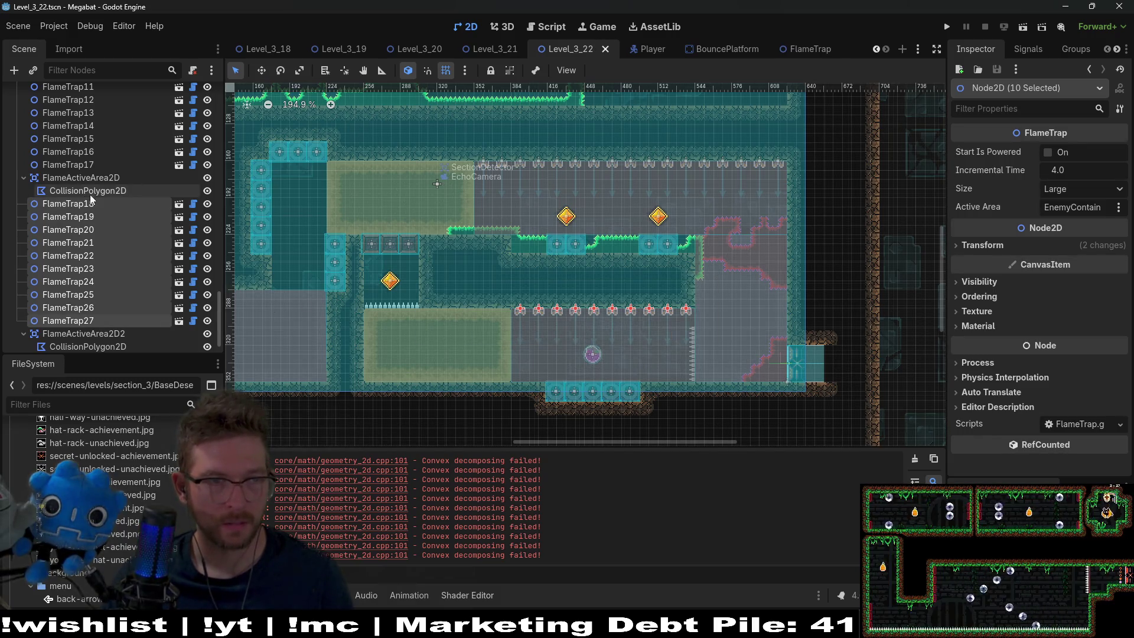
Step: Review the FlameTrap script's placeholder pass # TODO line and the active_area variable
left_click(194, 207)
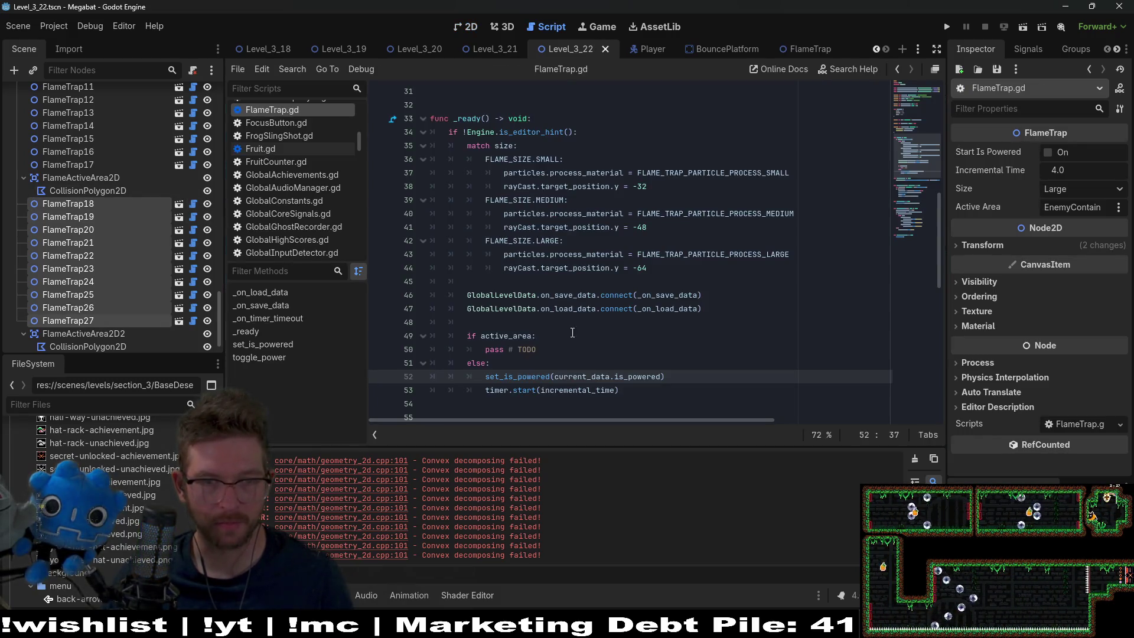
left_click_drag(556, 353, 474, 347)
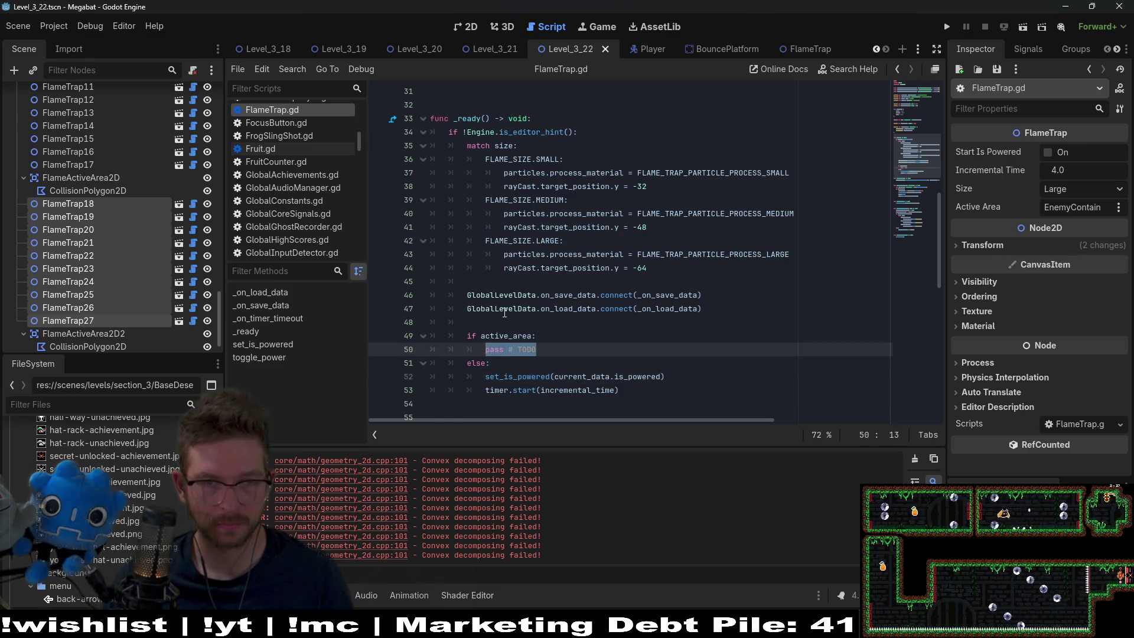
scroll(505, 313, "up", 8)
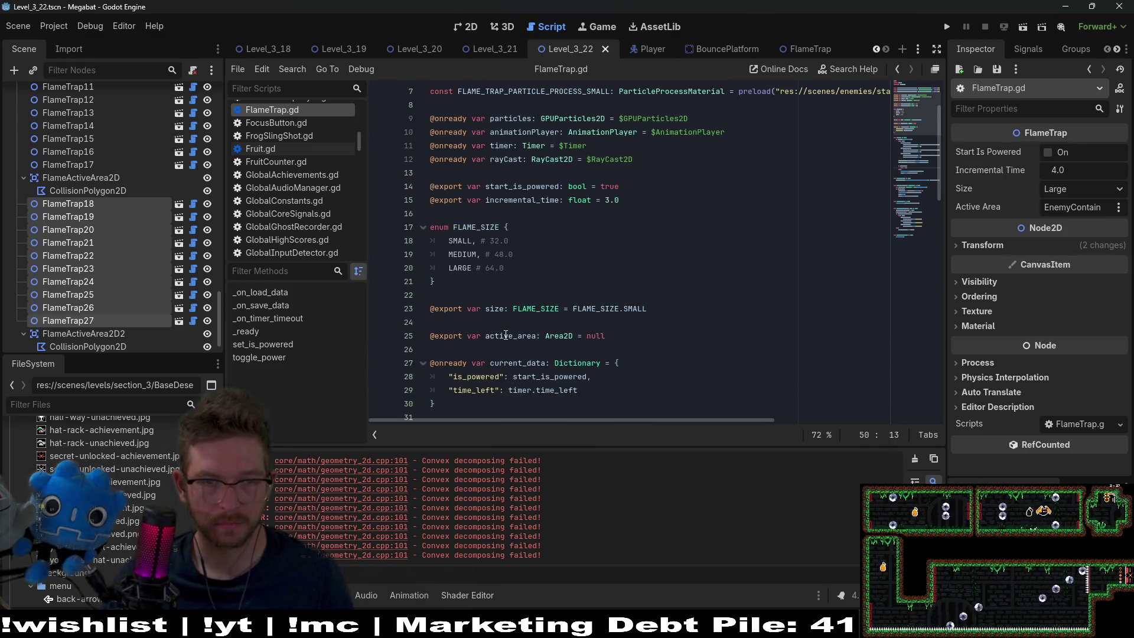
double_click(505, 335)
key("ctrl+c")
scroll(650, 334, "down", 4)
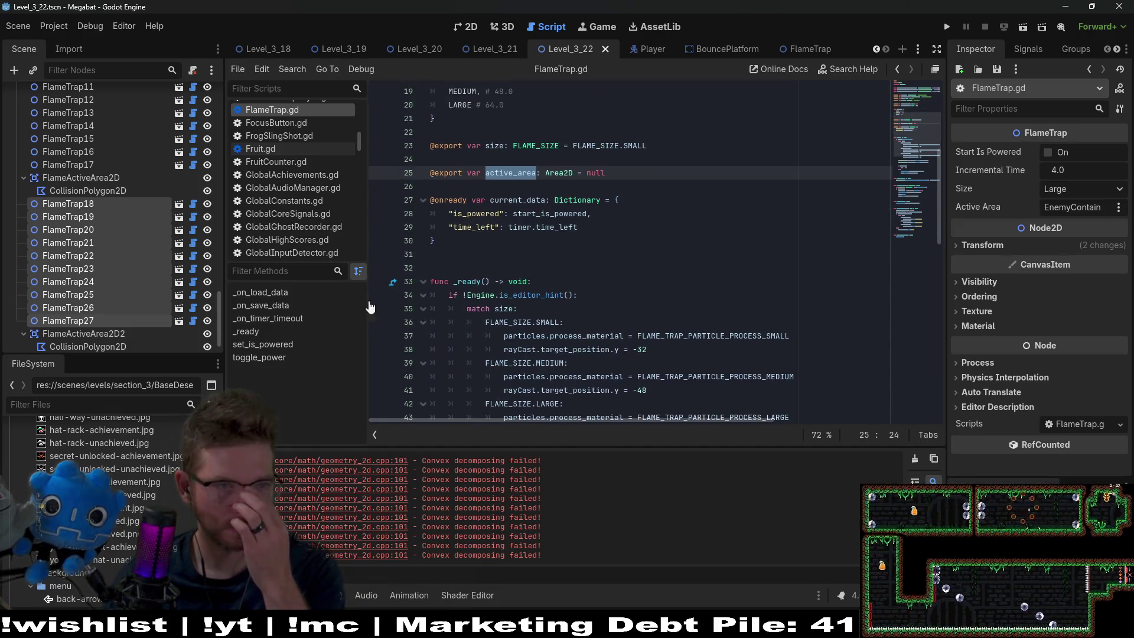
Step: Turn off collision layer 1 on FlameActiveArea2D2, FlameTrap18's assigned active area
left_click(82, 203)
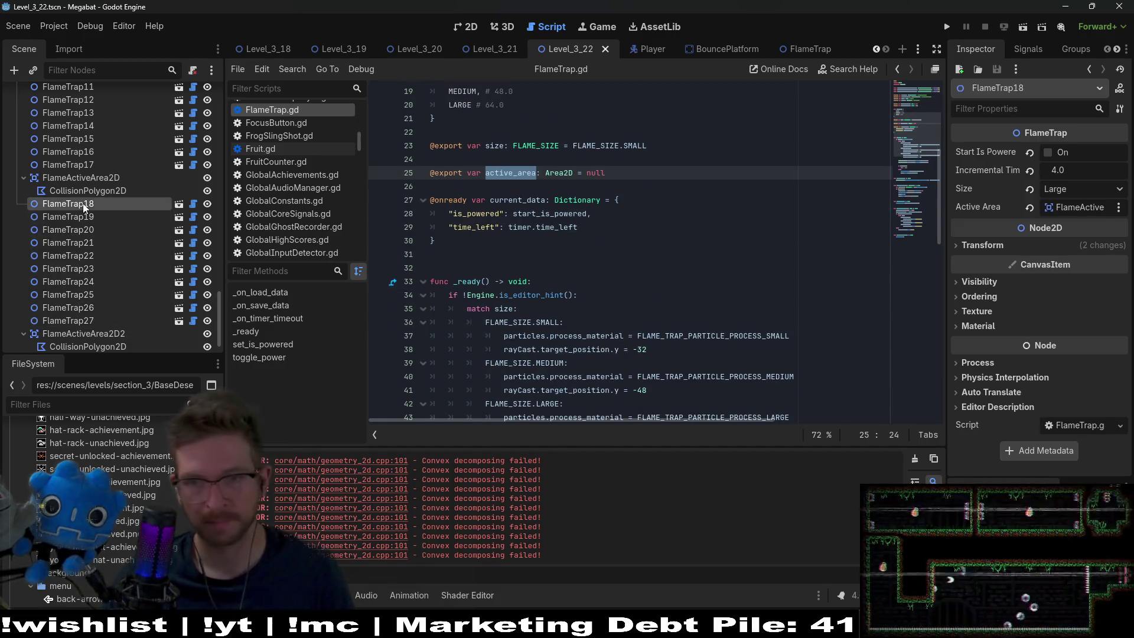
left_click(100, 332)
left_click(984, 306)
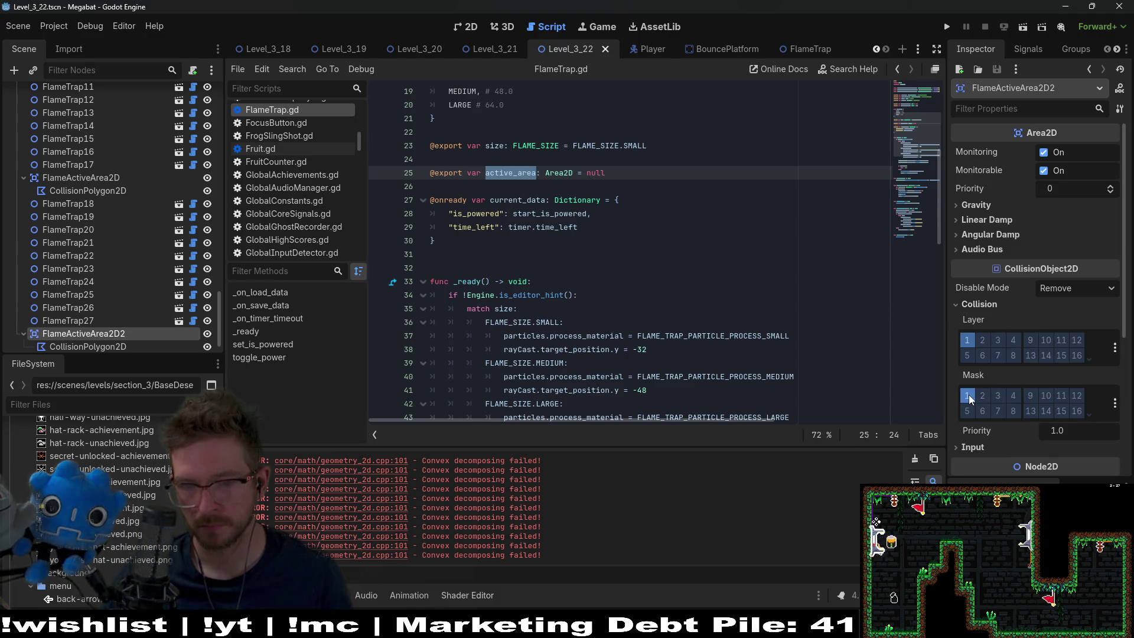
left_click(964, 341)
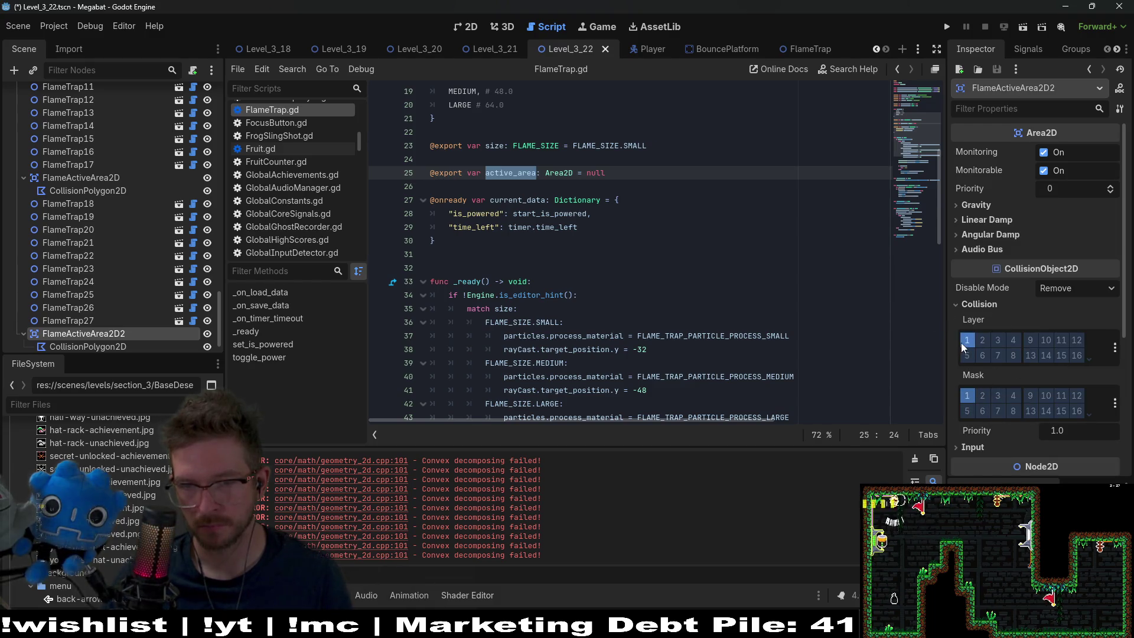
scroll(147, 330, "down", 2)
Step: Take FlameActiveArea2D off collision layer 1, then return to FlameTrap18's properties
left_click(116, 326)
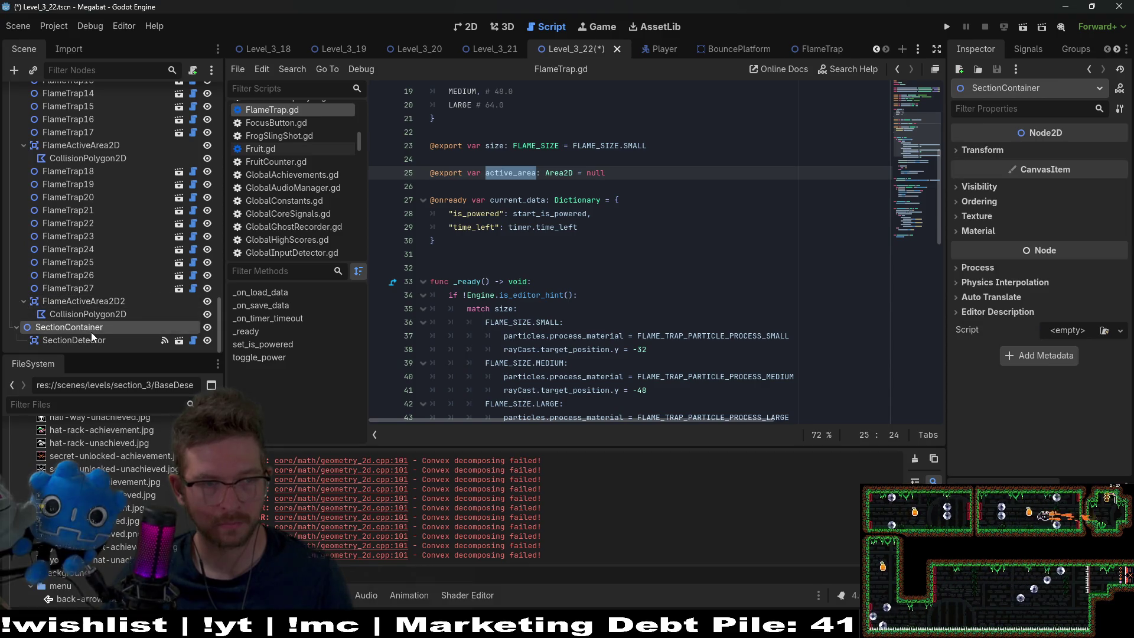
left_click(79, 144)
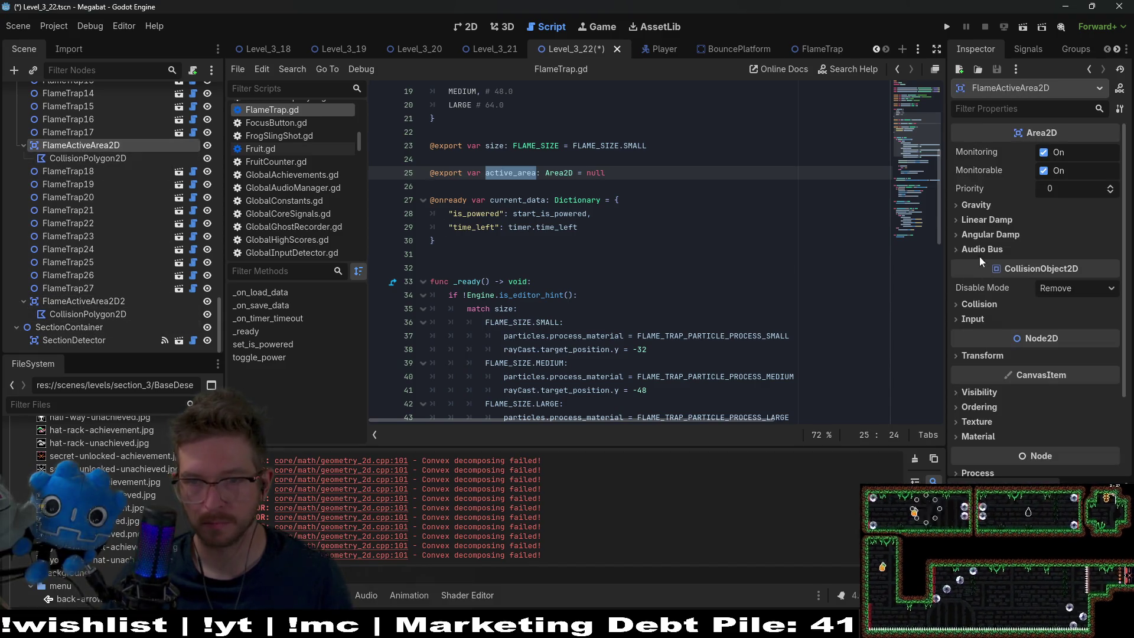
left_click(980, 304)
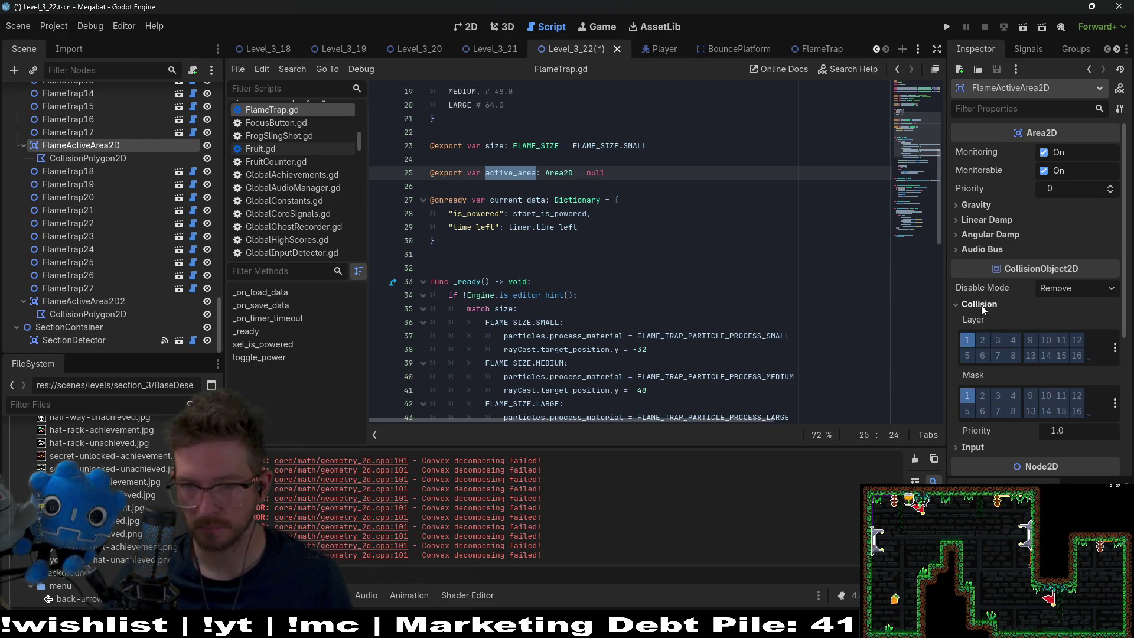
left_click(967, 341)
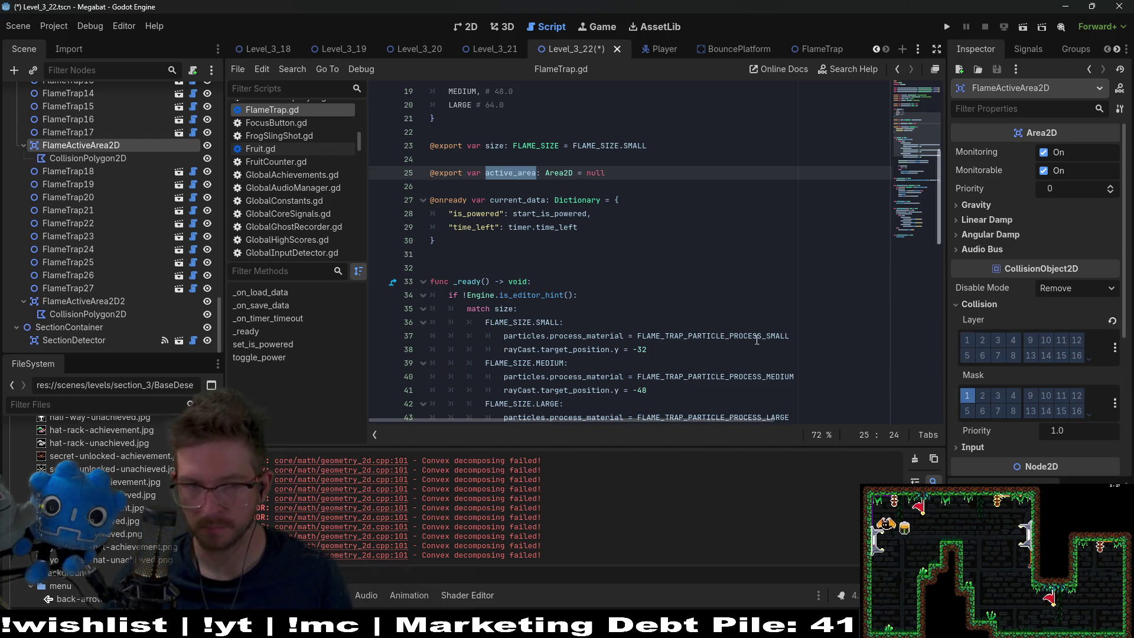
scroll(491, 245, "down", 1)
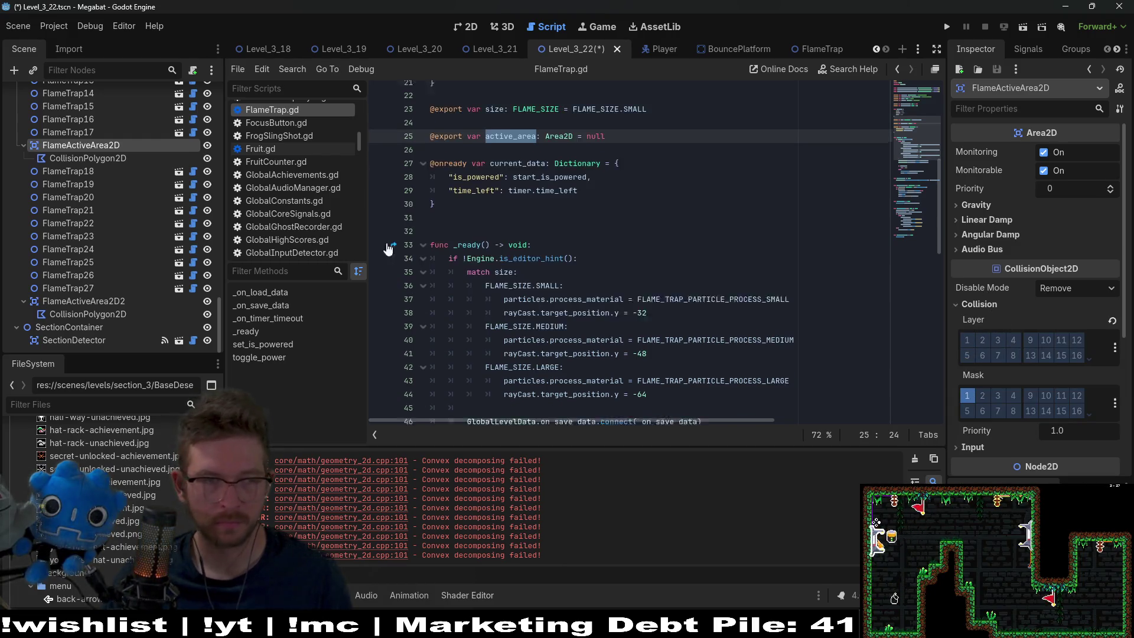
left_click(121, 302)
left_click(77, 171)
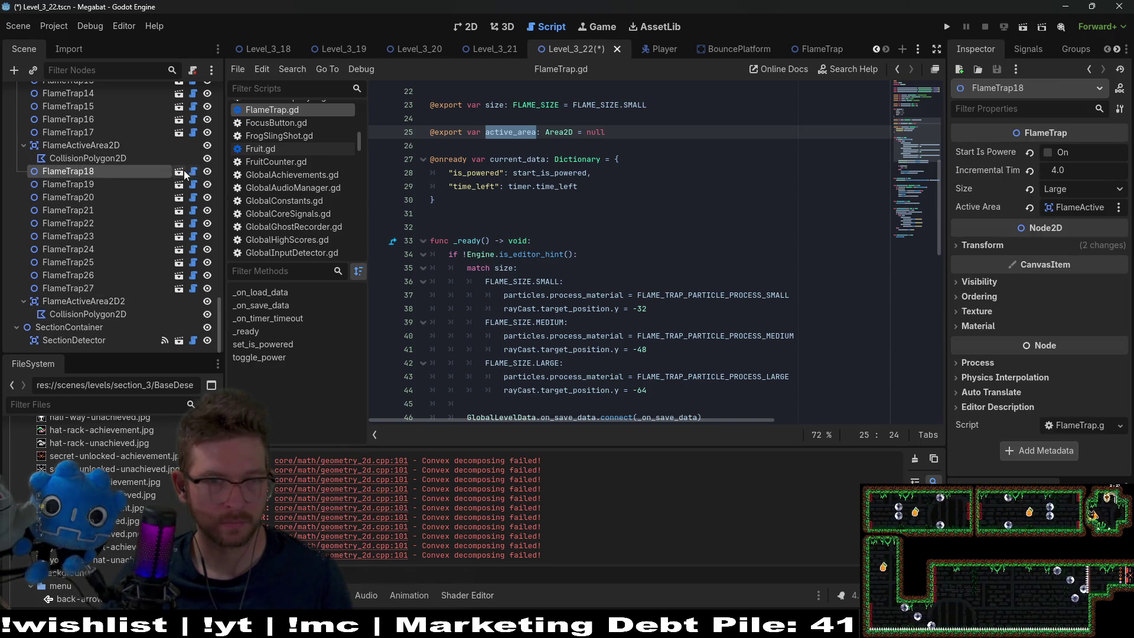
scroll(513, 196, "up", 2)
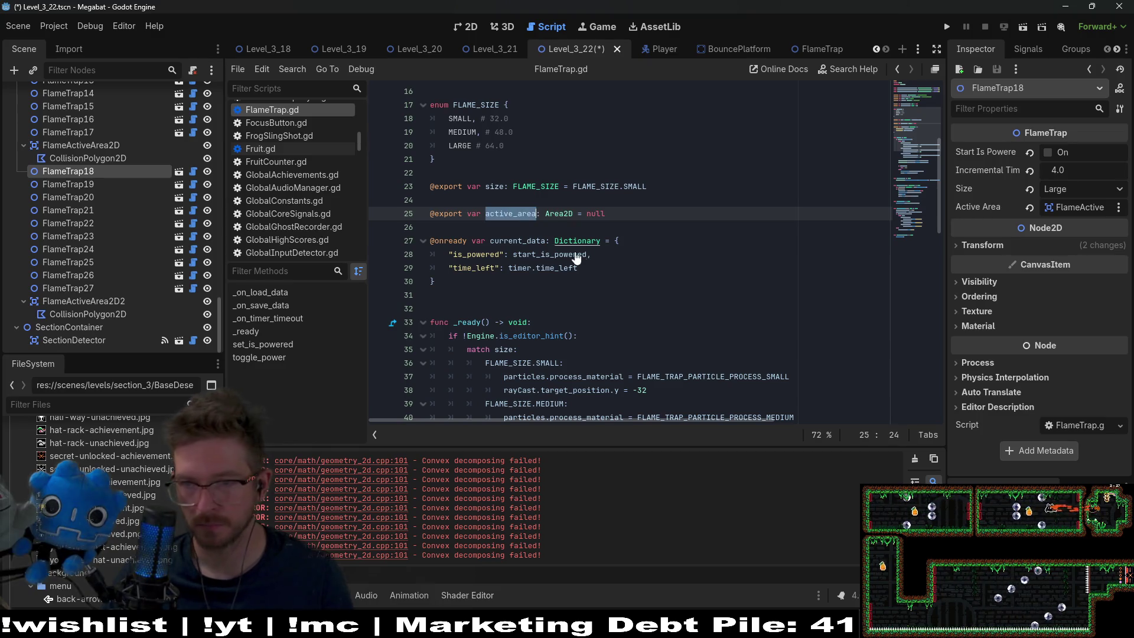
Step: Replace the placeholder pass on line 50 with active_area.body_entered.connect(_active_area_body_entered)
scroll(532, 248, "down", 6)
left_click_drag(537, 308, 482, 309)
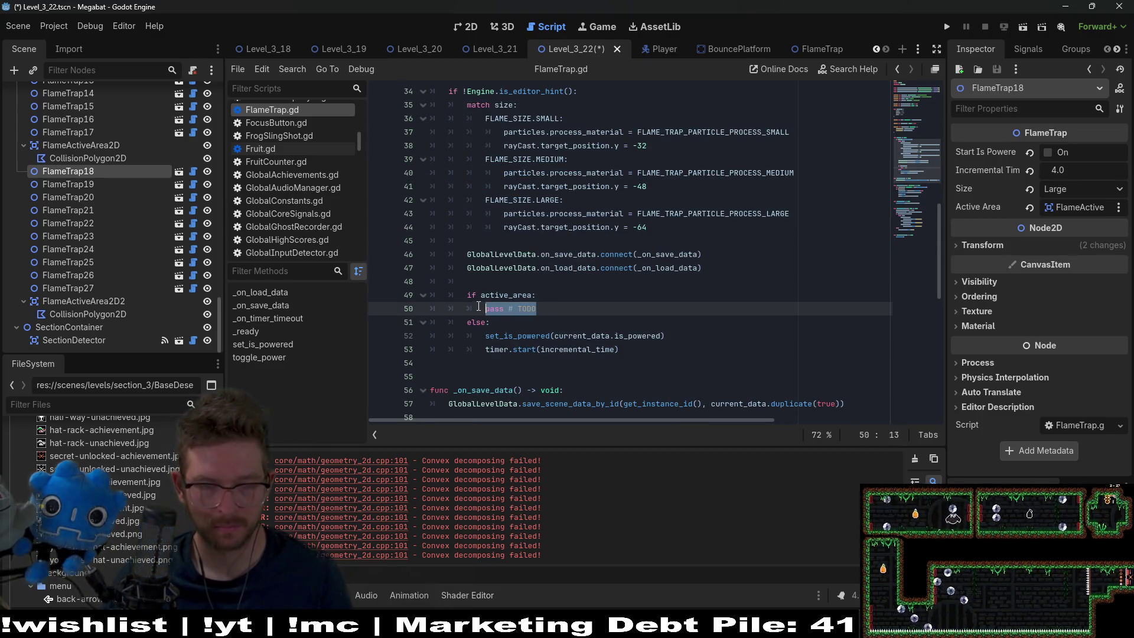
key("ctrl+v")
type(".")
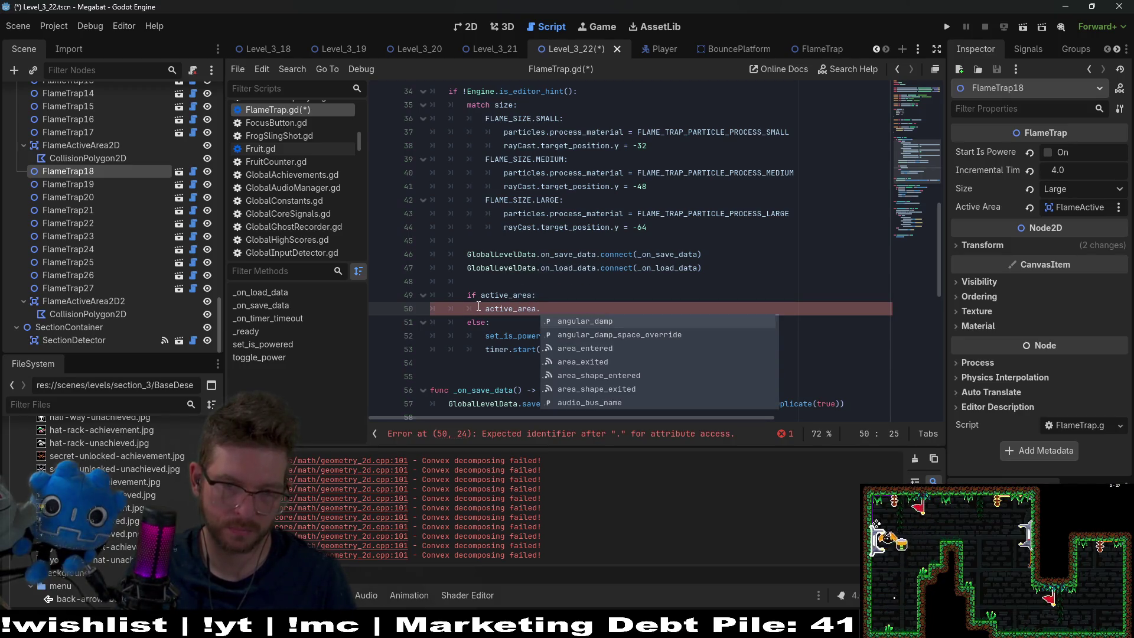
type("body")
key("Return")
type(".")
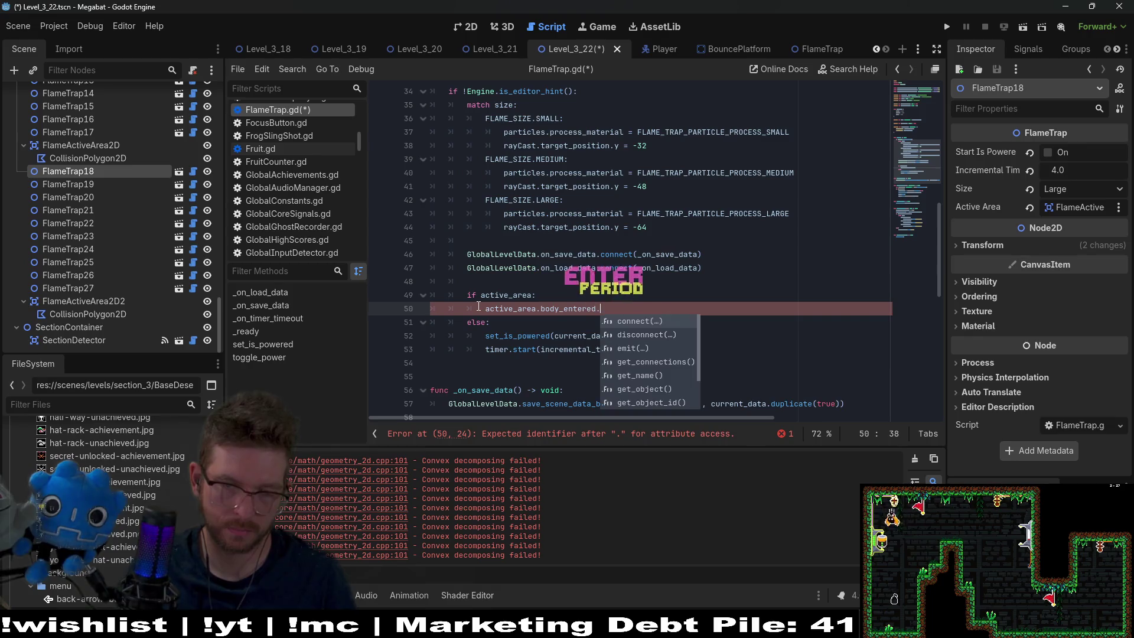
key("Return")
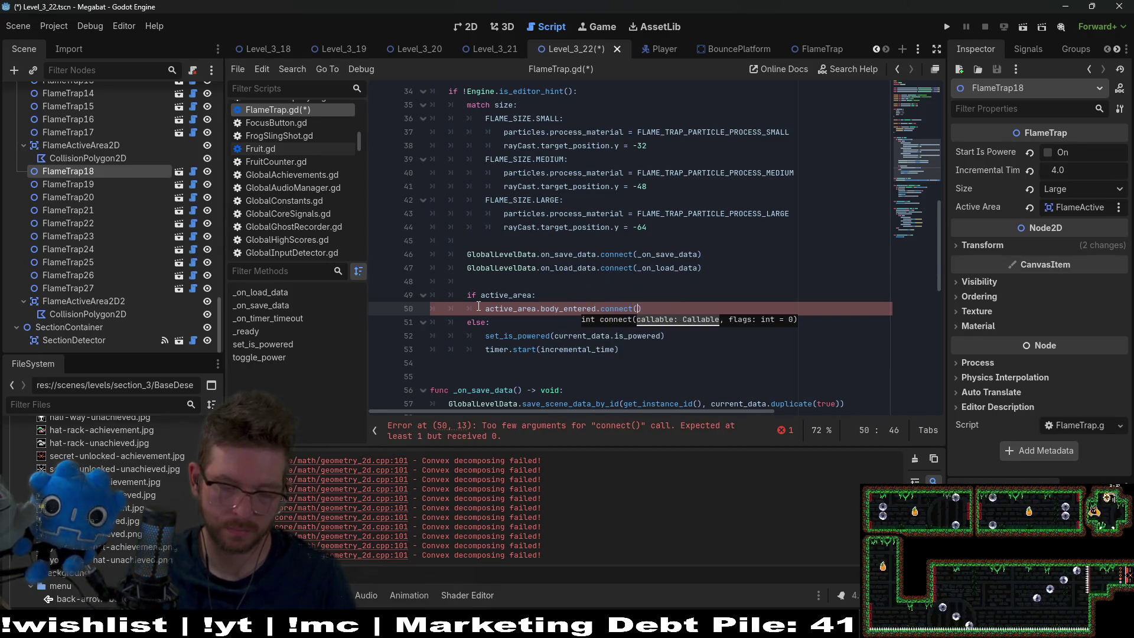
type("active_ar")
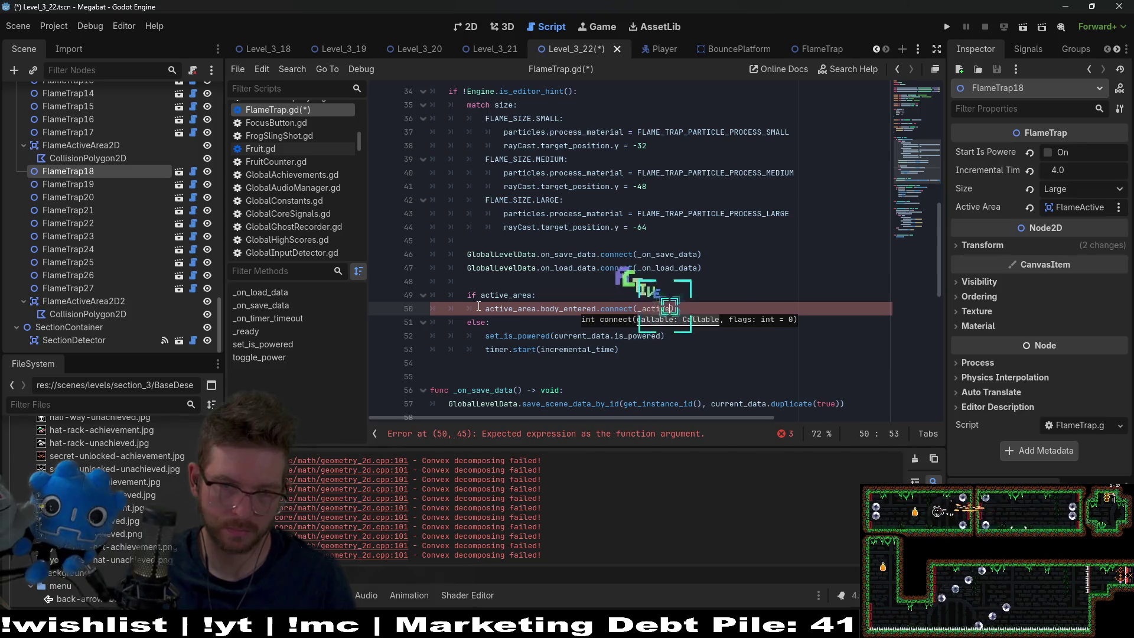
type("ea_body_")
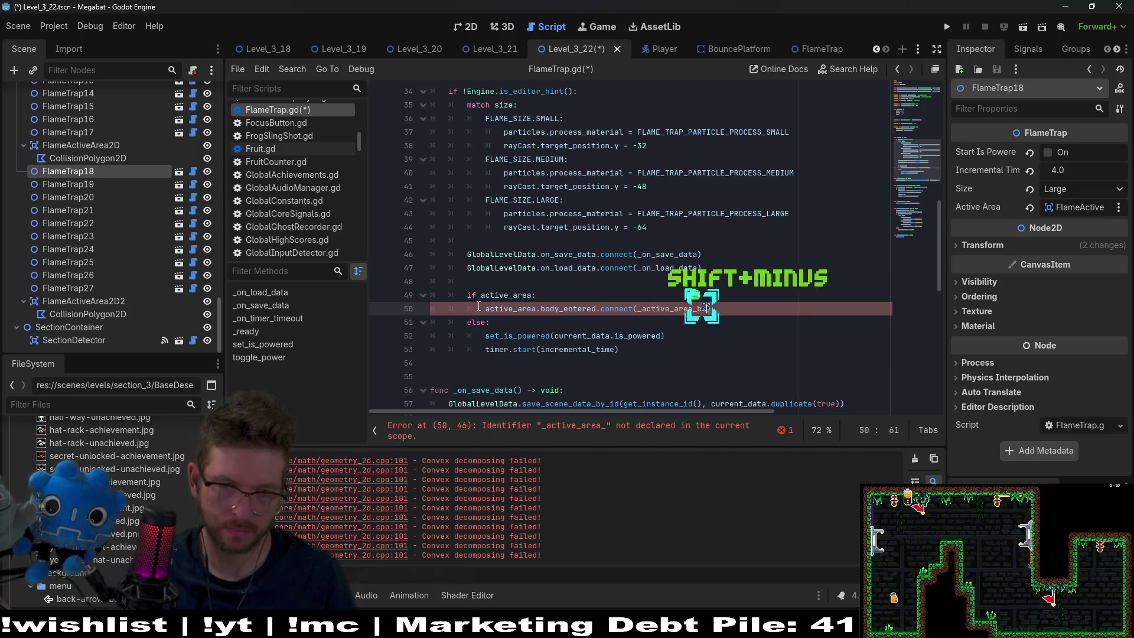
type("entered")
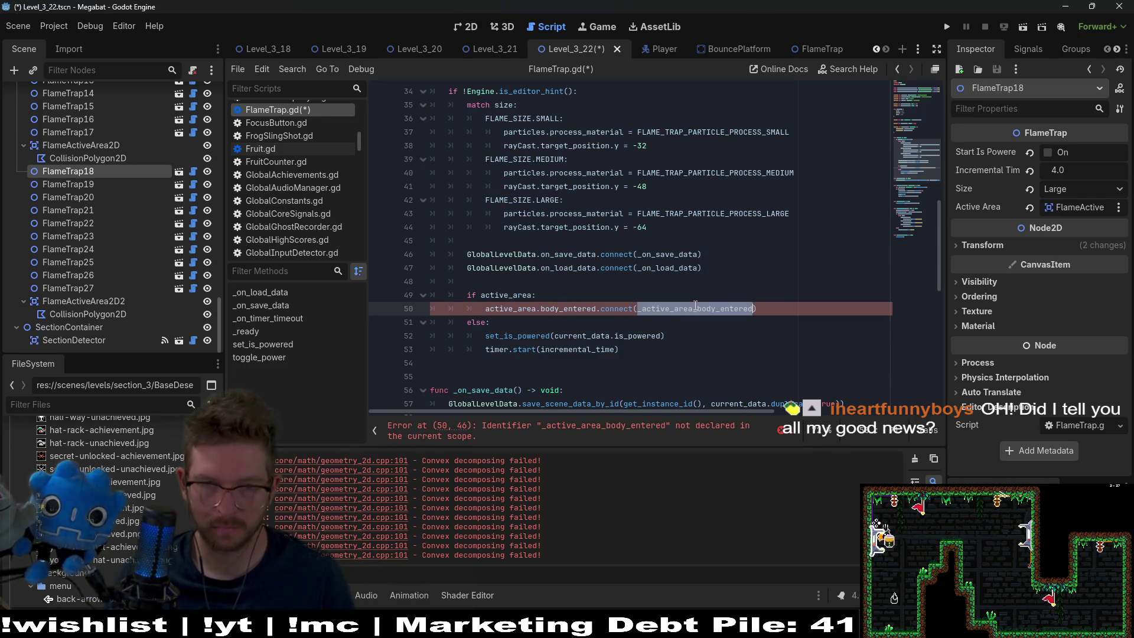
Step: Add func _active_area_body_entered(body: Node2D) -> void: with a pass body, and save
scroll(695, 305, "down", 10)
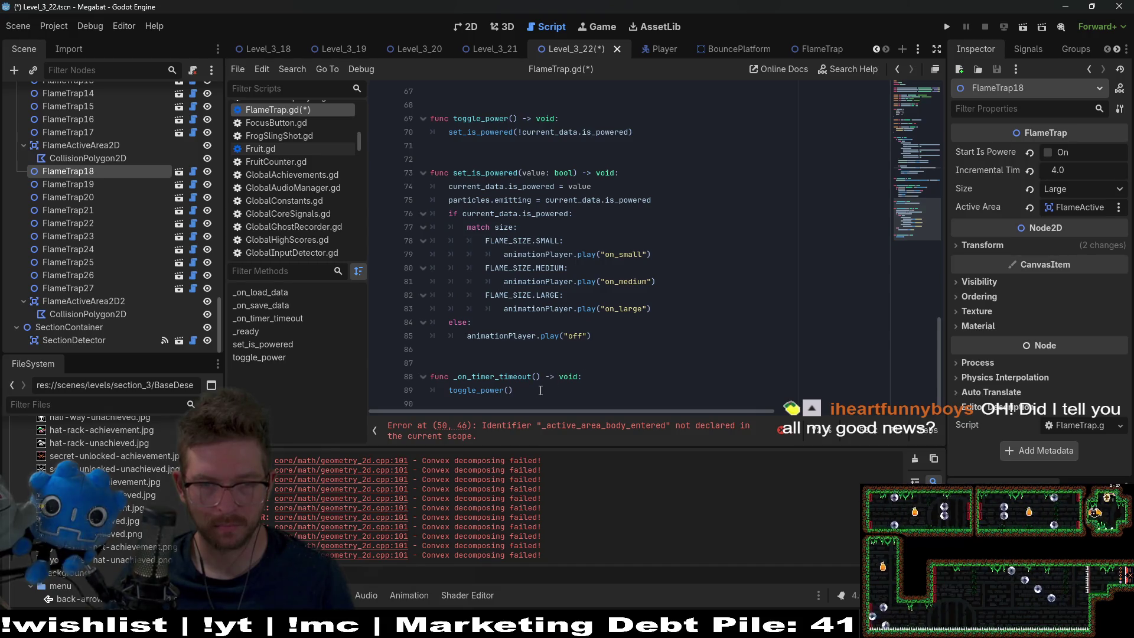
left_click(554, 350)
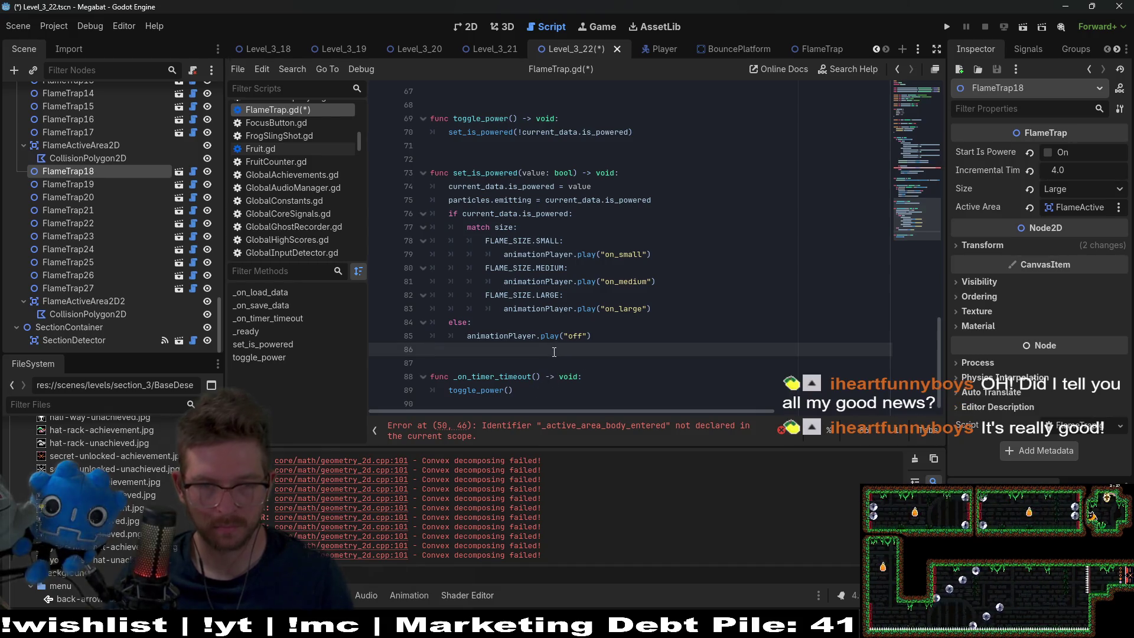
key("Return")
key("Return")
type("func")
type("_active_area_body_entered")
type("(")
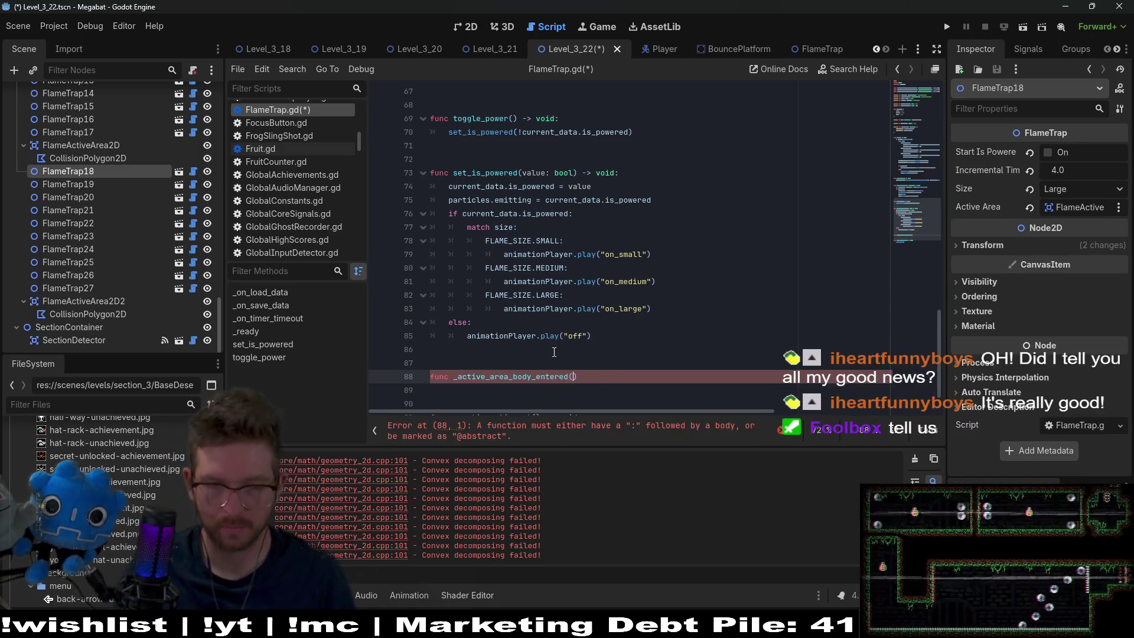
type("b")
key("BackSpace")
type(": Node")
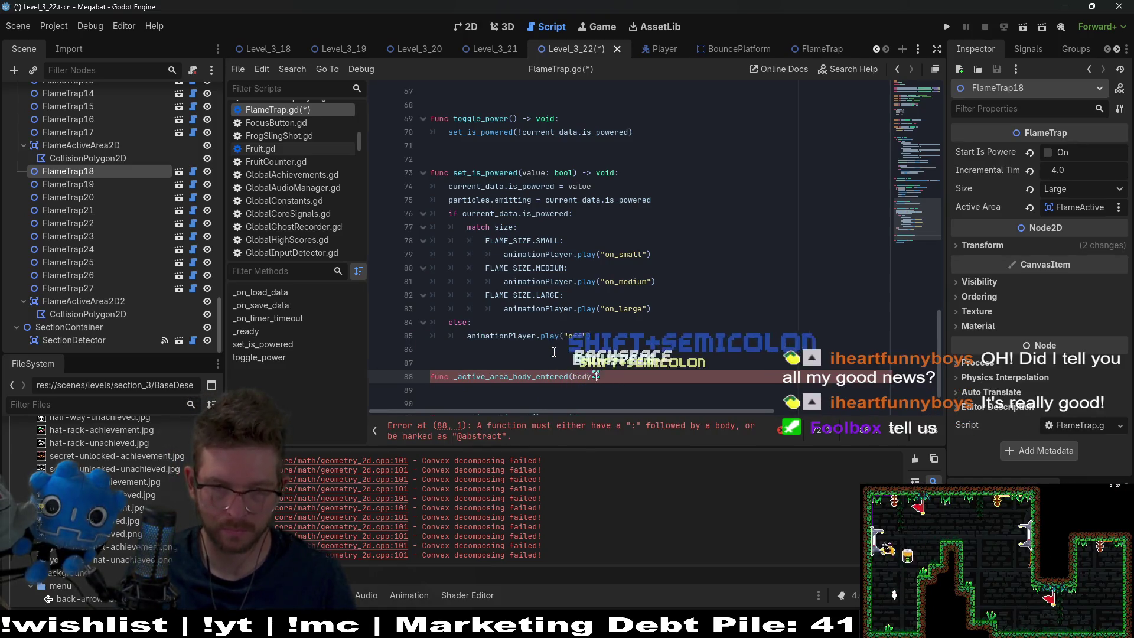
type("2D")
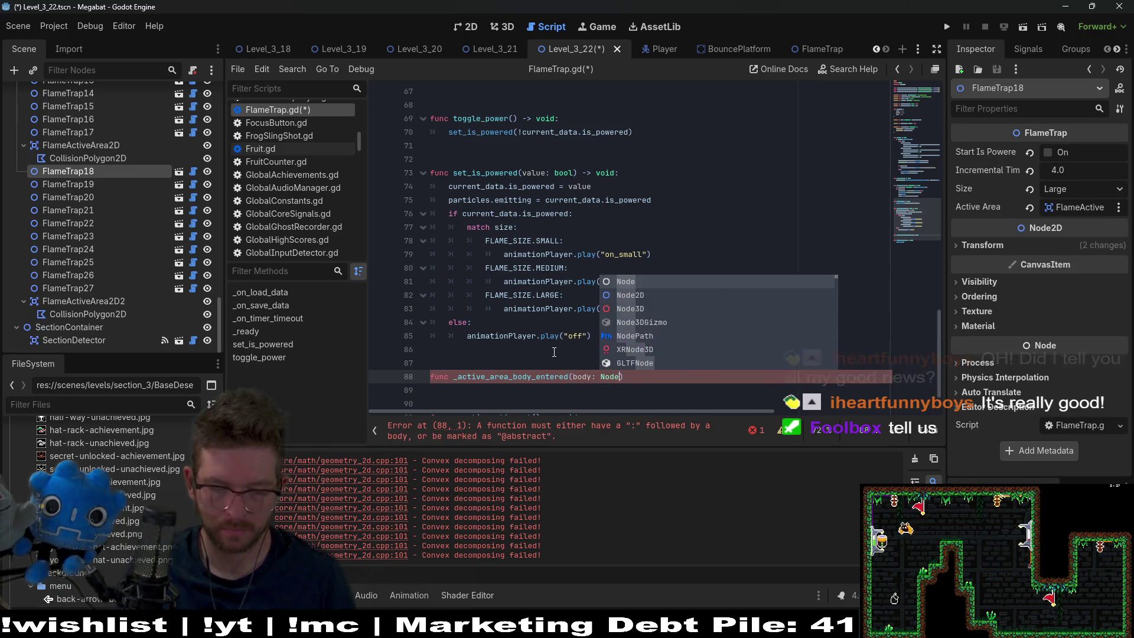
type(") -> vo")
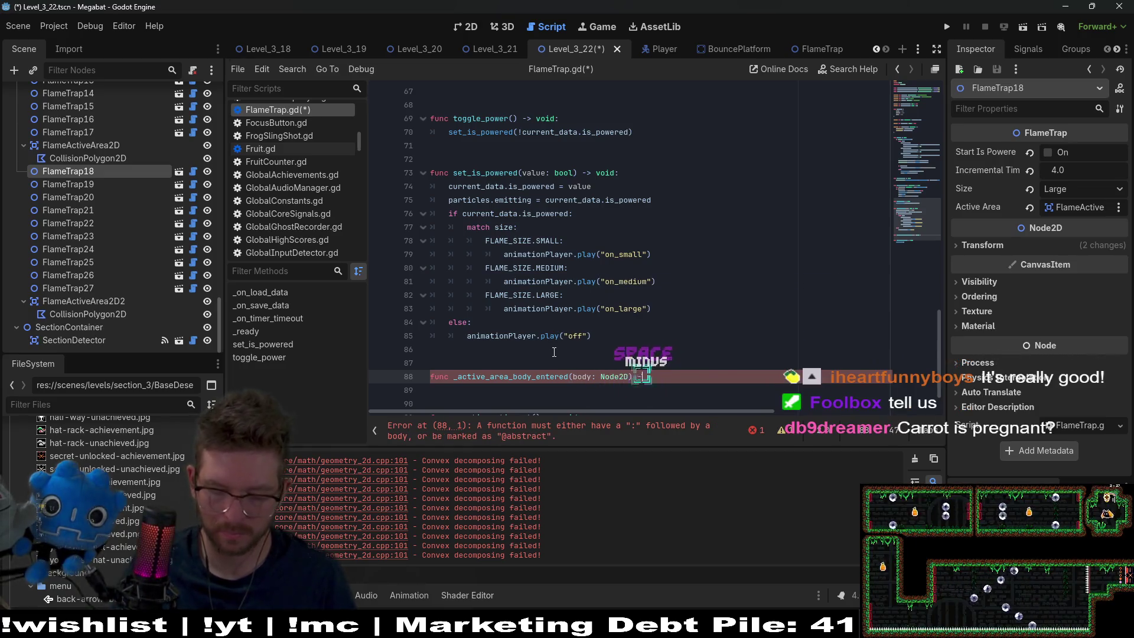
type("id:")
key("Return")
type("pass")
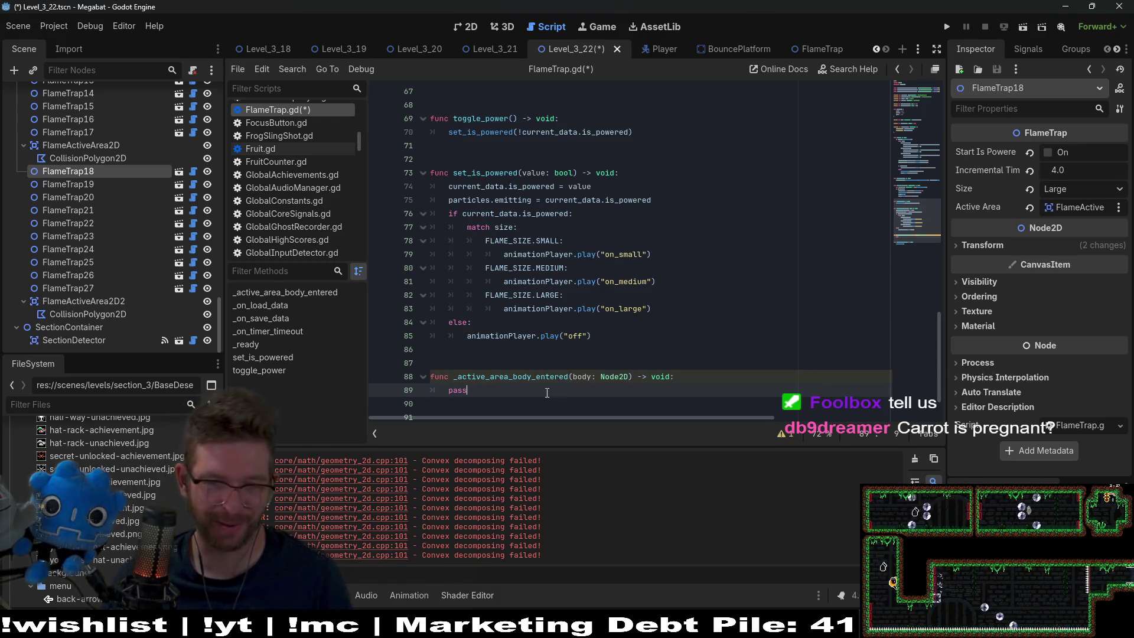
scroll(534, 390, "down", 2)
key("ctrl+s")
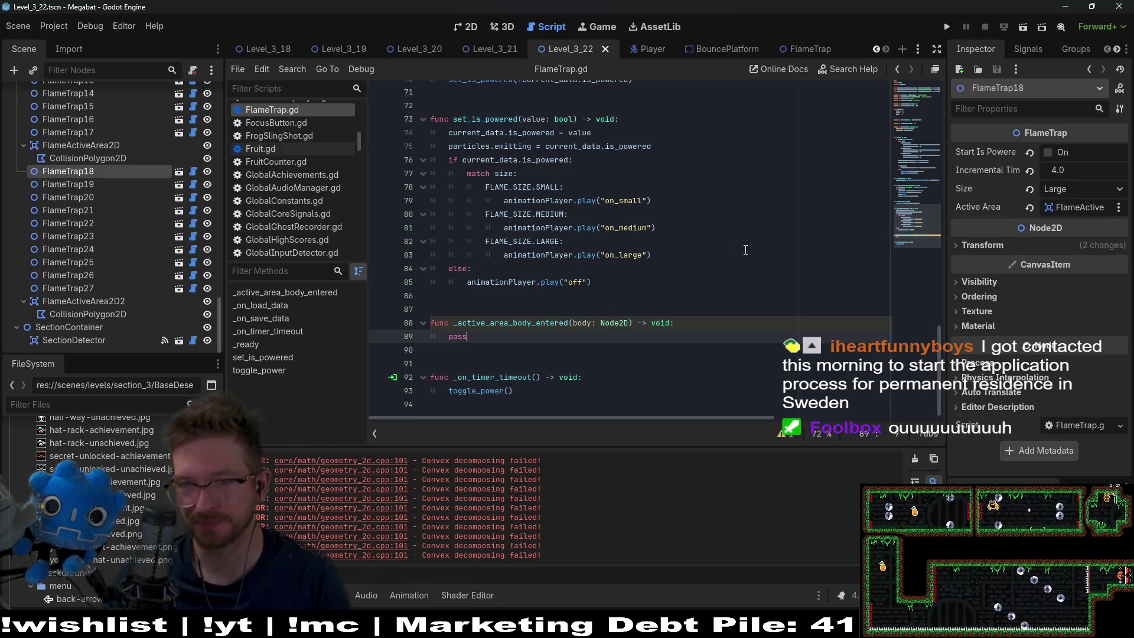
Step: Save the scene and script again after checking the _active_area_body_entered handler
double_click(520, 323)
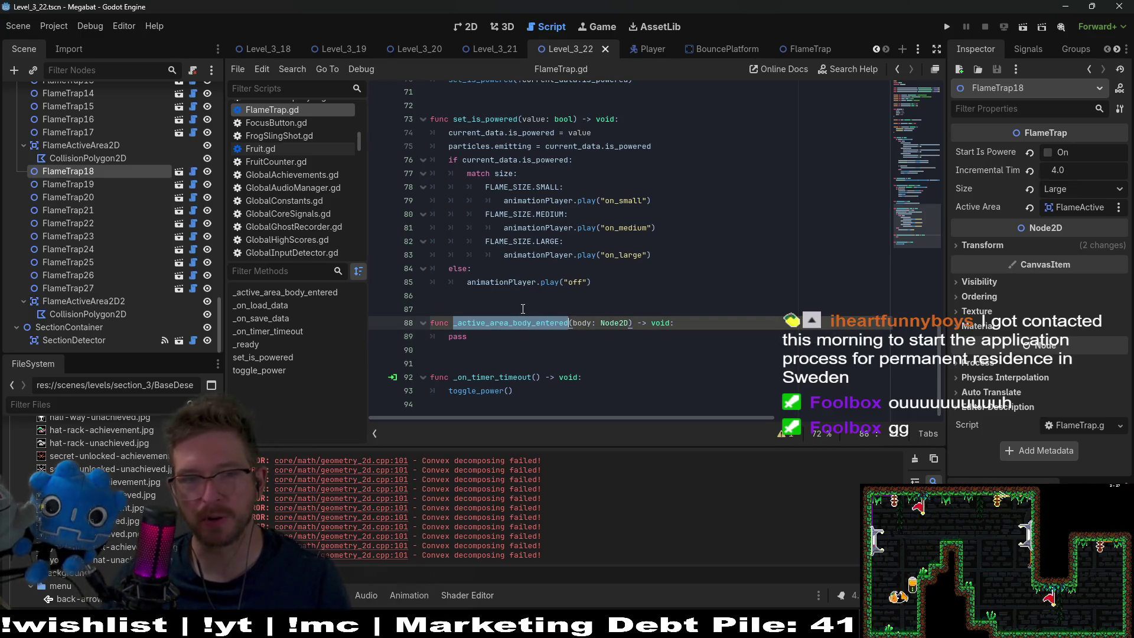
left_click(520, 337)
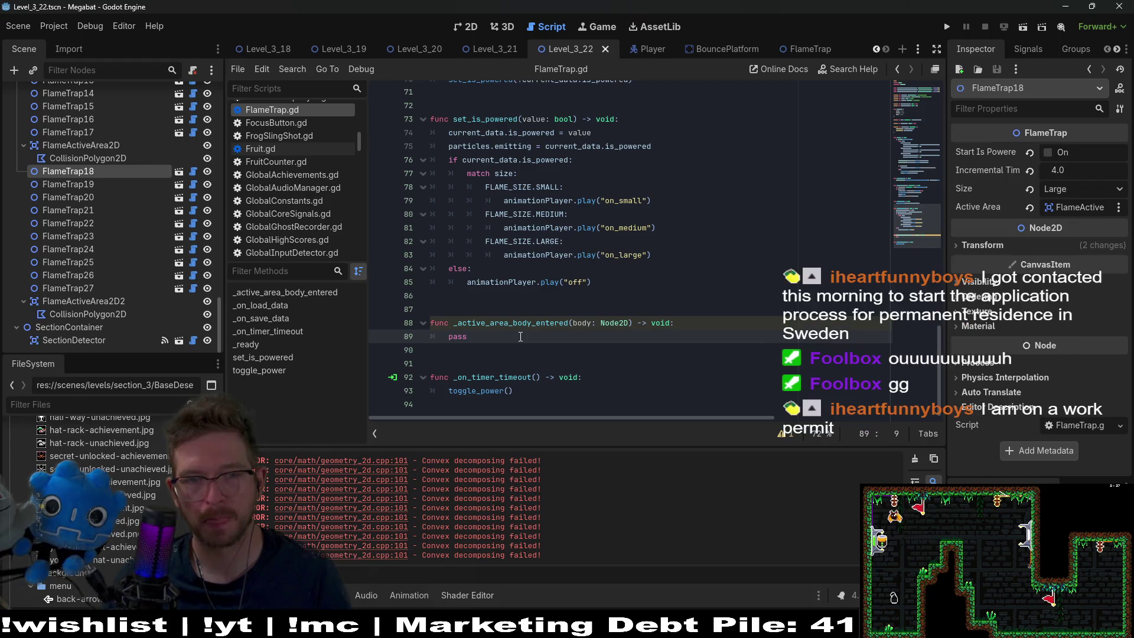
key("ctrl+s")
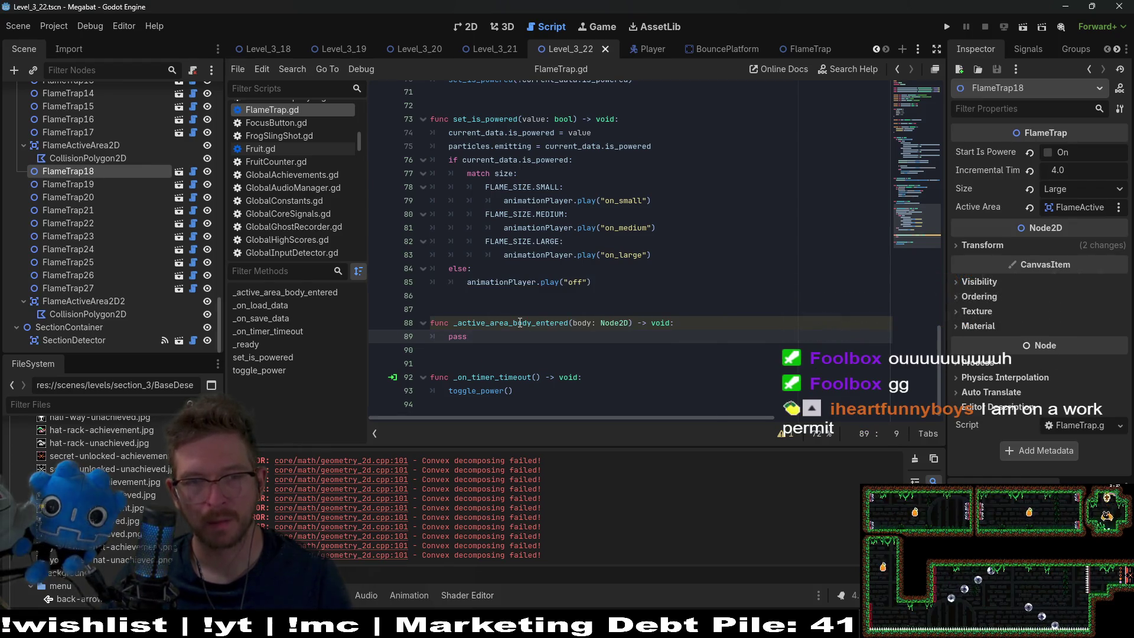
double_click(520, 323)
mouse_move(608, 325)
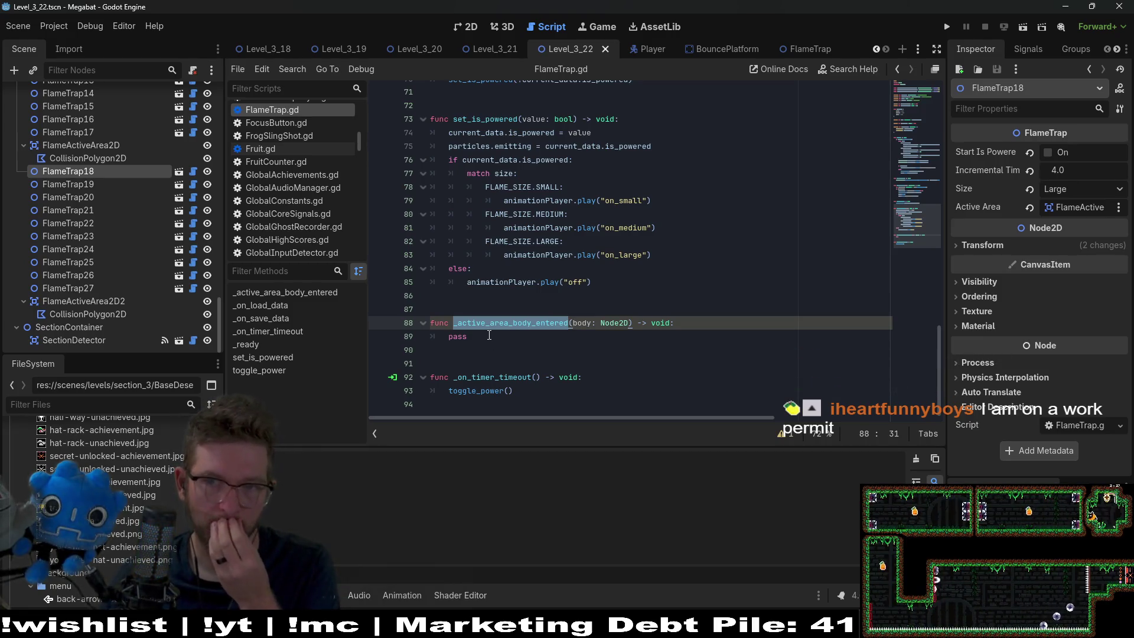
scroll(535, 288, "up", 20)
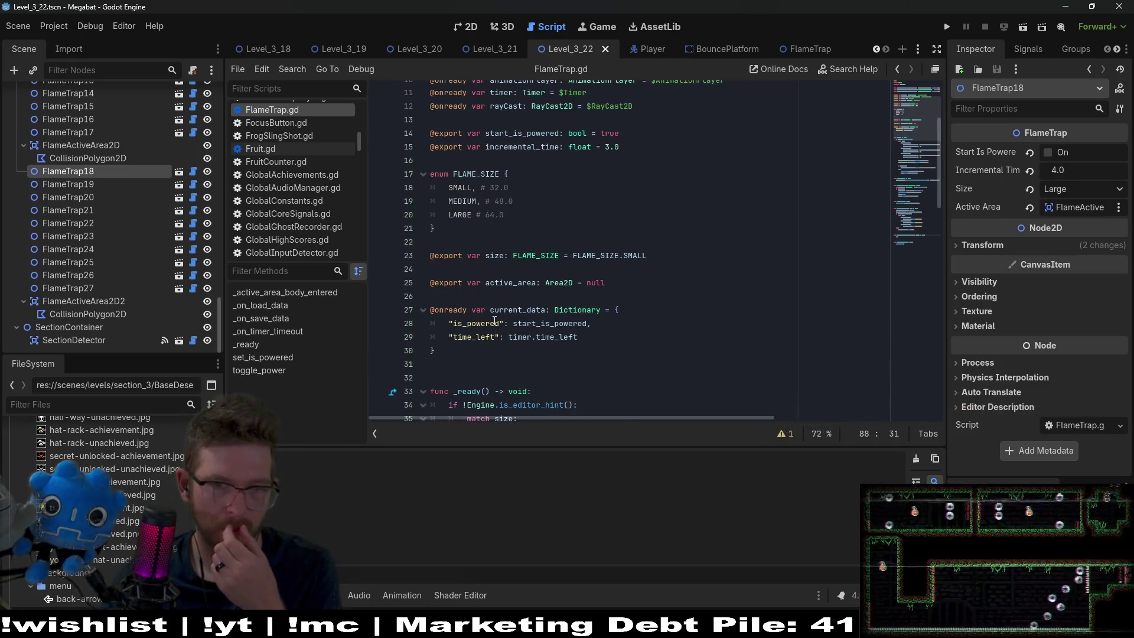
scroll(493, 321, "down", 1)
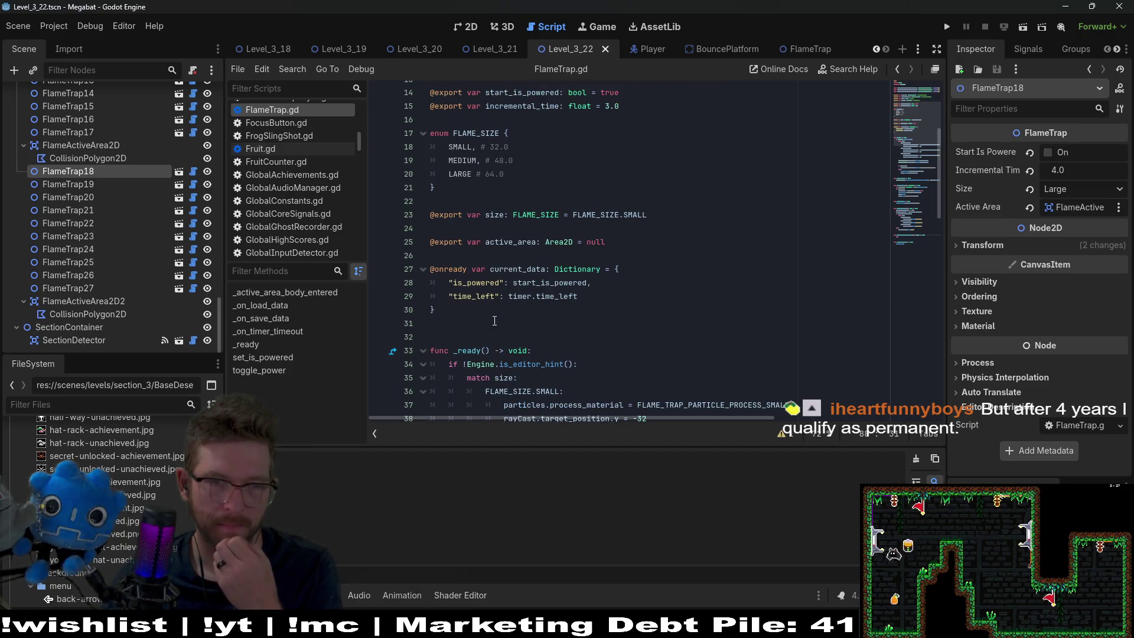
Step: Start a new variable, typed so far as can_be, below the active_area export
left_click(703, 243)
key("Return")
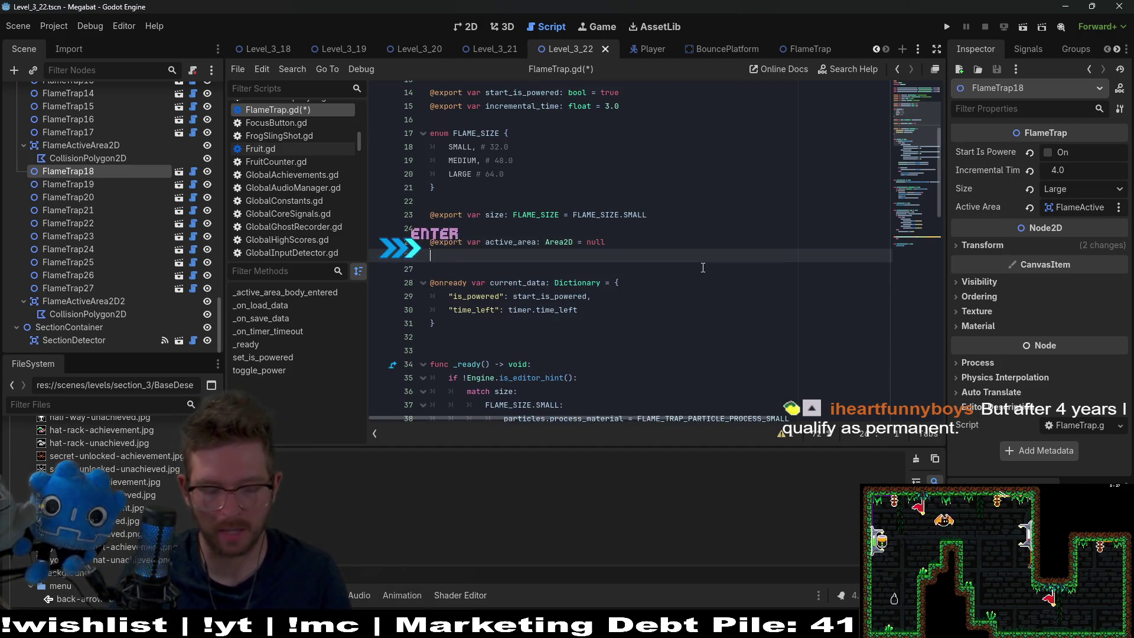
key("BackSpace")
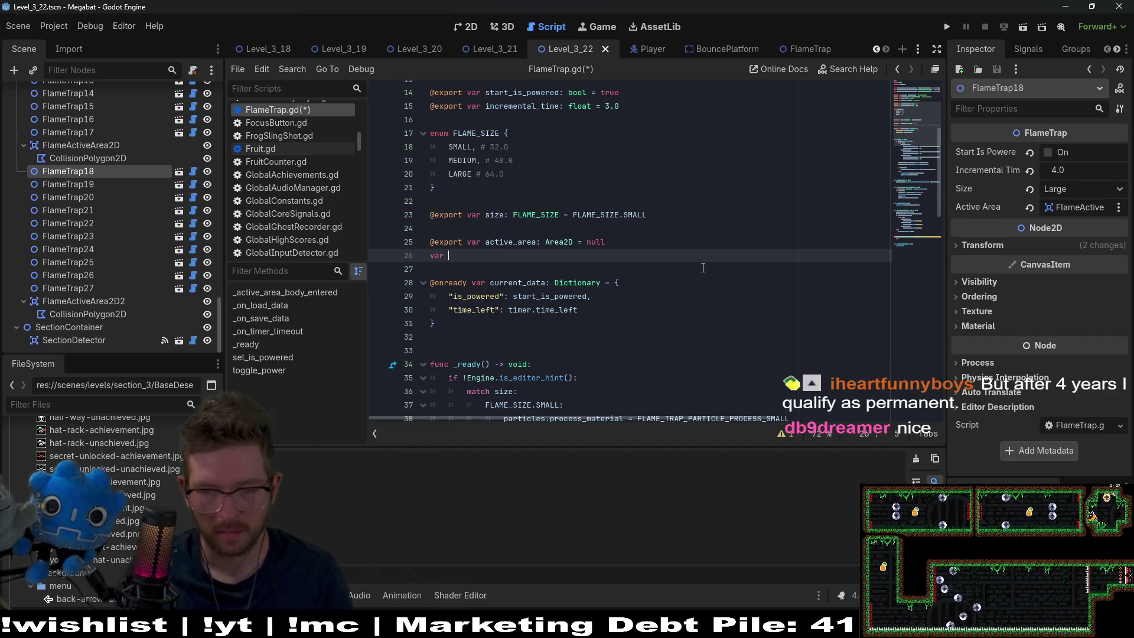
type("can")
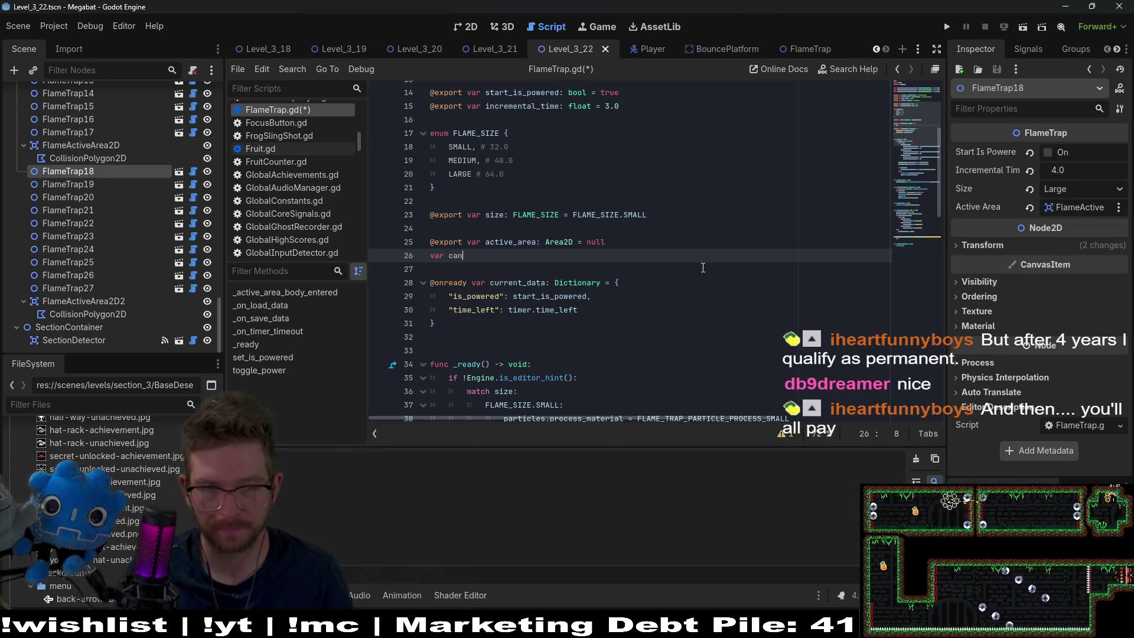
type("_be")
Step: Finish the line as var can_activate: bool = false below the active_area export
key("BackSpace")
key("BackSpace")
key("BackSpace")
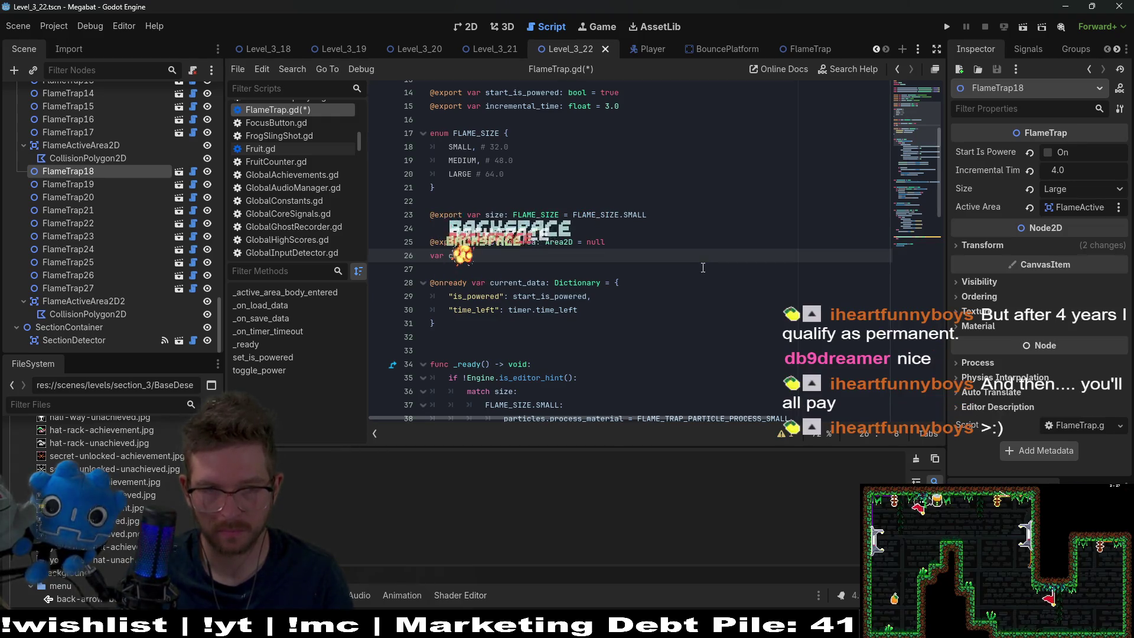
type("activate: bool = false")
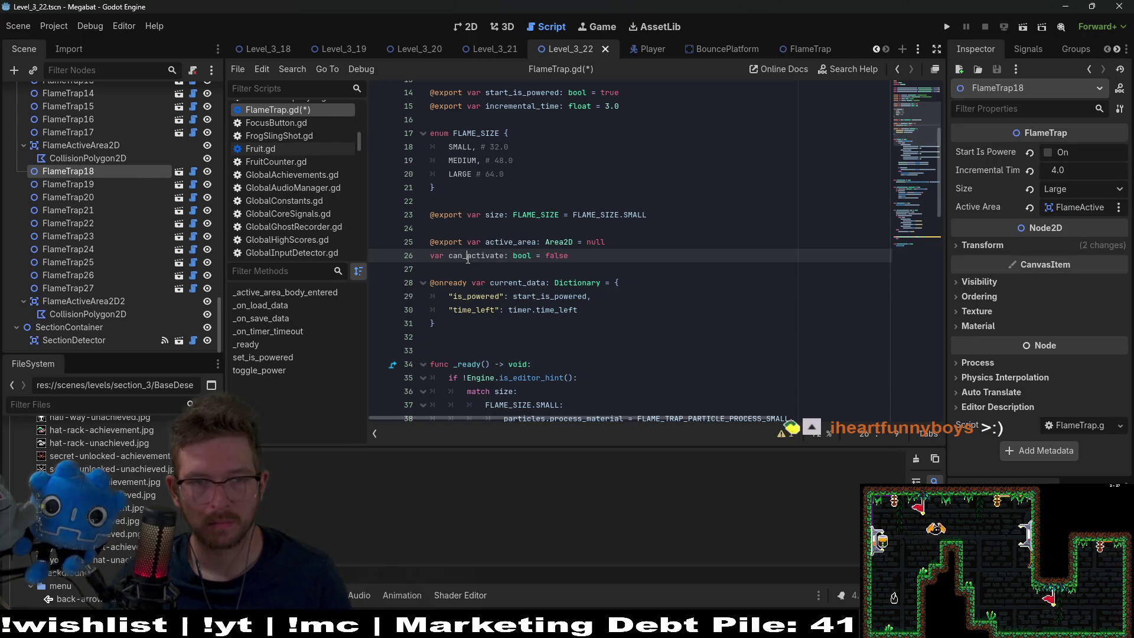
double_click(468, 258)
scroll(587, 252, "down", 10)
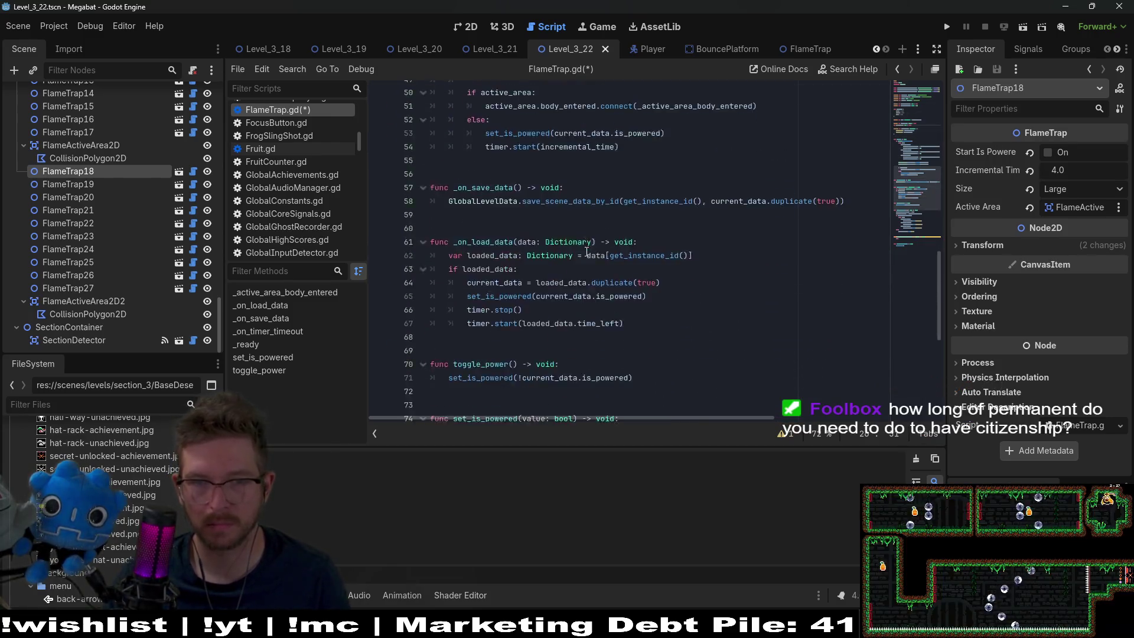
scroll(586, 252, "down", 6)
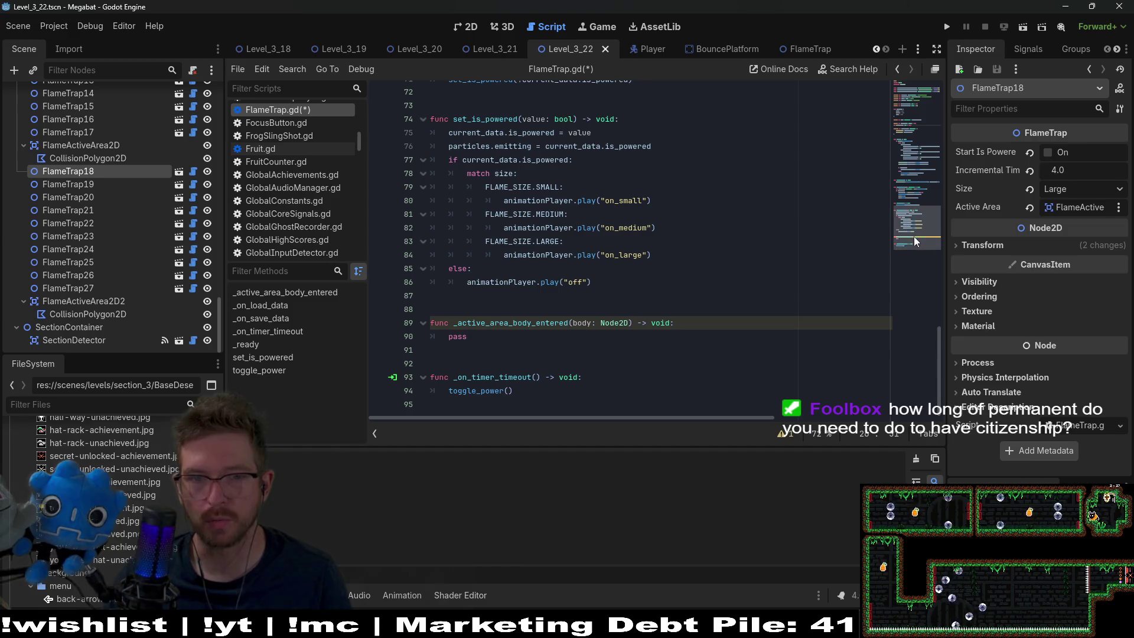
Step: Paste the copied _active_area_body_entered name after func on a new line below that handler
left_click(504, 358)
double_click(511, 323)
key("ctrl+c")
left_click(471, 354)
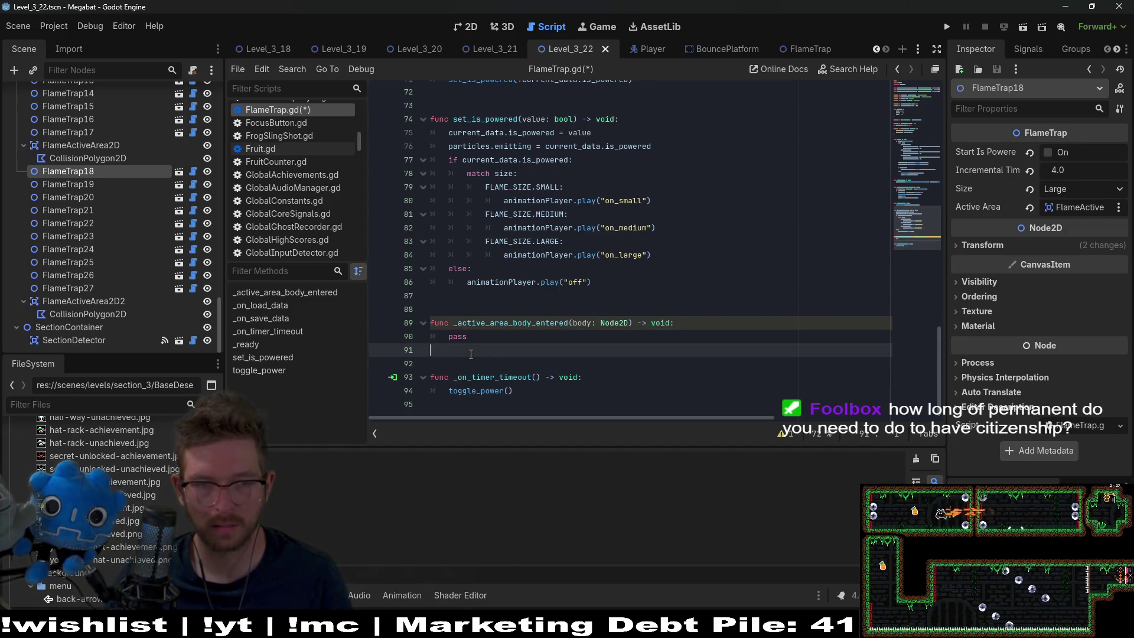
key("Return")
key("Return")
key("Return")
type("func ")
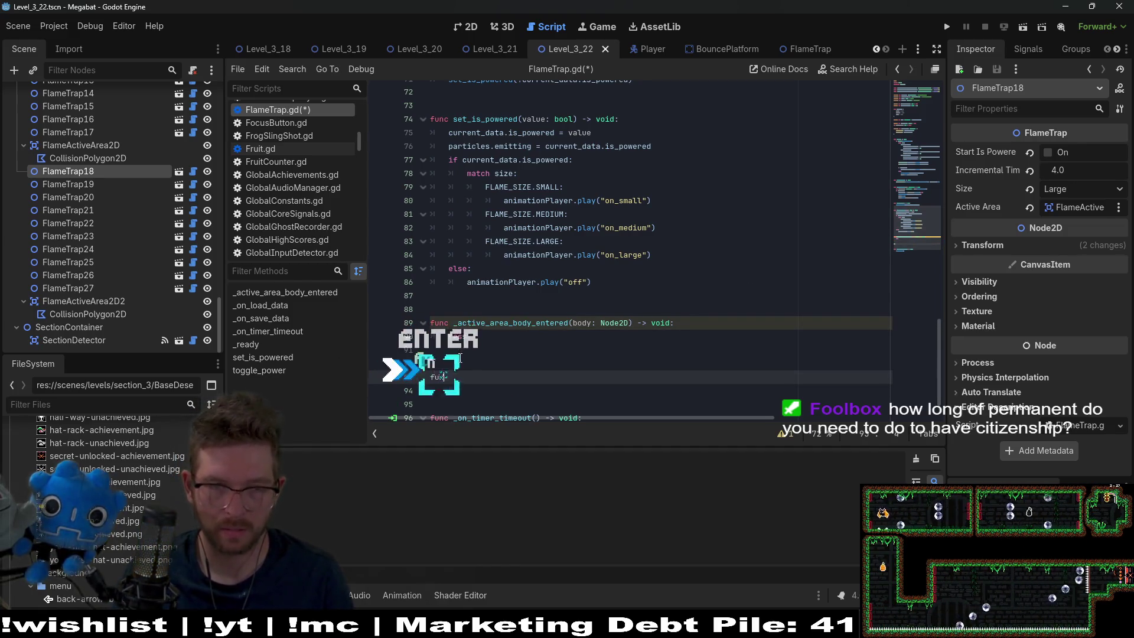
type("_")
key("ctrl+v")
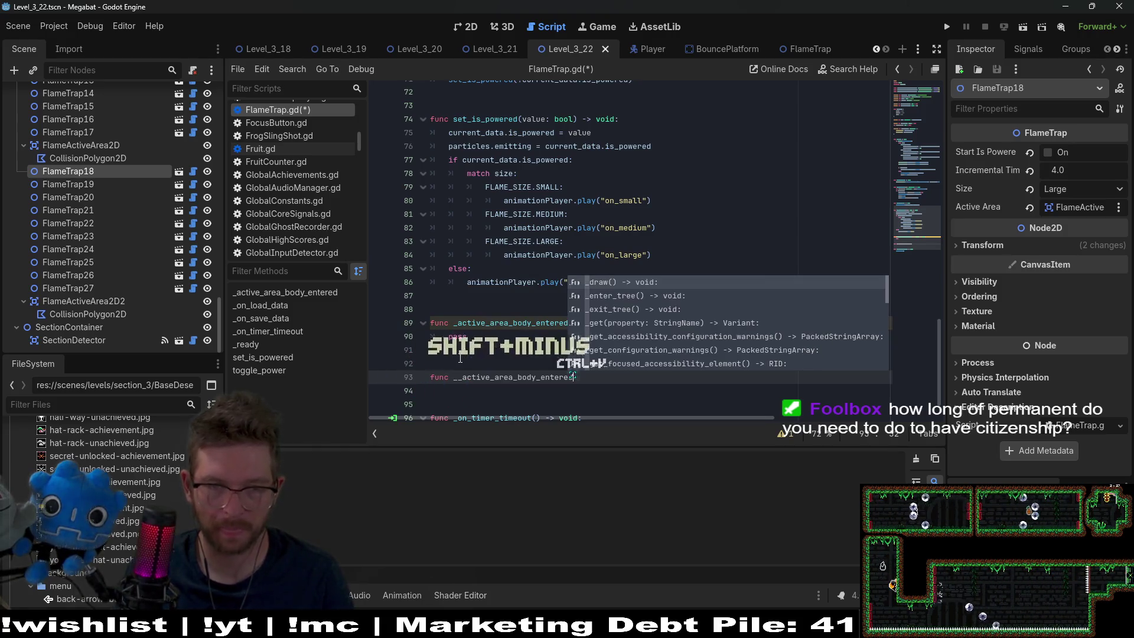
Step: Rename it to _active_area_body_exited(body: Node2D) -> void: with a pass body
key("BackSpace")
key("BackSpace")
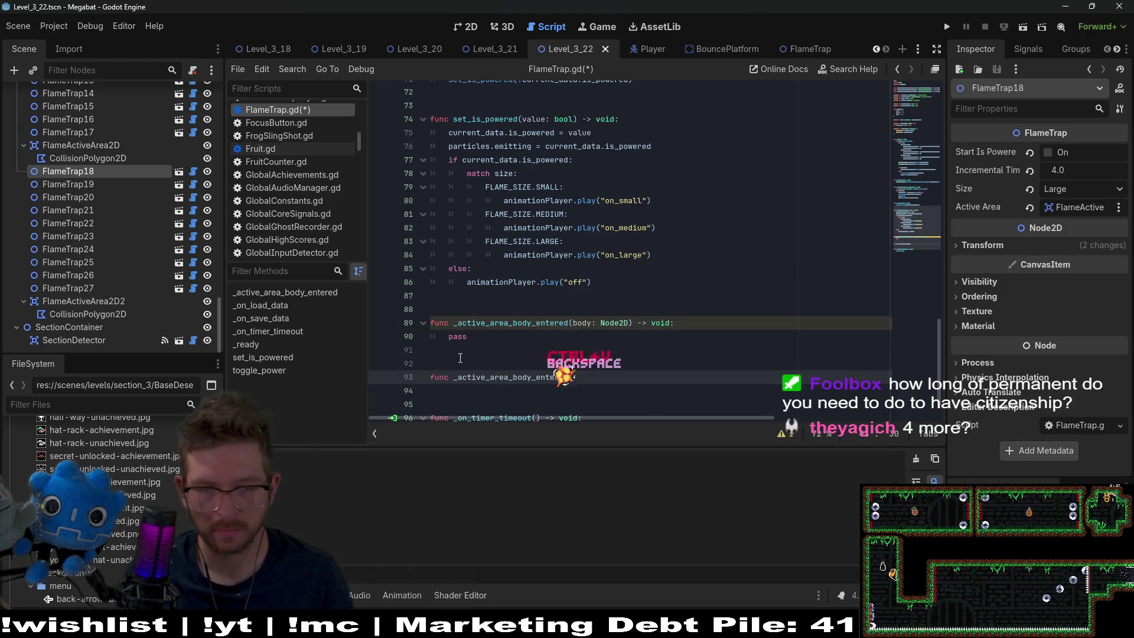
type("xited")
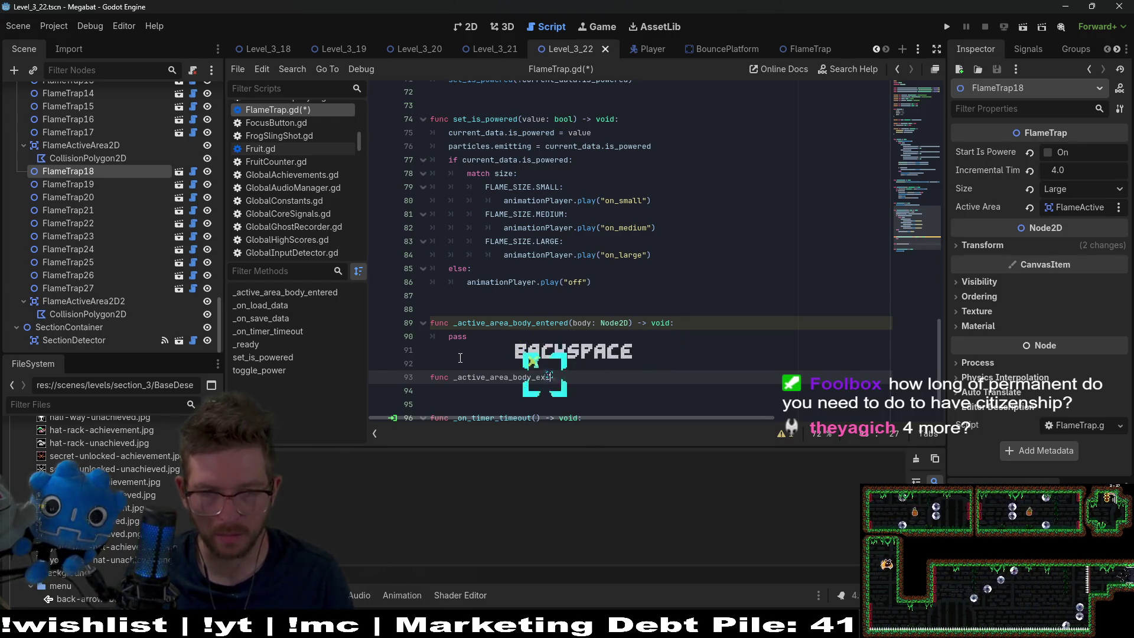
type("(body: Node2")
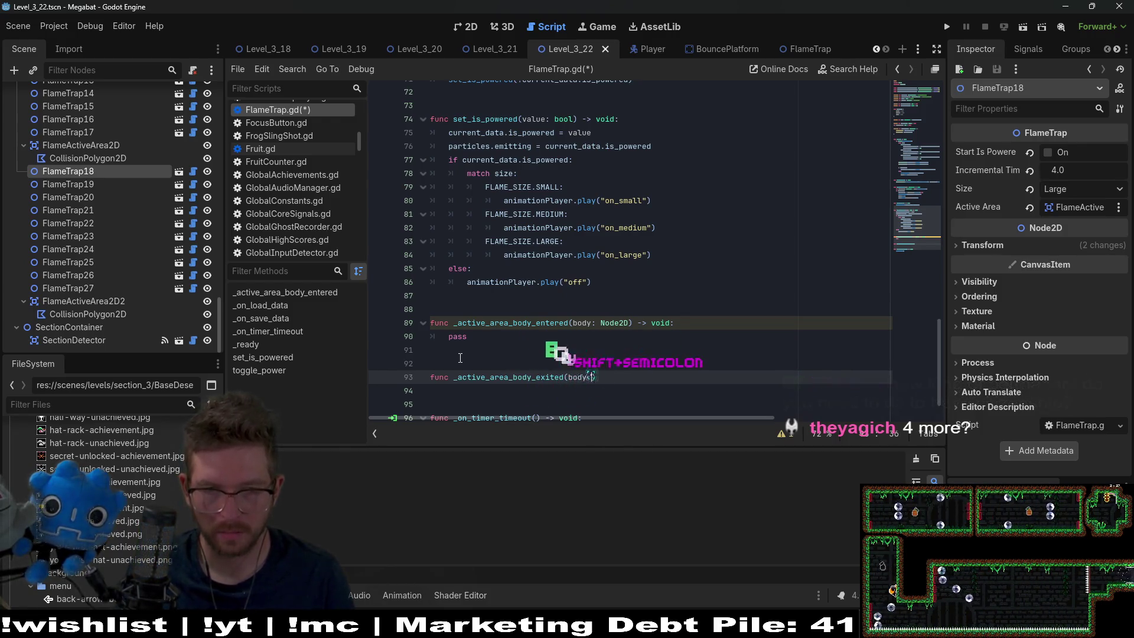
key("Return")
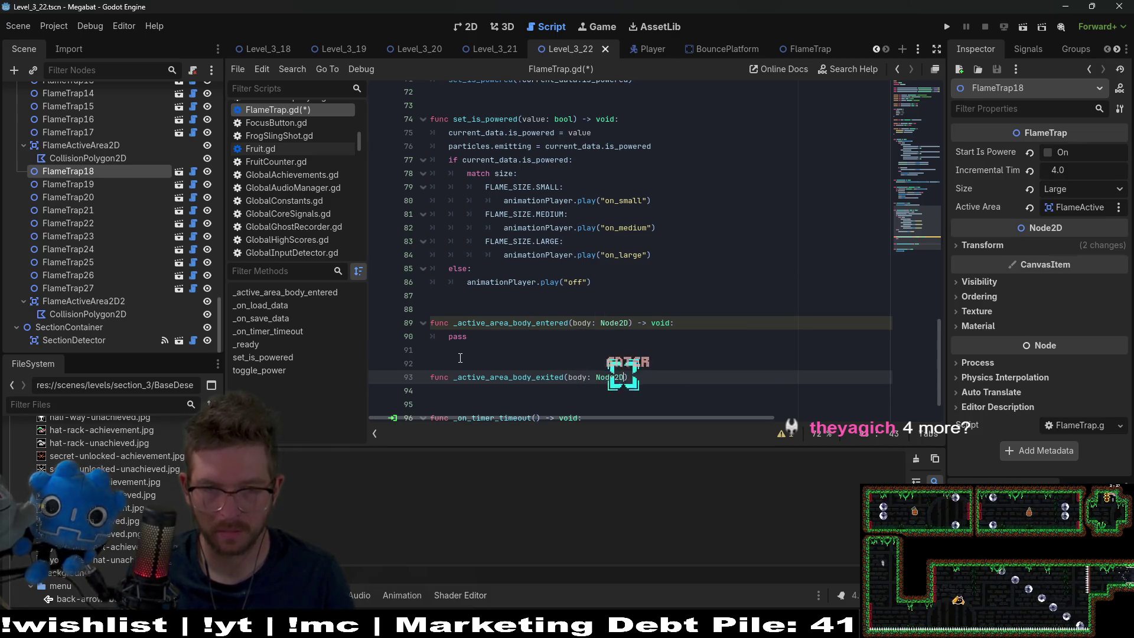
type("-> void:")
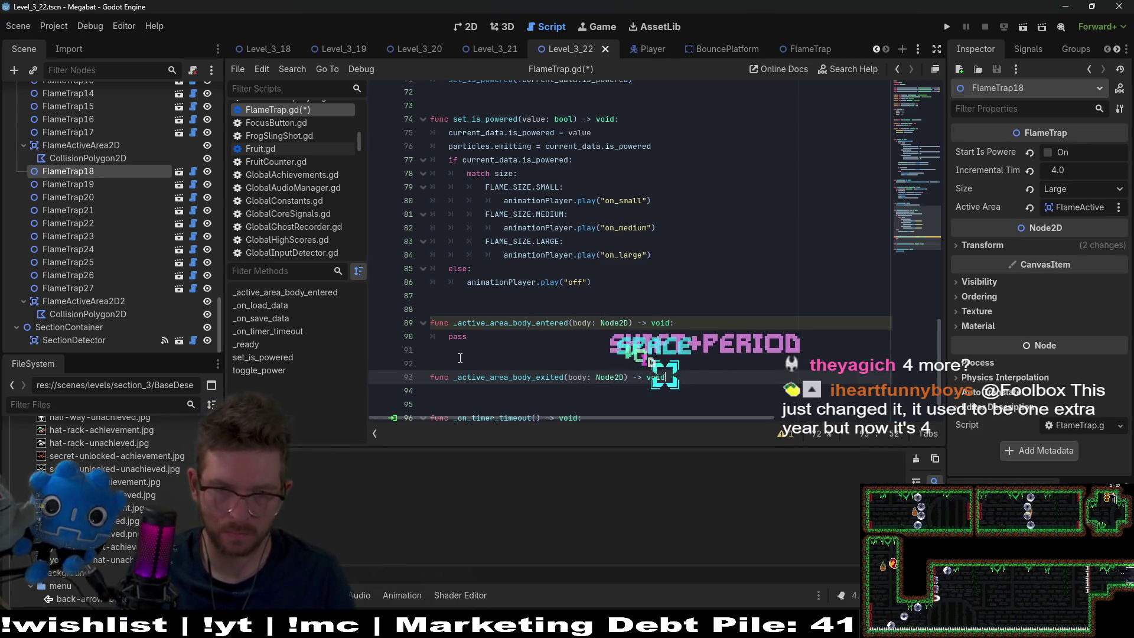
key("Return")
type("pass")
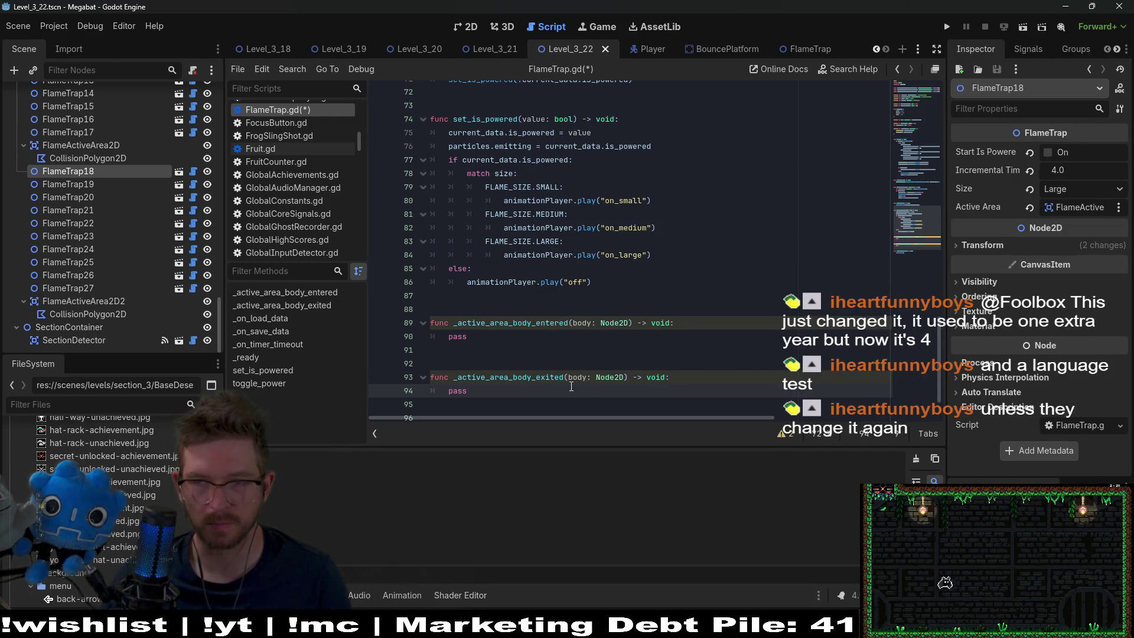
double_click(522, 377)
key("ctrl+c")
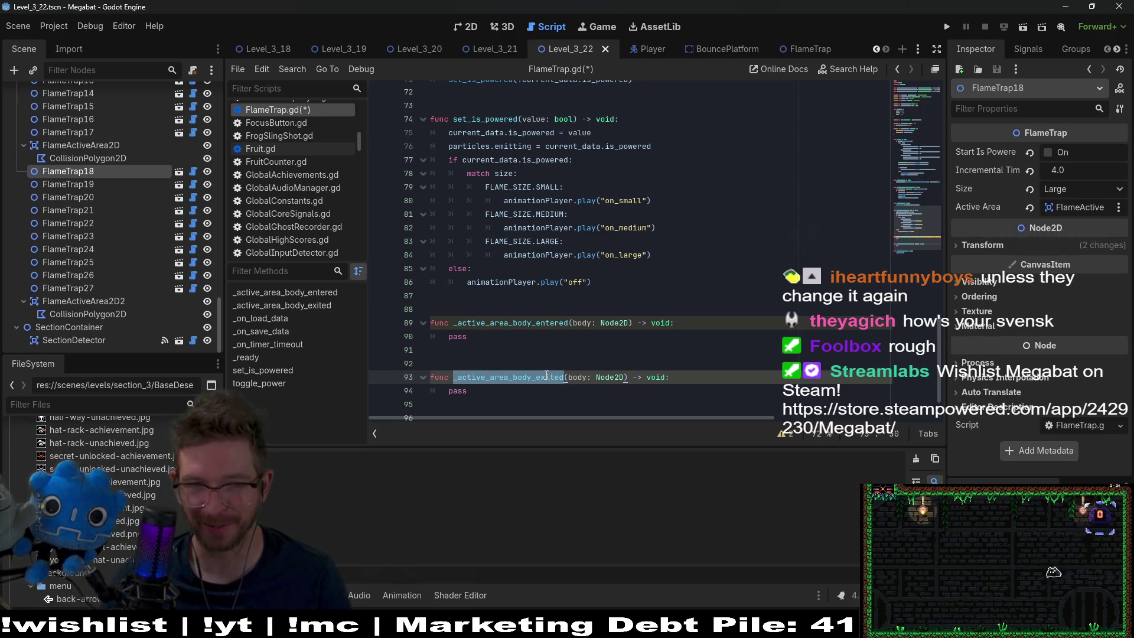
scroll(916, 122, "up", 15)
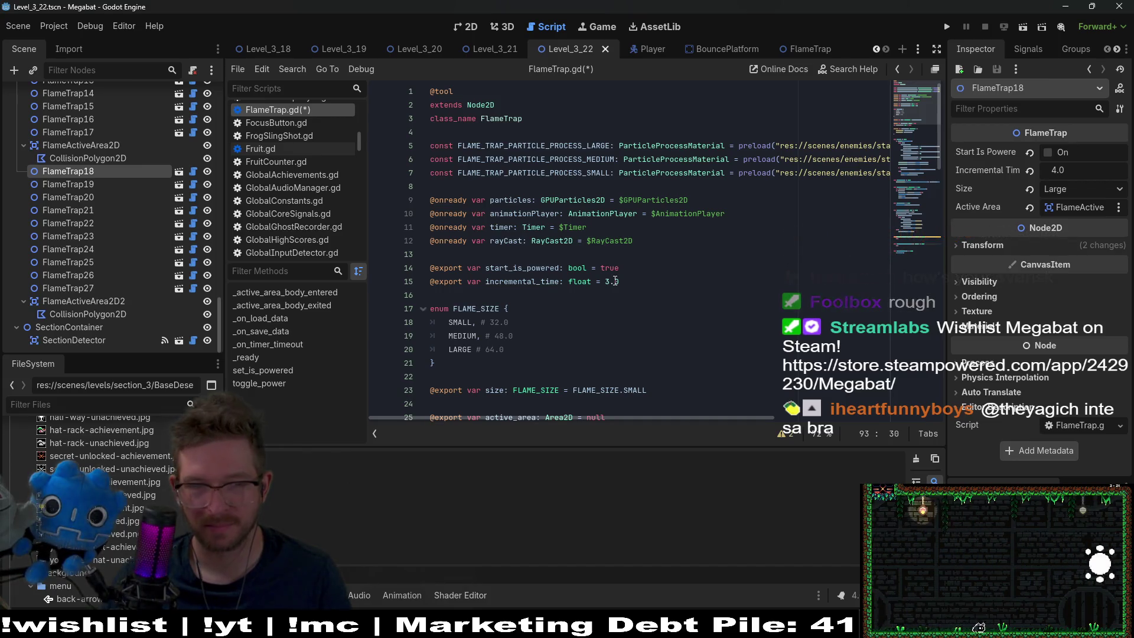
Step: Delete the empty line between current_data and _ready, then save FlameTrap.gd
scroll(668, 205, "down", 2)
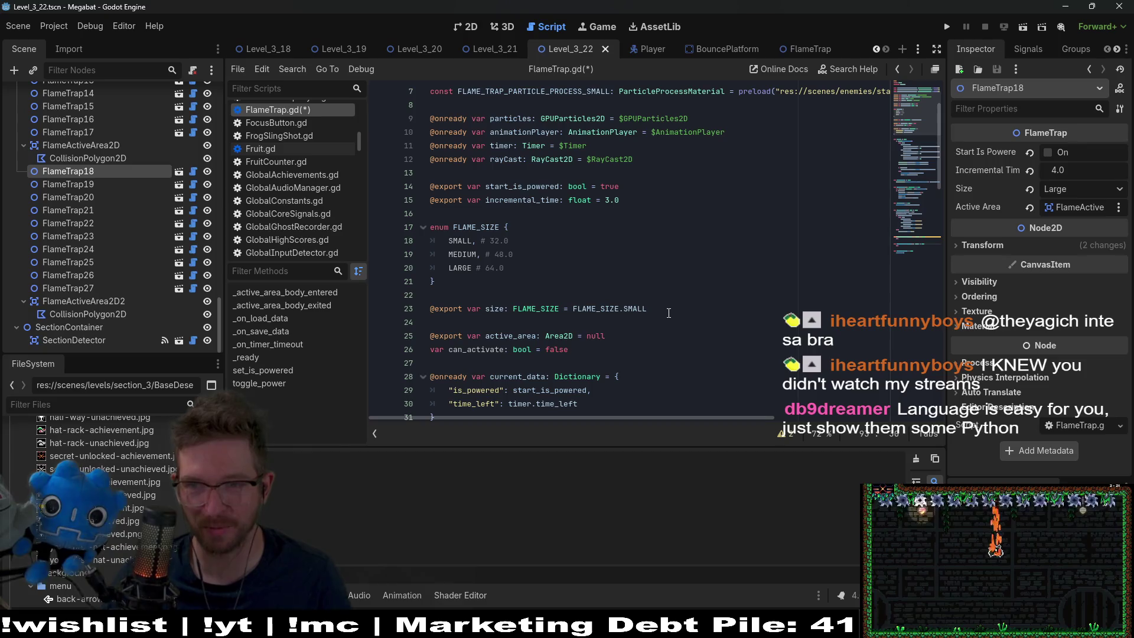
scroll(674, 308, "down", 2)
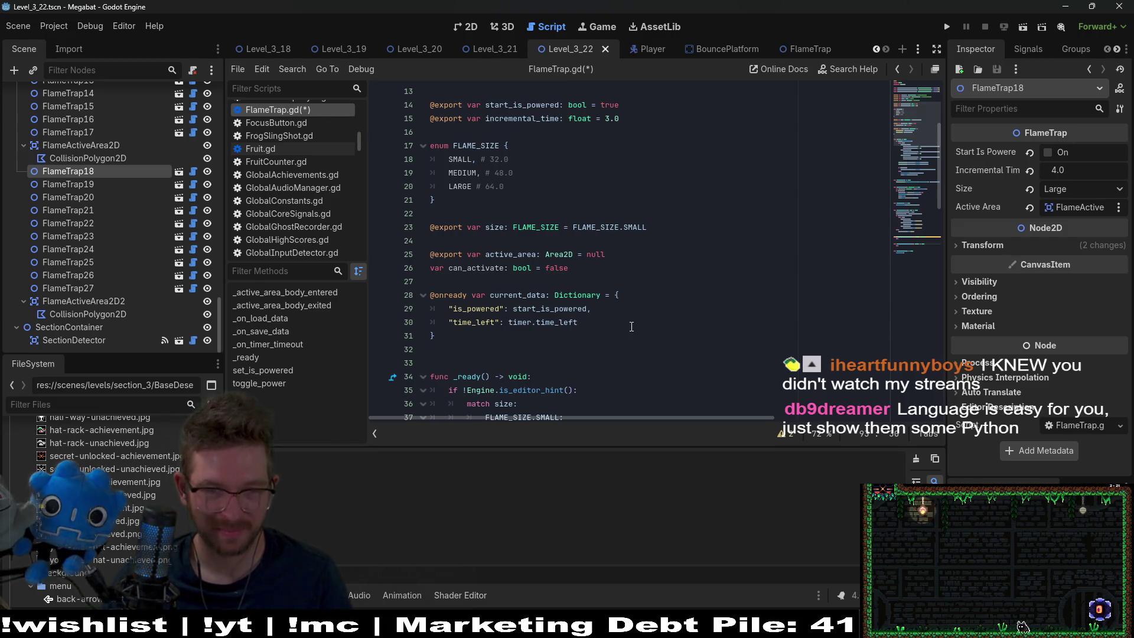
left_click(578, 339)
left_click(529, 346)
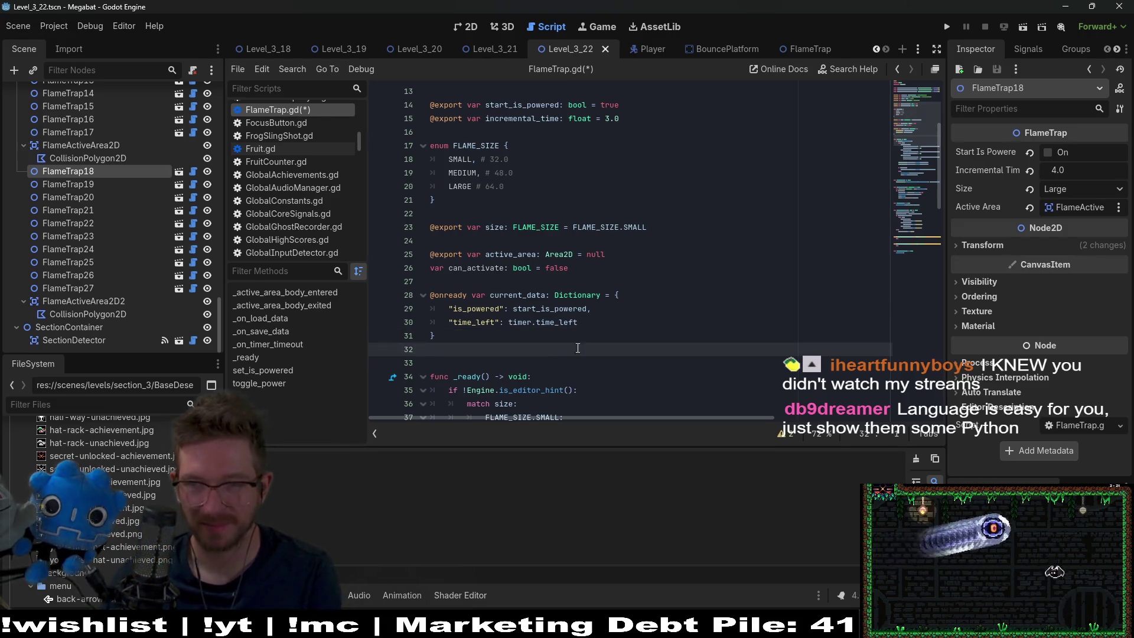
key("BackSpace")
key("ctrl+s")
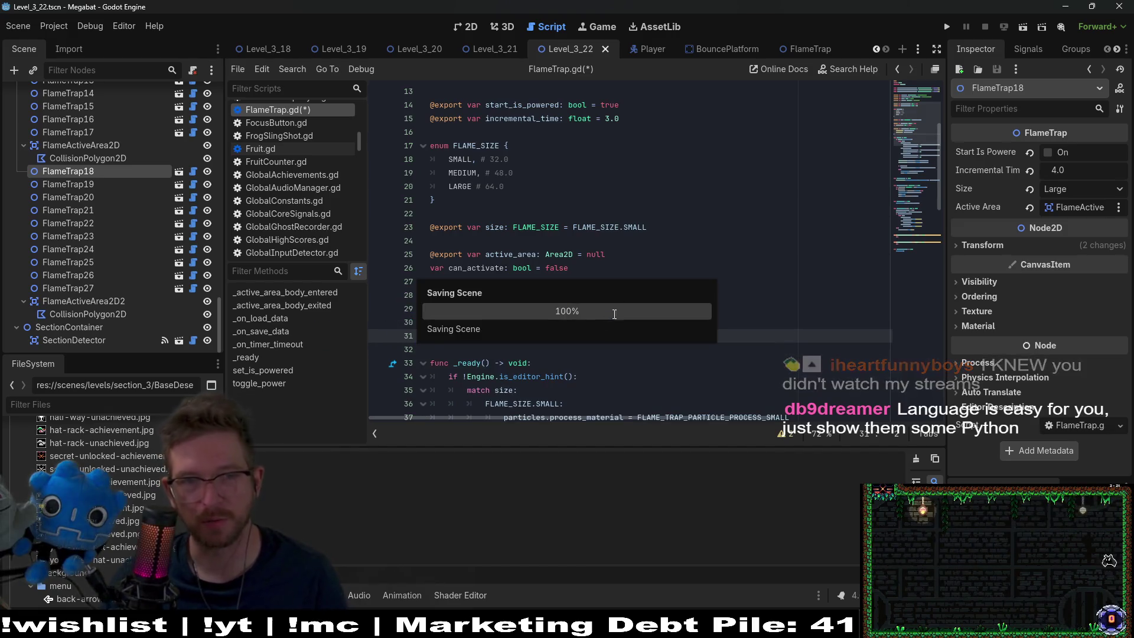
scroll(638, 280, "up", 3)
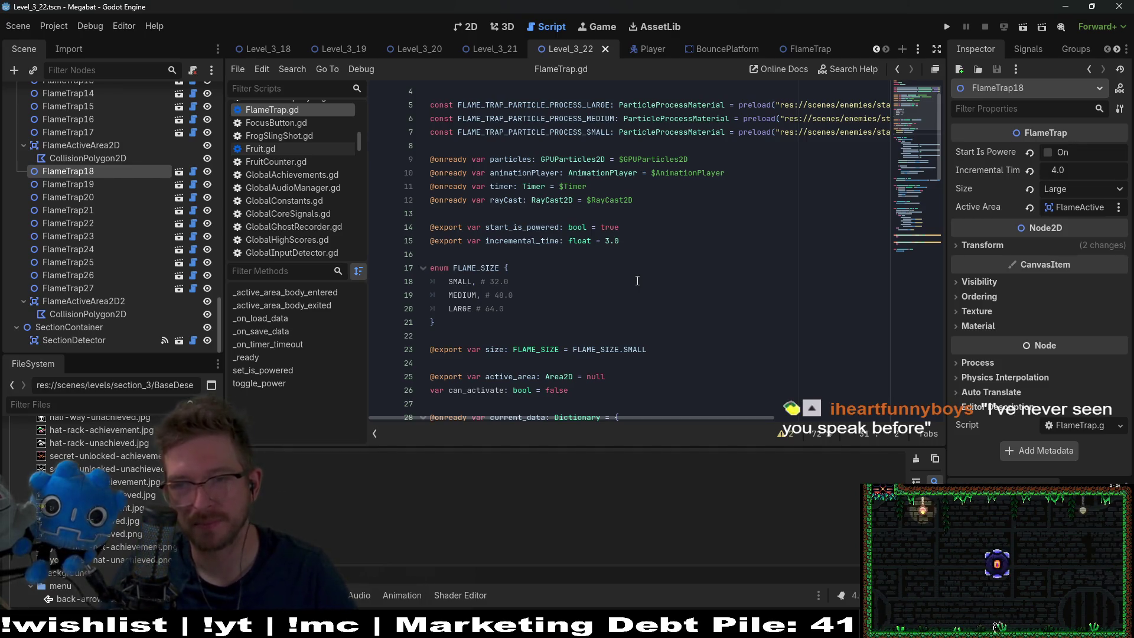
scroll(643, 279, "down", 2)
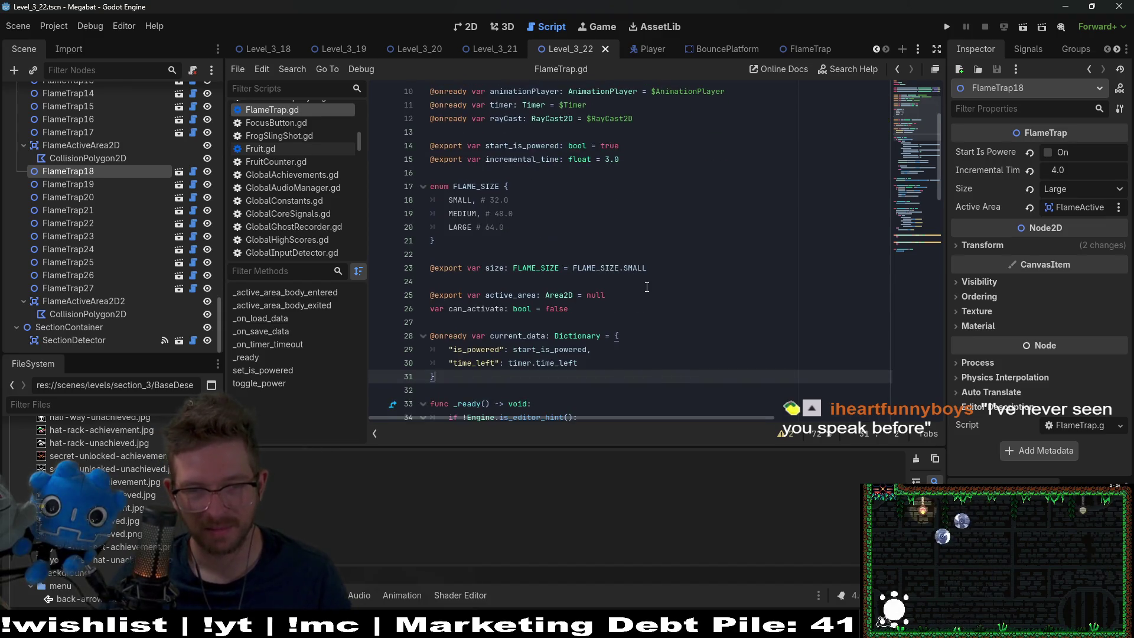
scroll(649, 287, "down", 9)
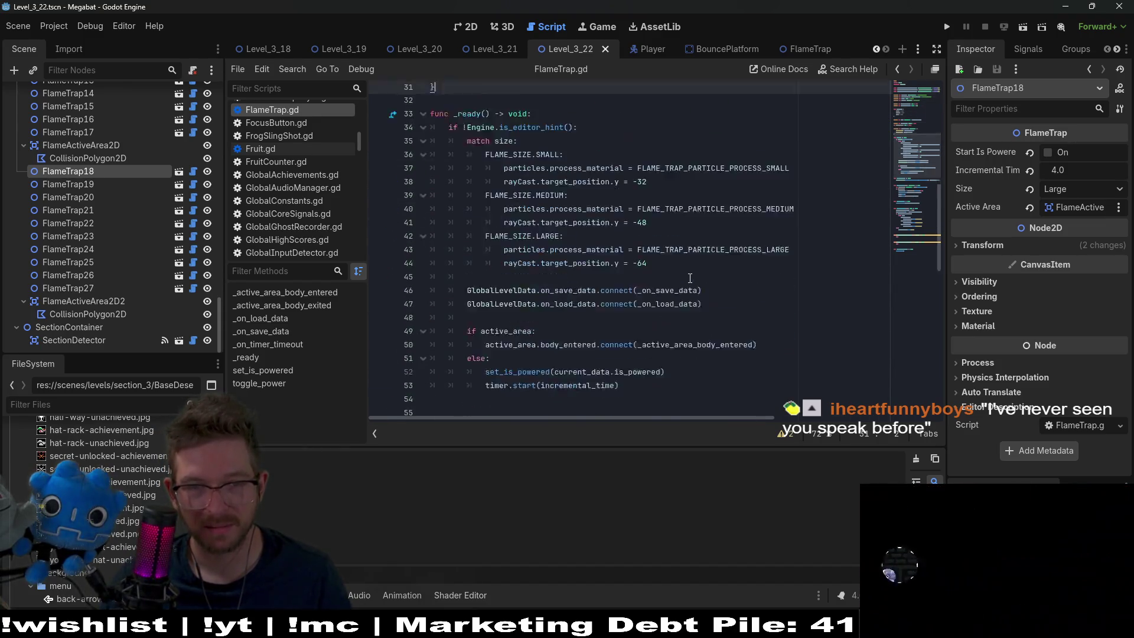
Step: Add active_area.body_exited.connect(_active_area_body_exited) on a new line under the body_entered connection
left_click(786, 272)
key("Return")
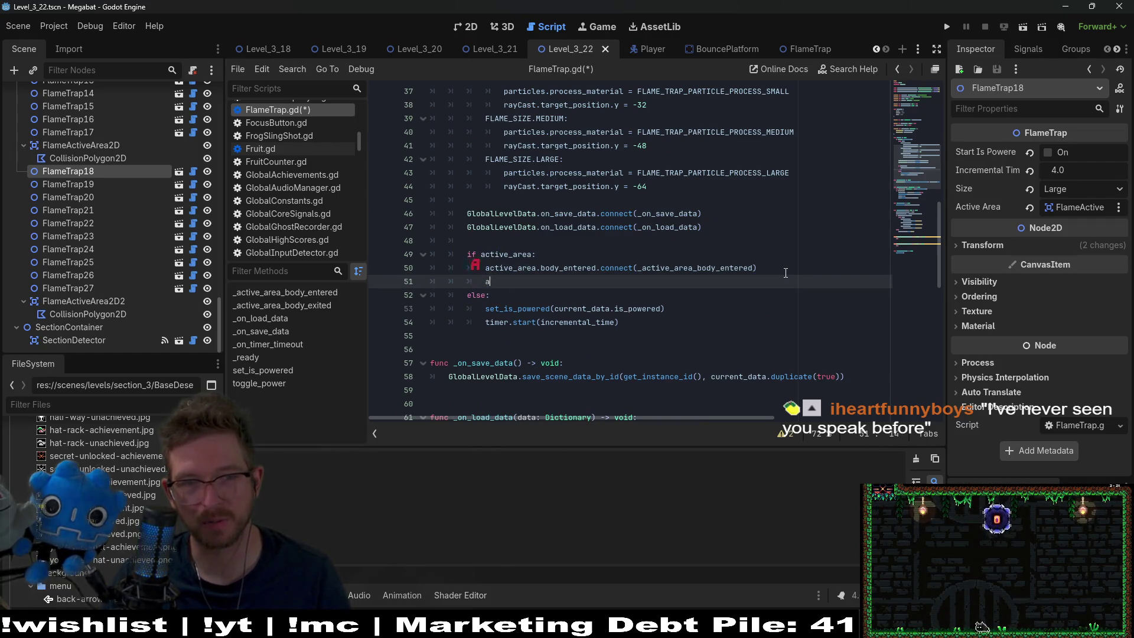
type("ctive_")
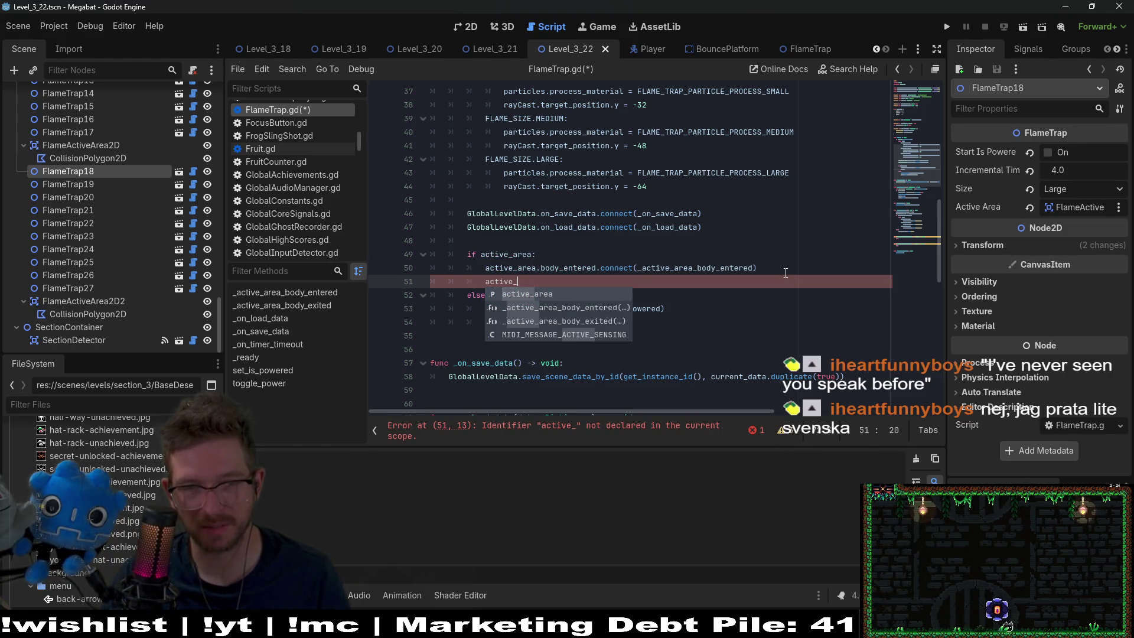
key("Return")
type(".")
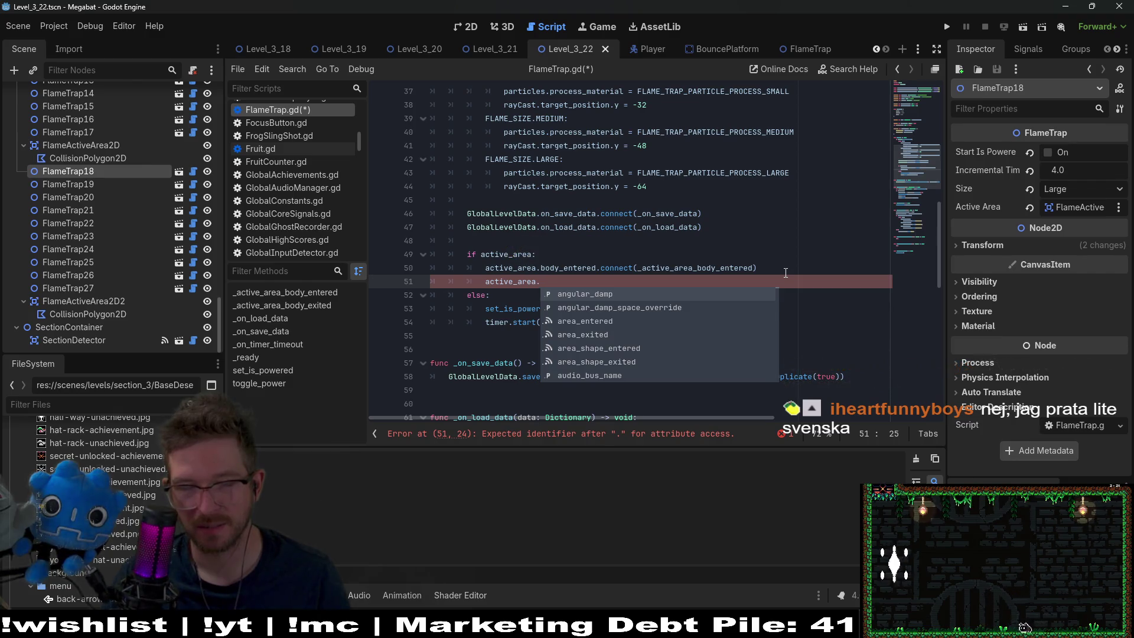
type("body_")
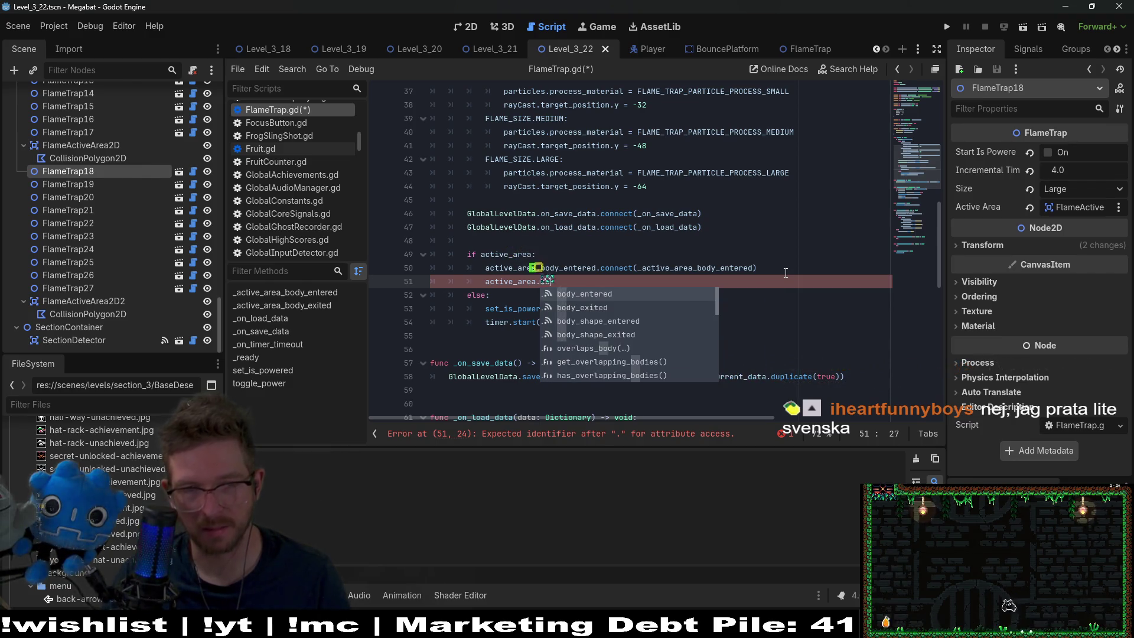
type("exited")
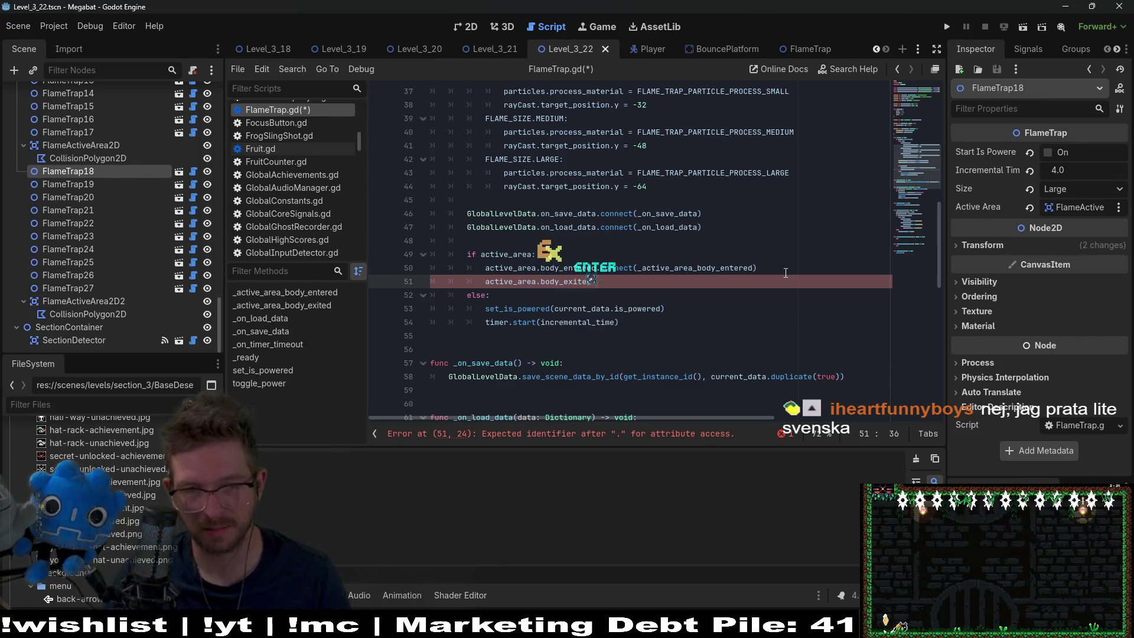
key("Return")
type(".")
key("Return")
key("ctrl+v")
type(")")
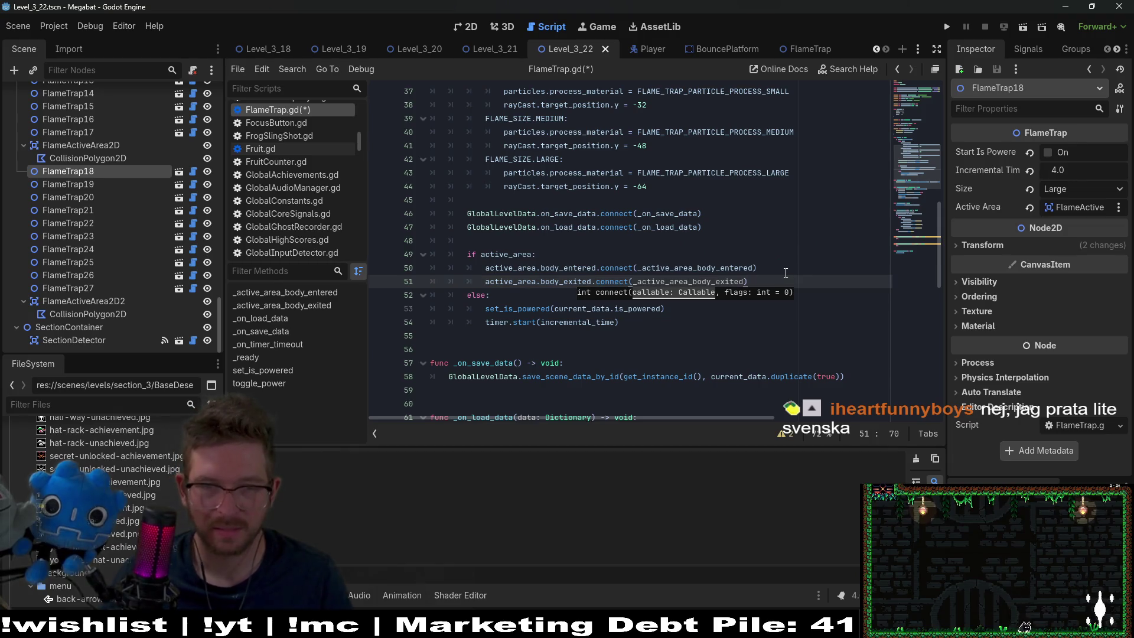
double_click(729, 282)
left_click(916, 247)
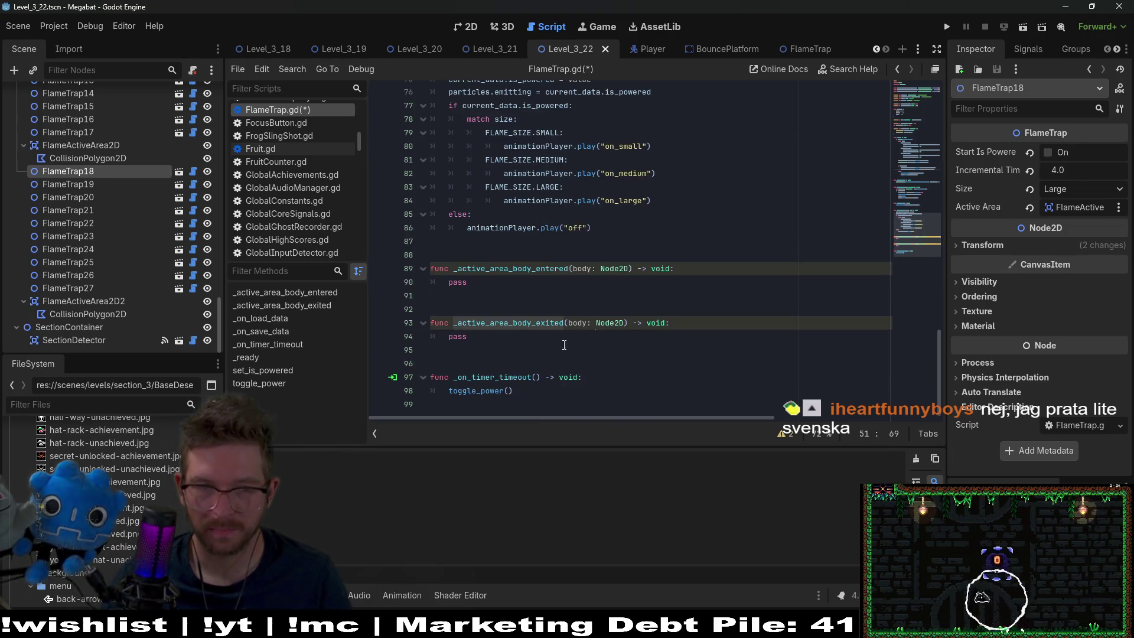
Step: Set can_activate = false in the exit handler and can_activate = true in the entered handler
left_click(525, 339)
key("BackSpace")
key("BackSpace")
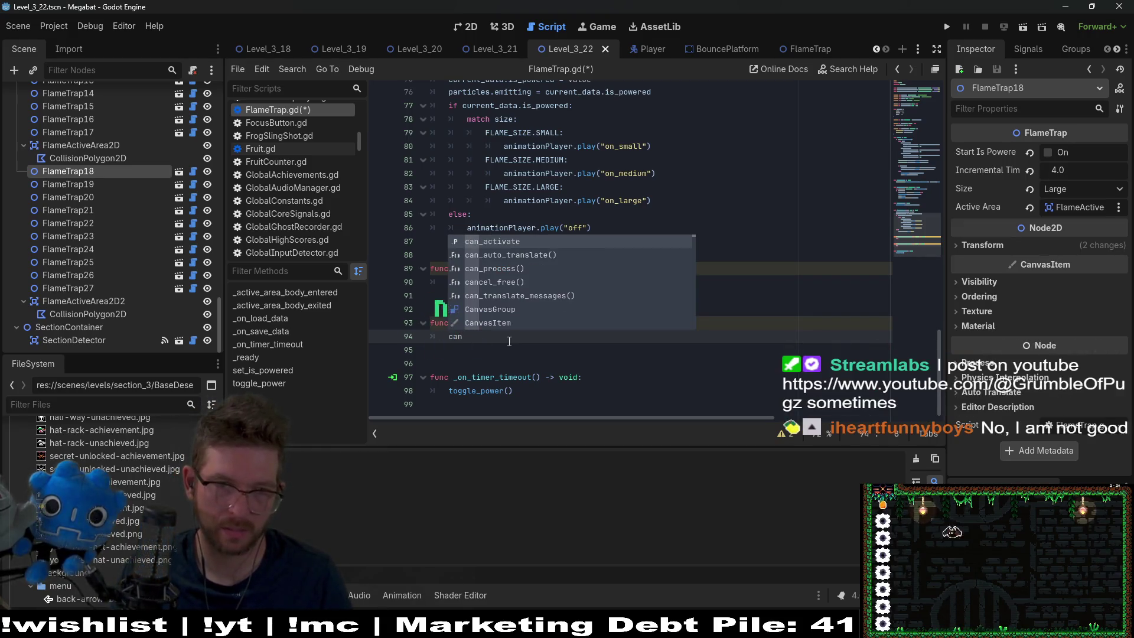
key("Return")
type("= false")
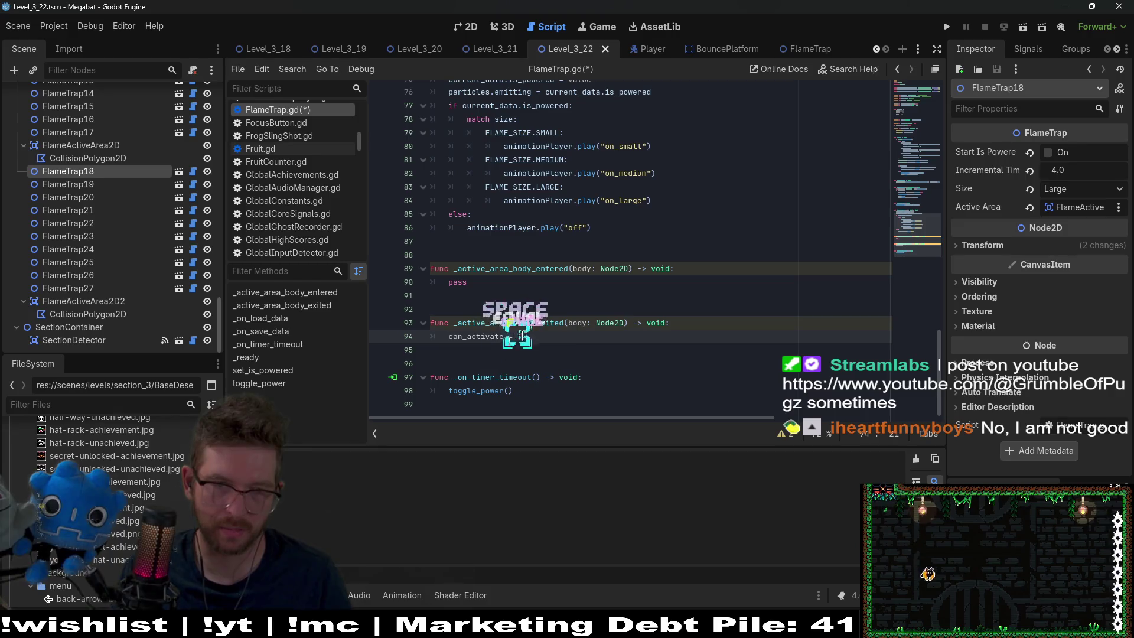
double_click(477, 336)
key("ctrl+c")
double_click(458, 282)
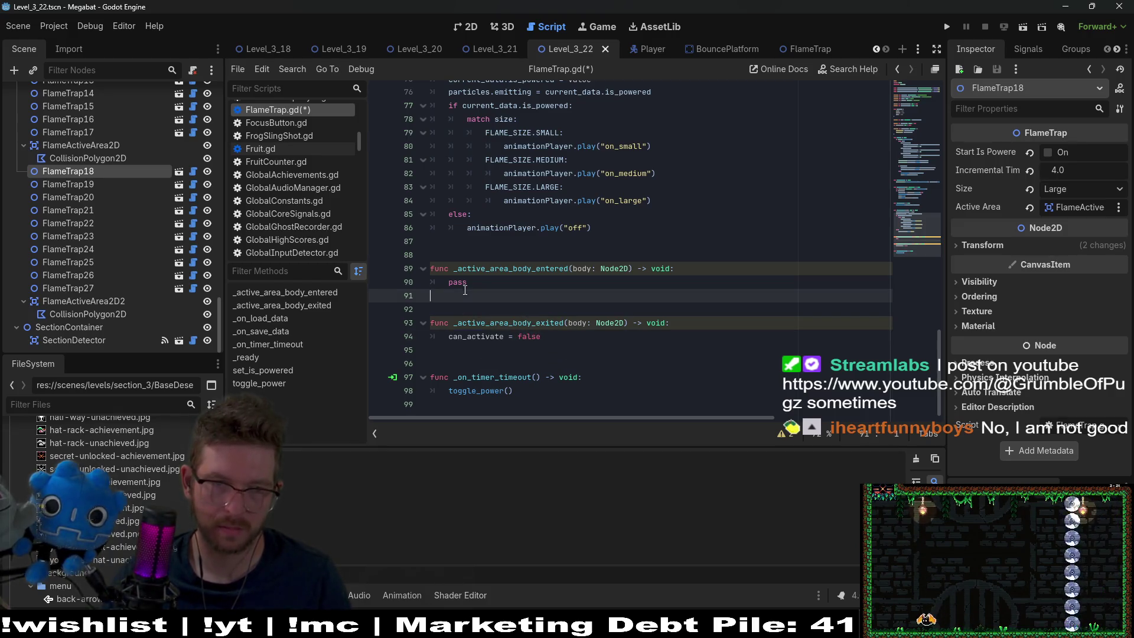
key("ctrl+v")
type("= true")
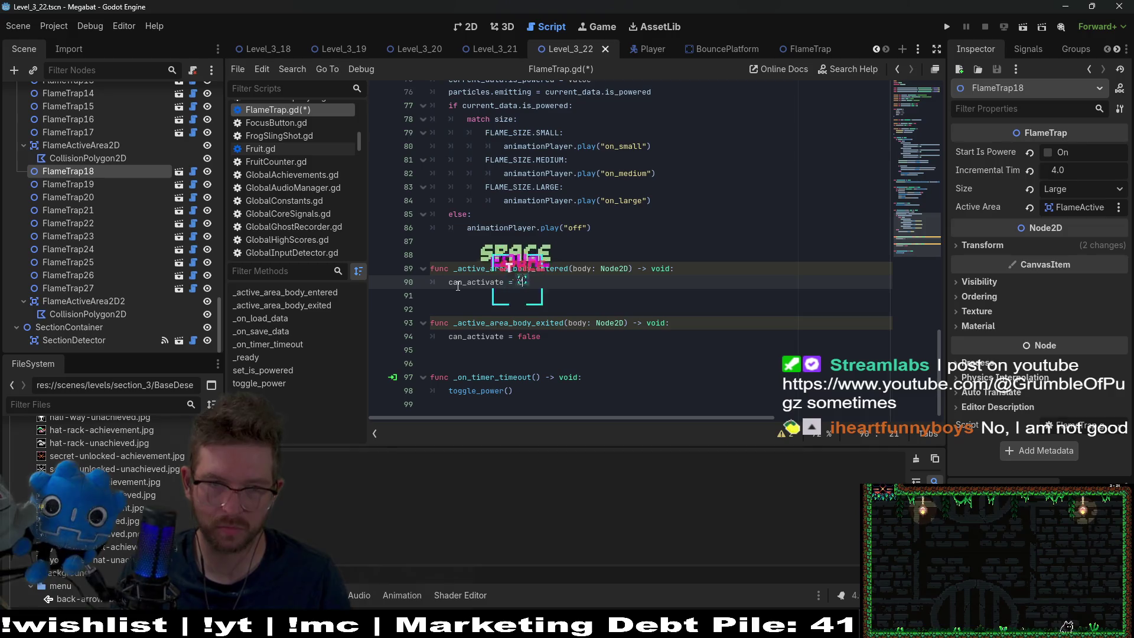
Step: Begin a toggle_power( call on a new line in the exit handler
left_click(559, 338)
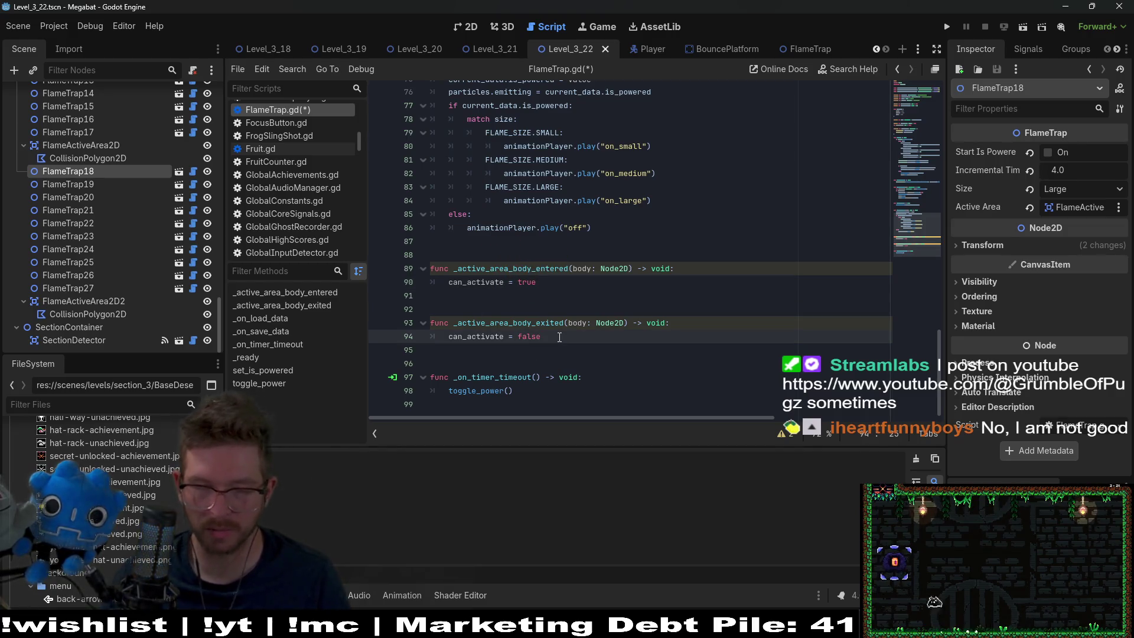
key("Return")
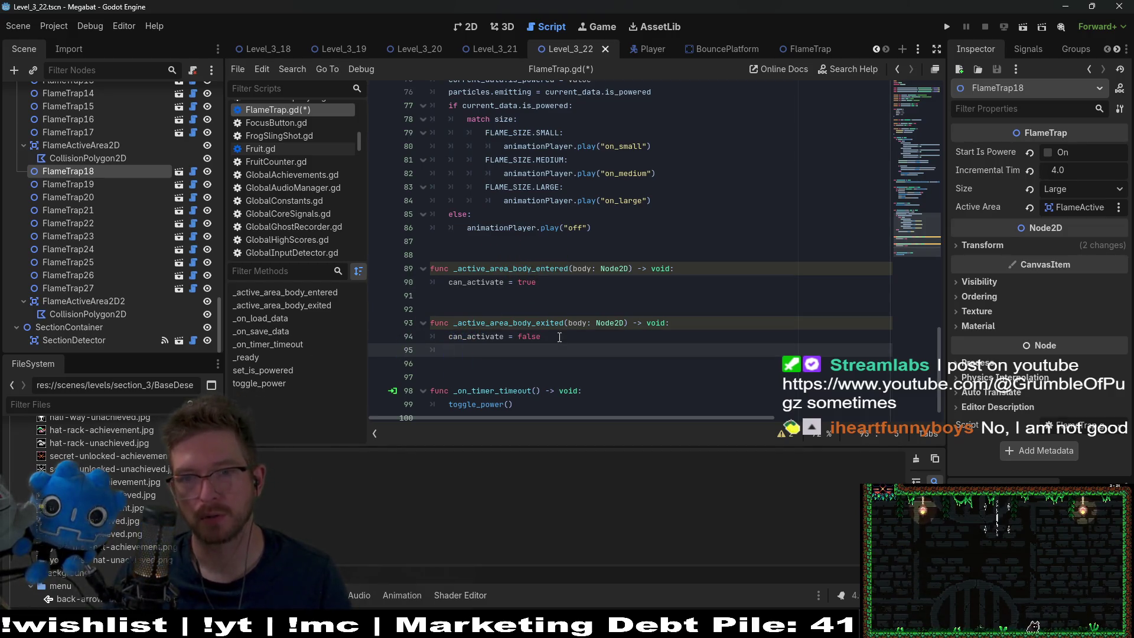
type("toggle_")
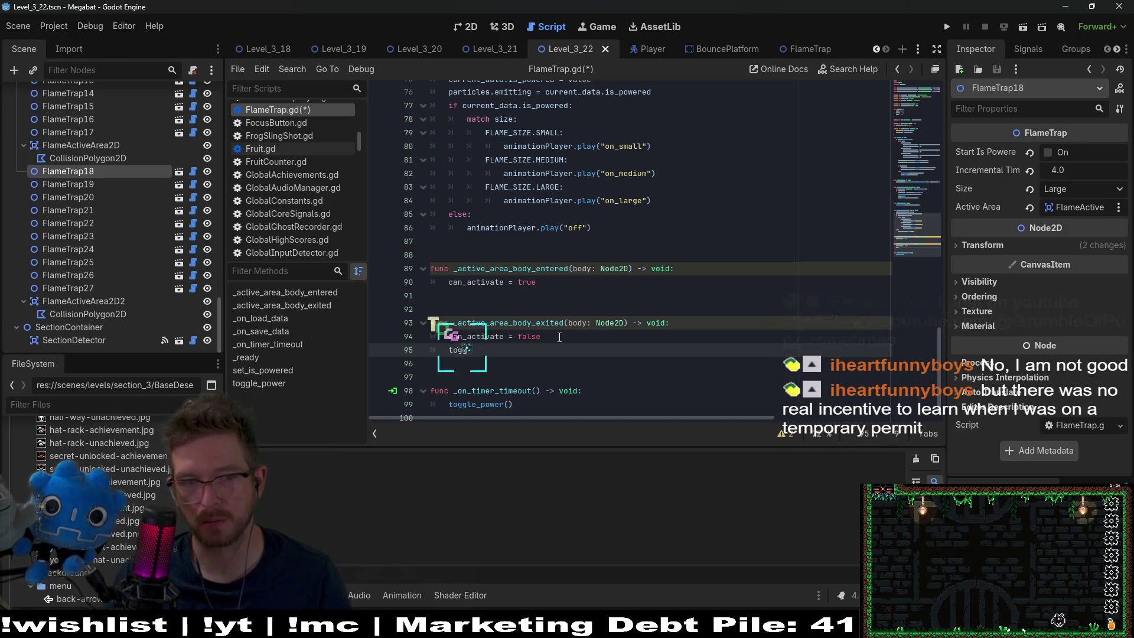
type("power(false")
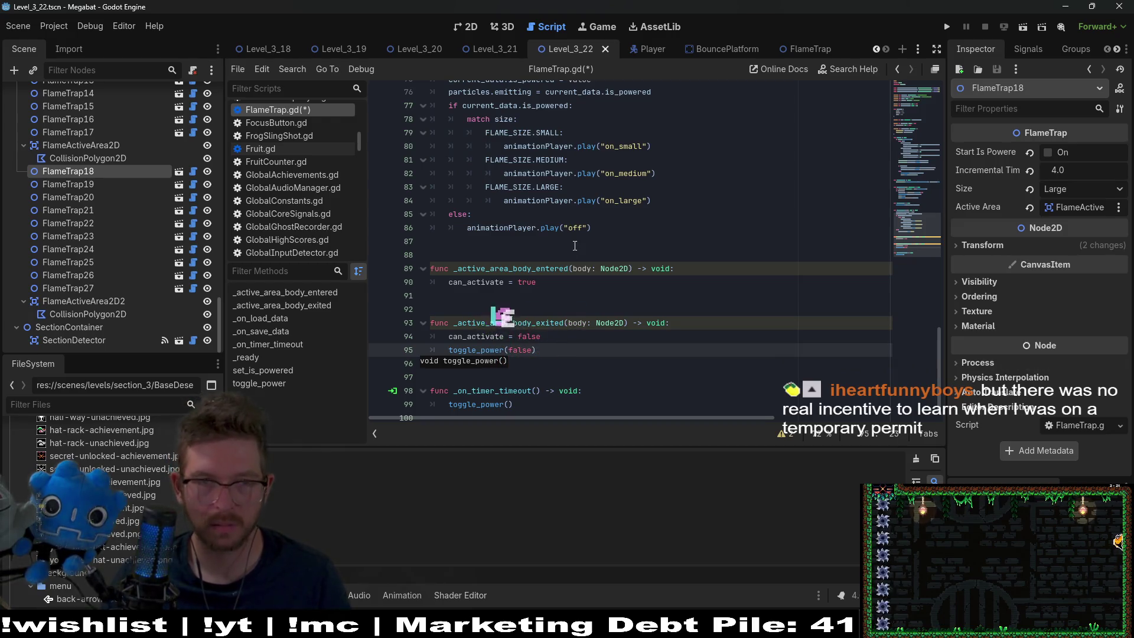
Step: Replace toggle_power with set_is_powered so the exit handler calls set_is_powered(false)
left_click(574, 242)
scroll(575, 246, "up", 4)
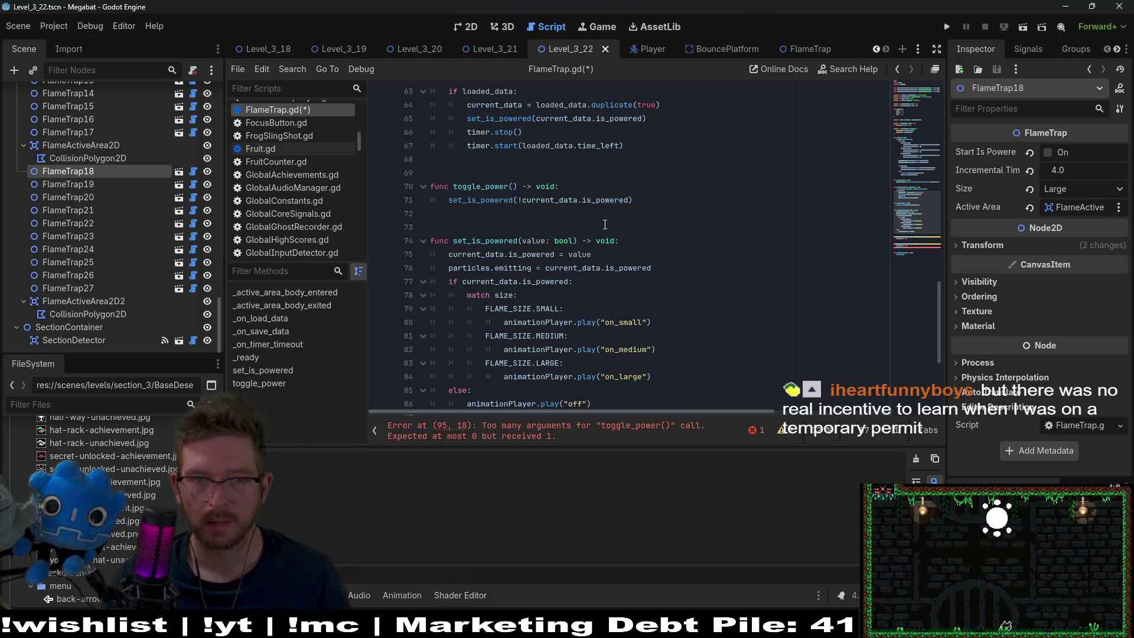
left_click(480, 242)
scroll(508, 283, "down", 4)
left_click(539, 350)
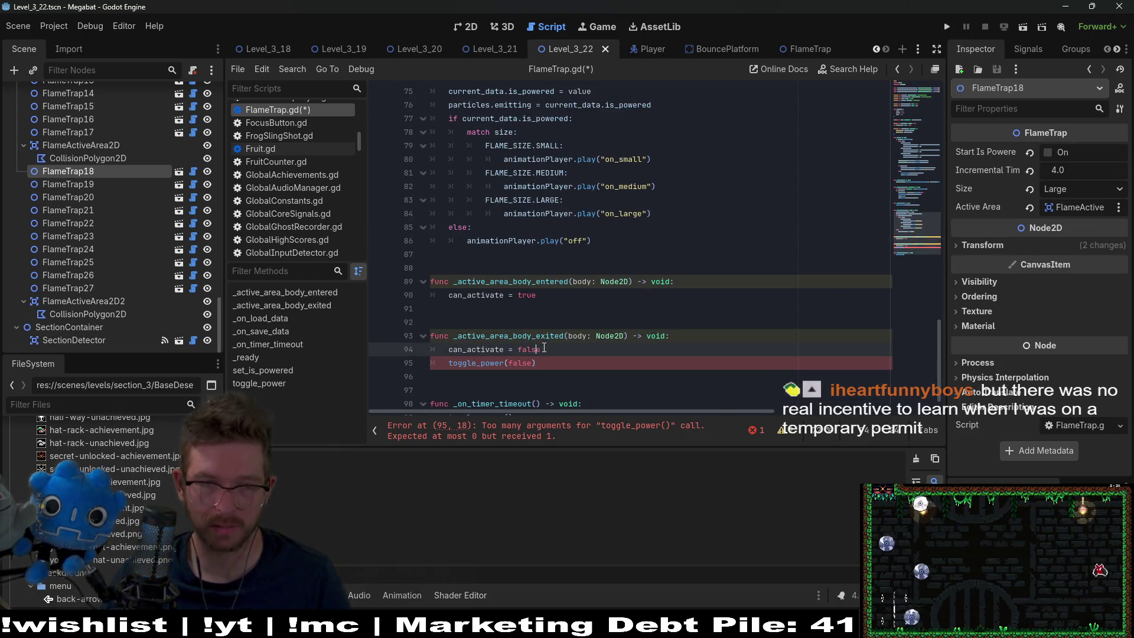
double_click(476, 362)
key("ctrl+v")
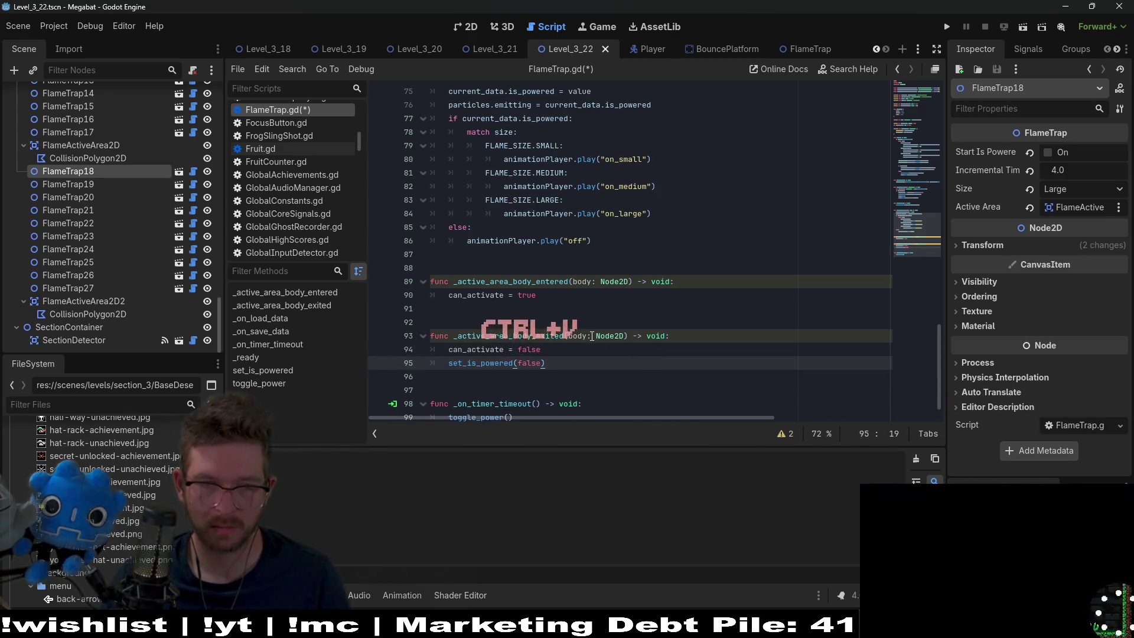
Step: Save FlameTrap.gd and show its two unused body-parameter warnings
scroll(592, 336, "up", 3)
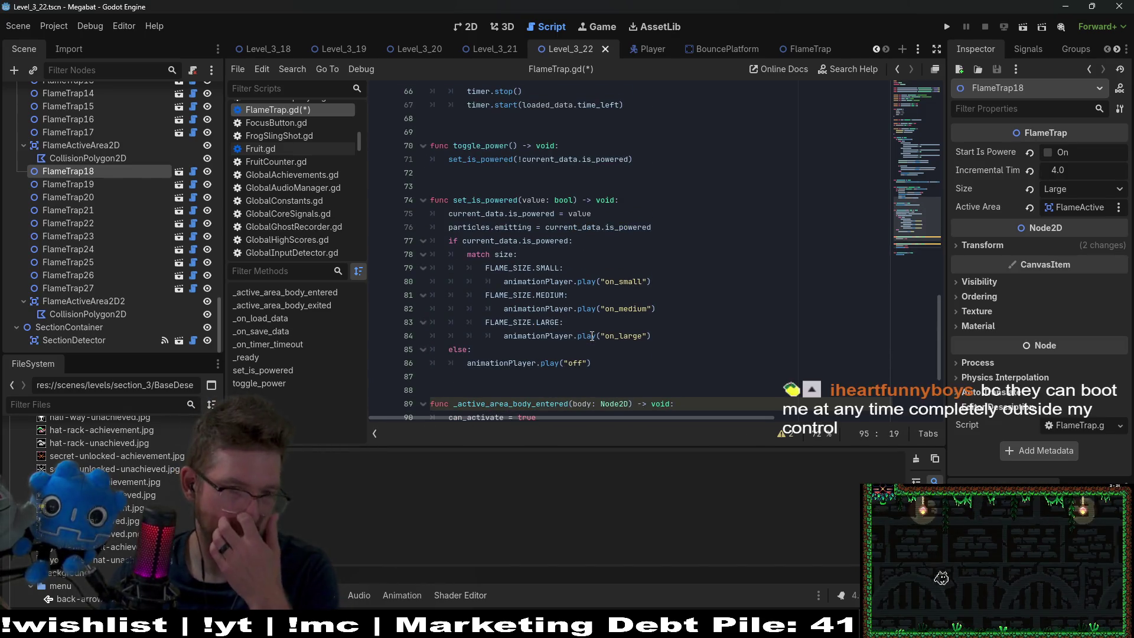
scroll(592, 335, "down", 3)
left_click(573, 307)
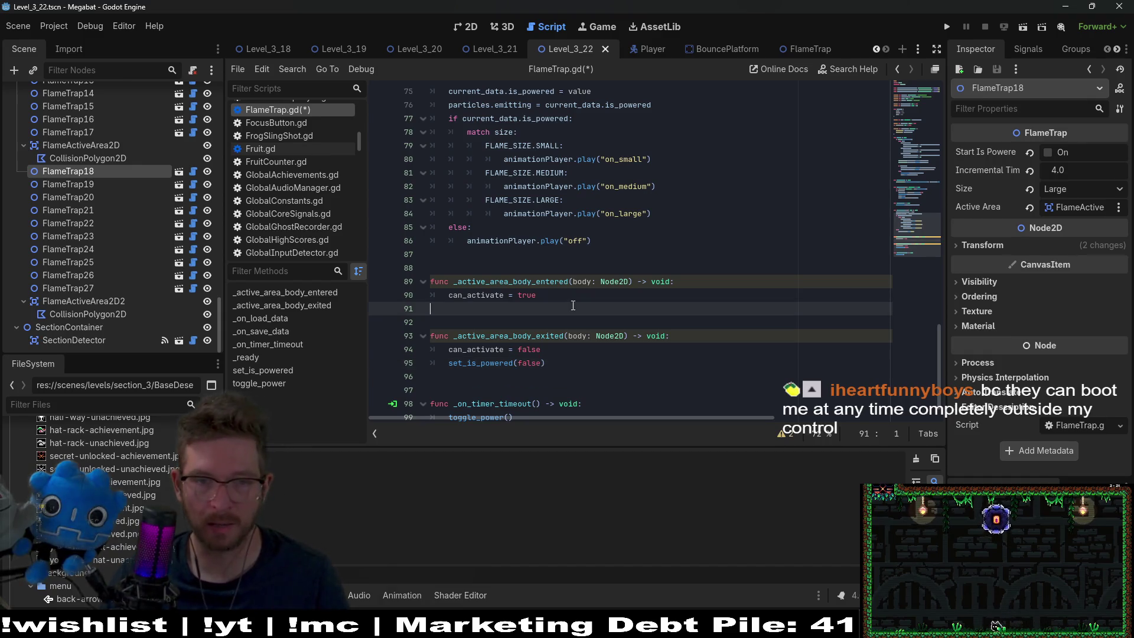
key("ctrl+s")
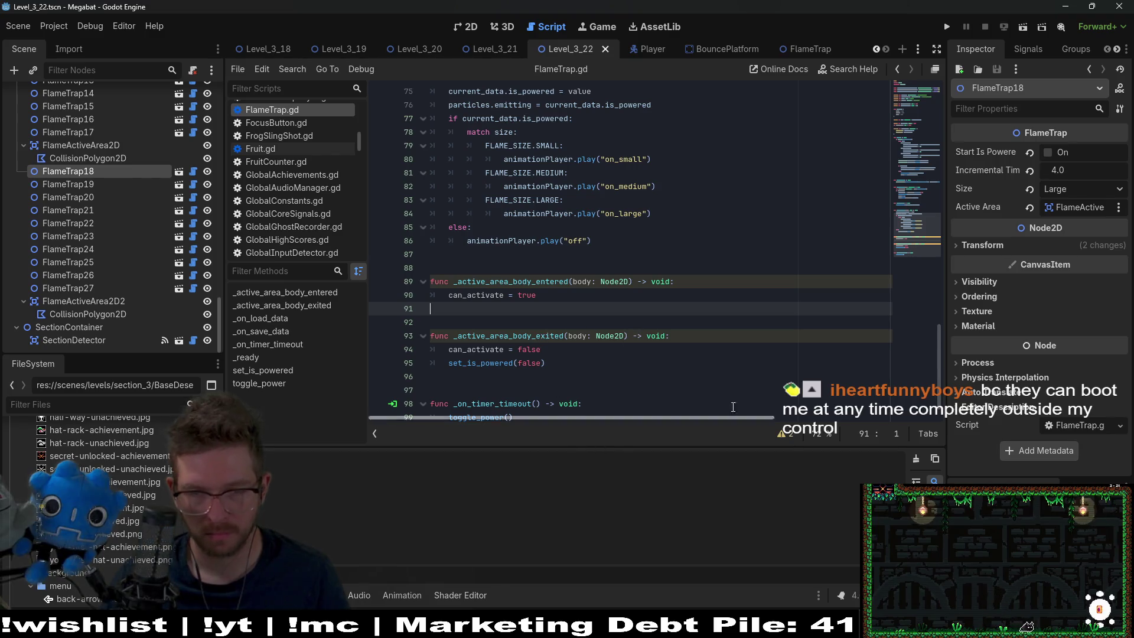
left_click(786, 436)
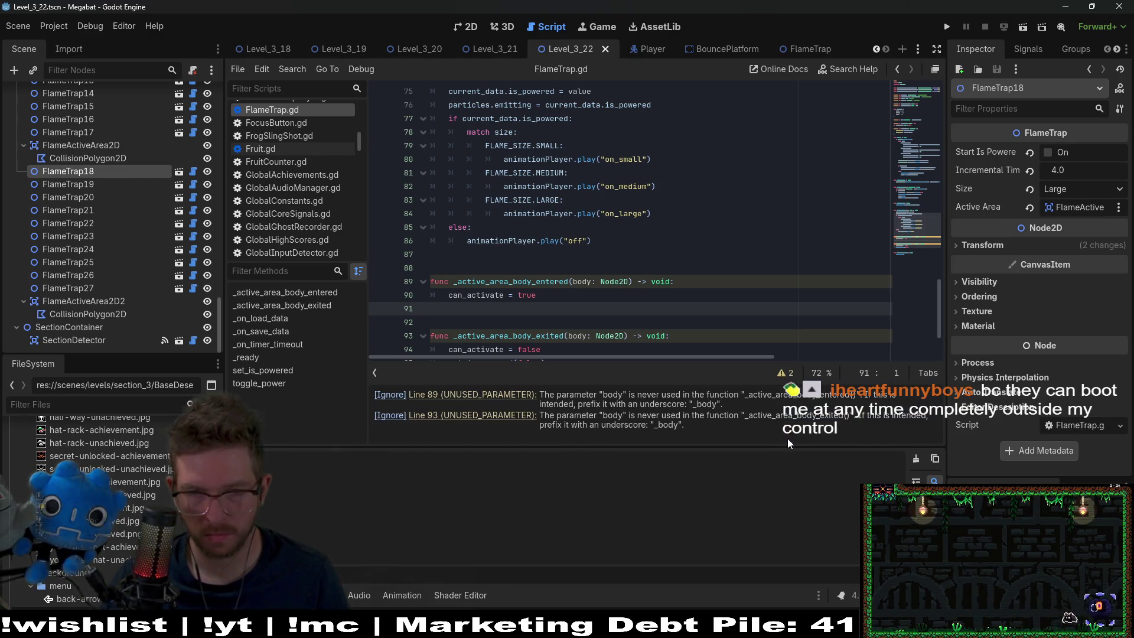
left_click(724, 265)
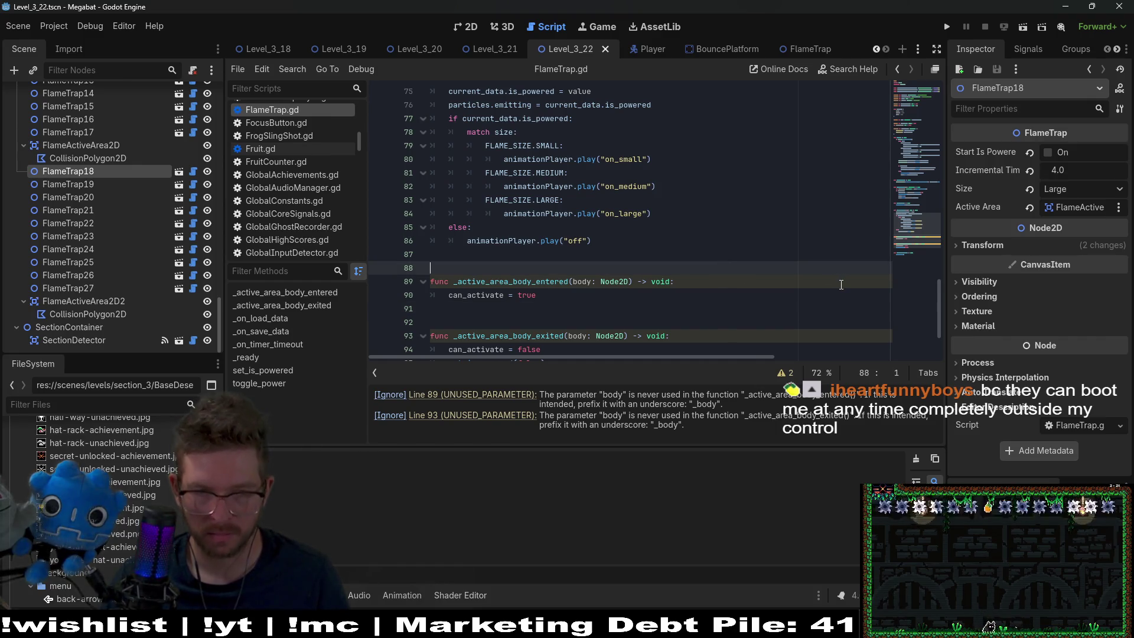
Step: Put the entered handler's can_activate = true under an if body is Player: check
scroll(565, 290, "down", 1)
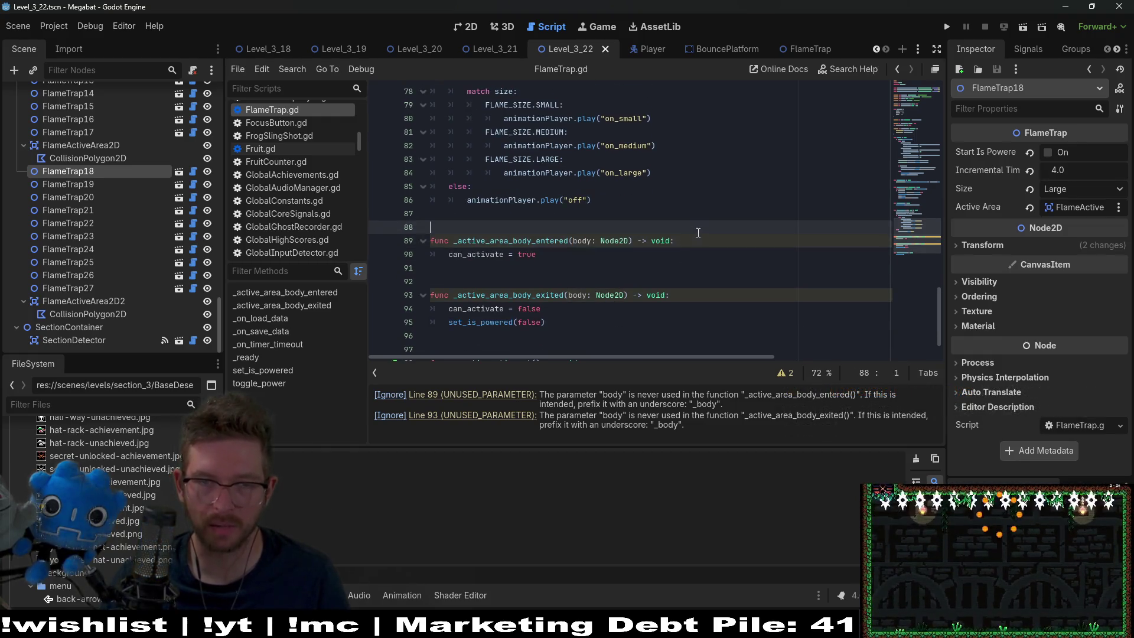
left_click(698, 242)
key("Return")
type("if body")
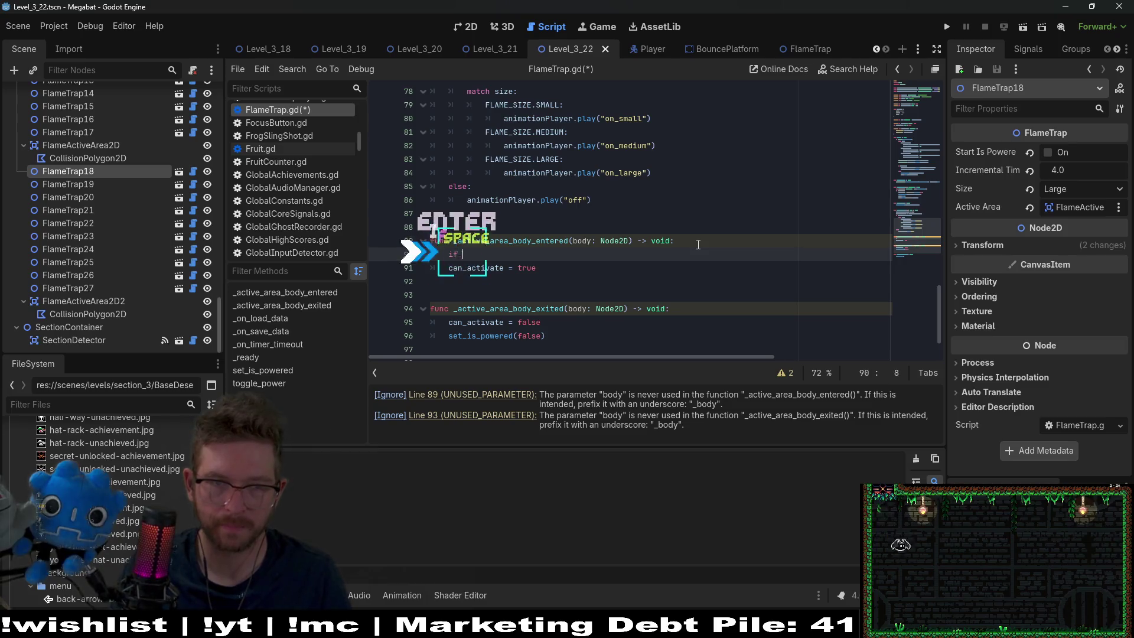
type(" is Player:")
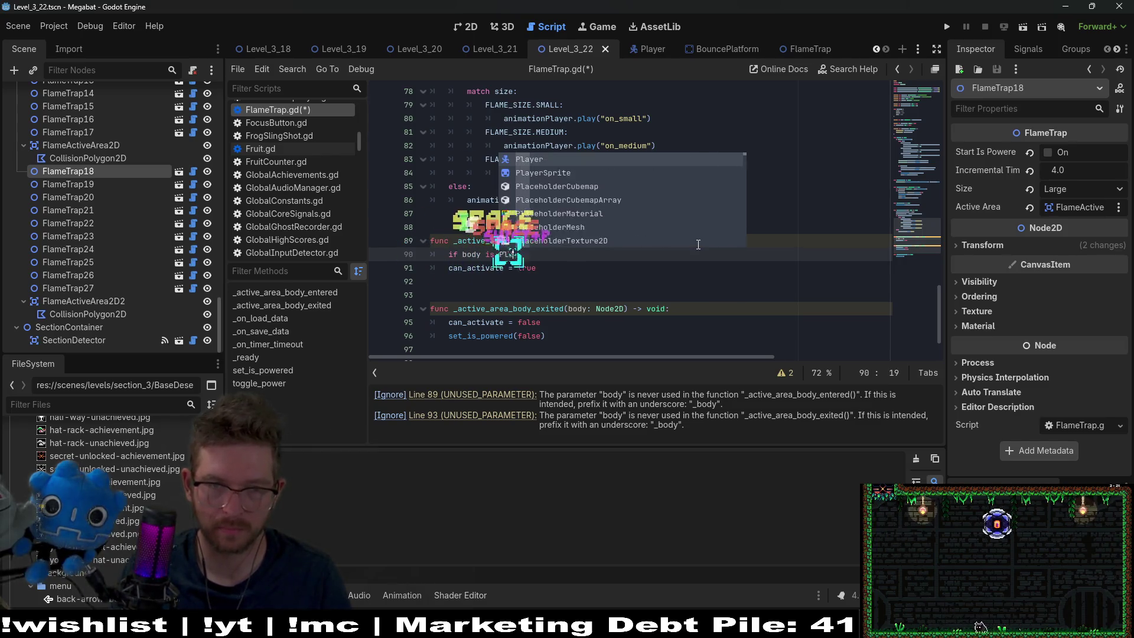
left_click(449, 268)
key("Tab")
Step: Add the same if body is Player: check to the exit handler, indenting both its lines
left_click(704, 315)
key("Return")
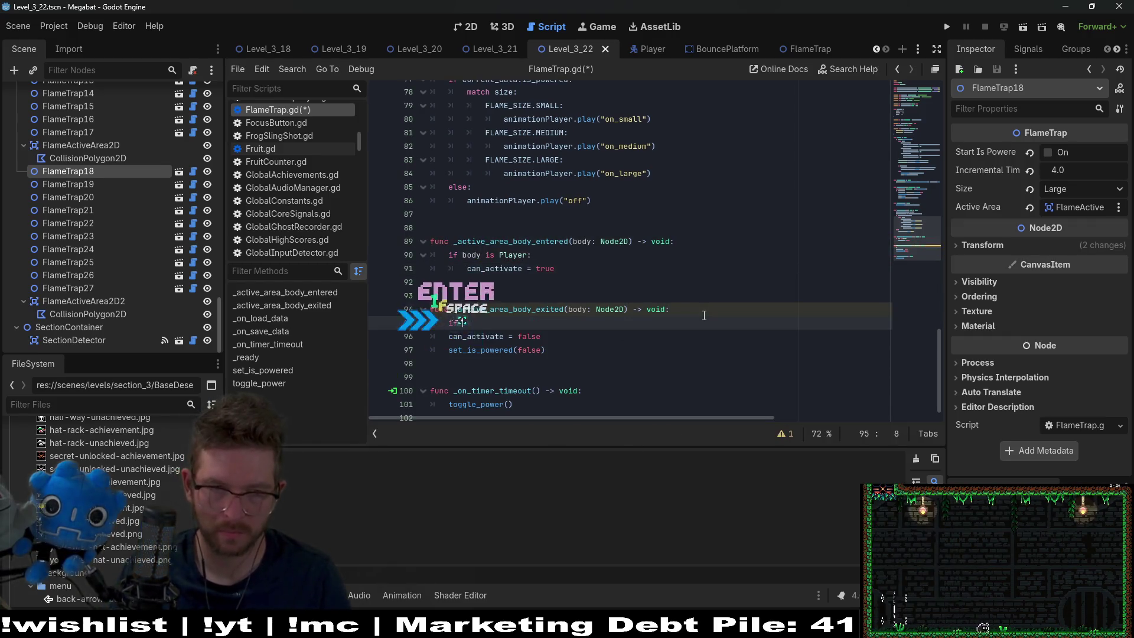
type("if body is Player:")
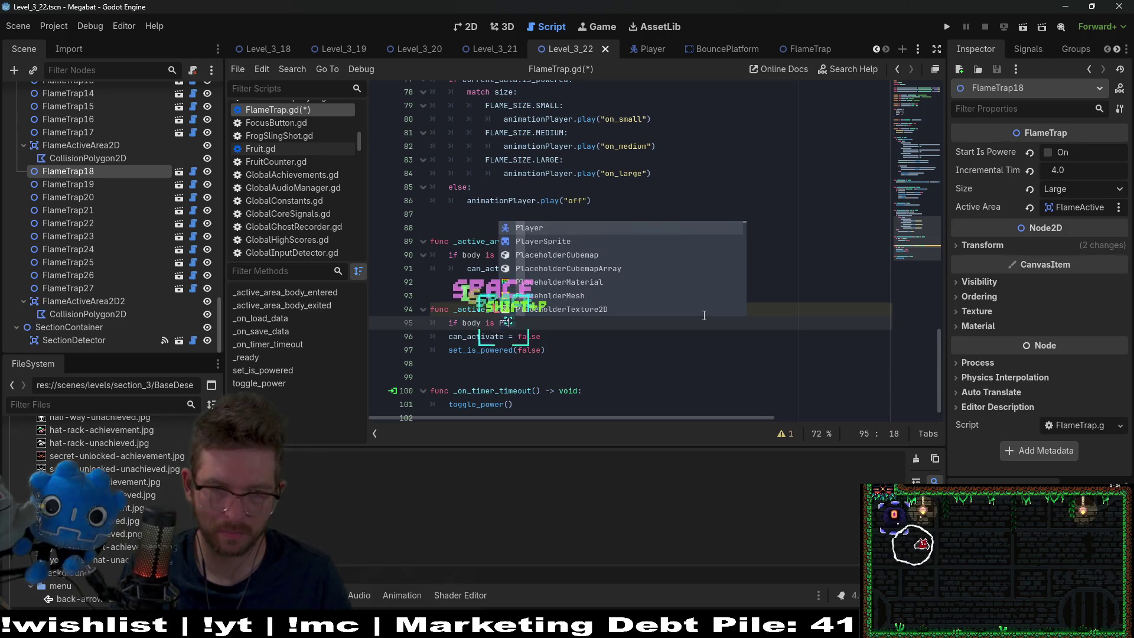
left_click_drag(564, 350, 430, 336)
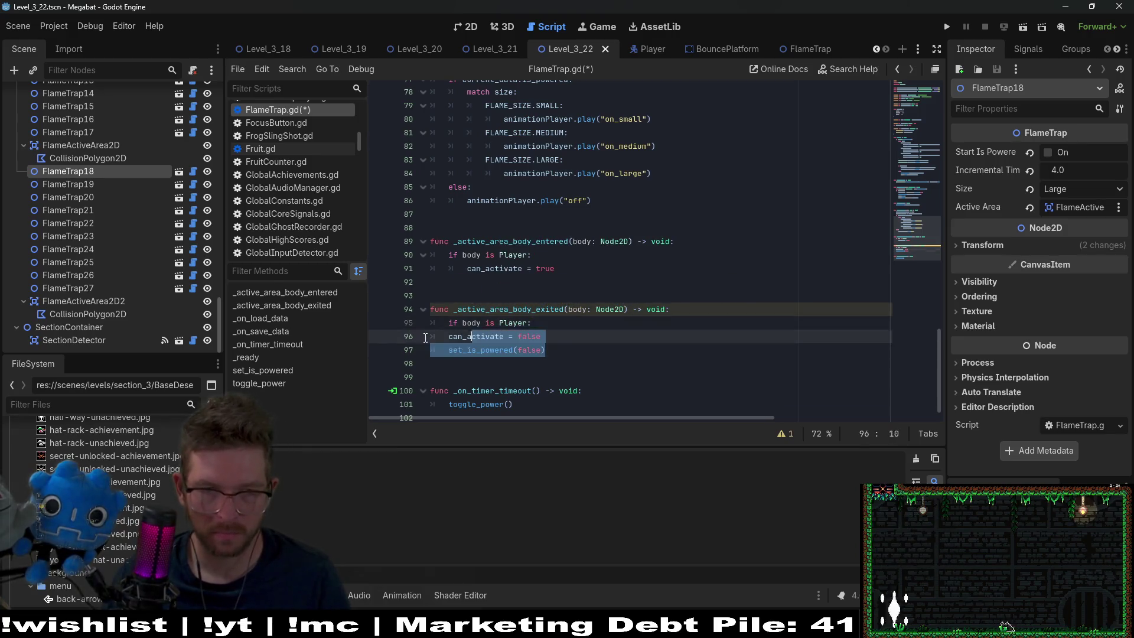
key("Tab")
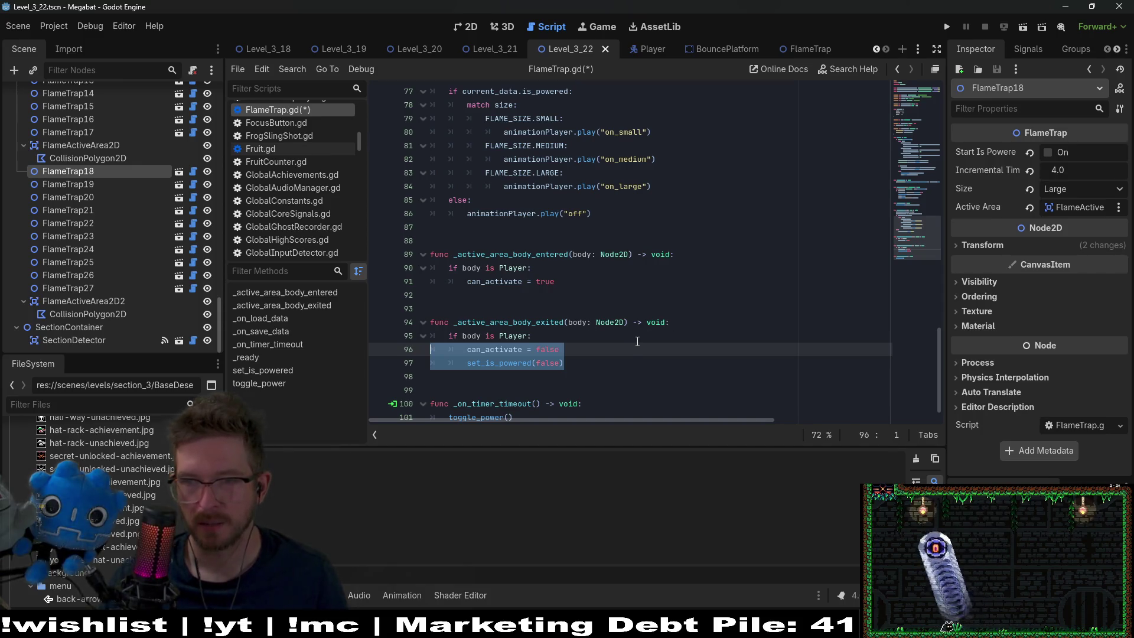
Step: Review the exit handler's can_activate = false and set_is_powered(false) lines
left_click(673, 355)
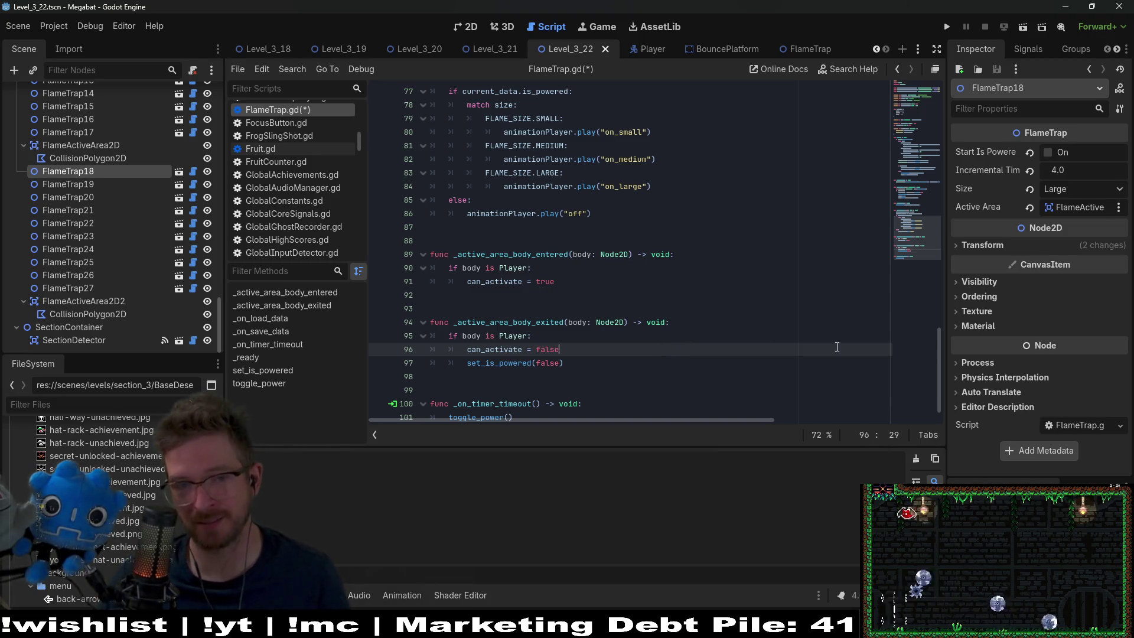
key("Down")
key("Down")
key("Up")
key("Up")
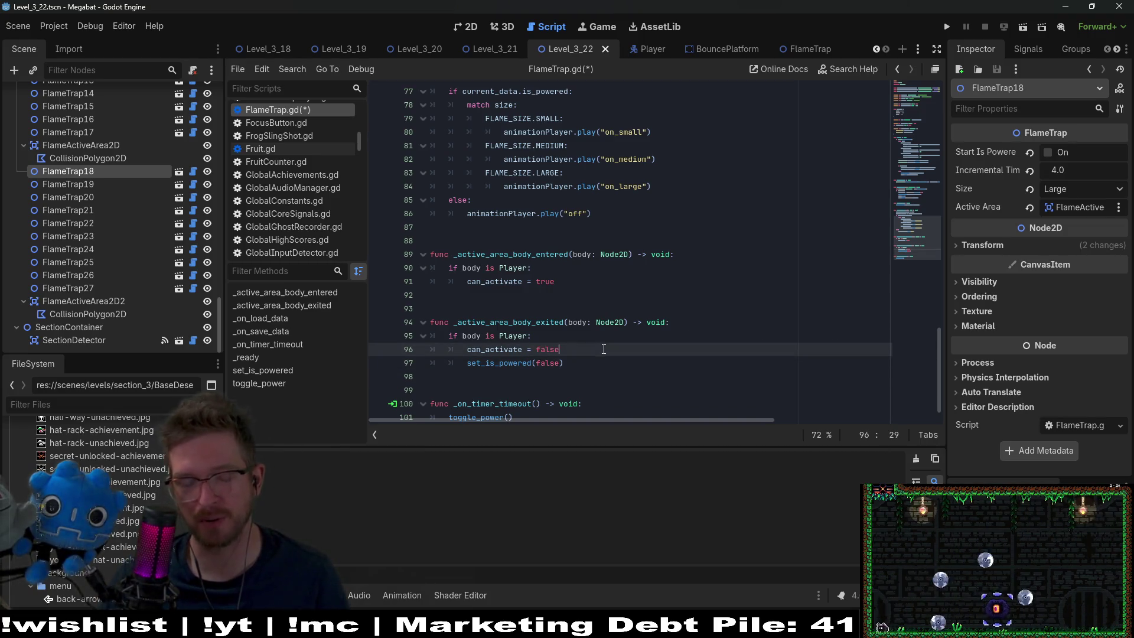
key("Down")
key("Up")
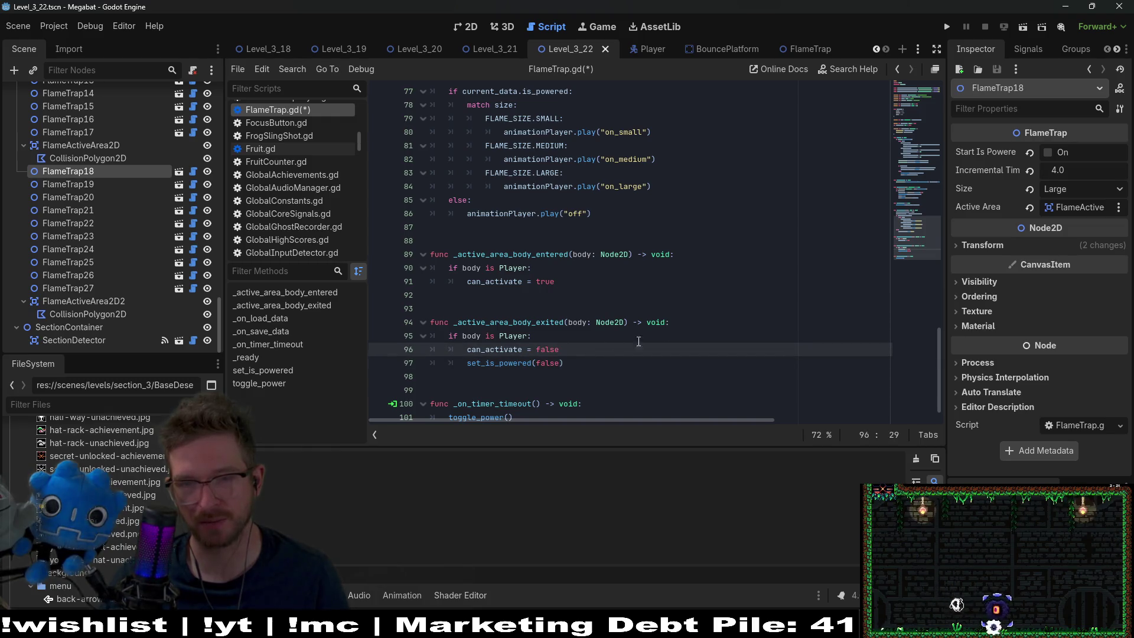
left_click(581, 362)
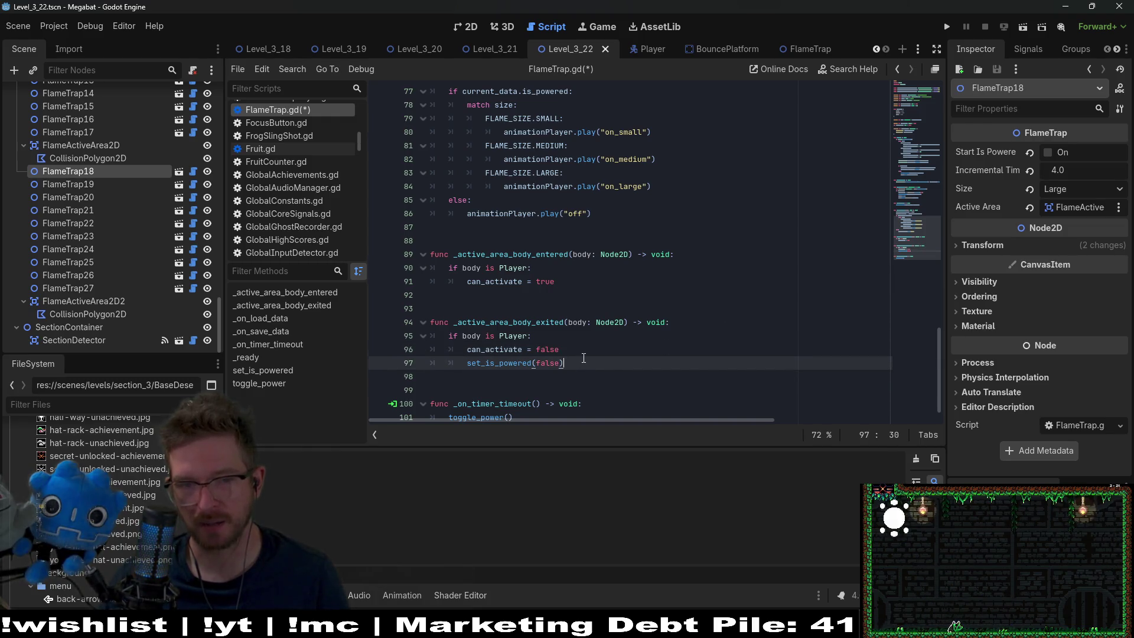
key("Up")
key("Down")
key("Up")
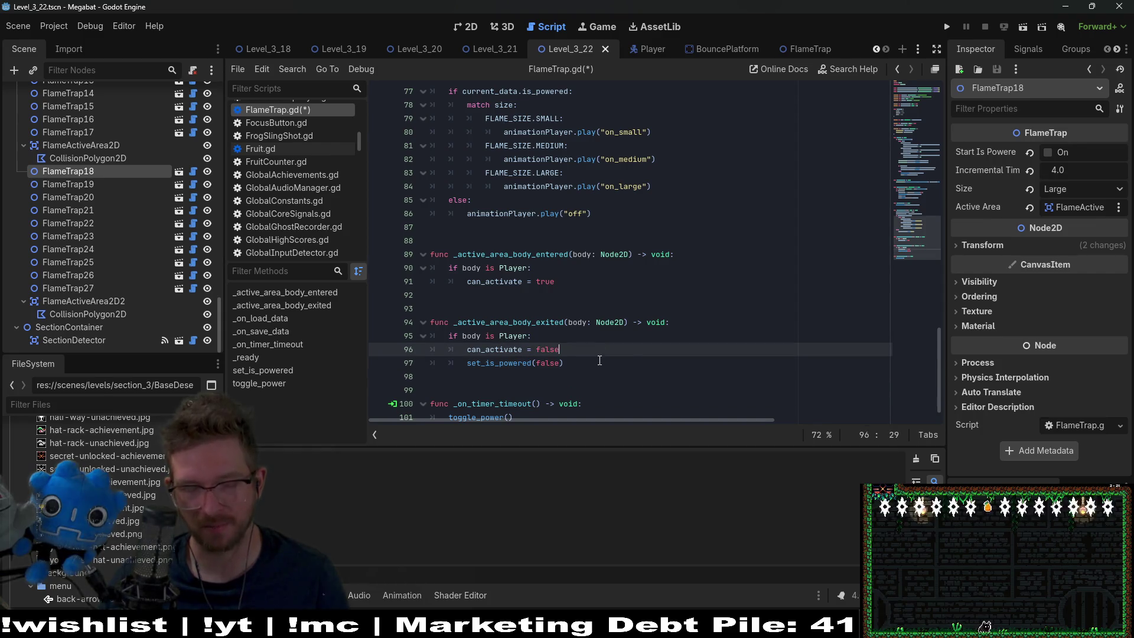
key("Down")
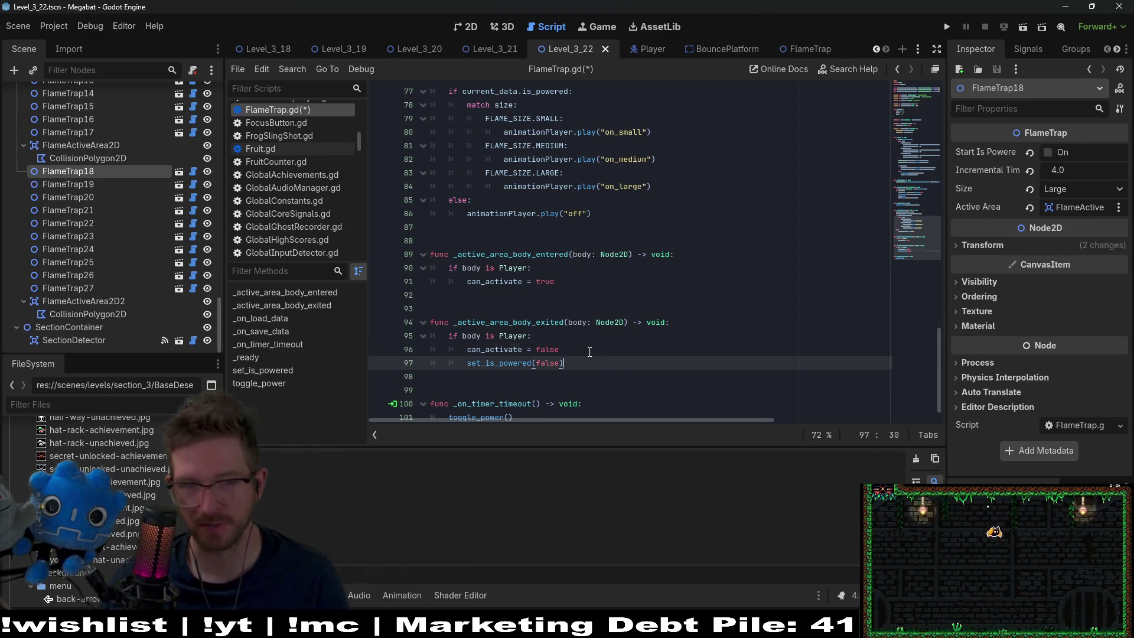
key("Up")
key("Down")
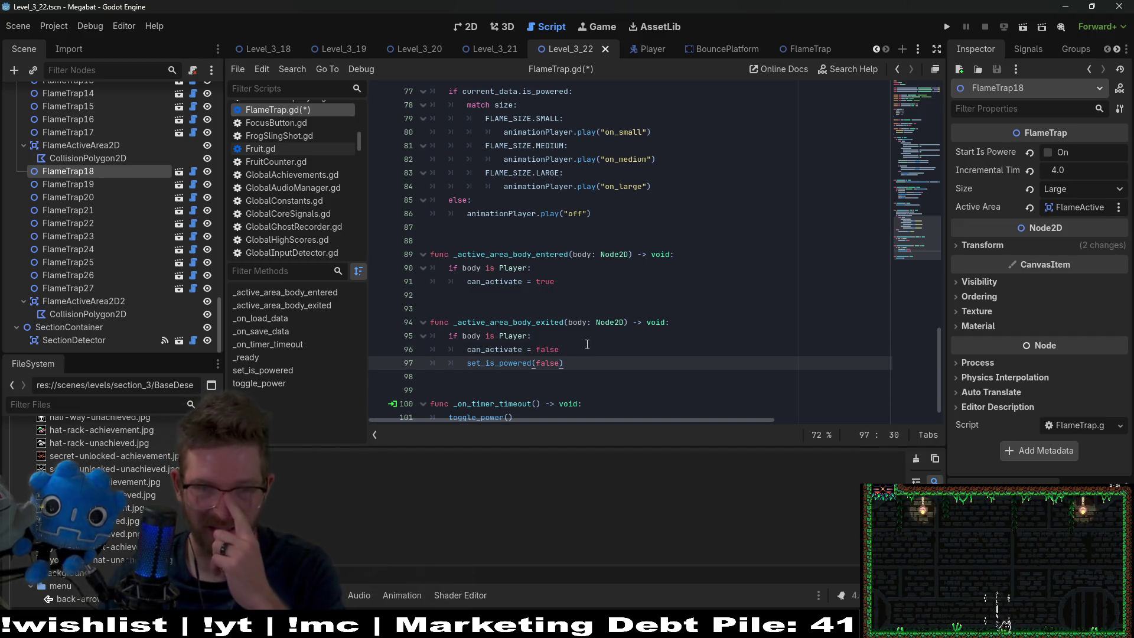
key("Up")
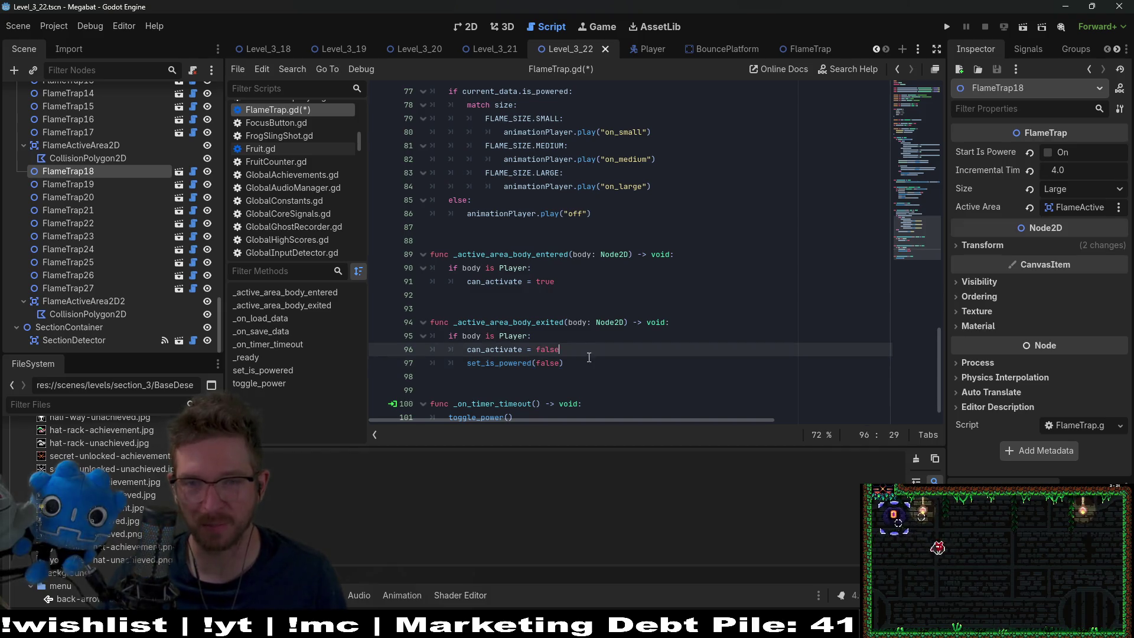
key("Down")
key("Up")
key("Down")
key("Up")
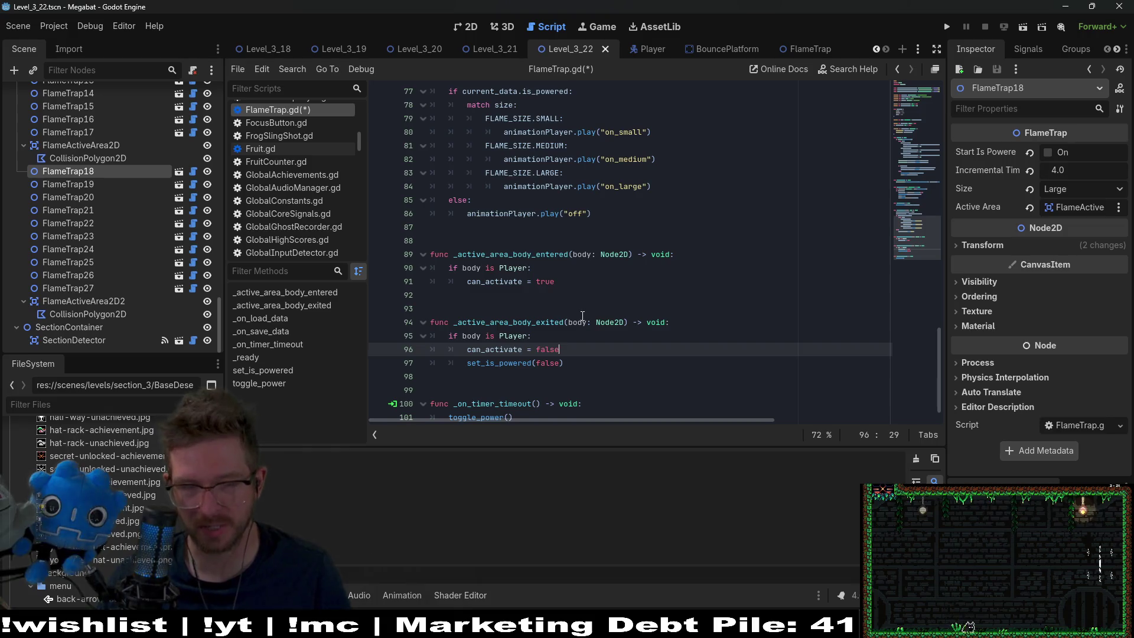
left_click(597, 364)
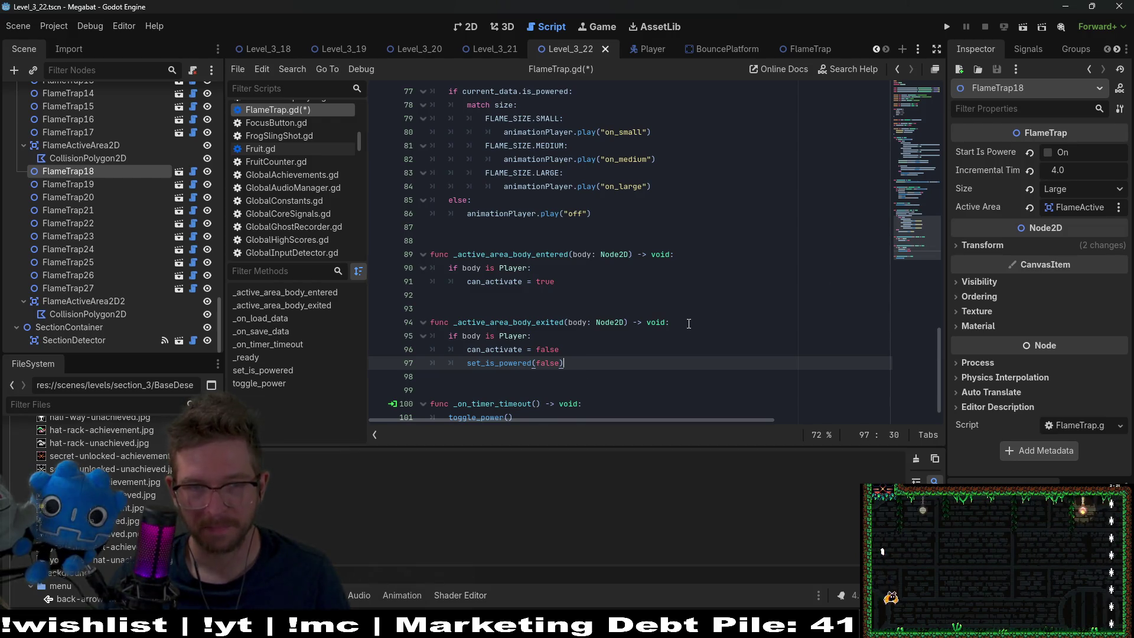
Step: Scroll through FlameTrap.gd and switch to the FlameTrap scene
scroll(688, 324, "up", 20)
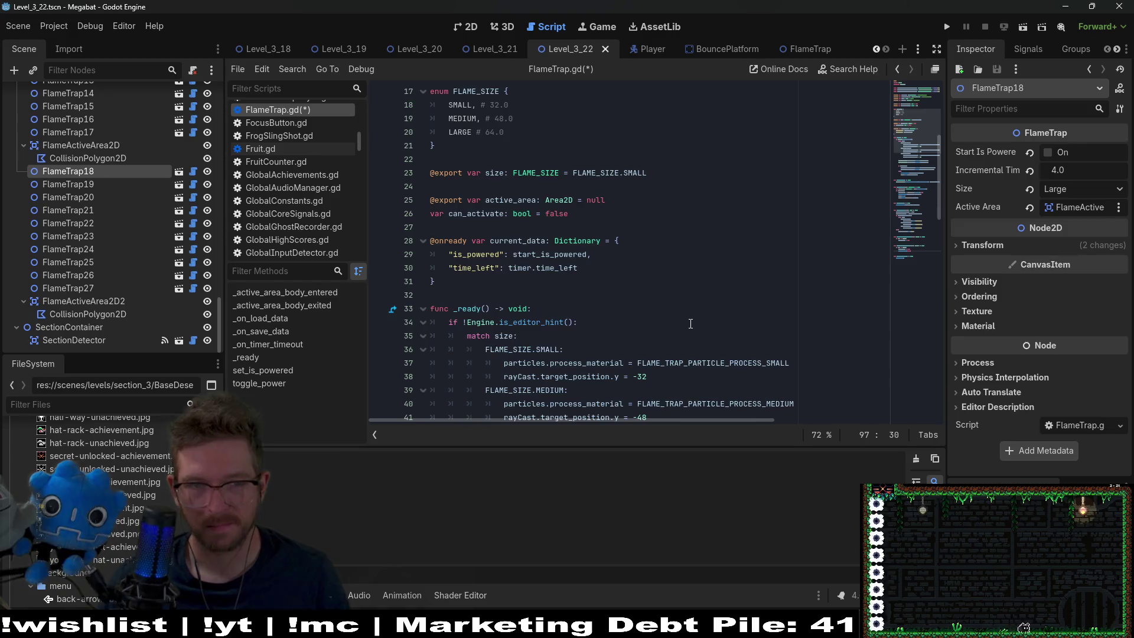
scroll(690, 323, "up", 2)
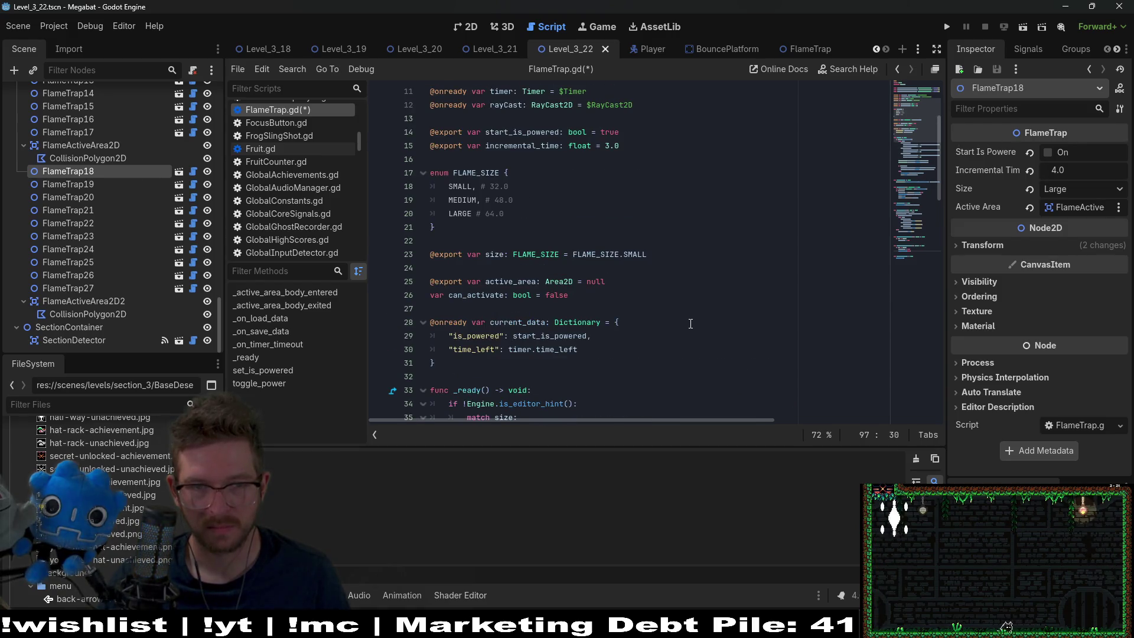
scroll(651, 326, "down", 5)
scroll(651, 326, "down", 5)
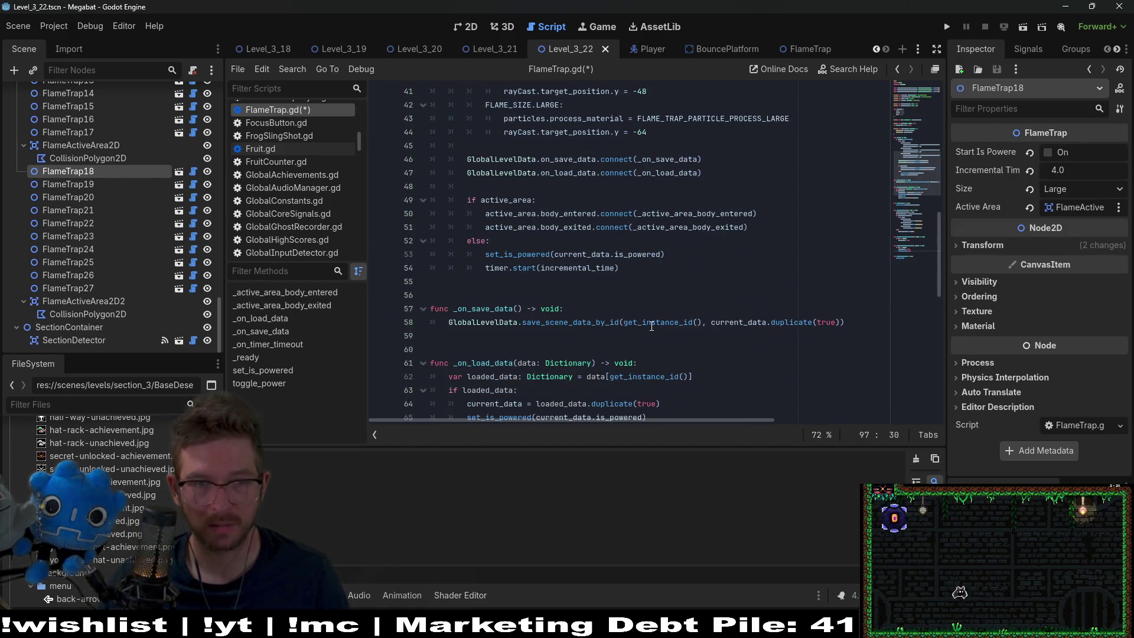
scroll(653, 324, "up", 5)
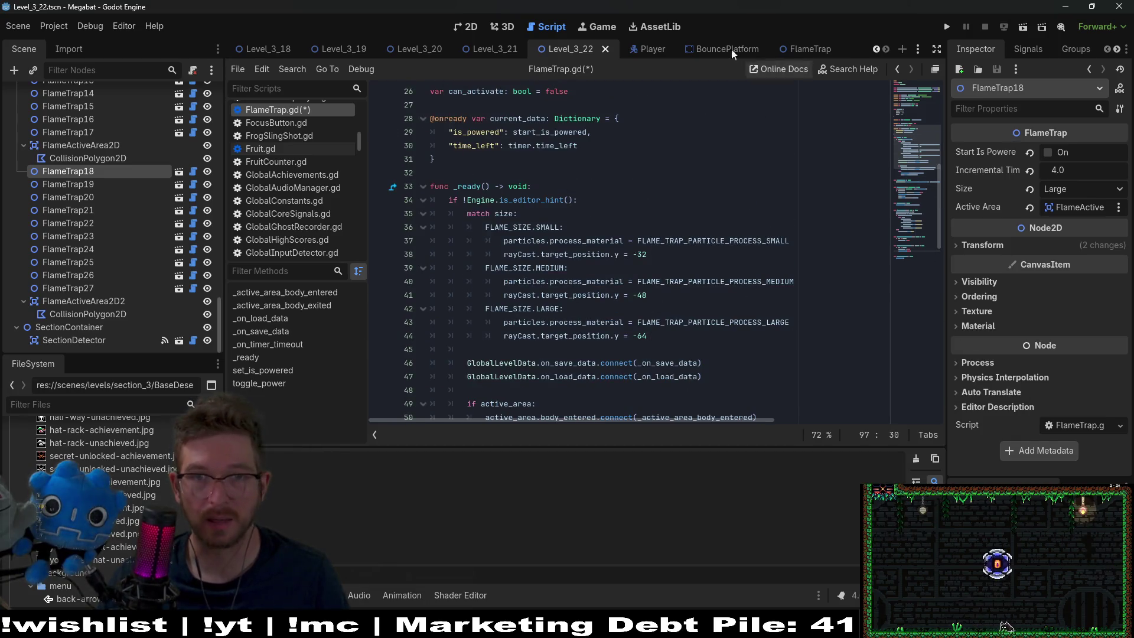
left_click(799, 48)
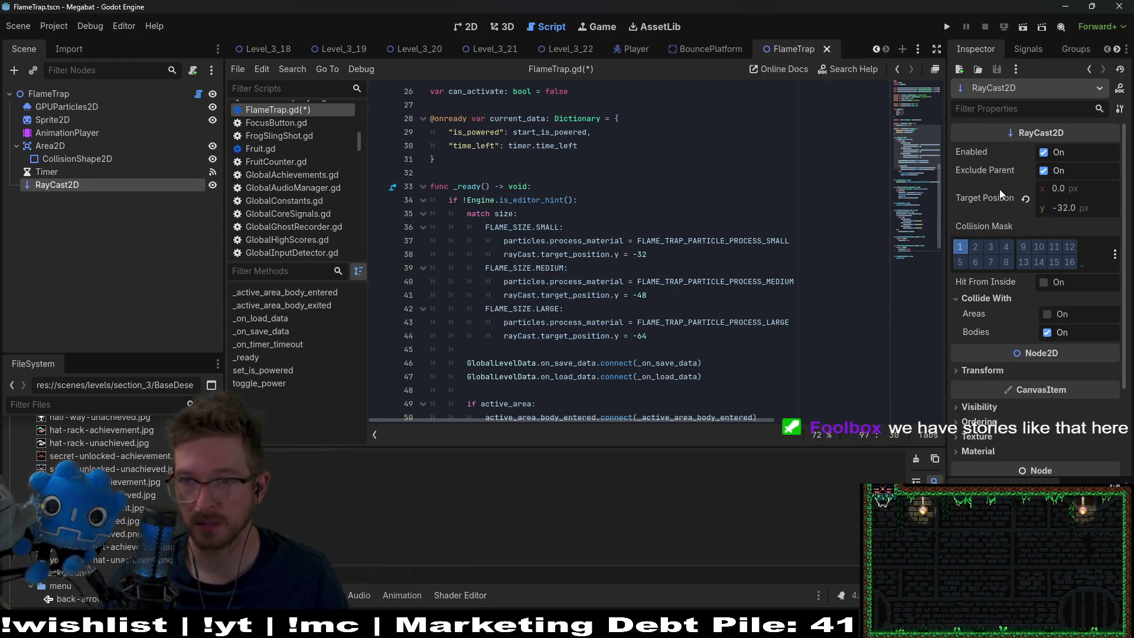
Step: Check the RayCast2D's Inspector, Signals and Groups, then return to the blank line after _ready
mouse_move(999, 189)
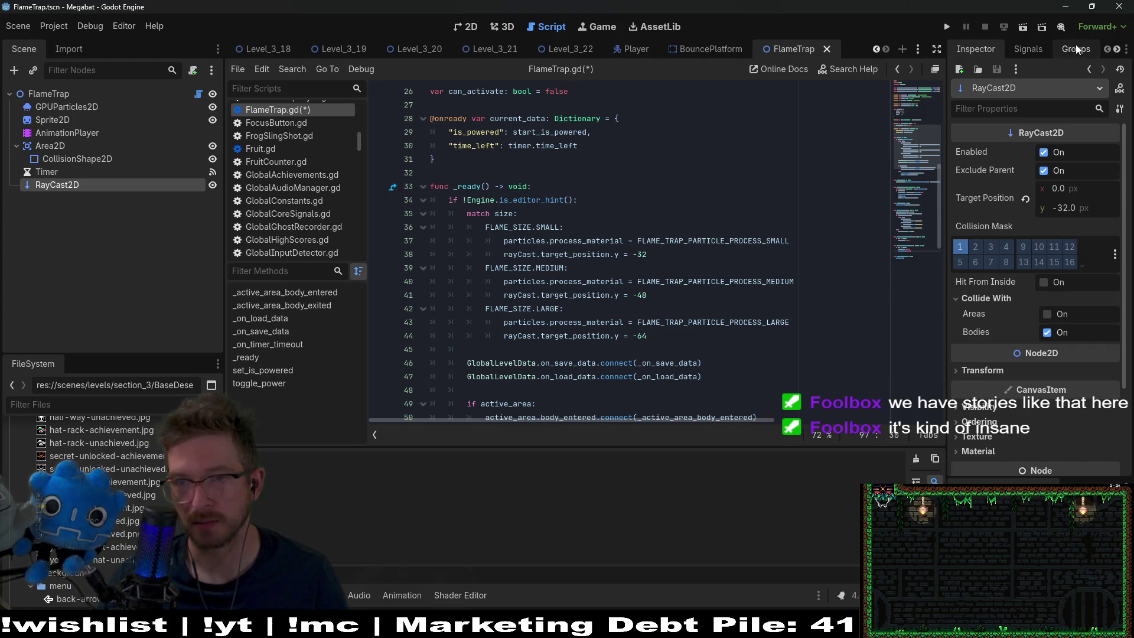
left_click(1030, 51)
left_click(980, 48)
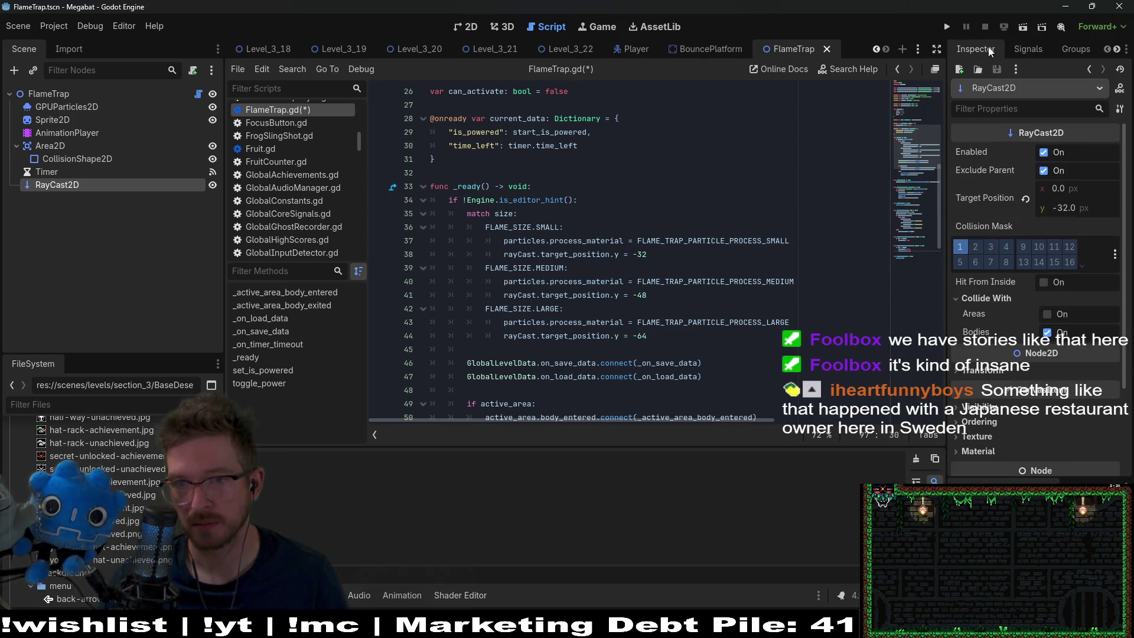
left_click(1076, 49)
left_click(1029, 50)
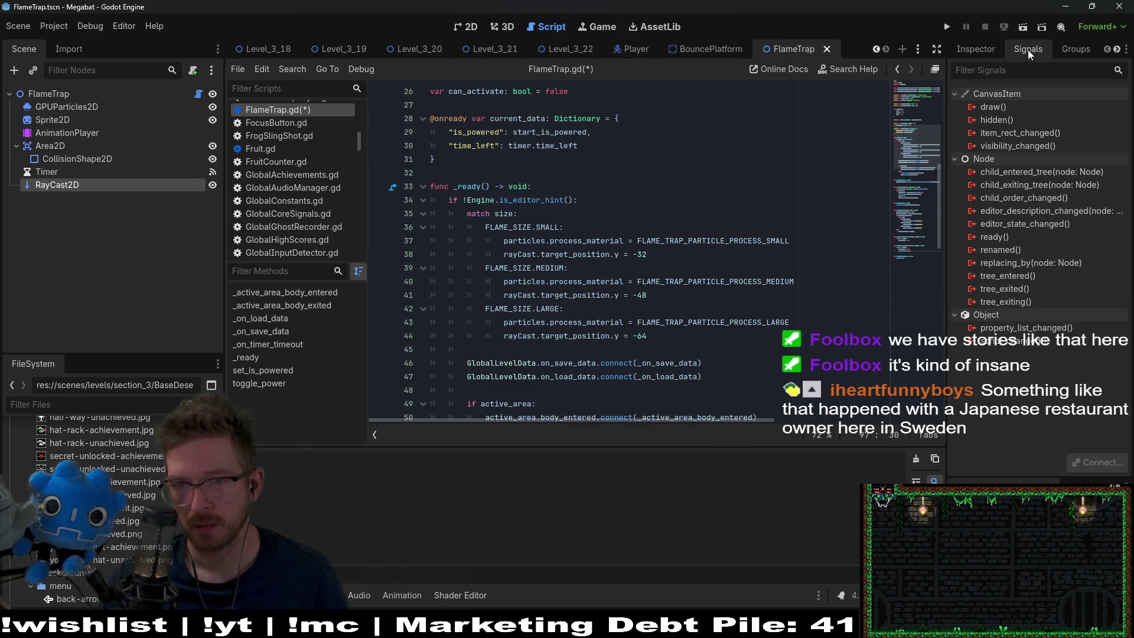
left_click(984, 48)
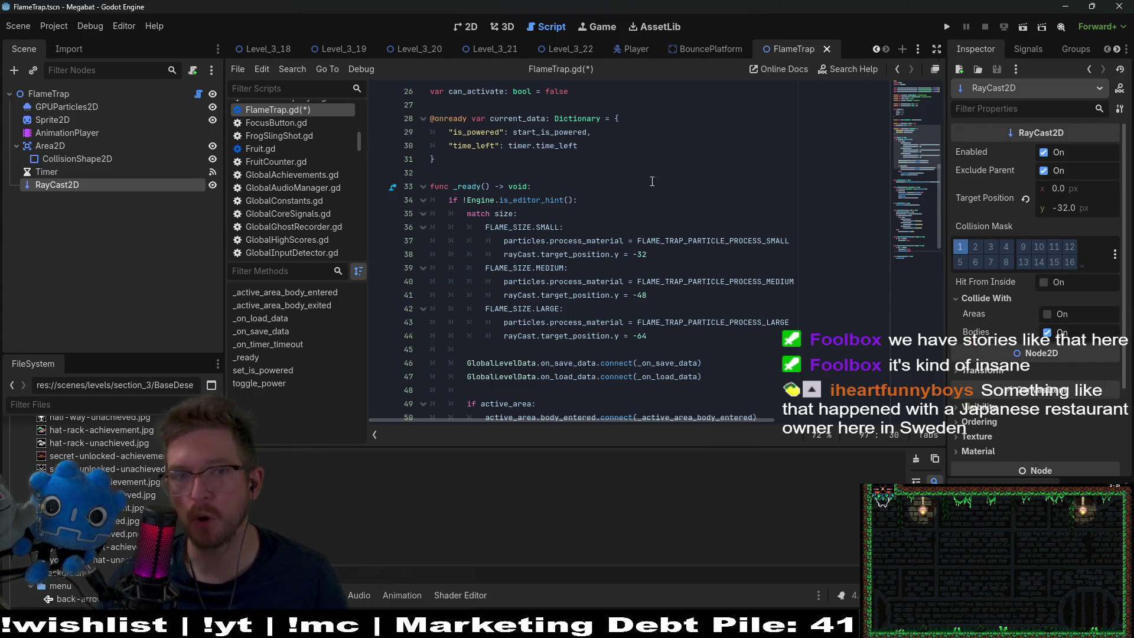
scroll(505, 176, "down", 8)
left_click(505, 164)
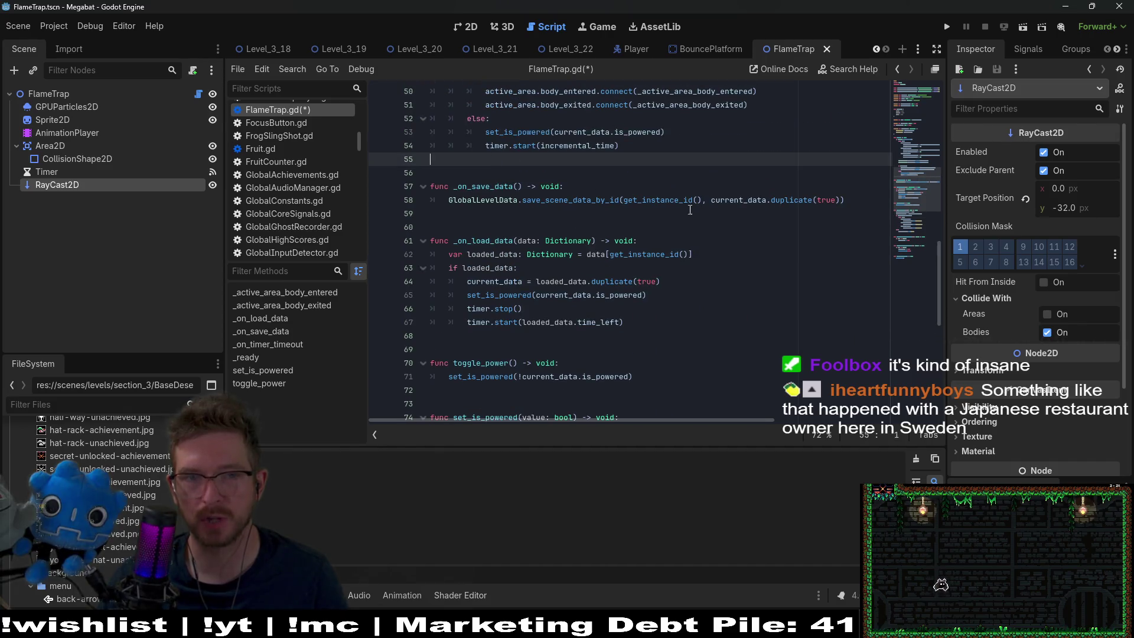
Step: Add func _physics_process(delta: float) -> void below _ready with an if active_area: check
key("Return")
key("Return")
key("Return")
key("Up")
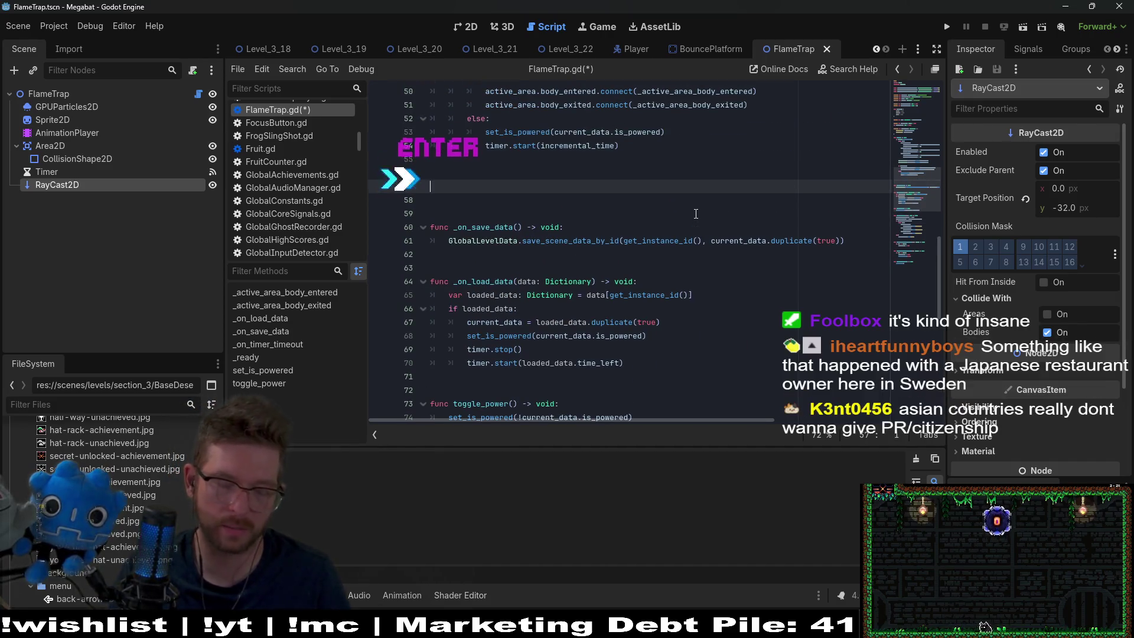
type("_")
type("f")
key("BackSpace")
key("BackSpace")
type("func")
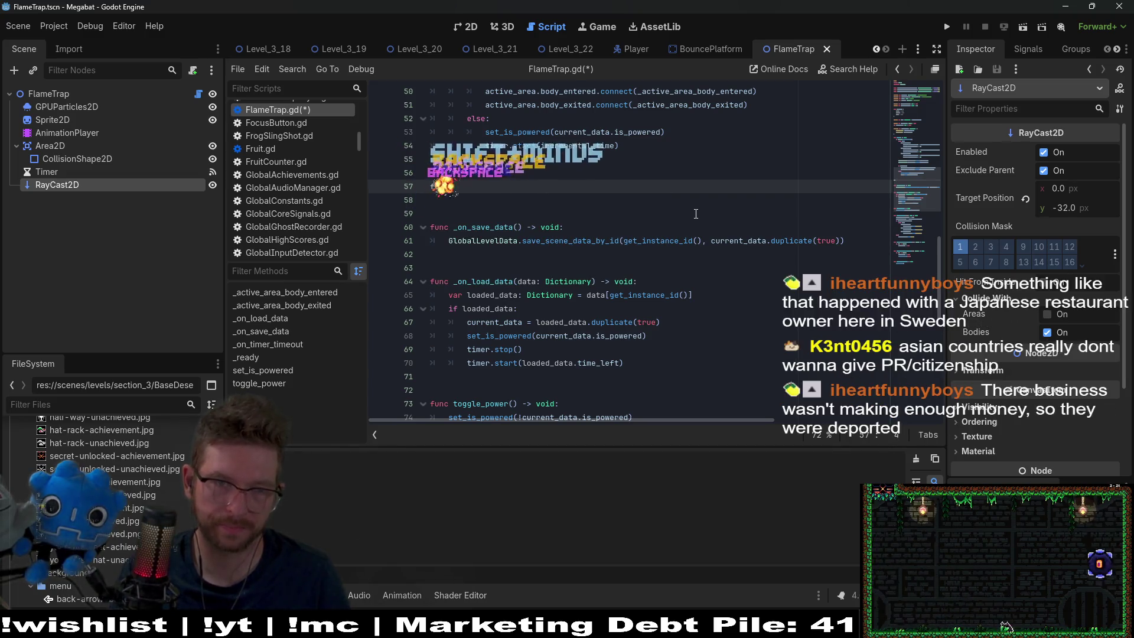
type(" _phys")
key("Return")
key("Return")
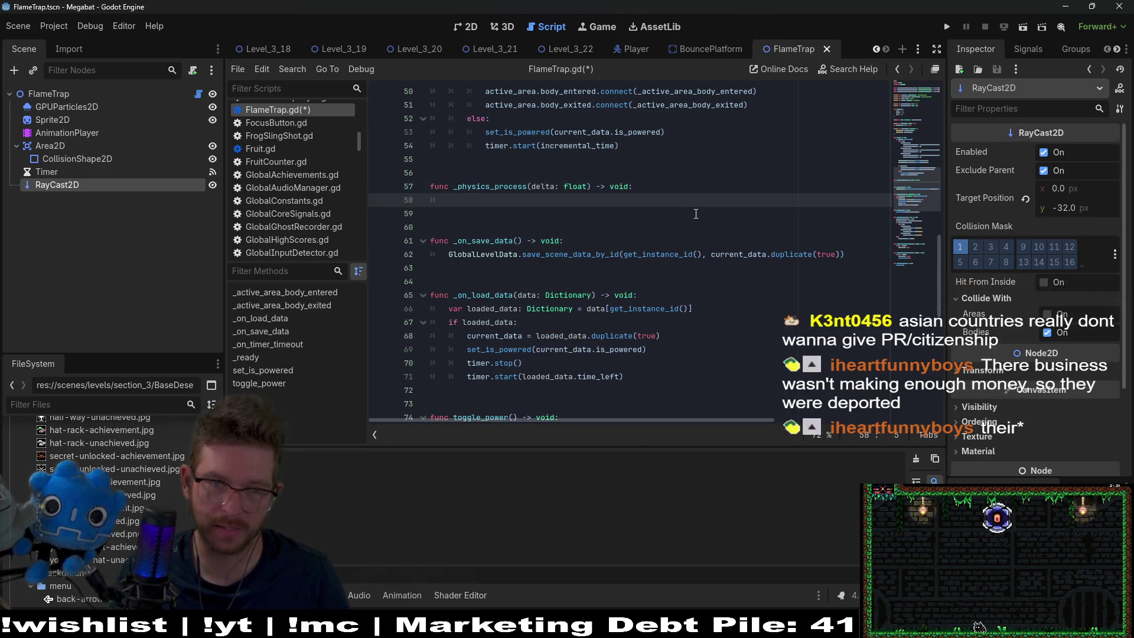
type("if act")
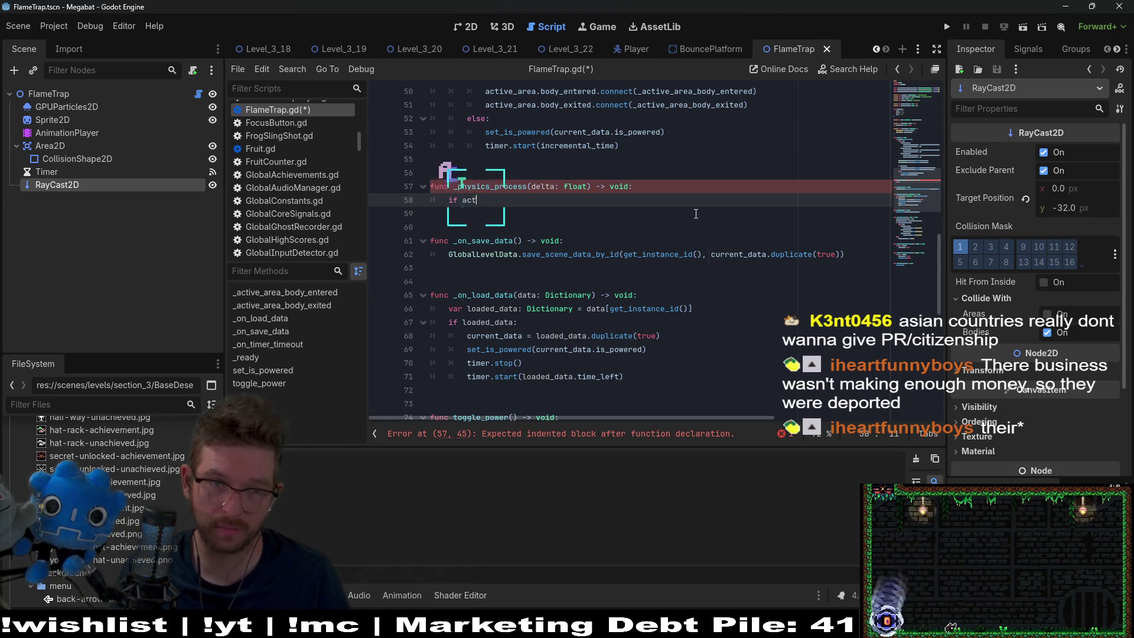
key("Return")
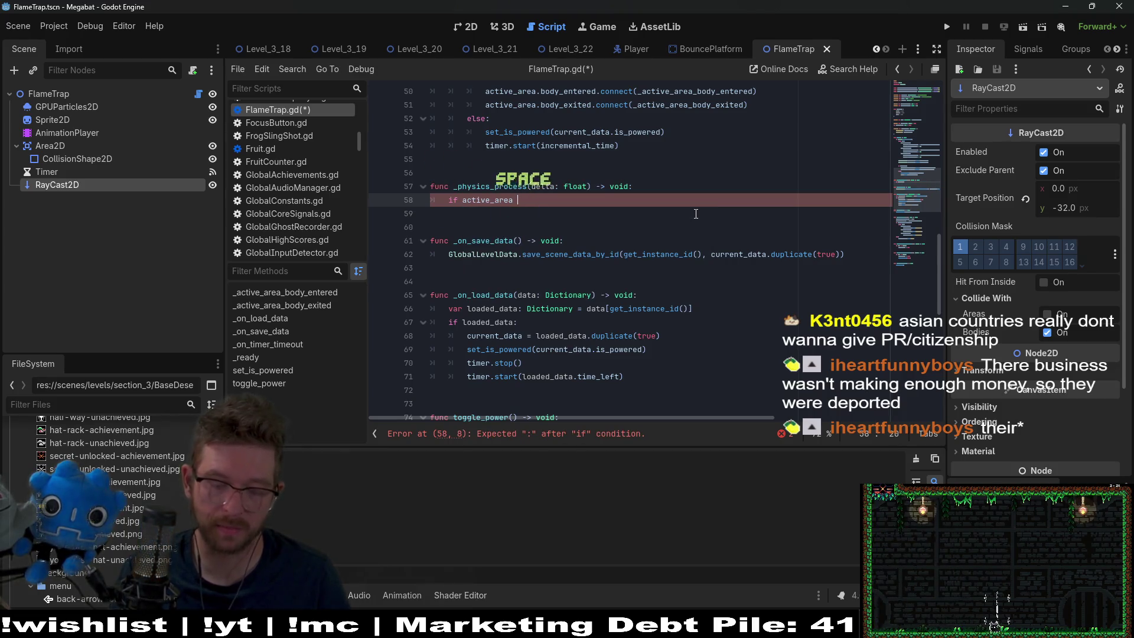
key("BackSpace")
key("BackSpace")
key("BackSpace")
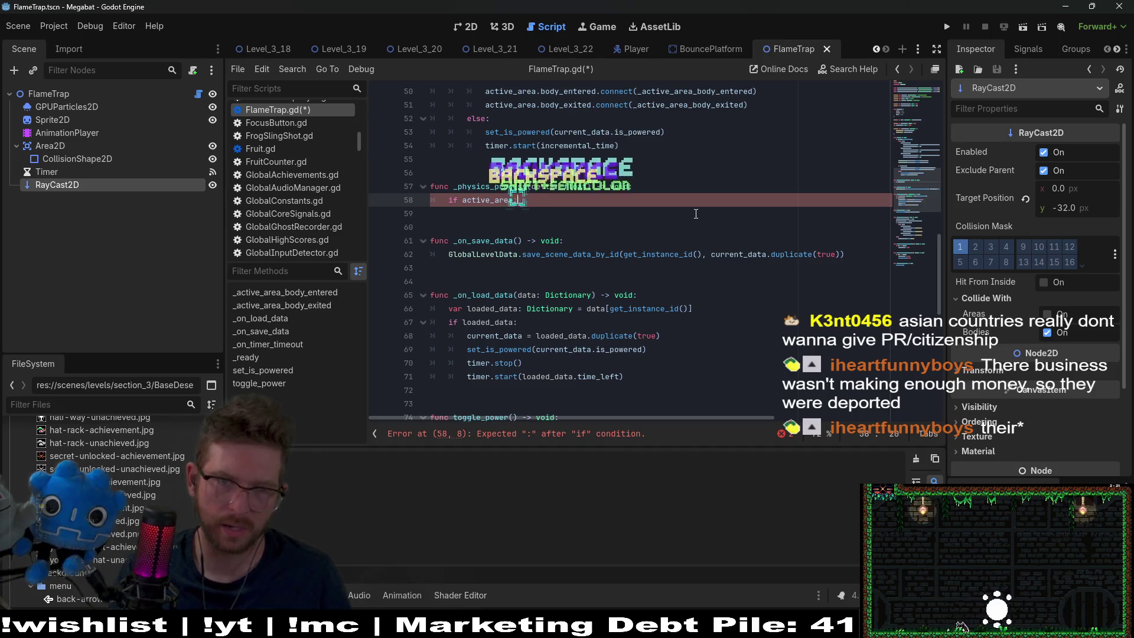
type(":")
key("Return")
Step: Nest an if rayCast.is_colliding(): check inside the active_area condition
type("if ")
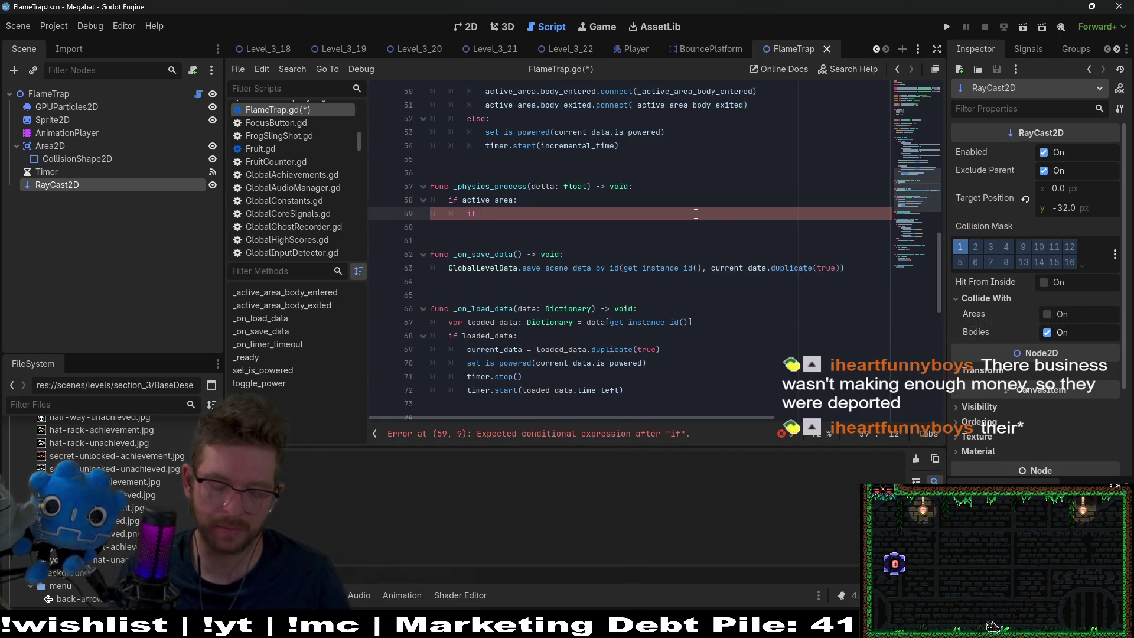
type("rayCast")
key("BackSpace")
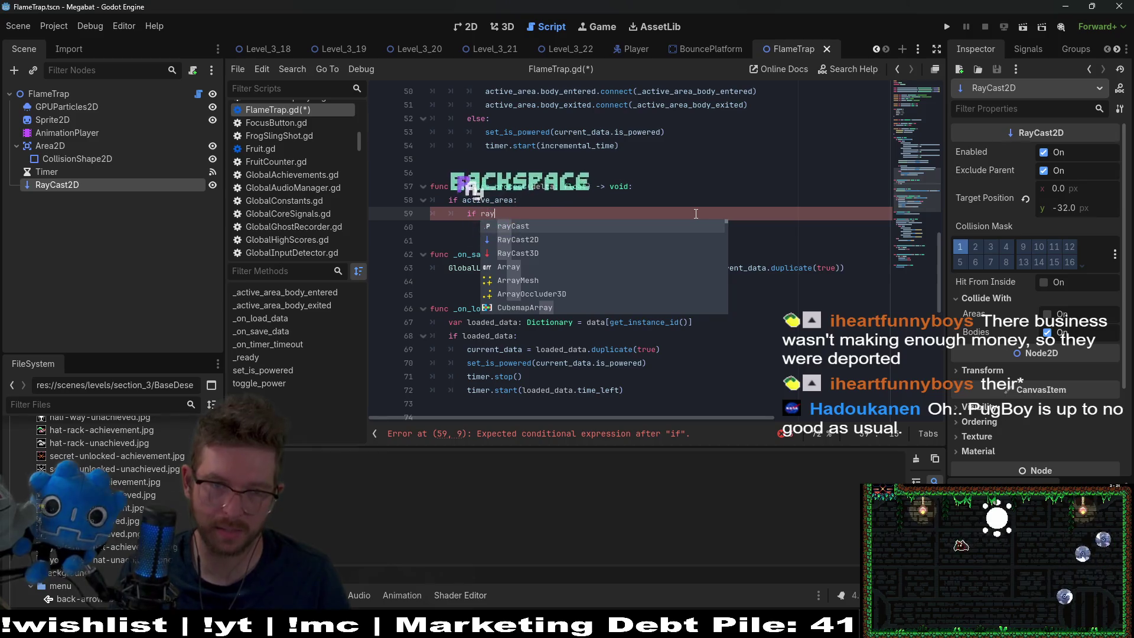
type("y")
key("Return")
type(".is_c")
key("Return")
type(":")
key("Return")
type("can_")
key("Return")
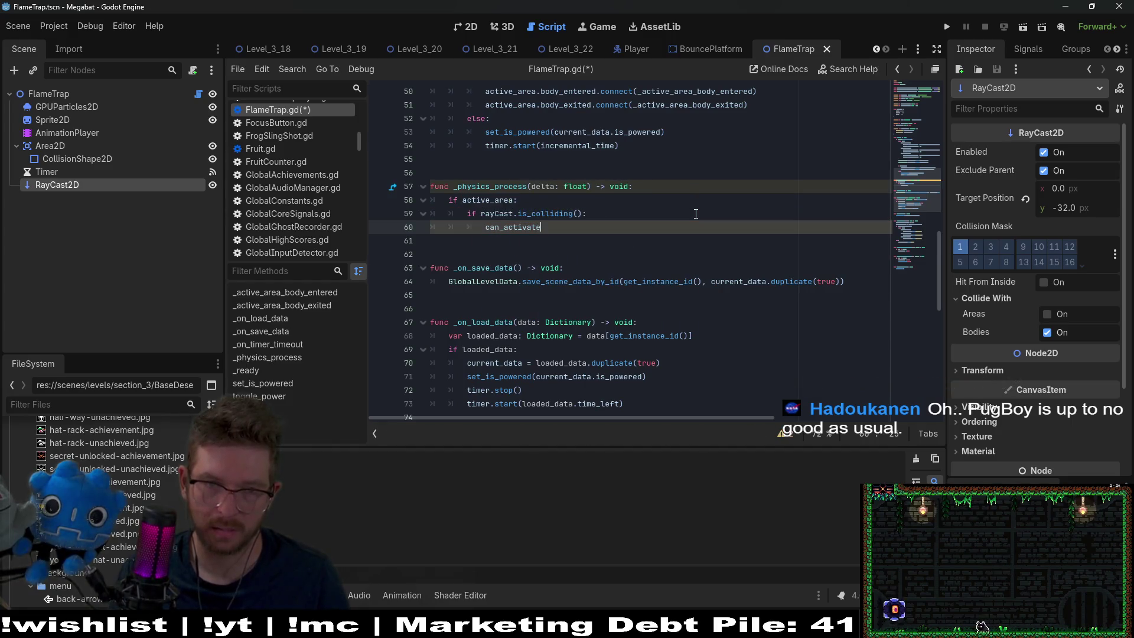
key("BackSpace")
key("BackSpace")
key("BackSpace")
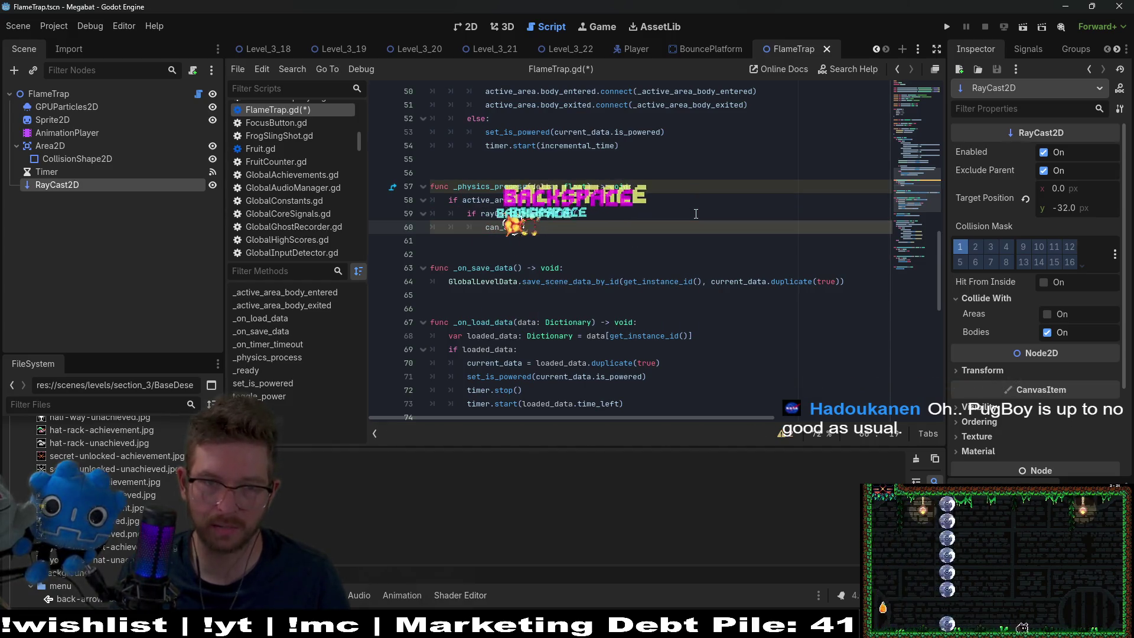
Step: Merge the checks into one condition: active_area && can_activate && rayCast.is_colliding()
left_click(571, 203)
type("&&")
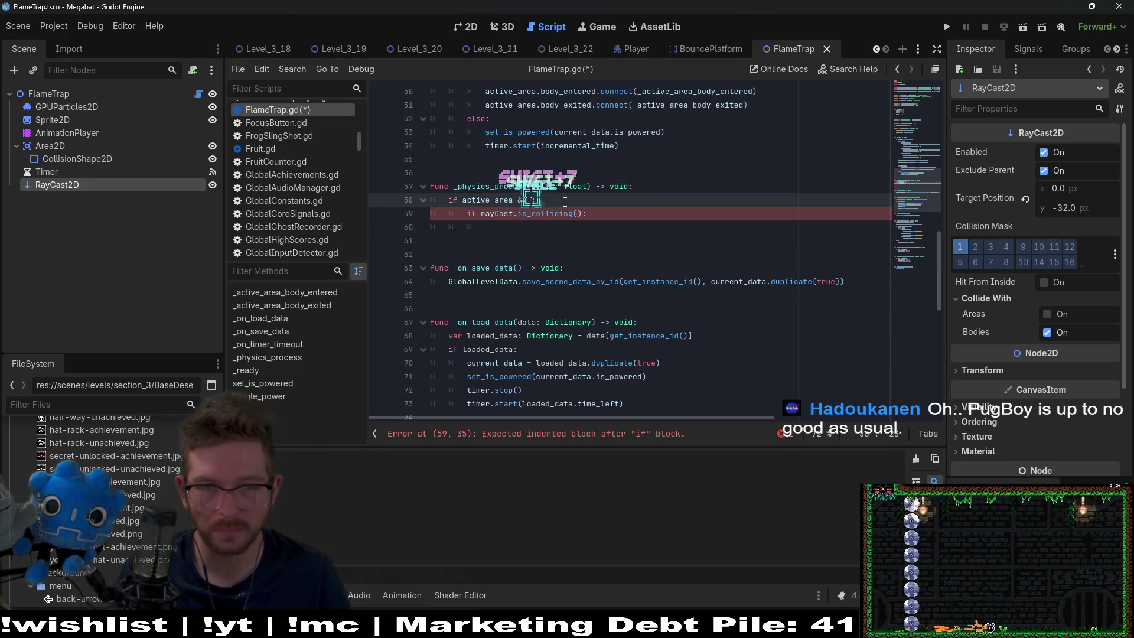
type(" acn")
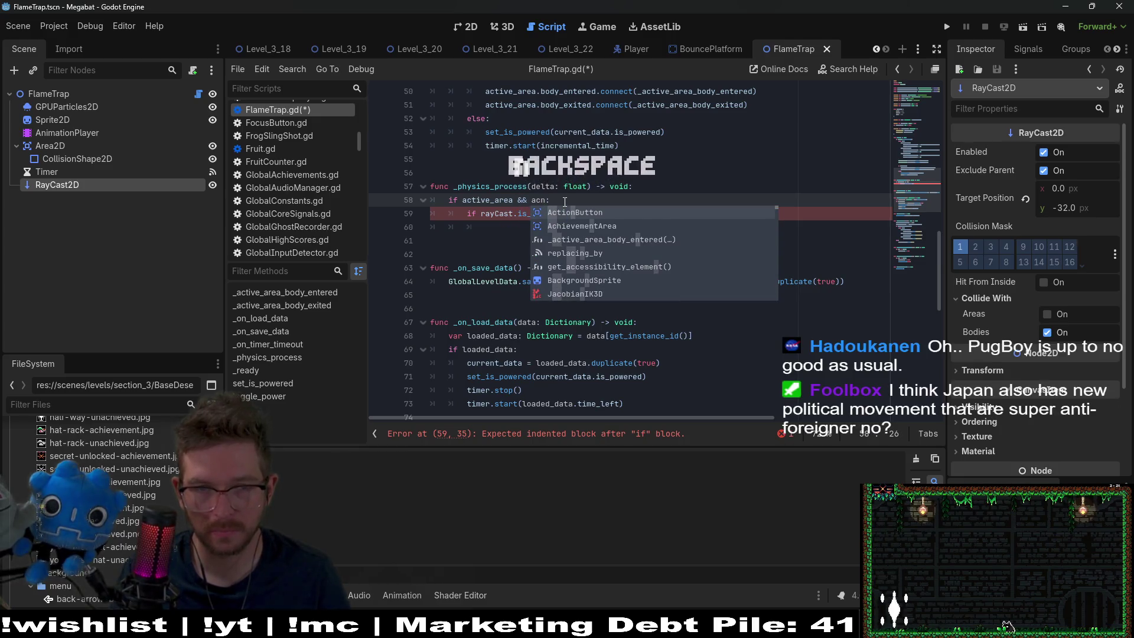
key("BackSpace")
key("BackSpace")
key("BackSpace")
type("can")
key("Return")
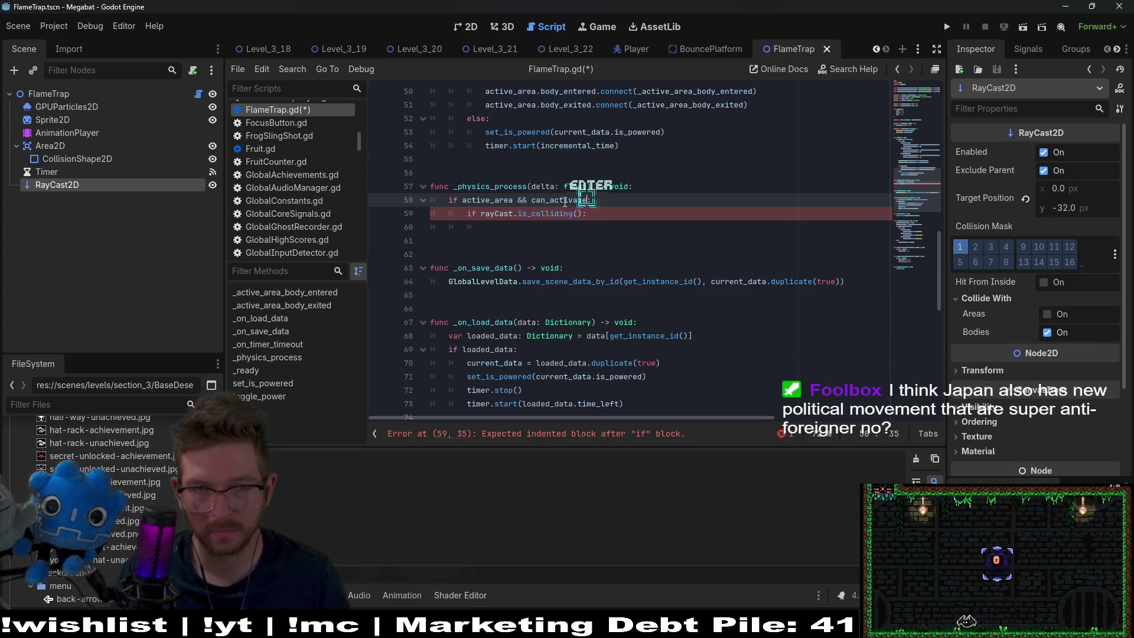
left_click_drag(584, 213, 472, 219)
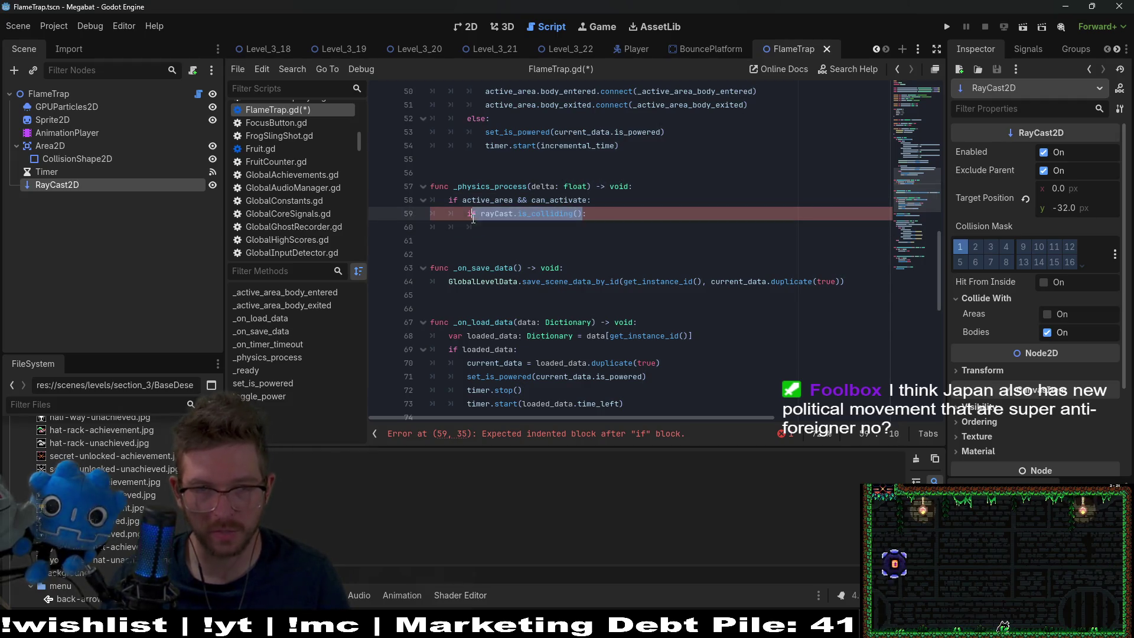
key("ctrl+x")
key("BackSpace")
key("BackSpace")
key("BackSpace")
key("Left")
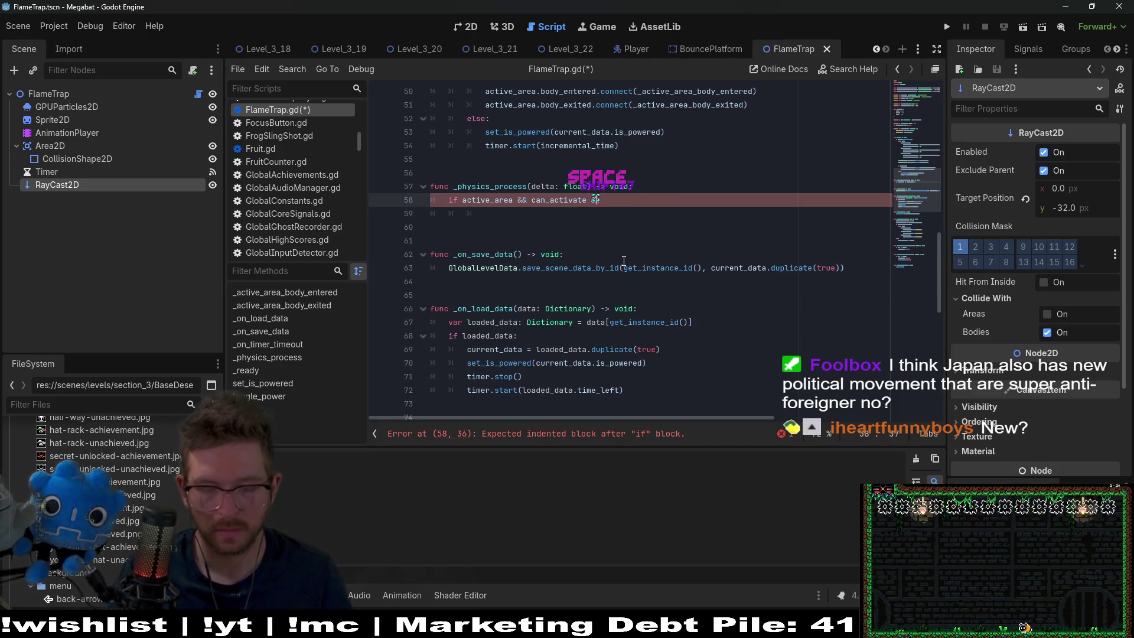
type("&&")
key("ctrl+v")
key("End")
key("Return")
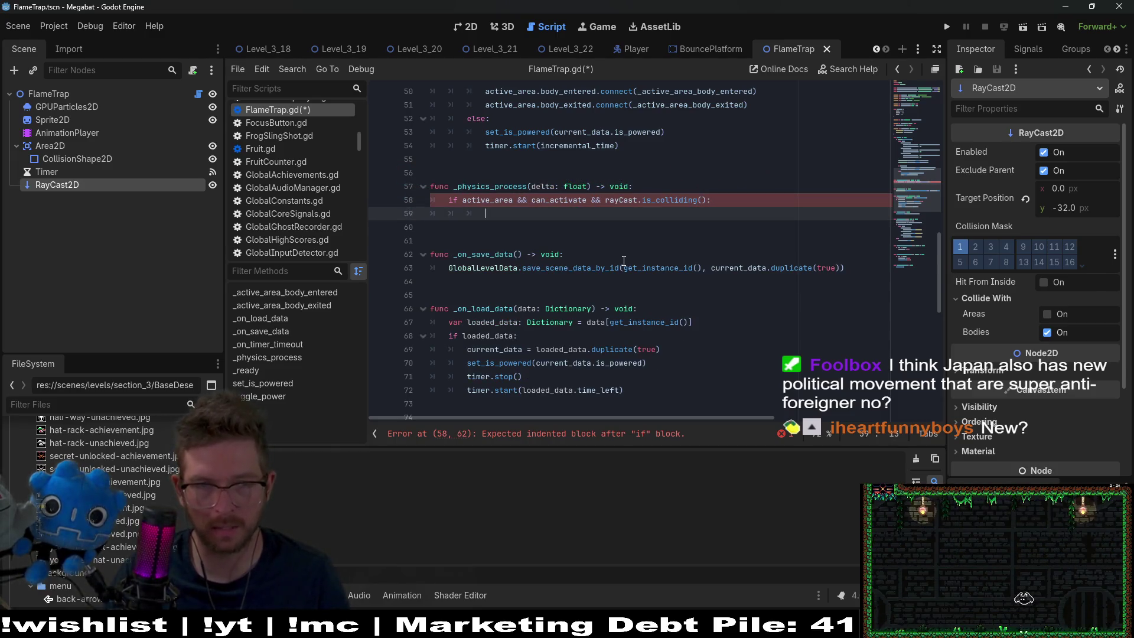
key("BackSpace")
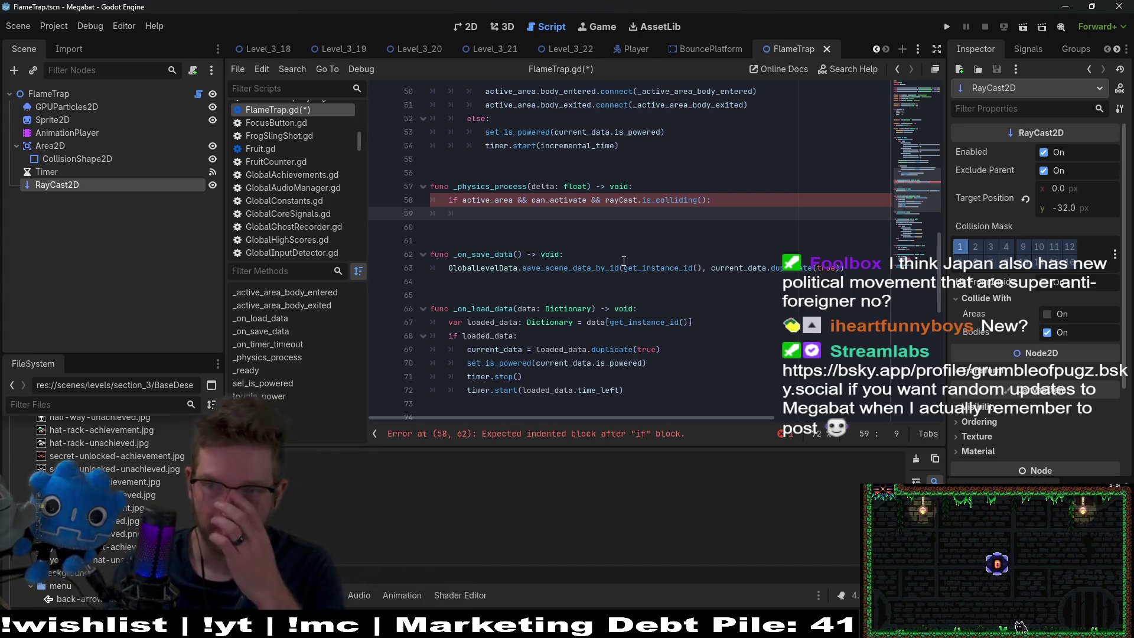
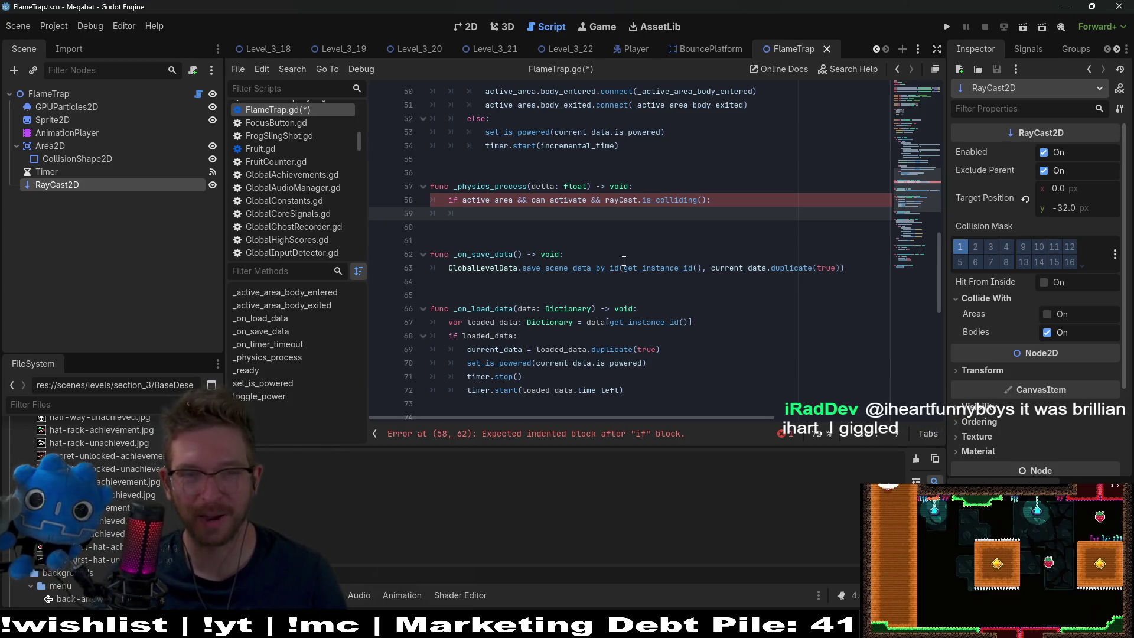
Step: On line 59, replace the toggle call with set_is_powered(true) and save the script
type("toggl")
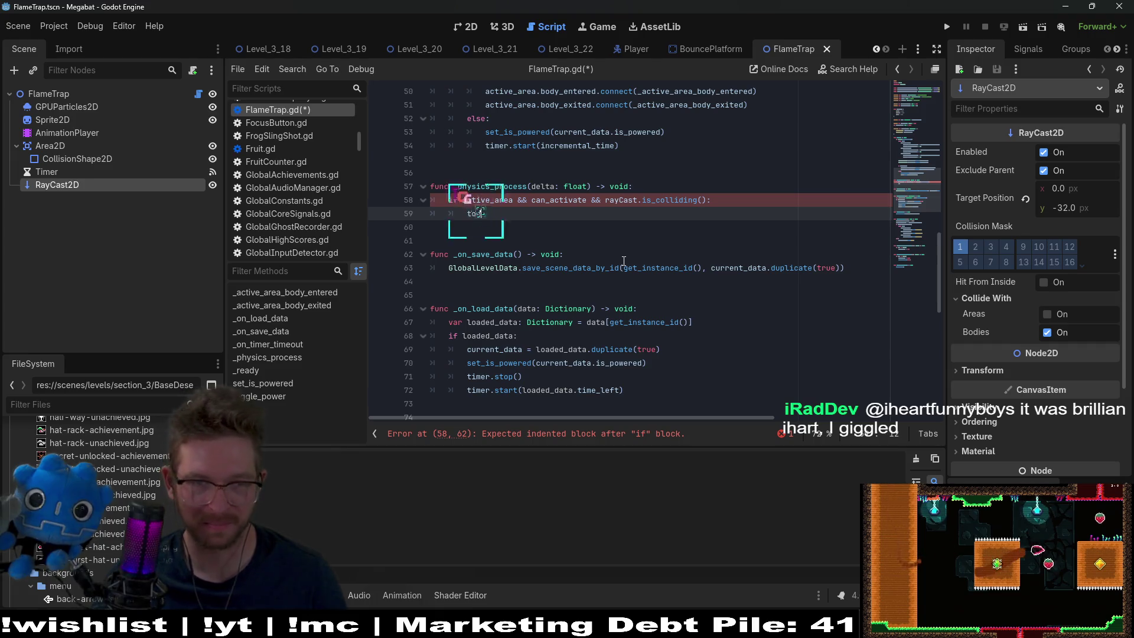
key("BackSpace")
key("BackSpace")
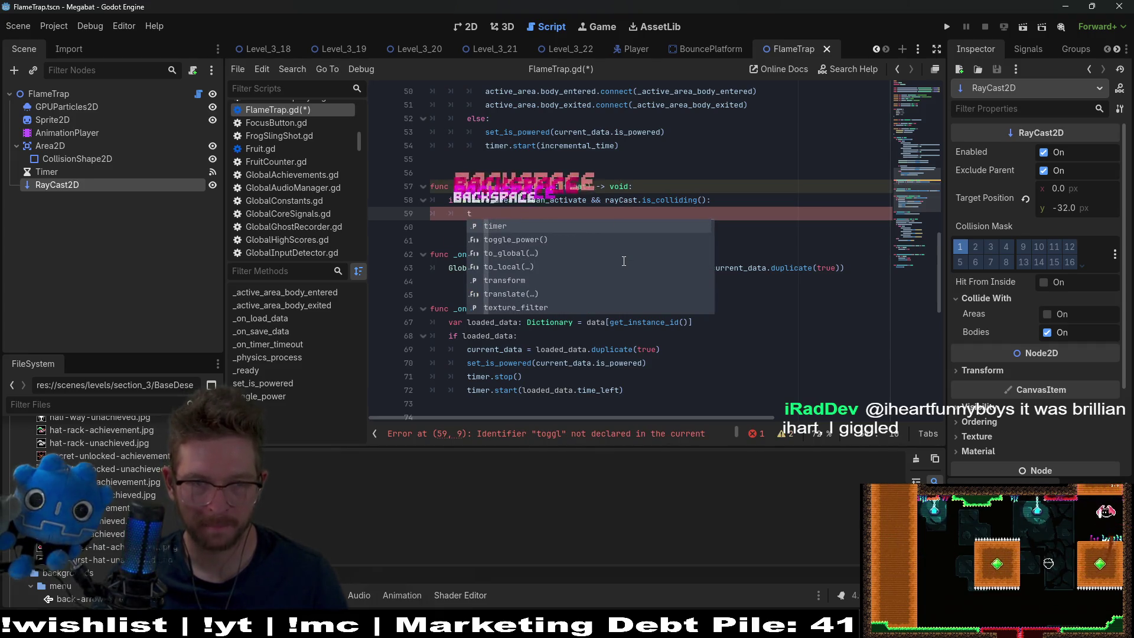
key("BackSpace")
type("set_is_pow")
key("Return")
type("true")
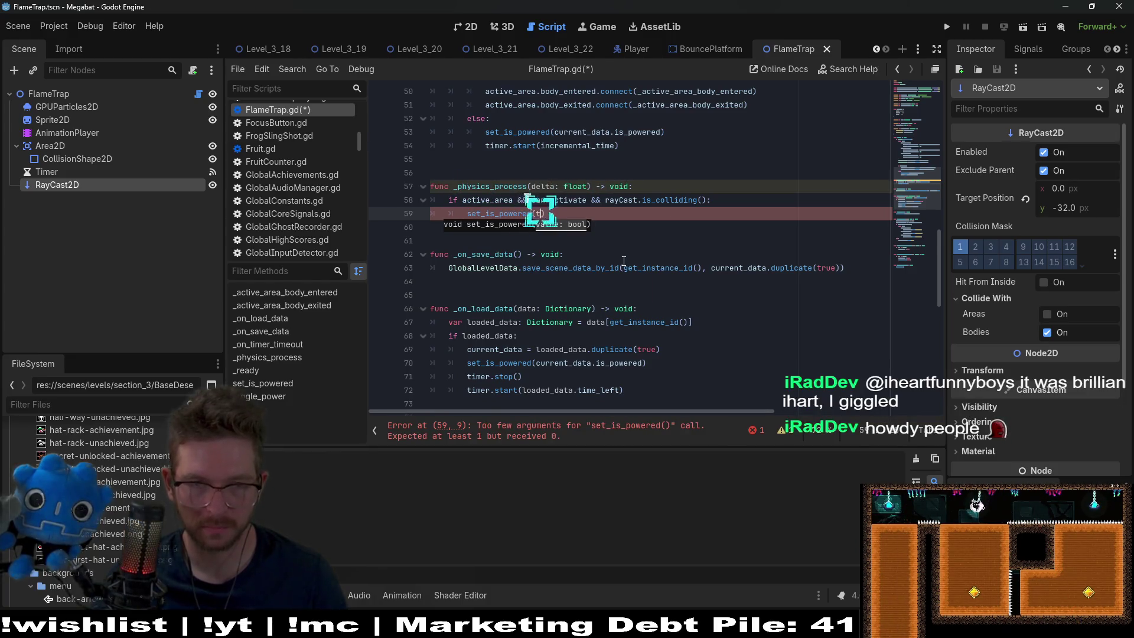
key("ctrl+s")
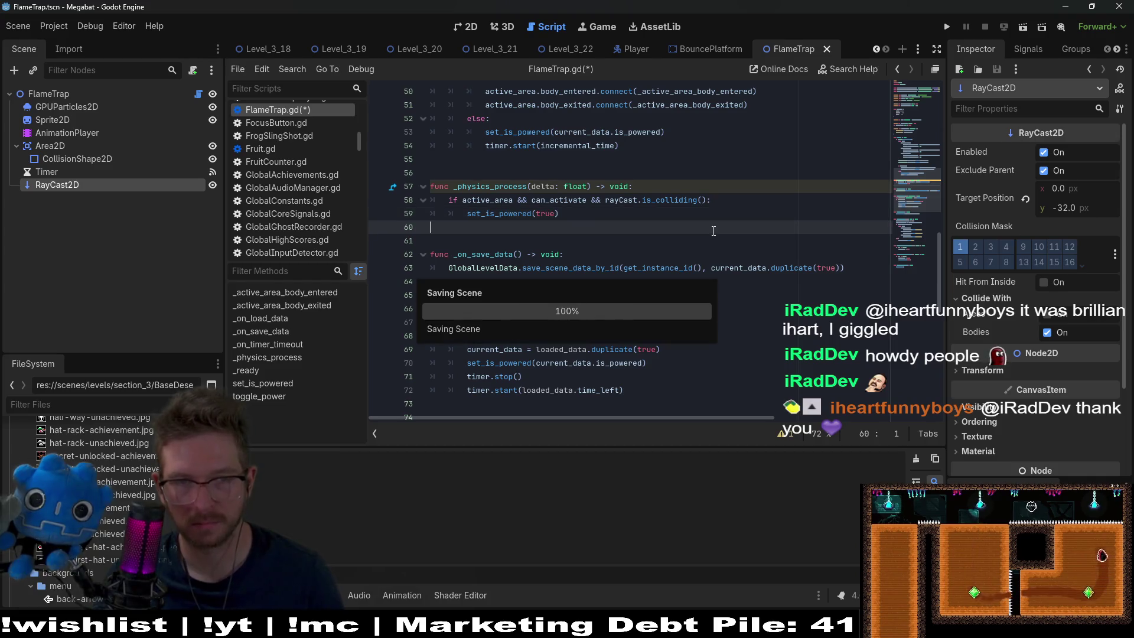
Step: Rename the _physics_process delta parameter to _delta and save
left_click(533, 187)
type("_")
key("ctrl+s")
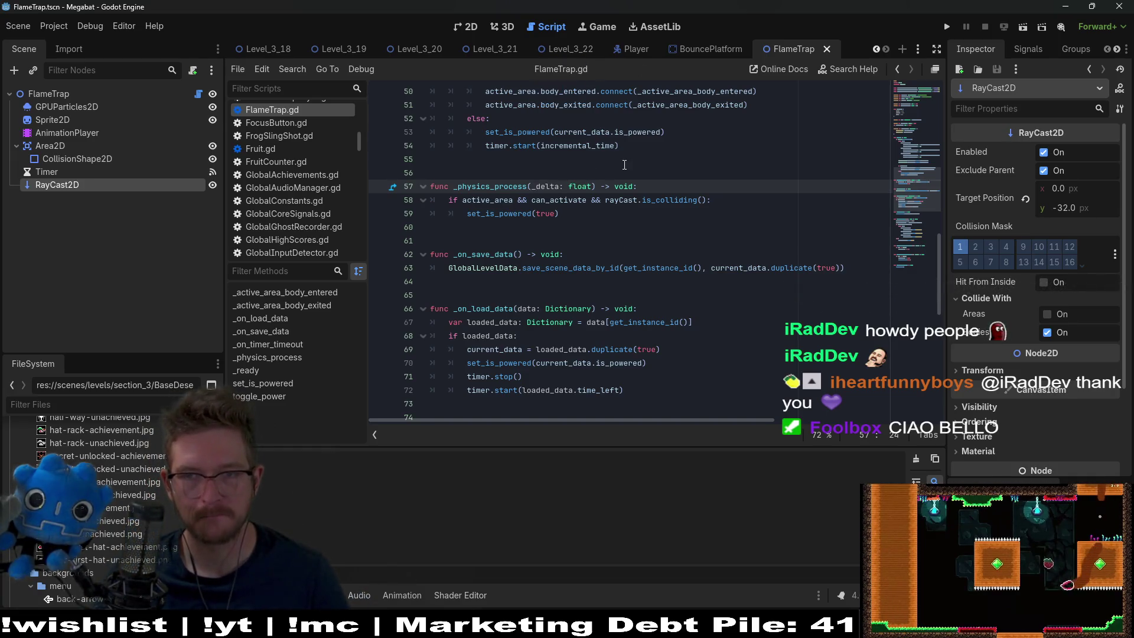
Step: Inspect the Timer node's properties, then switch to the Level_3_22 scene
left_click(98, 171)
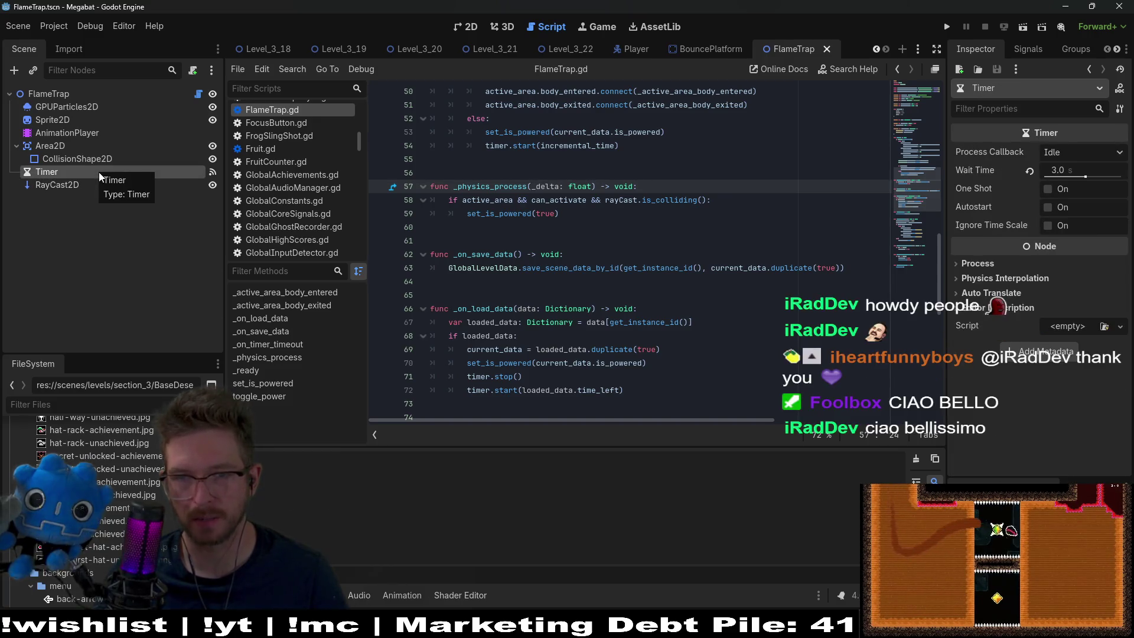
scroll(602, 205, "up", 3)
left_click(603, 205)
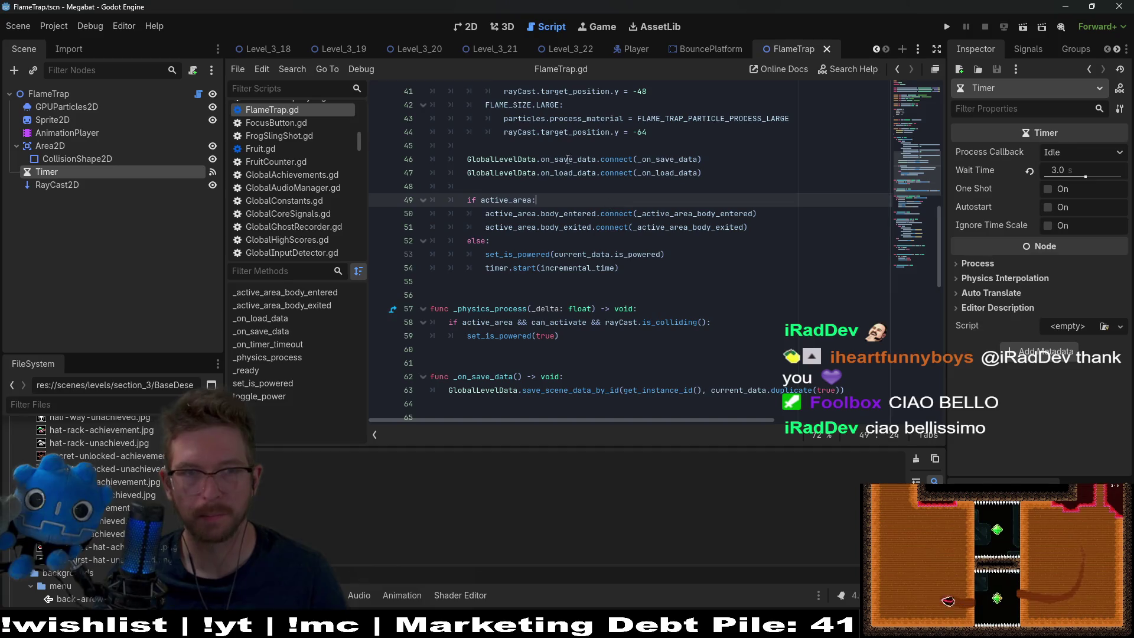
left_click(569, 52)
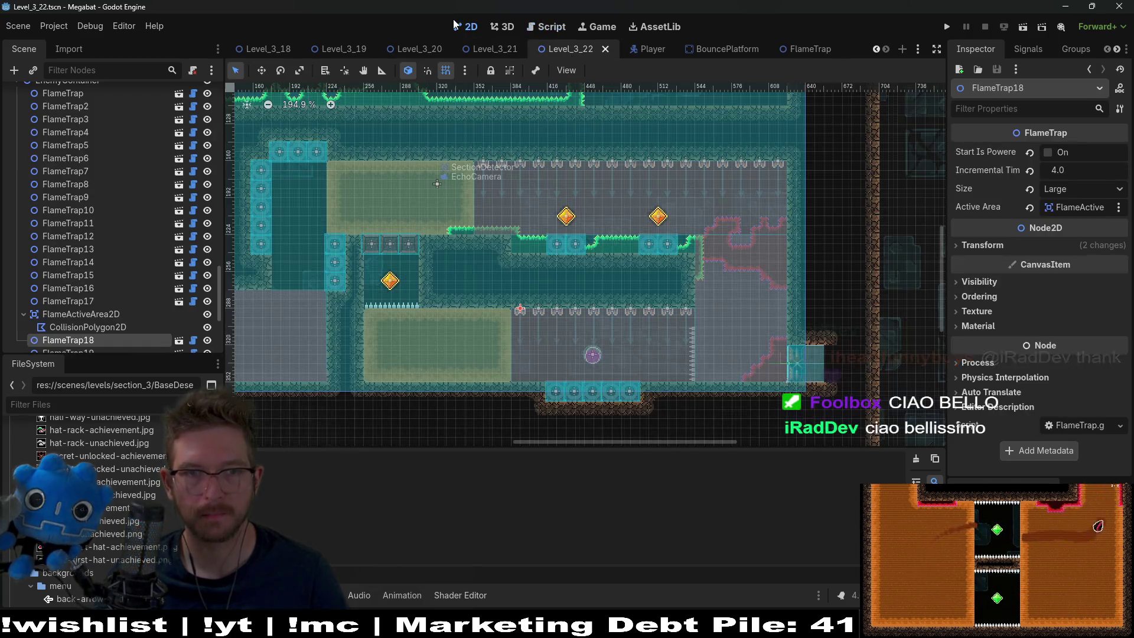
left_click(1023, 27)
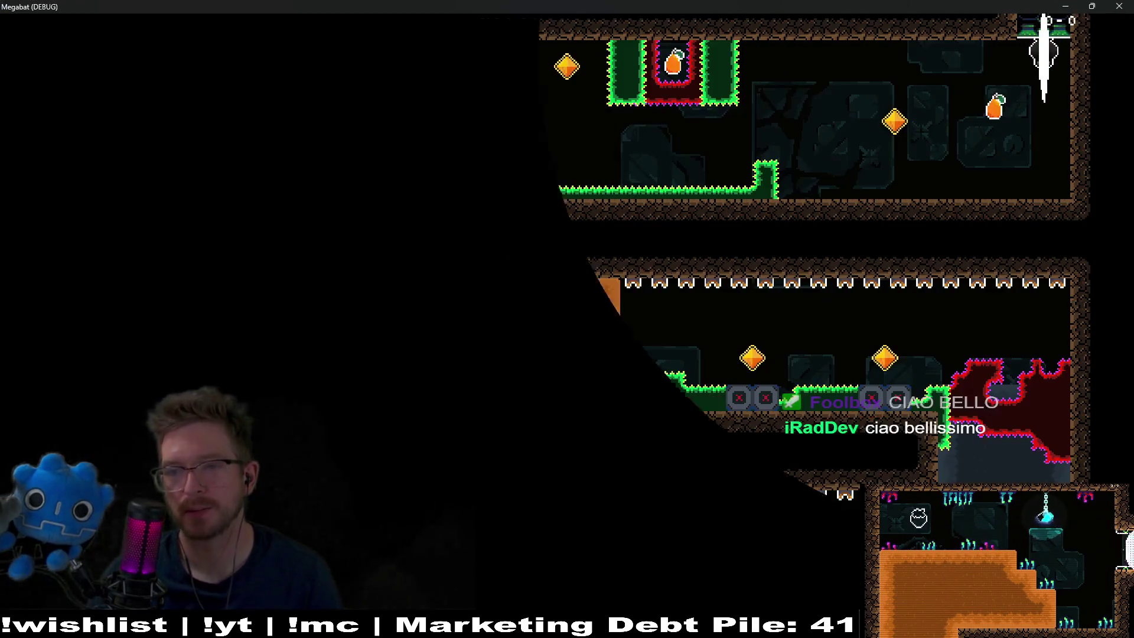
key("Left")
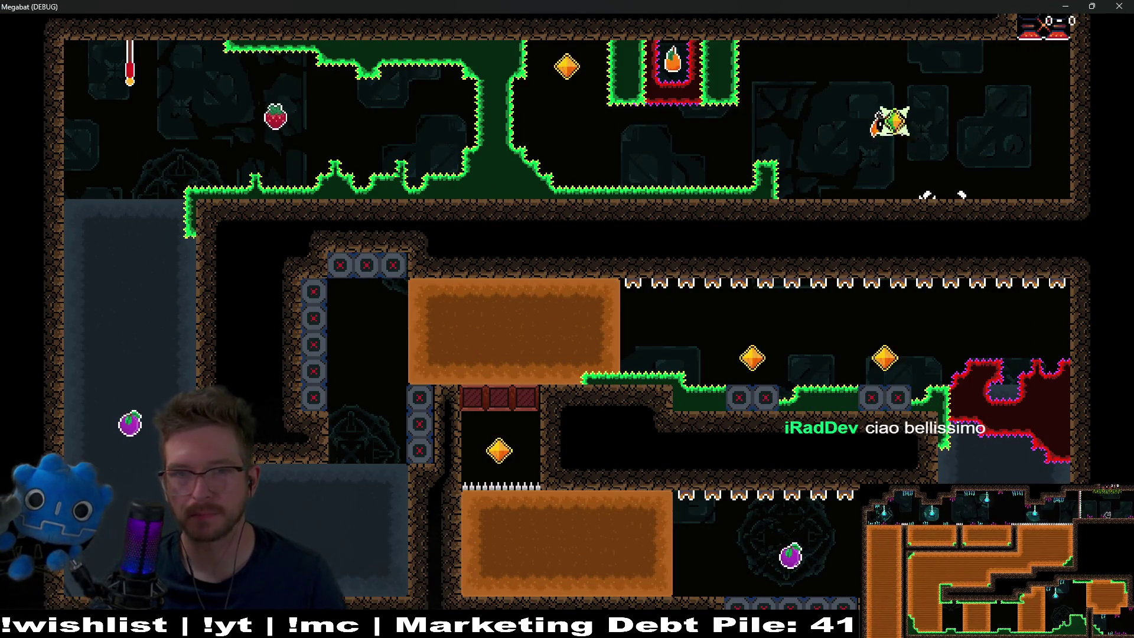
key("Up")
key("Right")
key("Up")
key("Left")
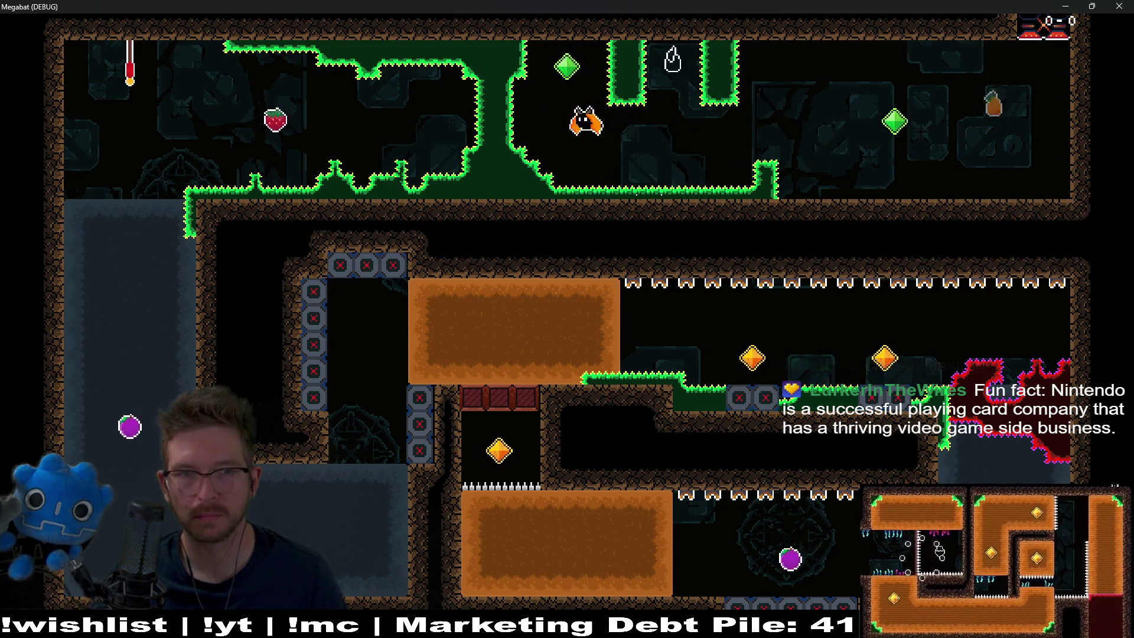
key("Left")
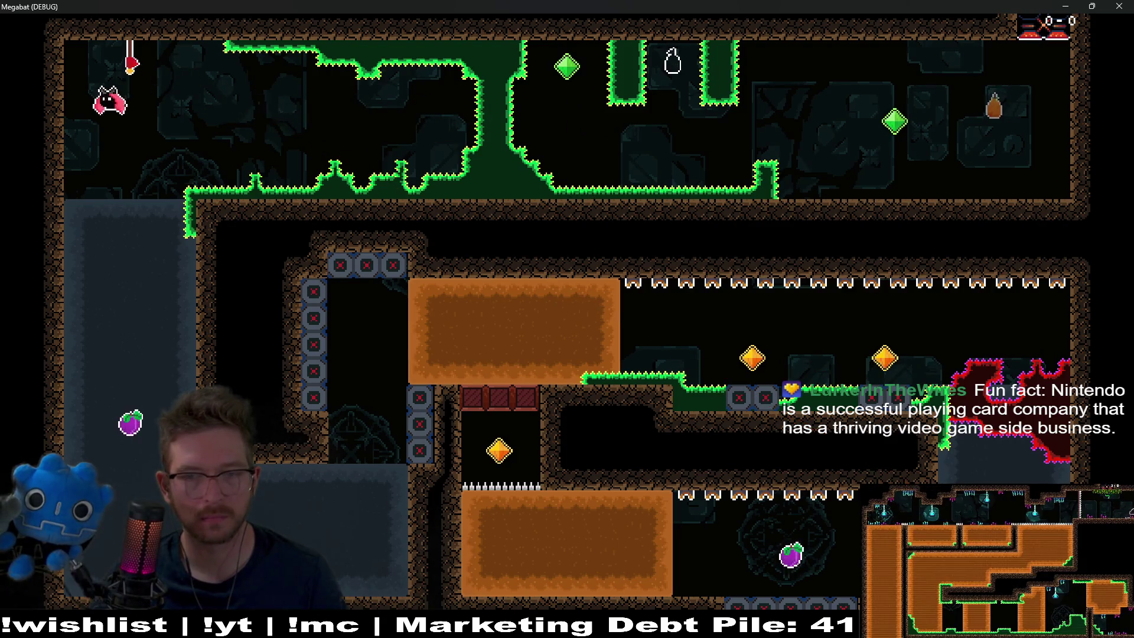
key("Down")
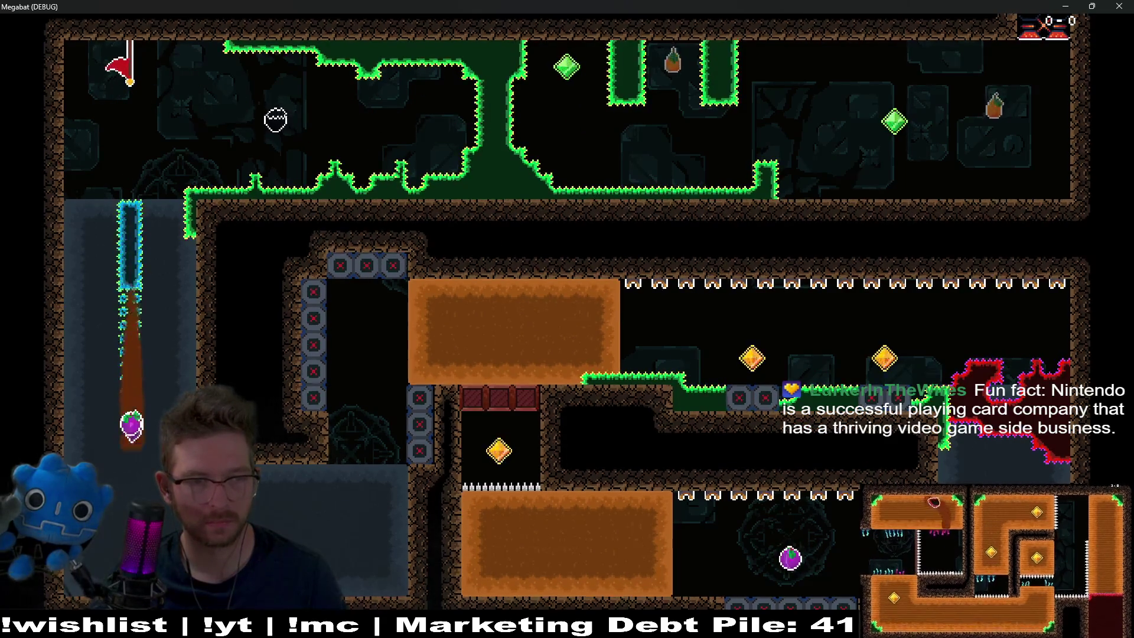
key("Right")
key("Up")
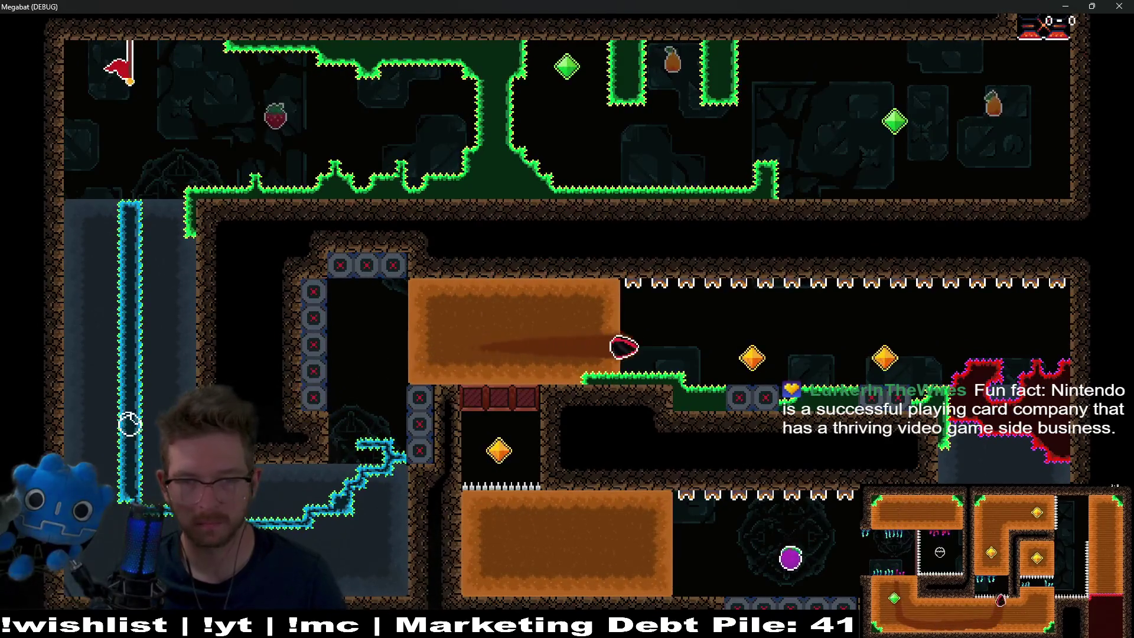
key("Down")
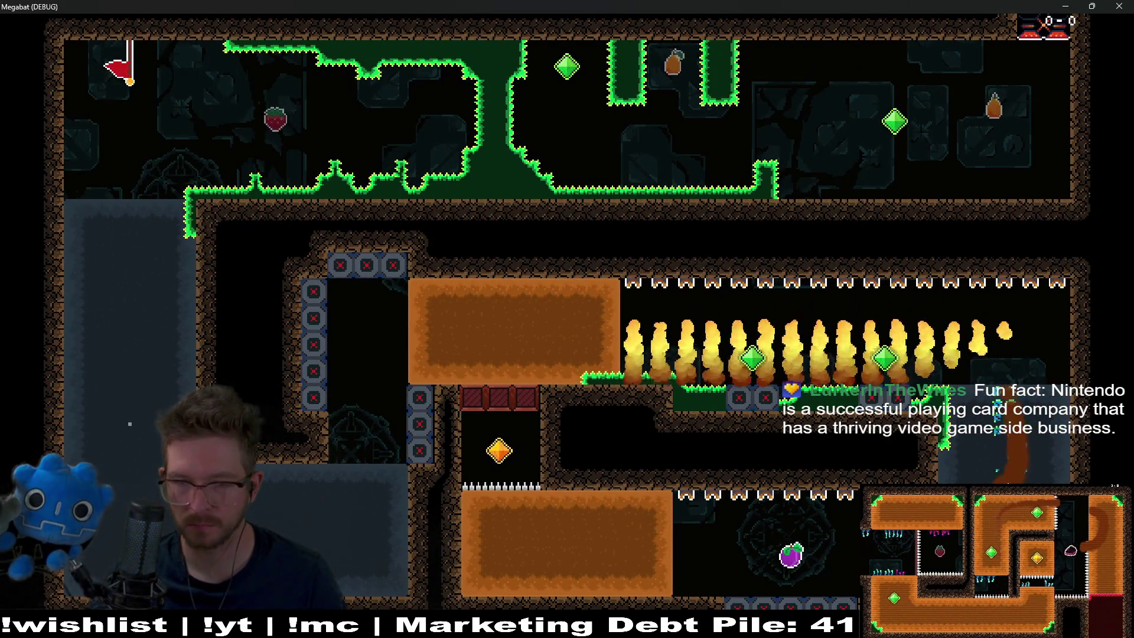
key("Left")
key("Up")
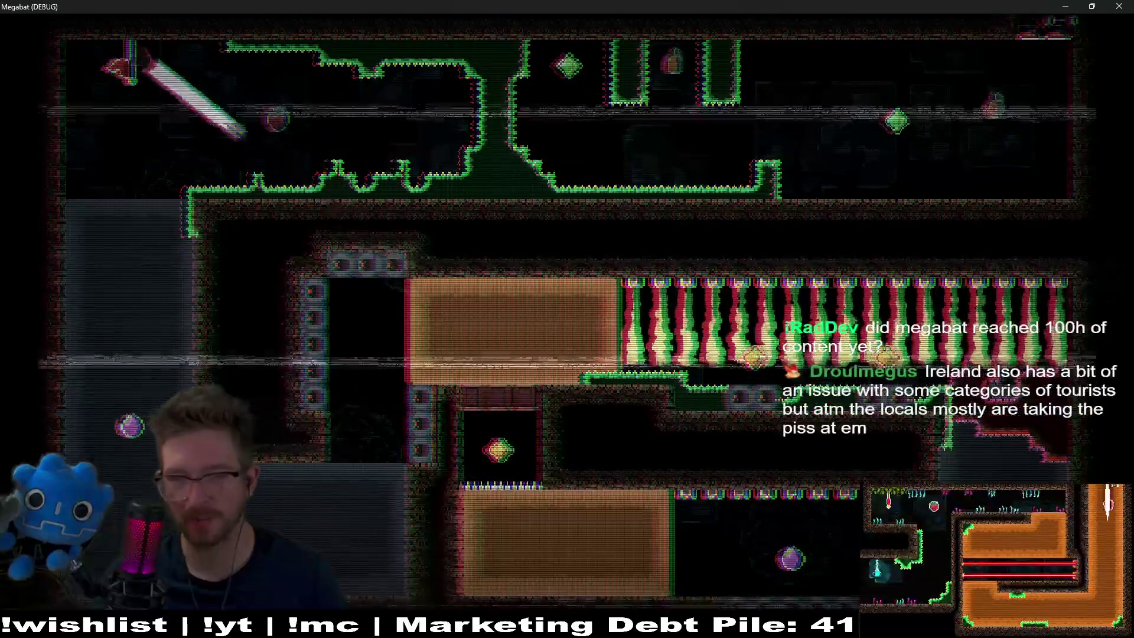
key("Down")
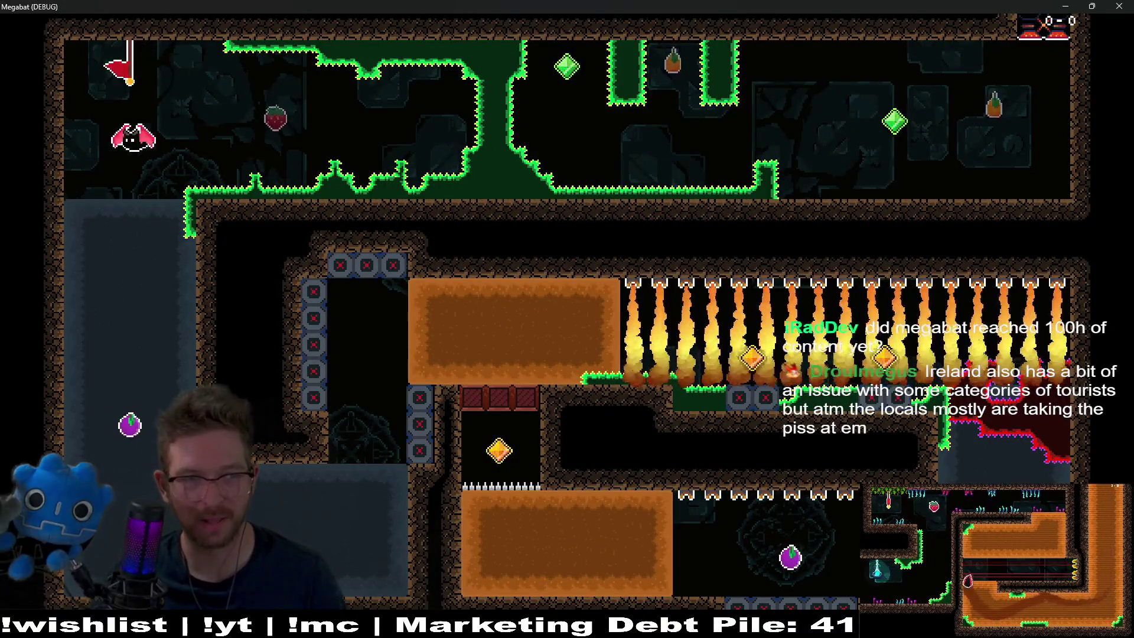
key("Right")
key("Up")
key("Right")
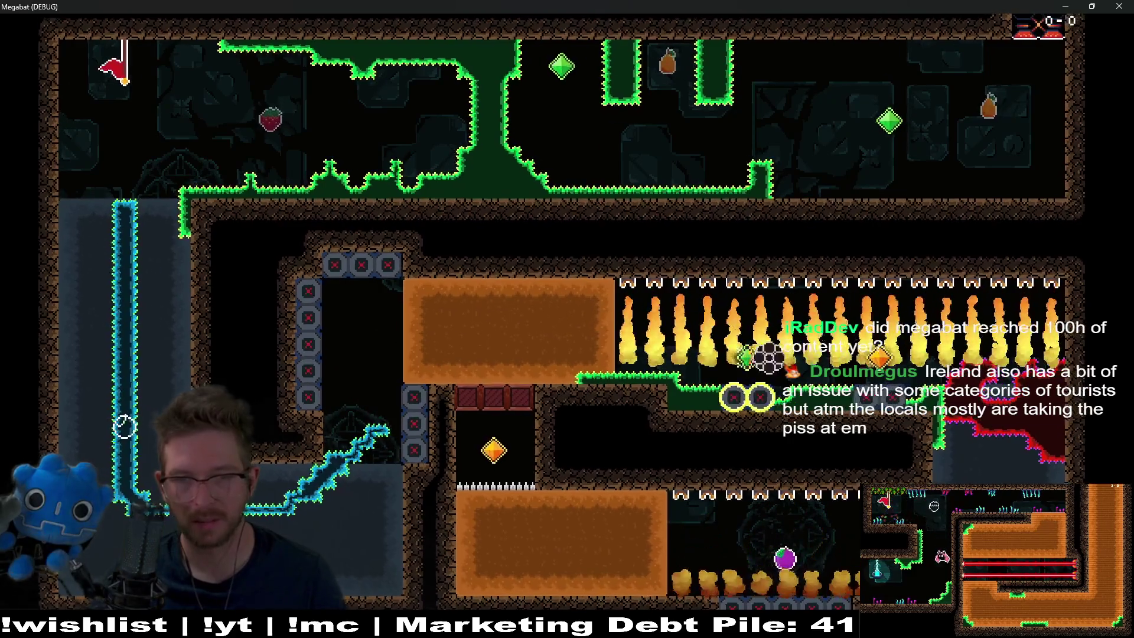
key("F8")
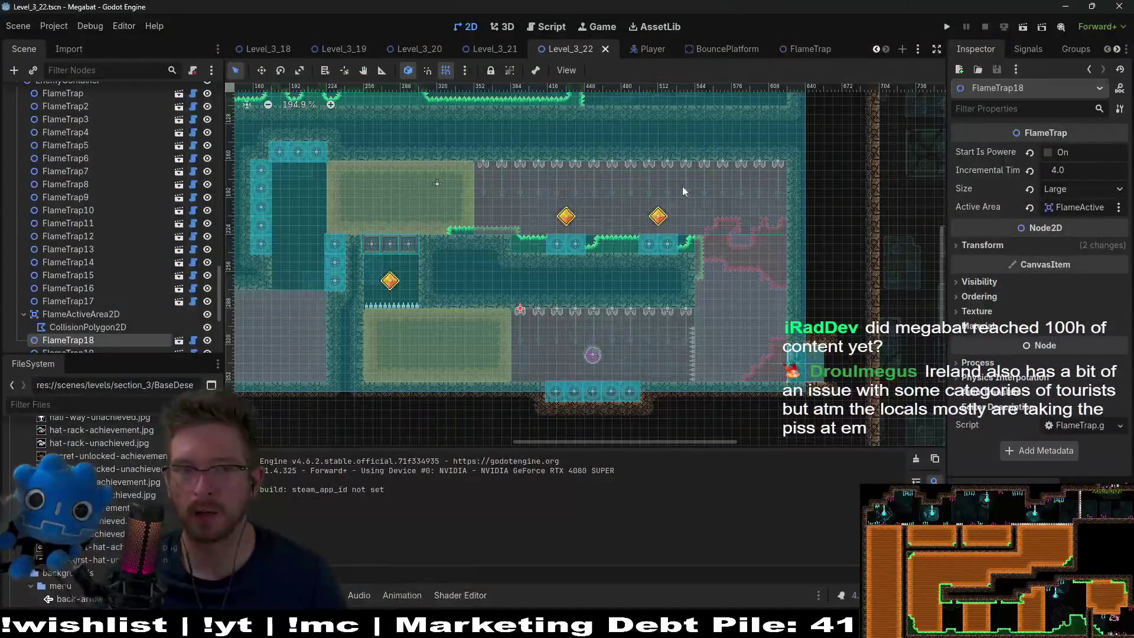
Step: Return to FlameTrap.gd and place the caret after loaded_data on line 68 of _on_load_data
left_click(552, 28)
scroll(625, 205, "up", 5)
scroll(590, 236, "down", 10)
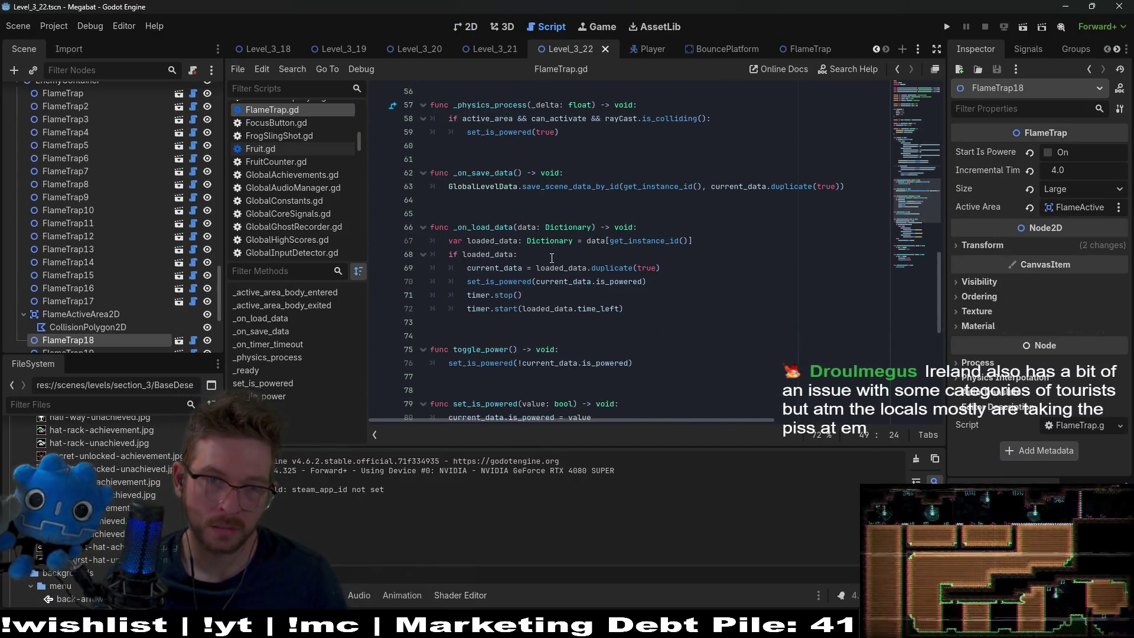
scroll(581, 271, "down", 2)
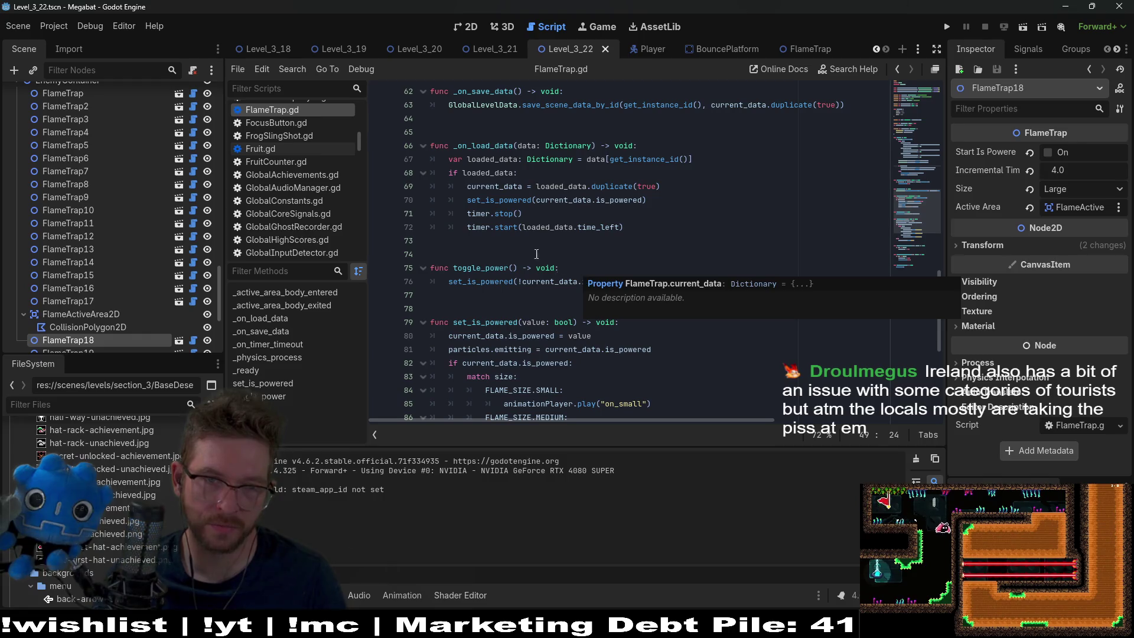
left_click(527, 214)
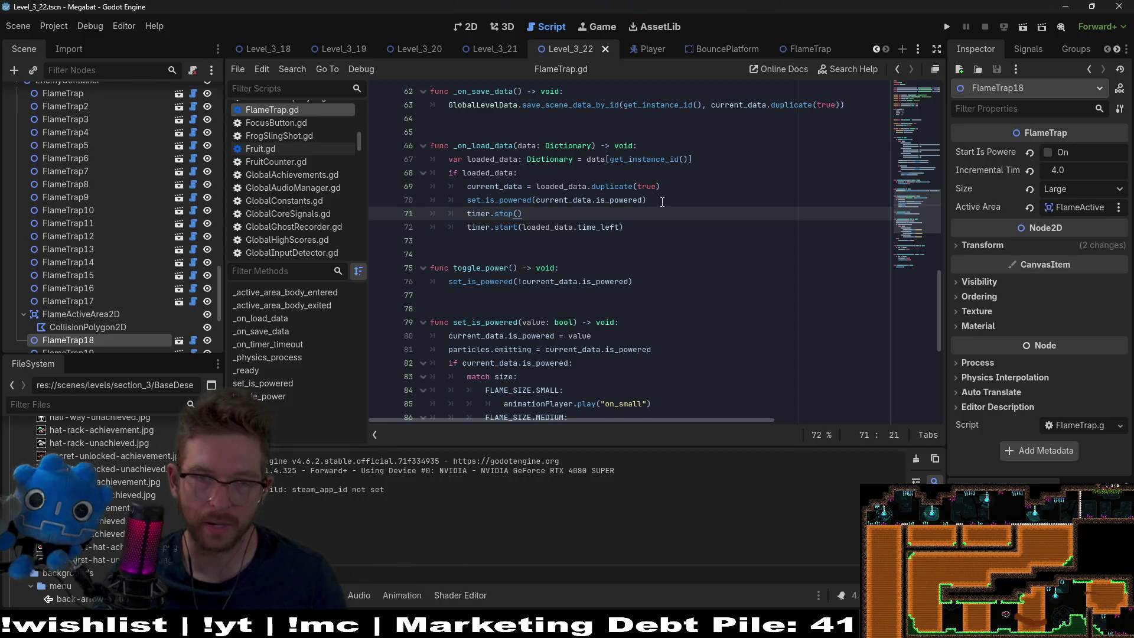
scroll(662, 202, "up", 13)
left_click(483, 131)
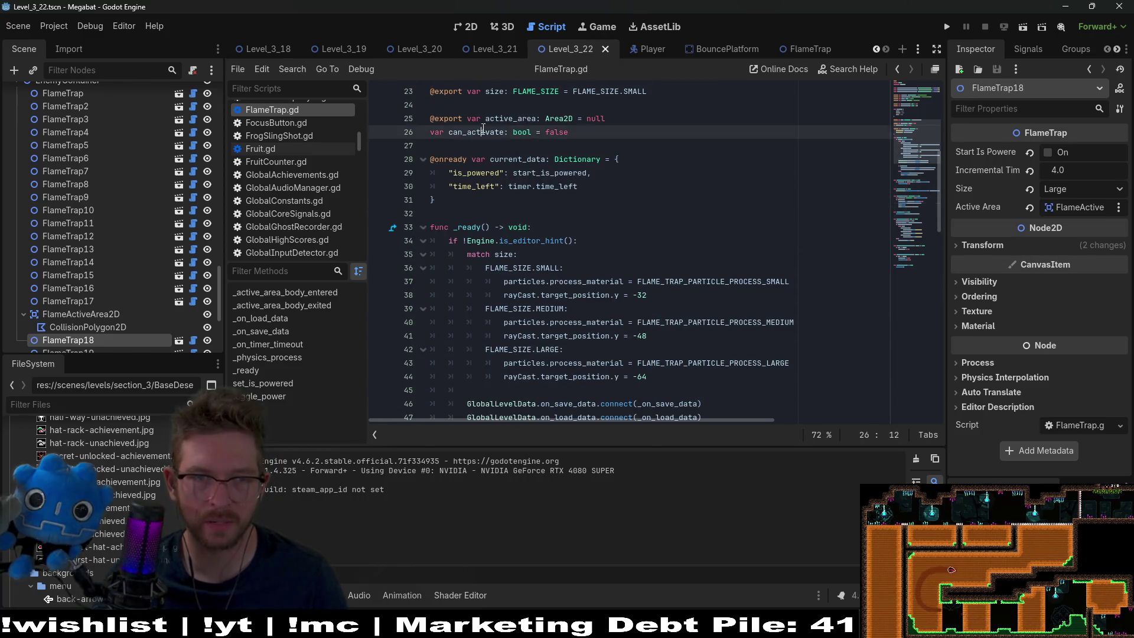
double_click(511, 119)
key("ctrl+c")
scroll(637, 270, "down", 11)
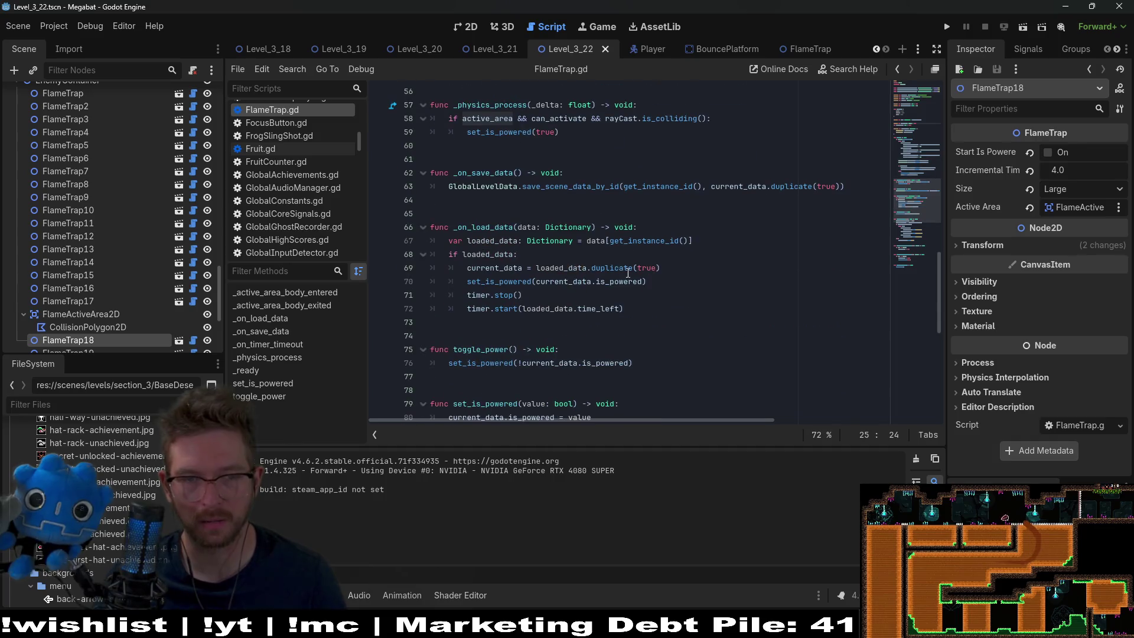
left_click(661, 275)
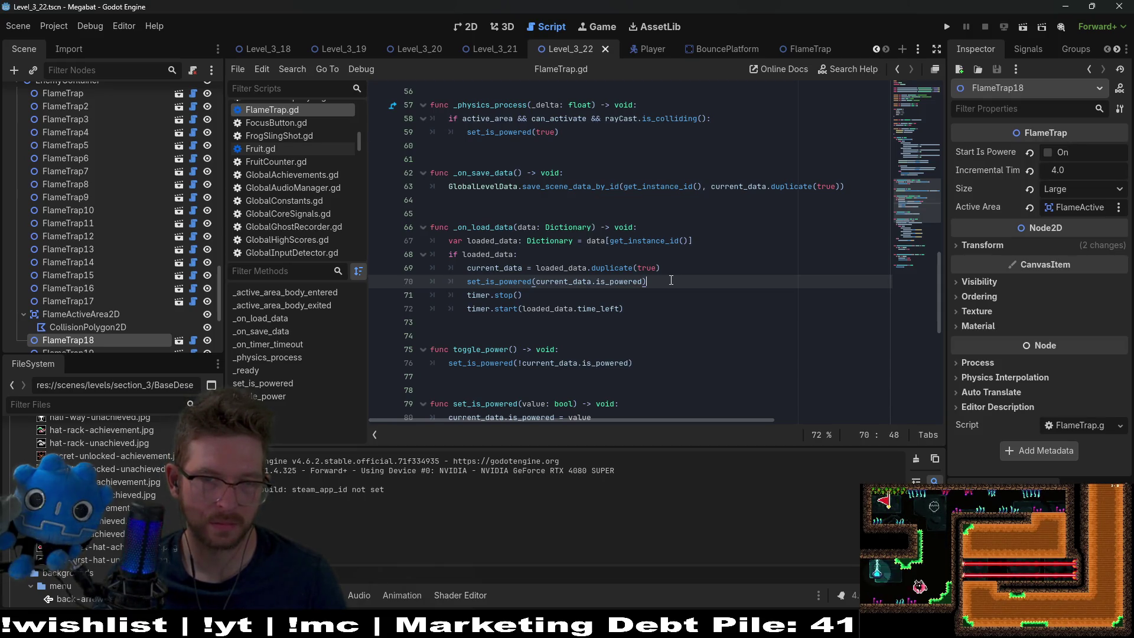
left_click(680, 273)
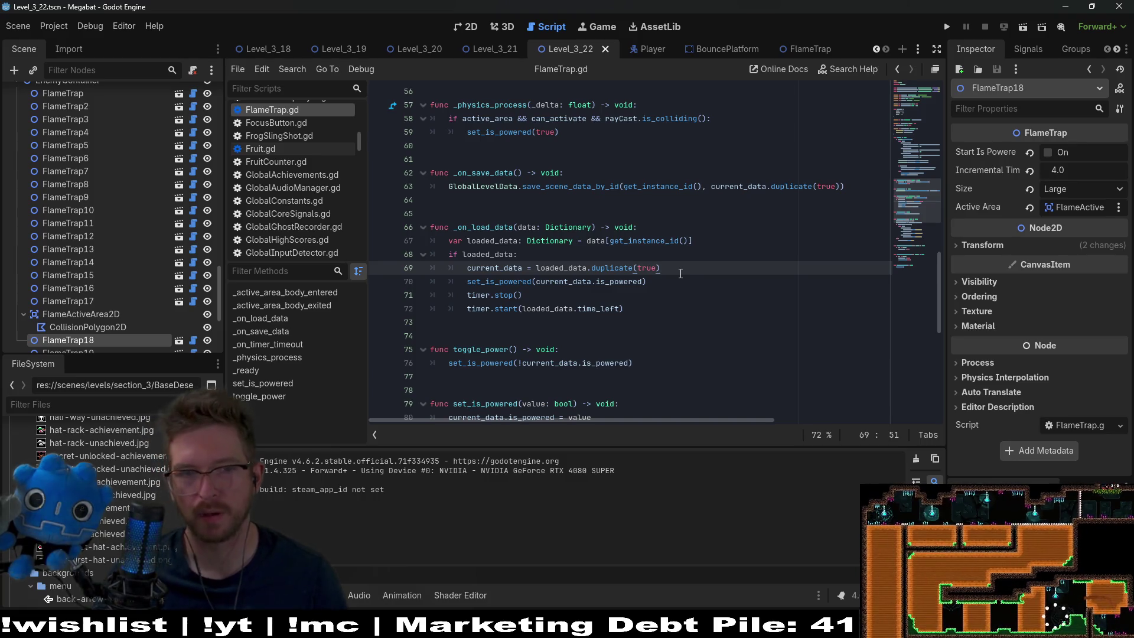
left_click(511, 254)
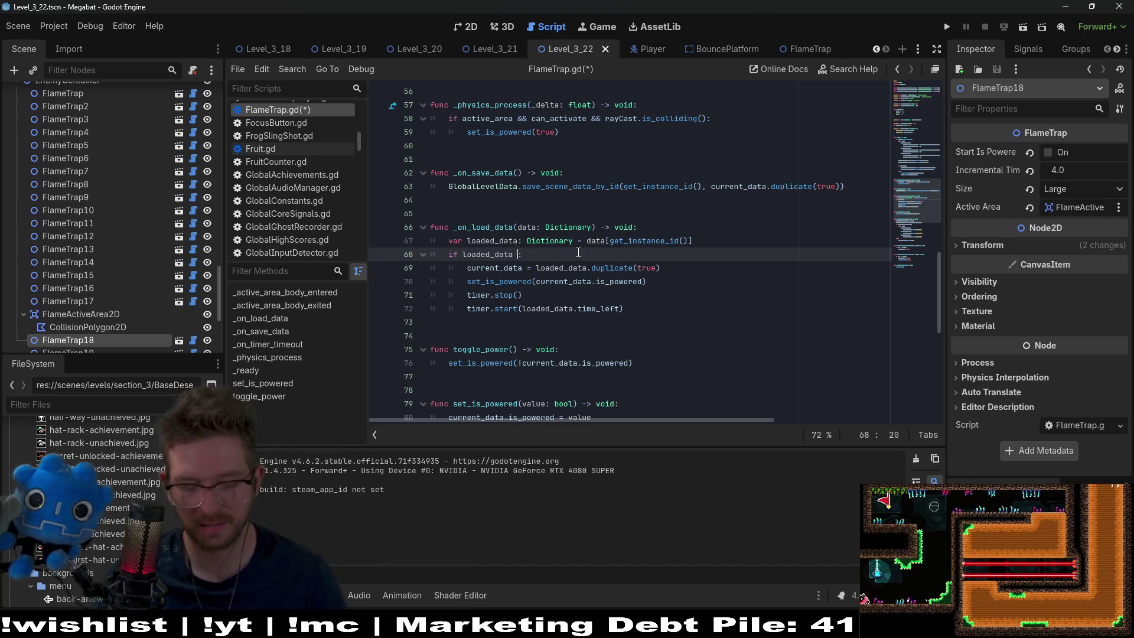
Step: Change line 68 to 'if loaded_data && !active_area:' and save FlameTrap.gd
type("& !")
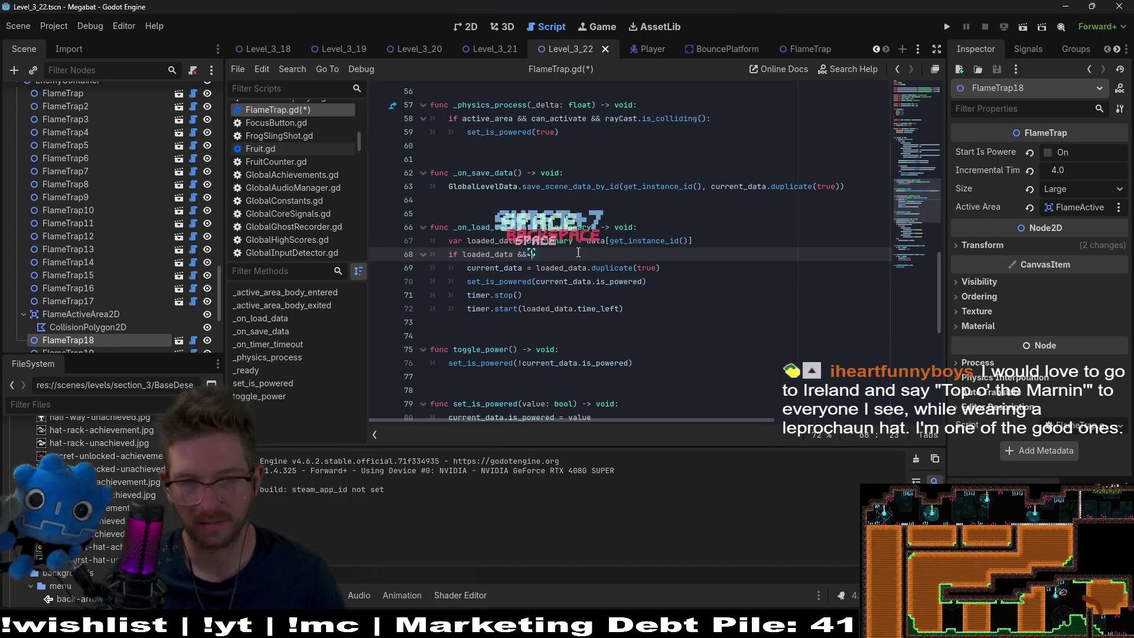
key("ctrl+v")
key("ctrl+s")
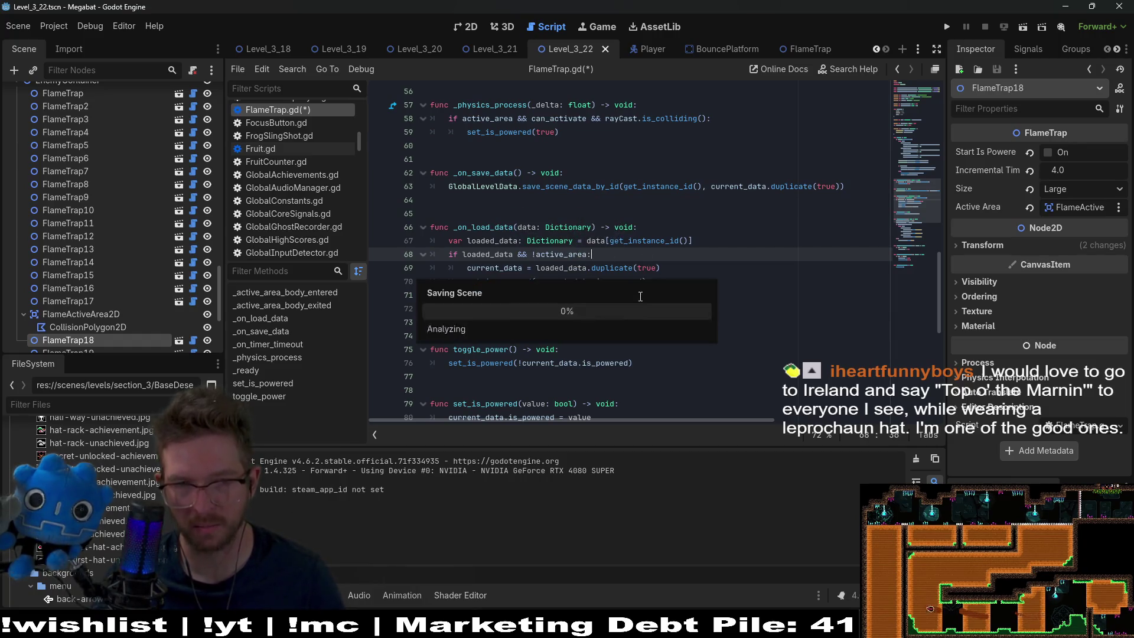
left_click(648, 309)
left_click(754, 295)
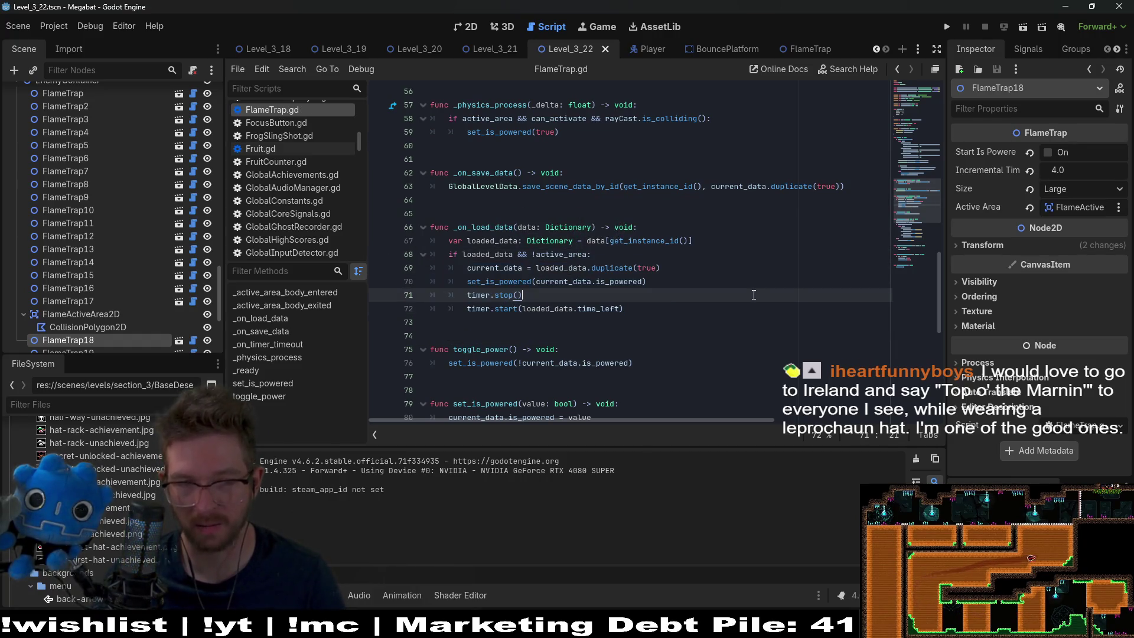
scroll(754, 294, "down", 2)
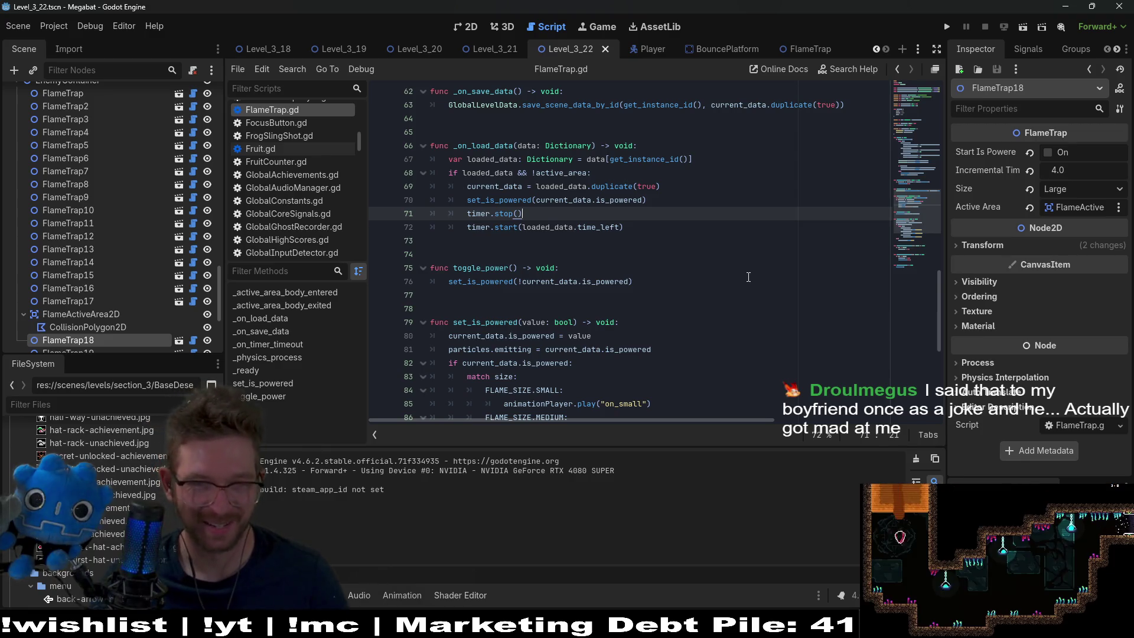
Step: Select the first FlameTrap node in the Scene tree to show it in the Inspector
scroll(748, 277, "down", 1)
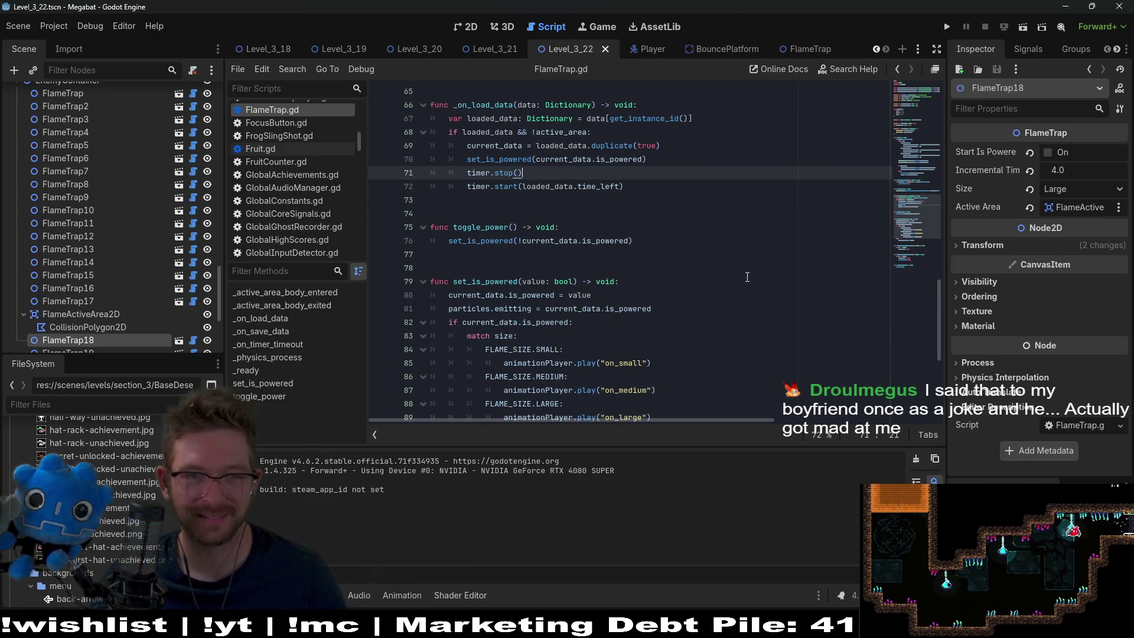
scroll(747, 277, "down", 3)
scroll(747, 277, "up", 3)
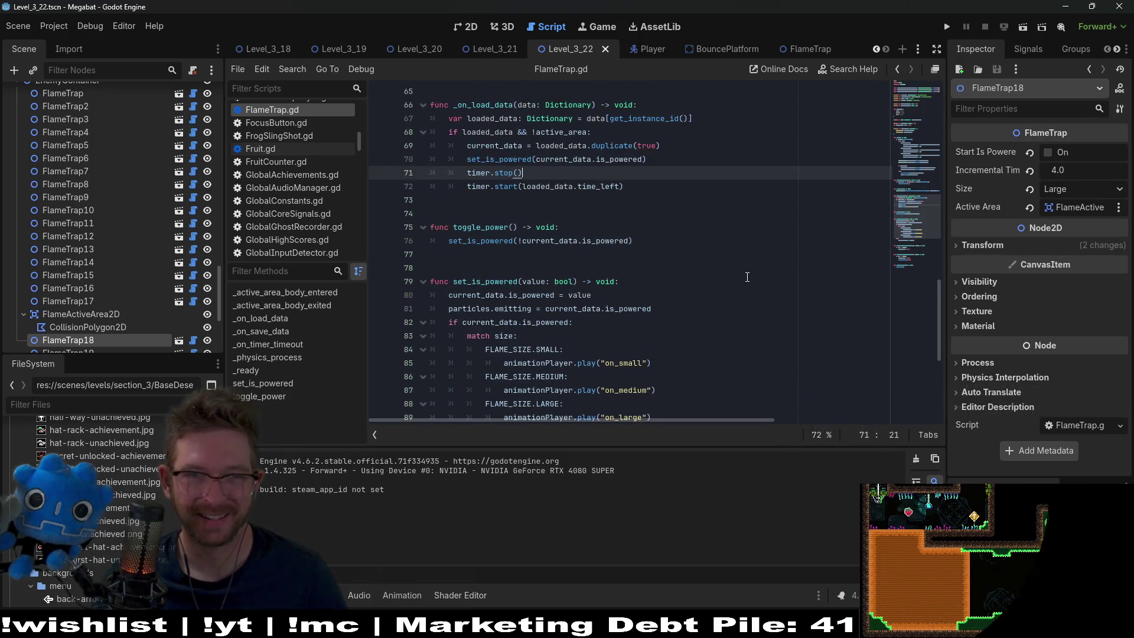
scroll(747, 277, "up", 3)
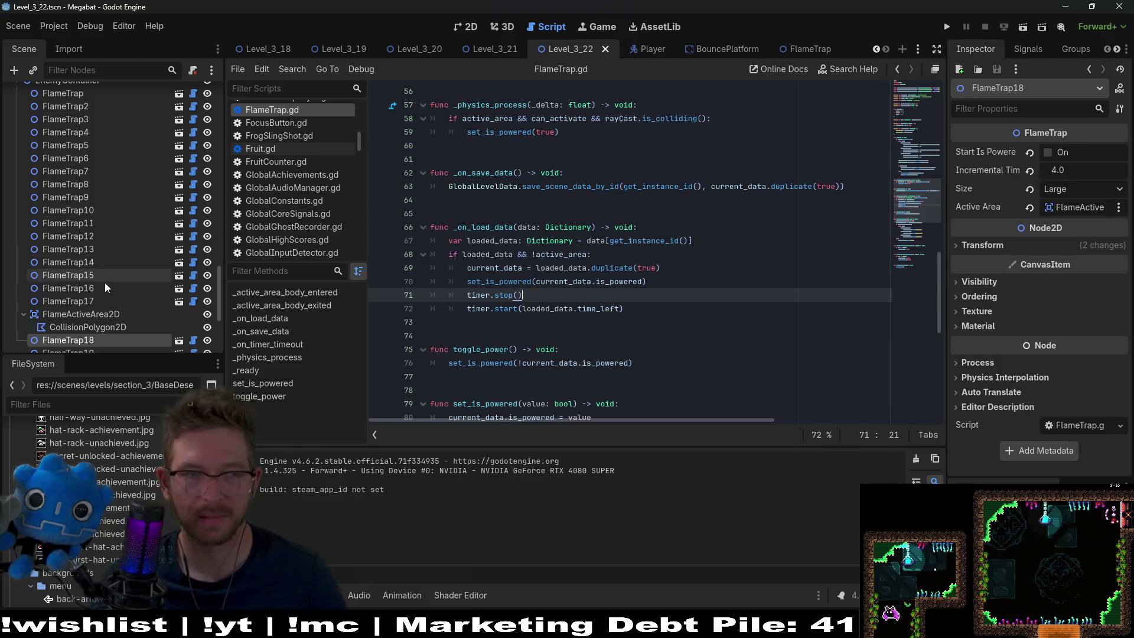
scroll(104, 283, "up", 5)
left_click(69, 225)
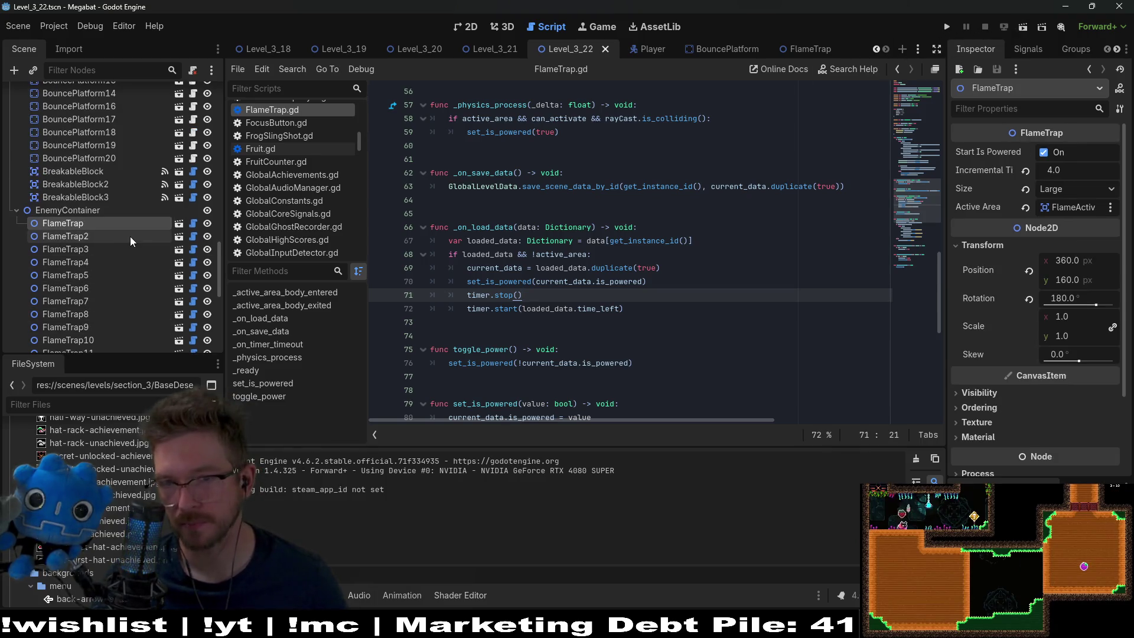
scroll(130, 236, "down", 5)
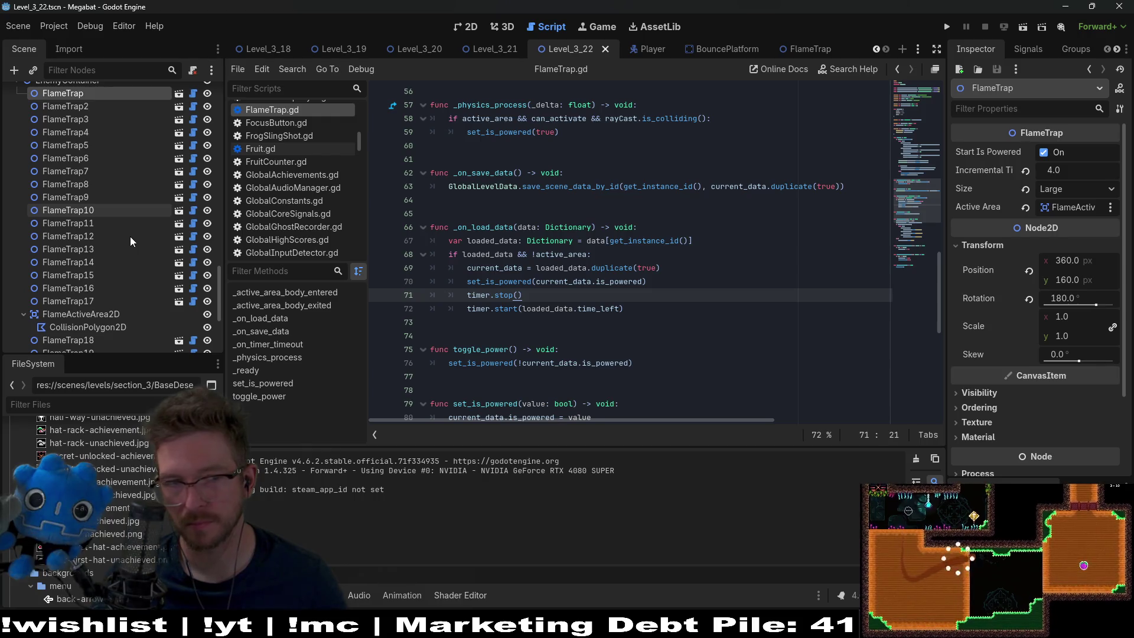
Step: Select FlameTrap through FlameTrap27 together in the Scene tree
scroll(130, 237, "down", 4)
left_click(98, 208, "shift")
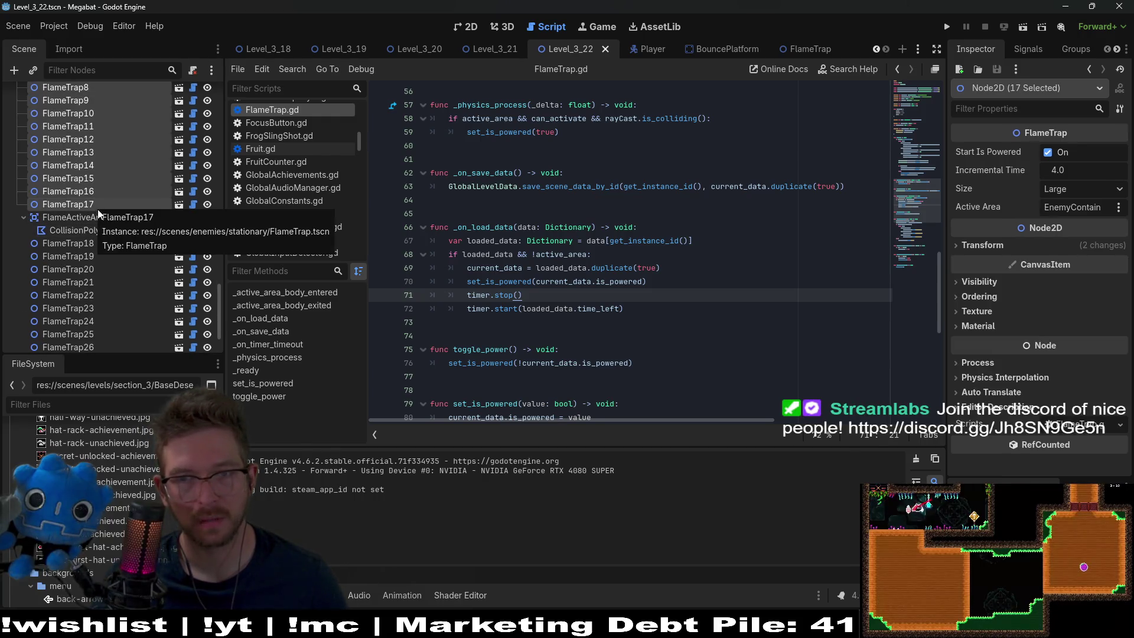
scroll(92, 256, "down", 3)
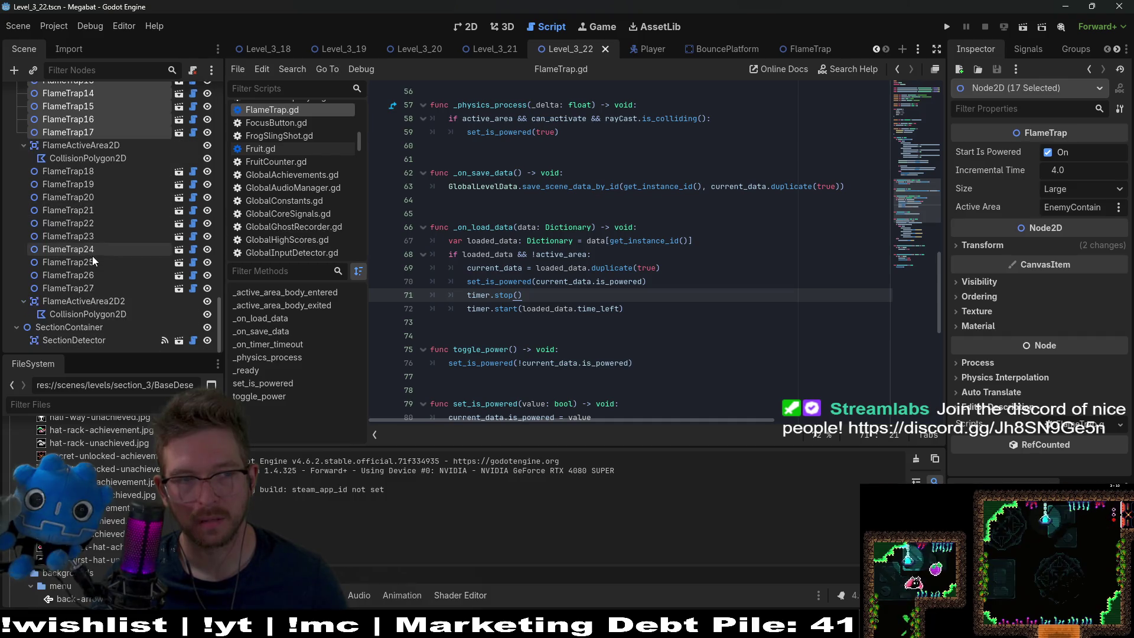
left_click(96, 288, "ctrl")
left_click(94, 275, "ctrl")
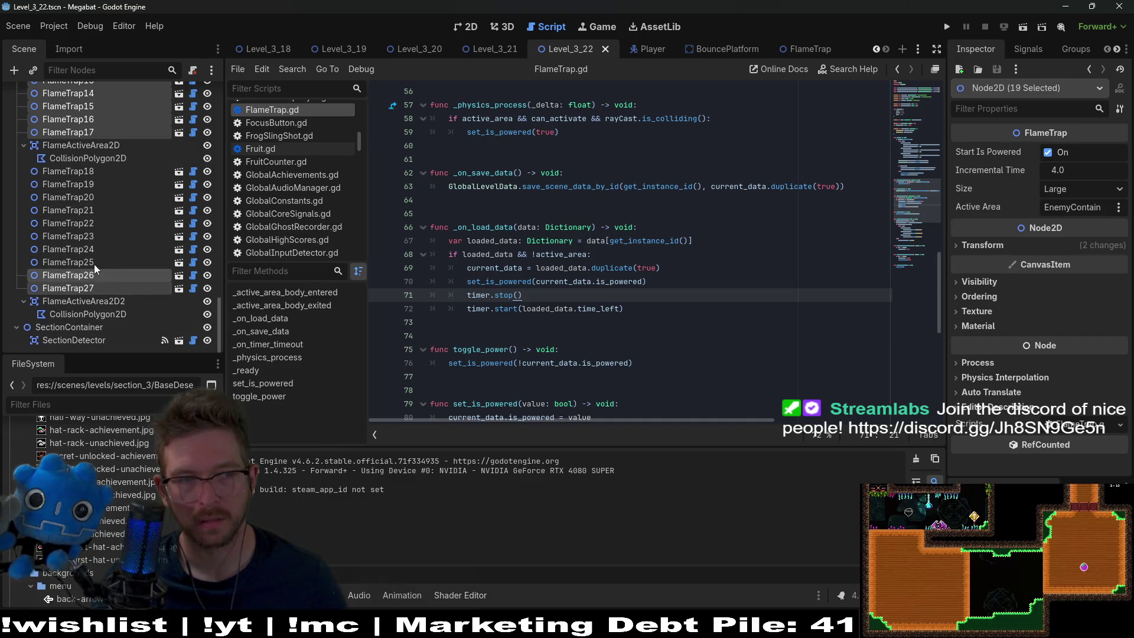
left_click(94, 262, "ctrl")
left_click(96, 249, "ctrl")
left_click(100, 236, "ctrl")
left_click(97, 223, "ctrl")
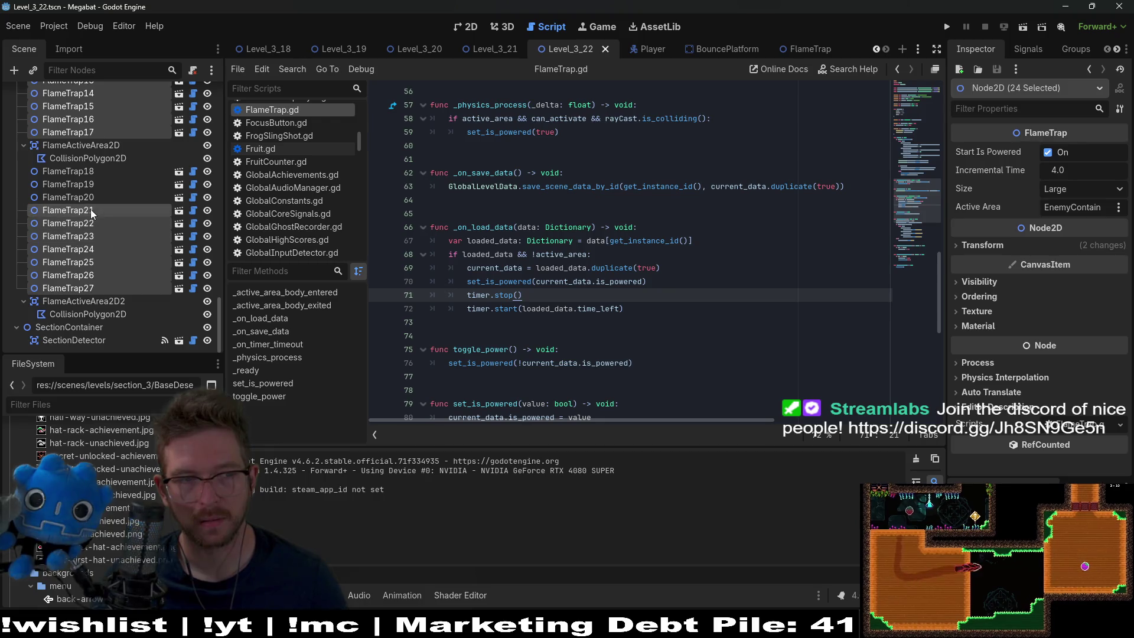
left_click(90, 210, "ctrl")
left_click(90, 197, "ctrl")
left_click(89, 183, "ctrl")
left_click(88, 171, "ctrl")
Step: Set Incremental Time to 3.0 for all selected traps and save the Level_3_22 scene
left_click(1079, 170)
type("3")
key("Return")
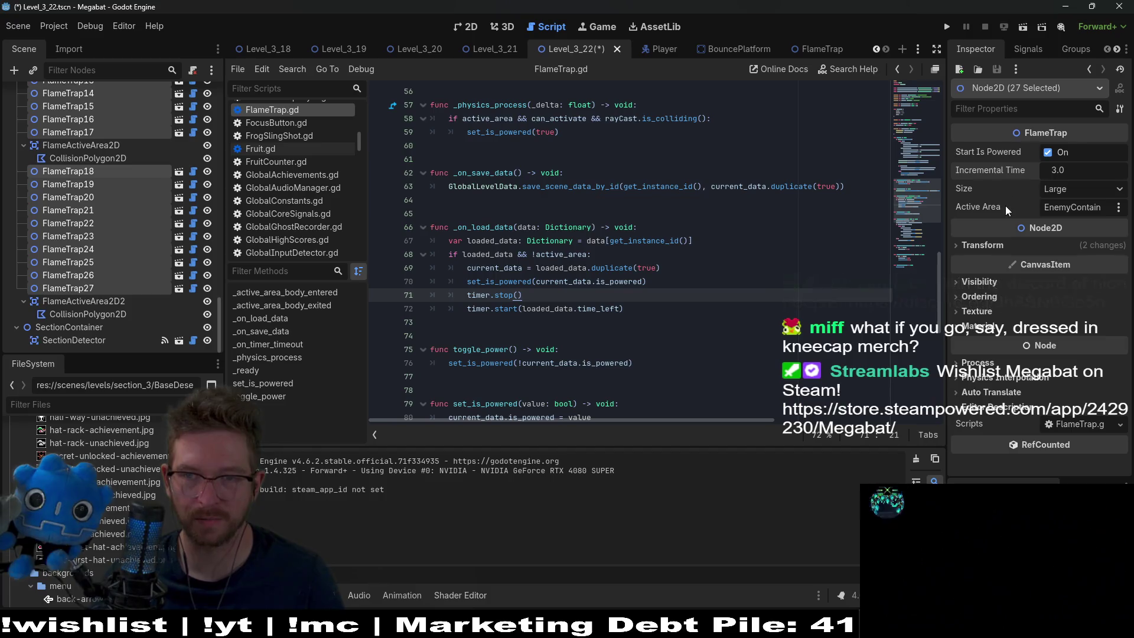
scroll(526, 291, "up", 8)
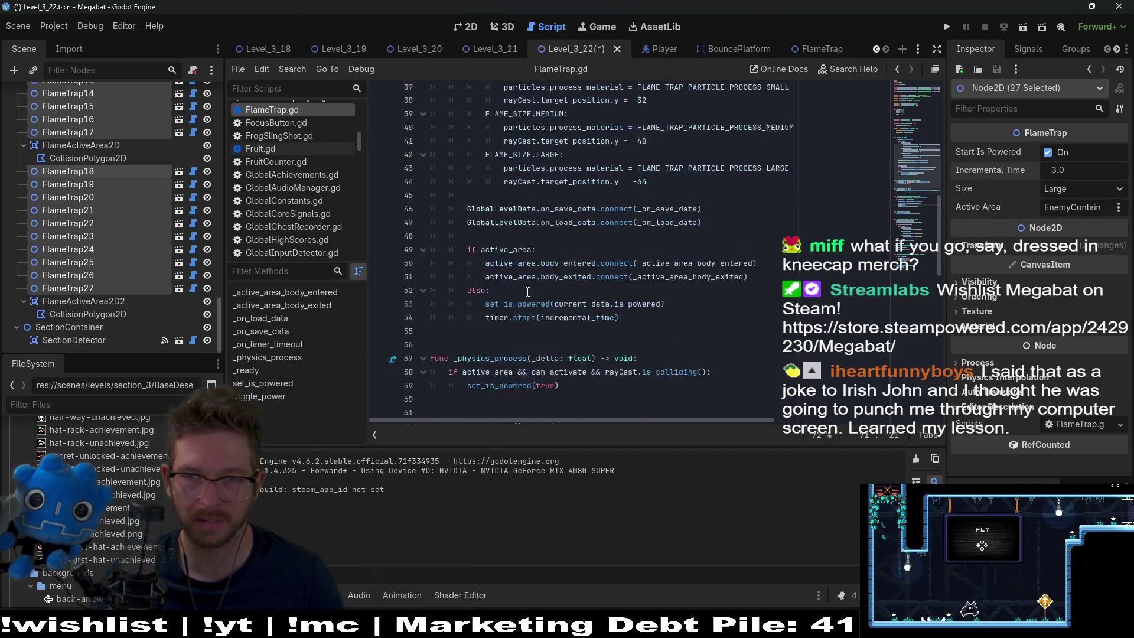
left_click(560, 137)
key("ctrl+s")
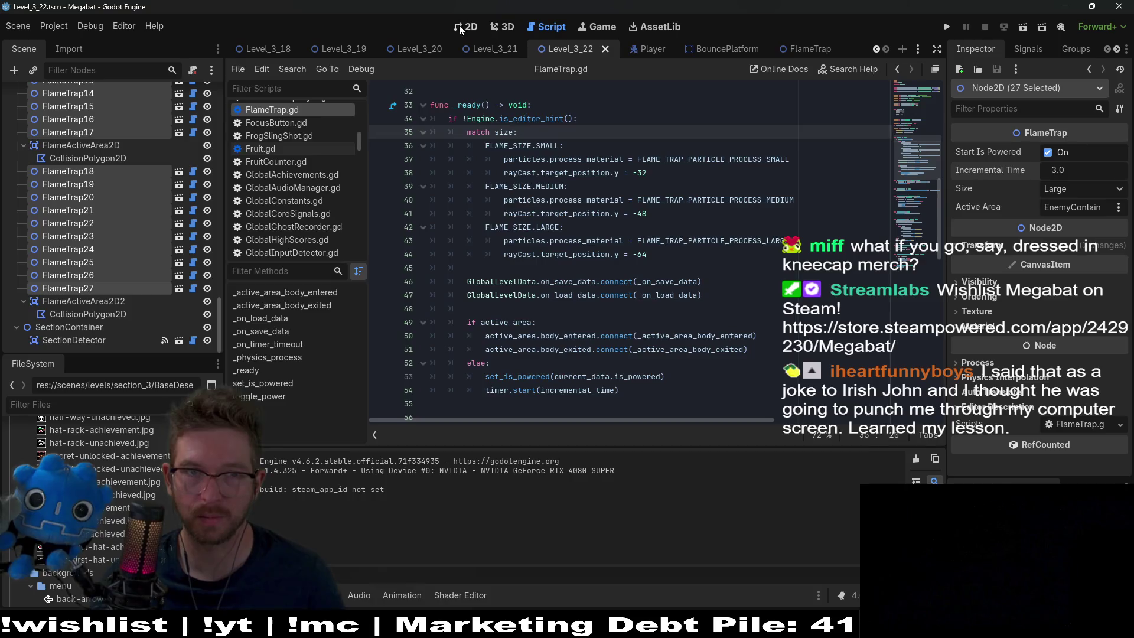
Step: Run Level_3_22 and fly the bat right through the first rooms, shooting the white enemy
left_click(460, 25)
left_click(1041, 27)
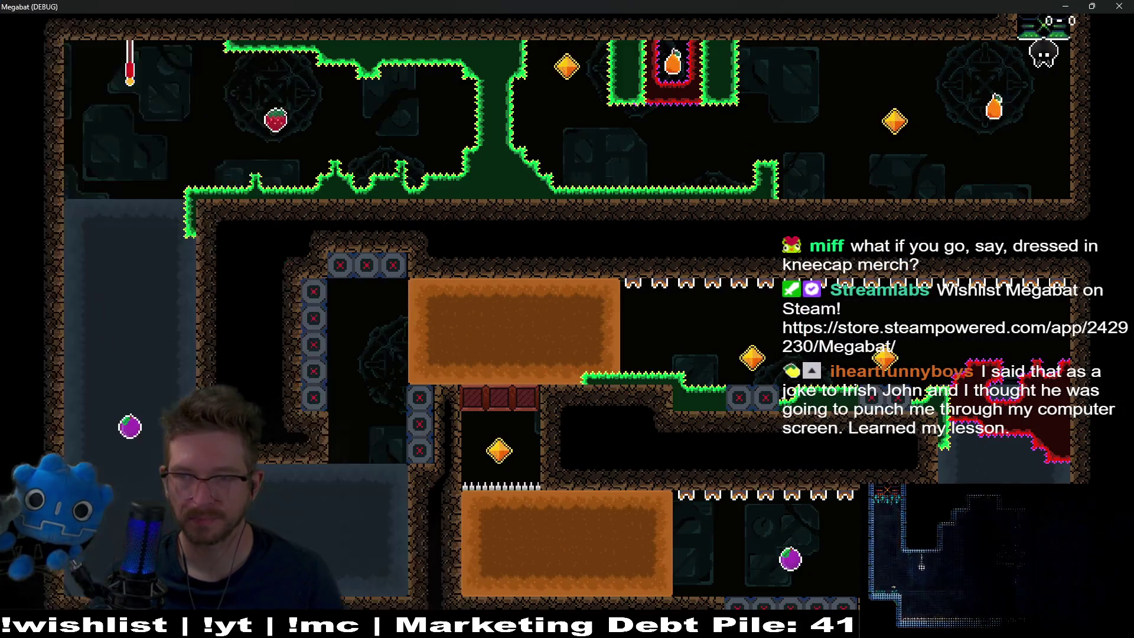
key("Right")
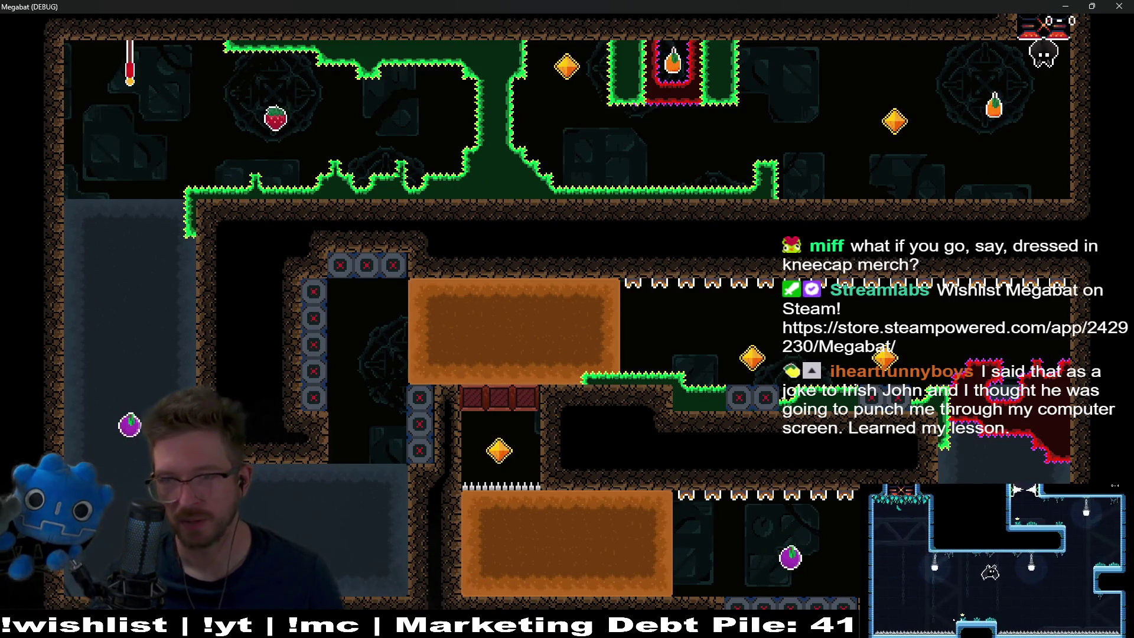
key("Right")
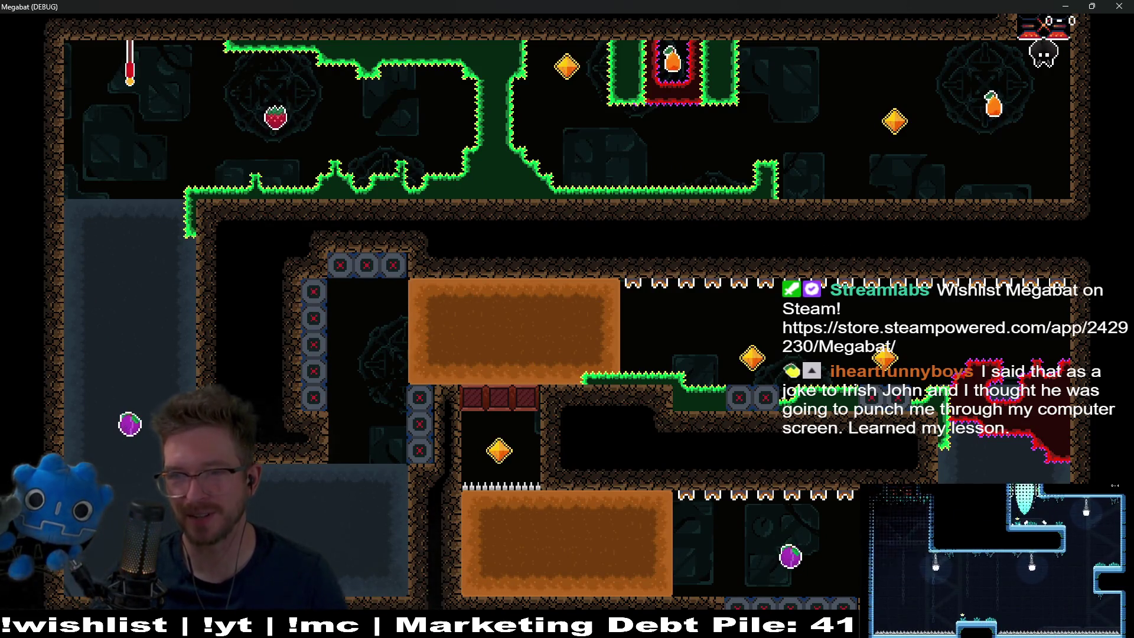
key("Left")
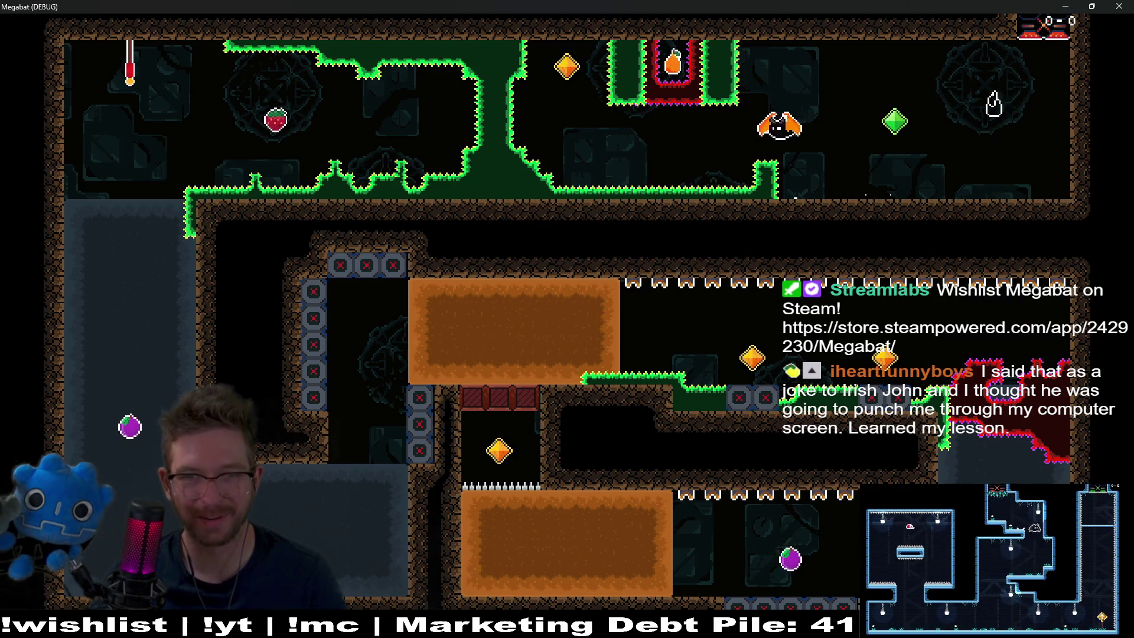
key("Right")
key("Up")
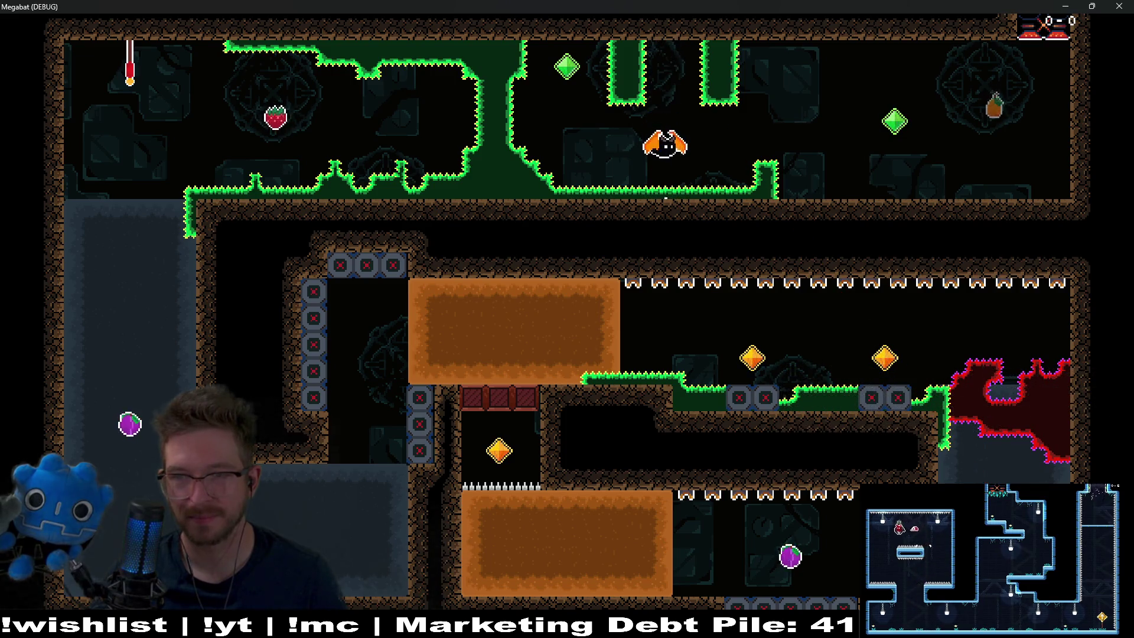
key("Left")
key("Left")
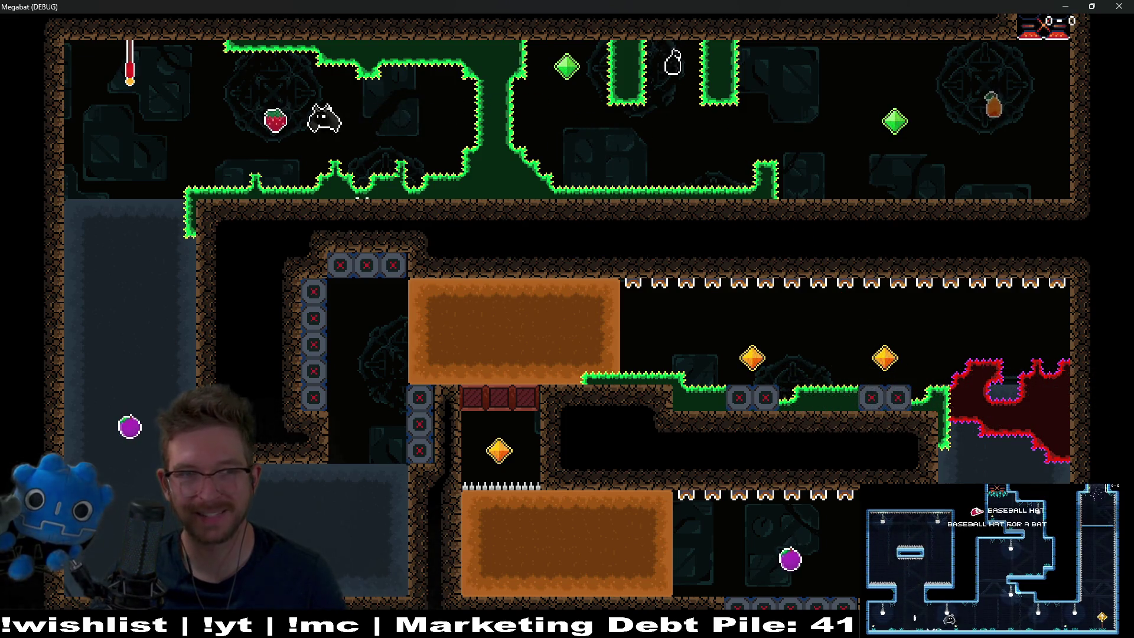
key("Right")
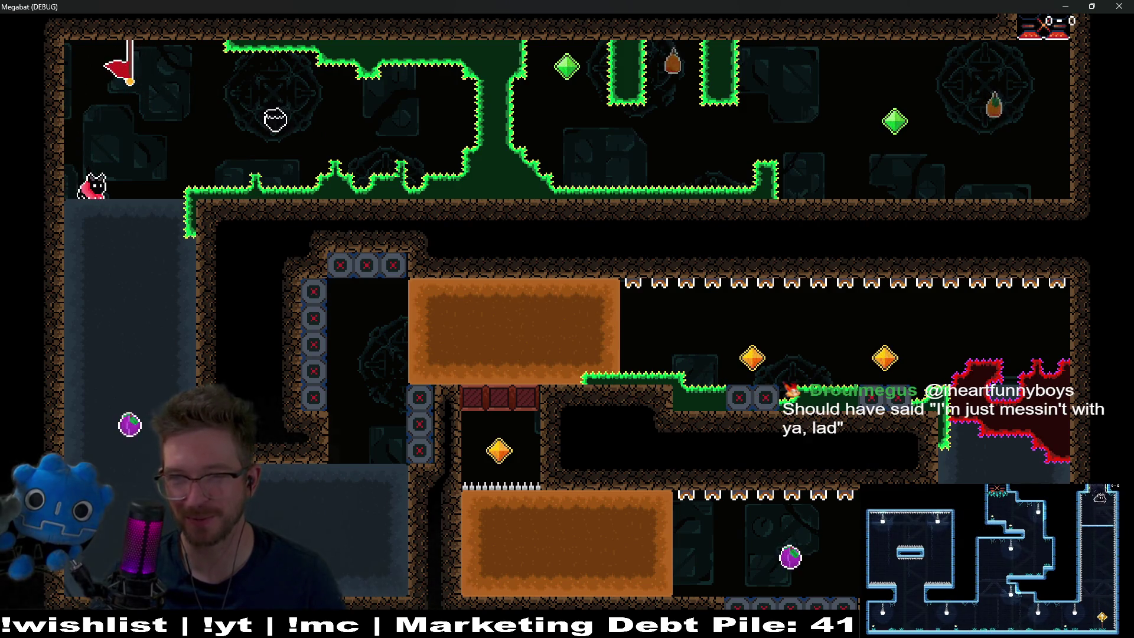
Step: Continue down the right shaft and through the flame-jet corridor, then close the game
key("Right")
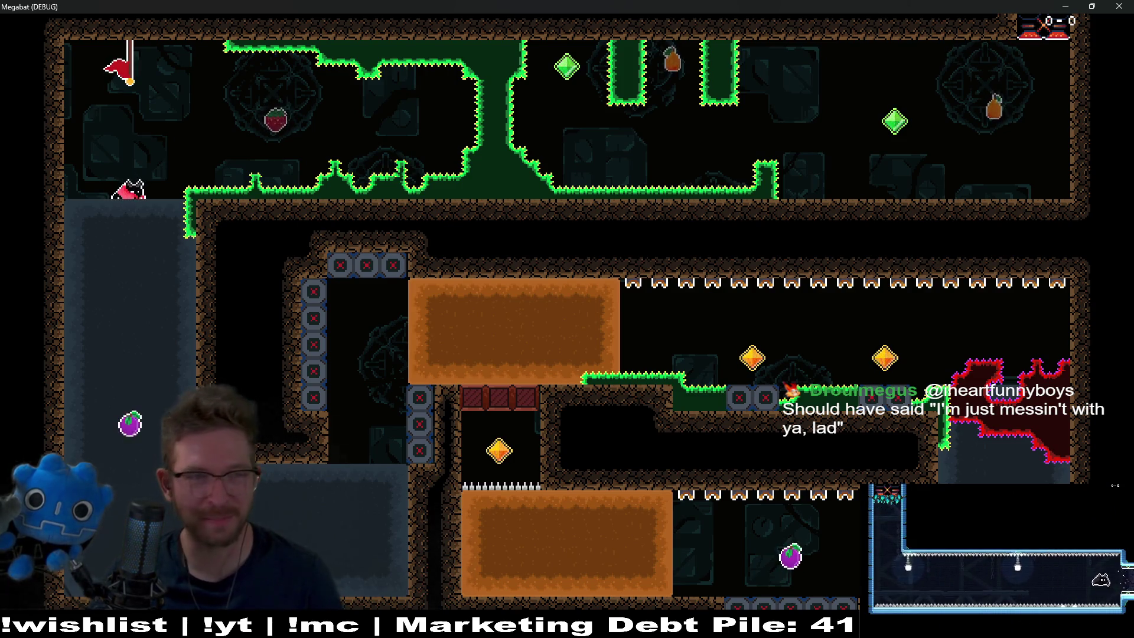
key("Down")
key("Right")
key("Right")
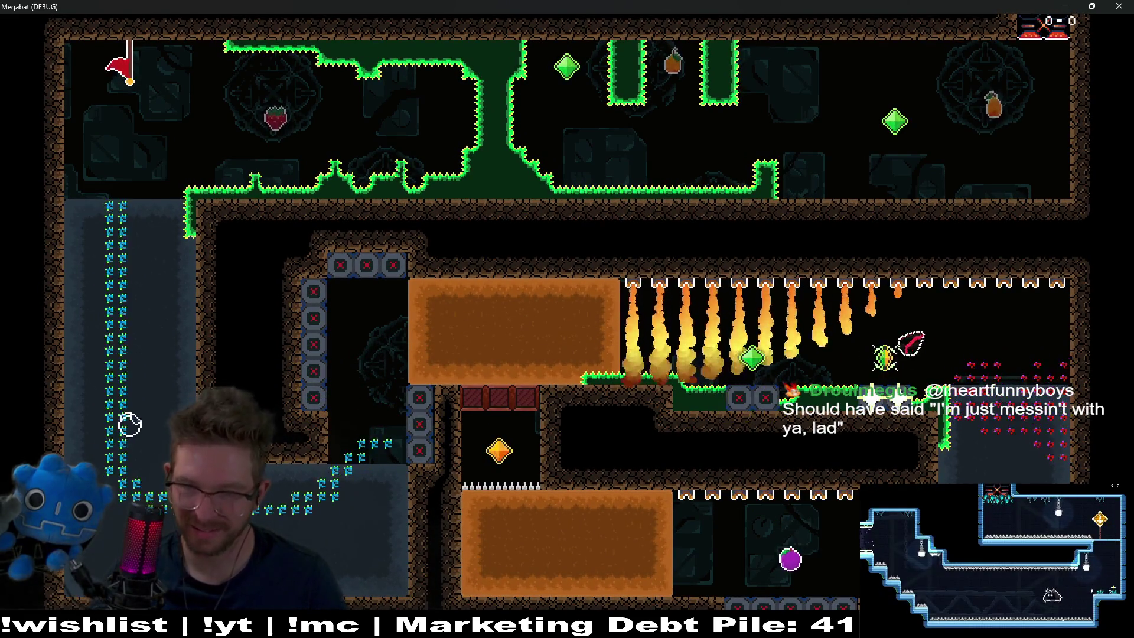
key("Down")
key("Left")
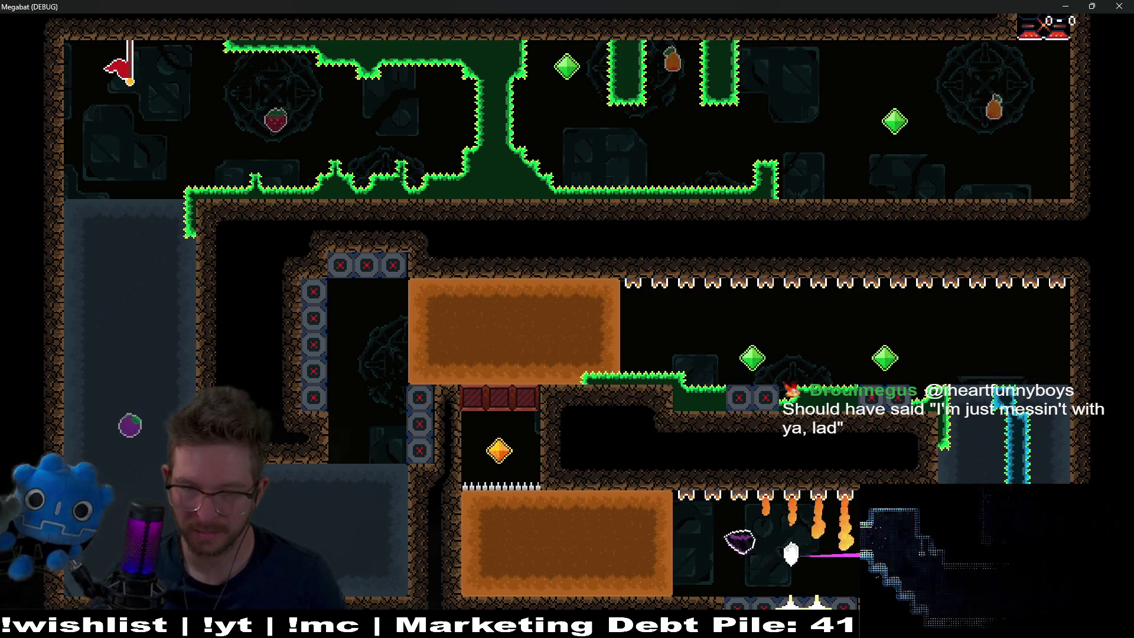
key("Left")
key("Up")
key("Right")
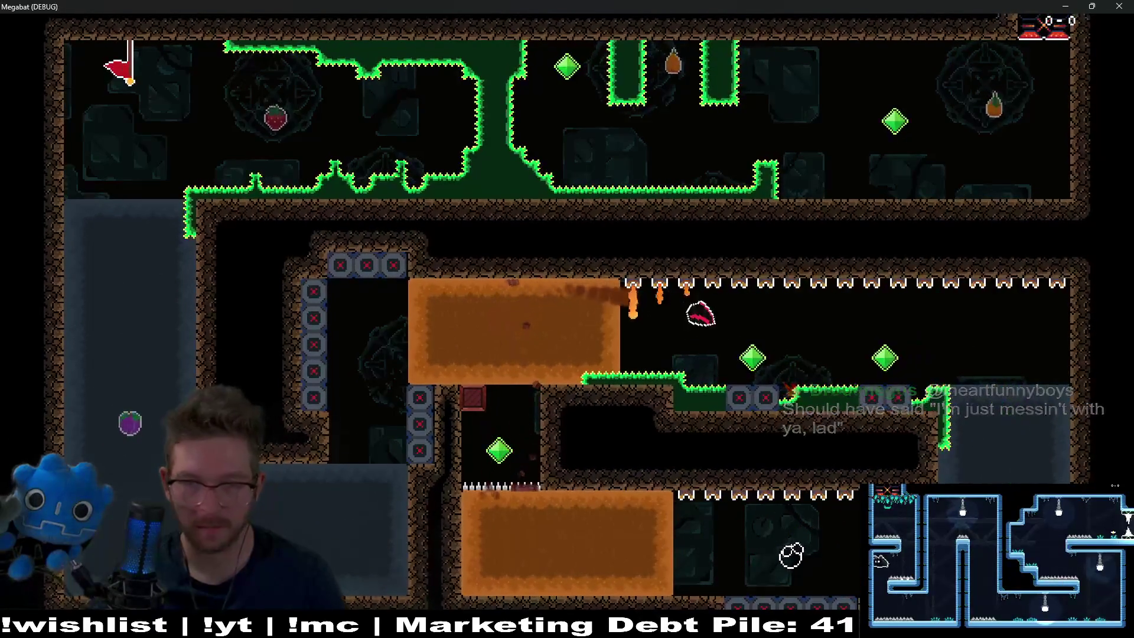
key("Down")
key("Left")
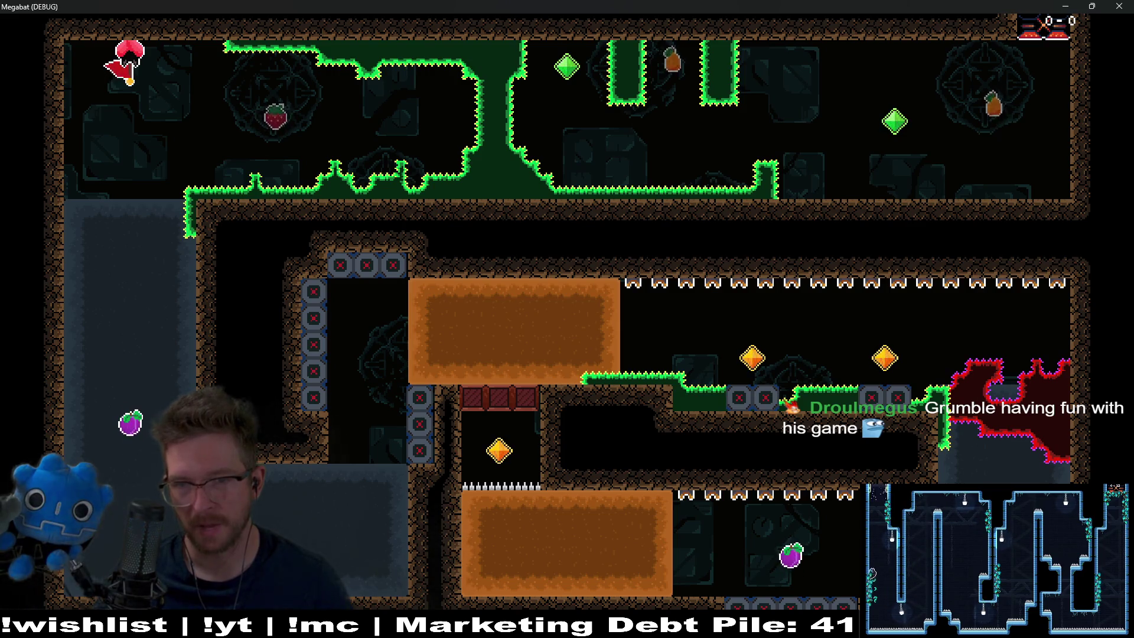
left_click(1119, 7)
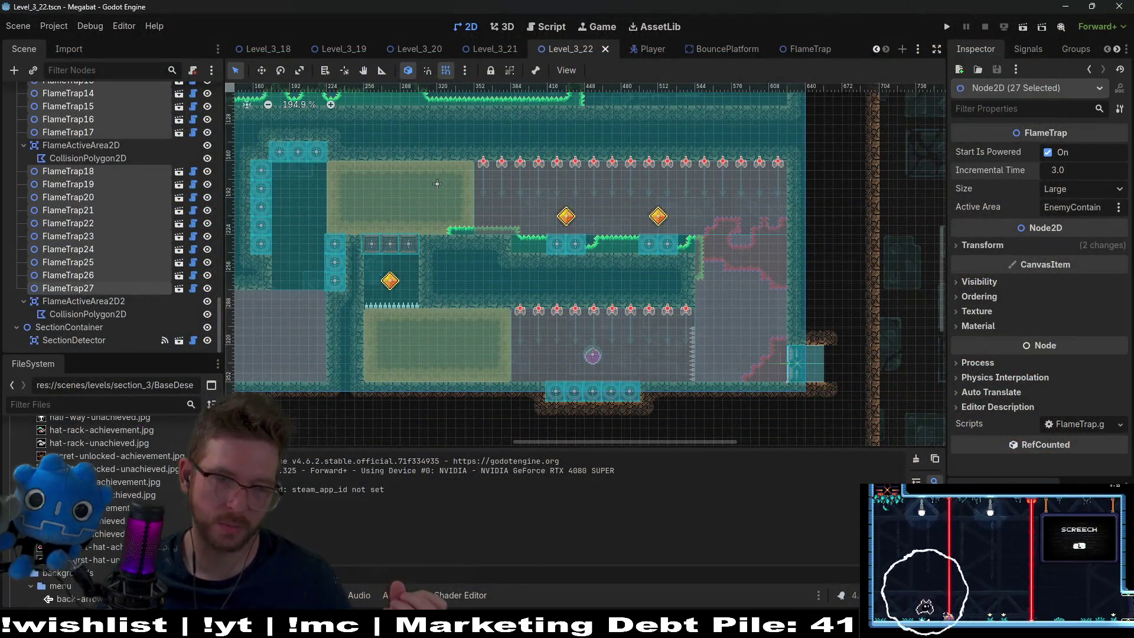
Step: Open the Debugger's error list and jump to the FlameTrap.gd:91 flushing-queries error
left_click(313, 595)
left_click(325, 425)
scroll(551, 529, "down", 10)
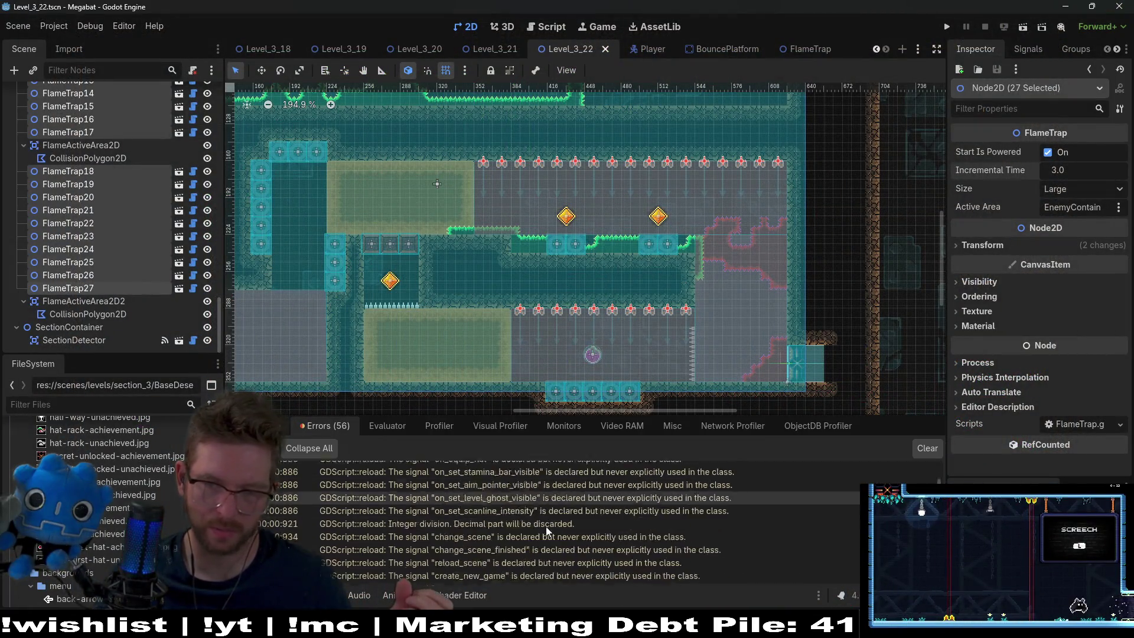
double_click(529, 551)
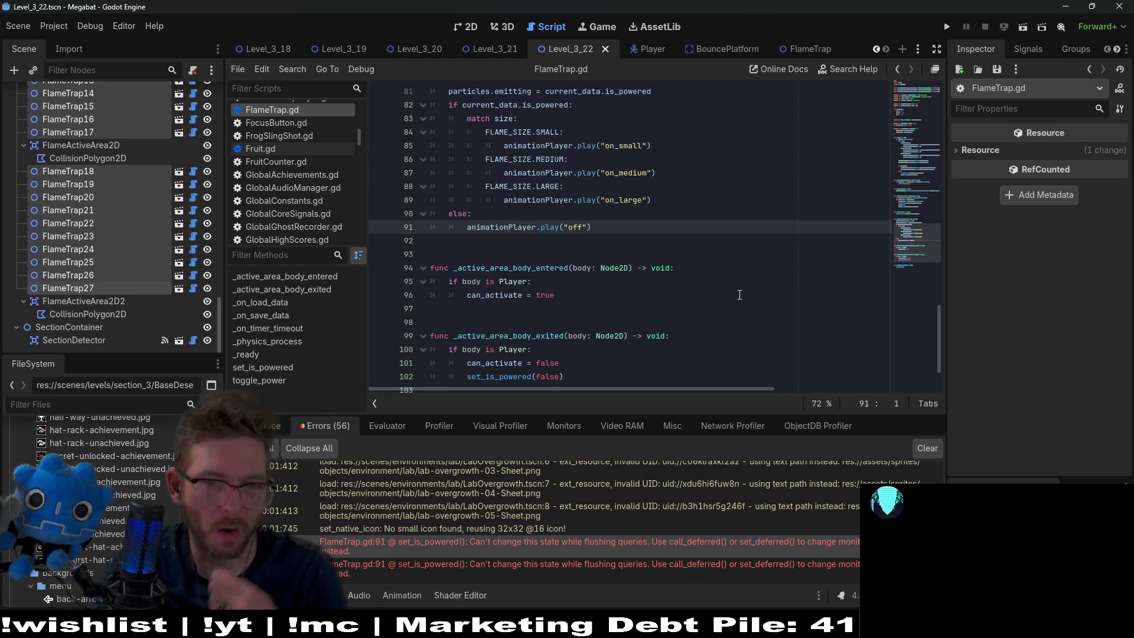
Step: Make line 102 call set_is_powered.call_deferred(false) and save the script
scroll(751, 286, "down", 2)
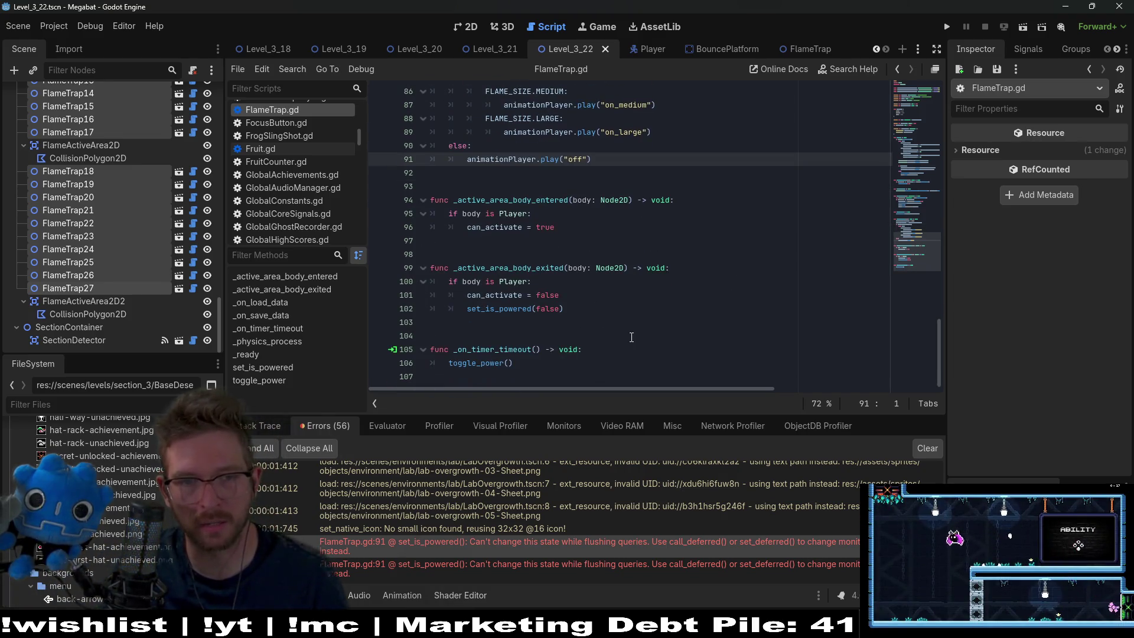
left_click(561, 310)
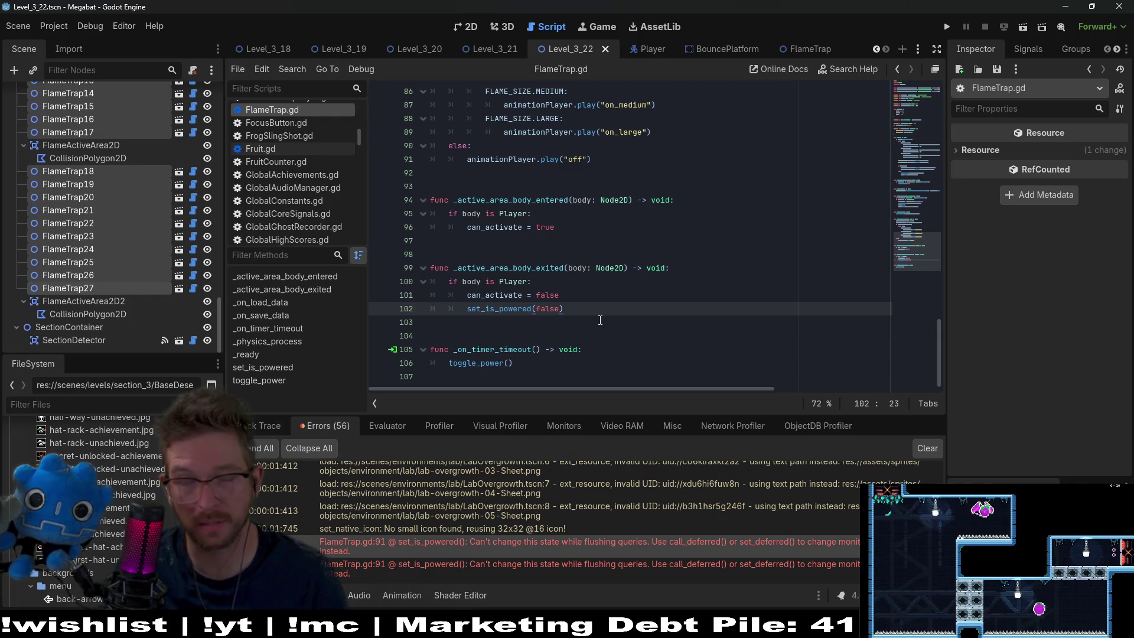
type(".call_")
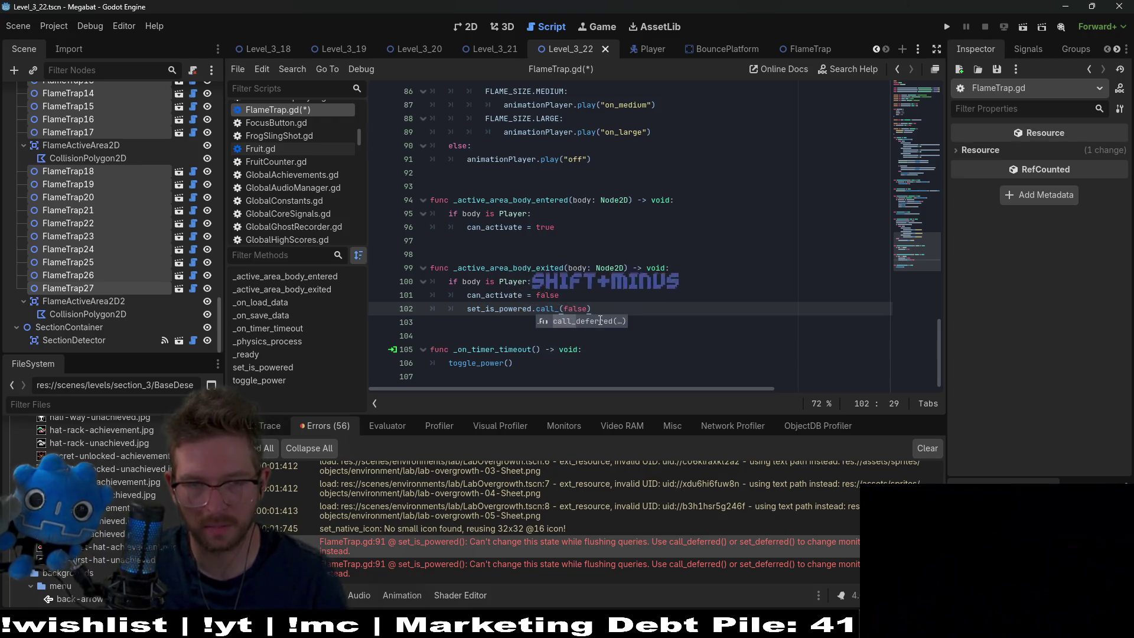
key("Return")
key("ctrl+s")
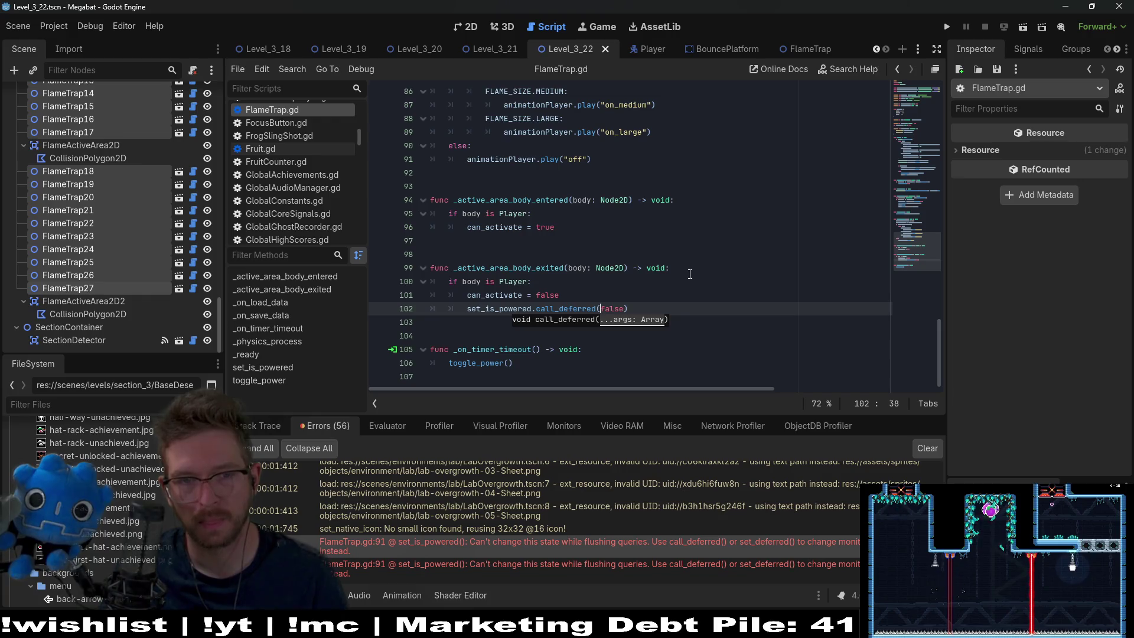
Step: Dismiss the call hint and launch a test run of the current level
left_click(690, 274)
scroll(690, 274, "up", 1)
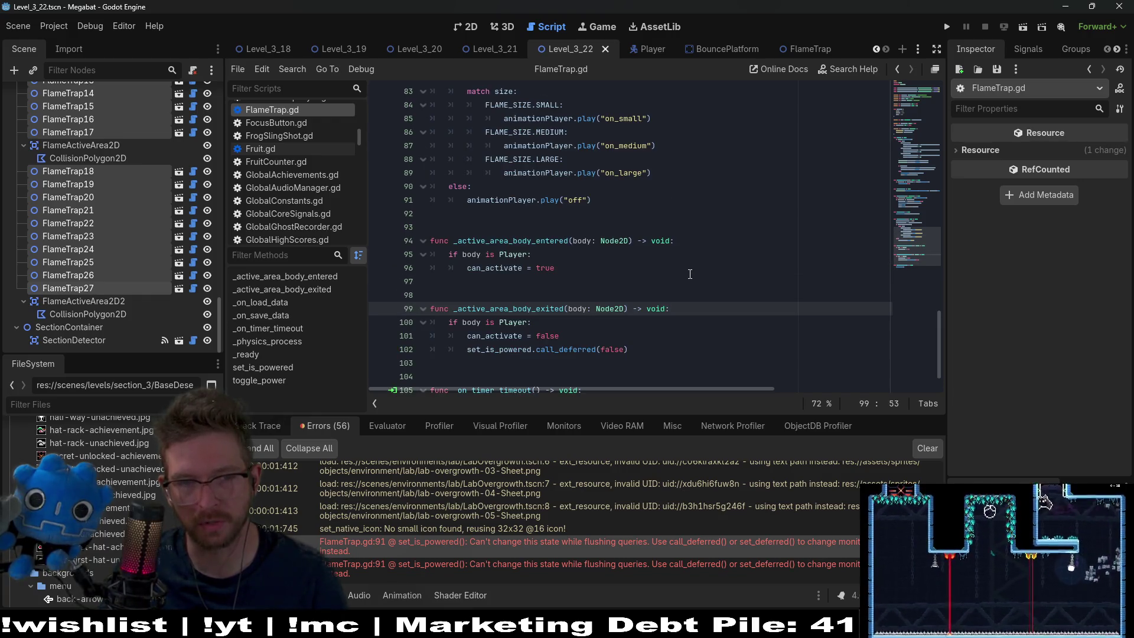
scroll(690, 274, "down", 1)
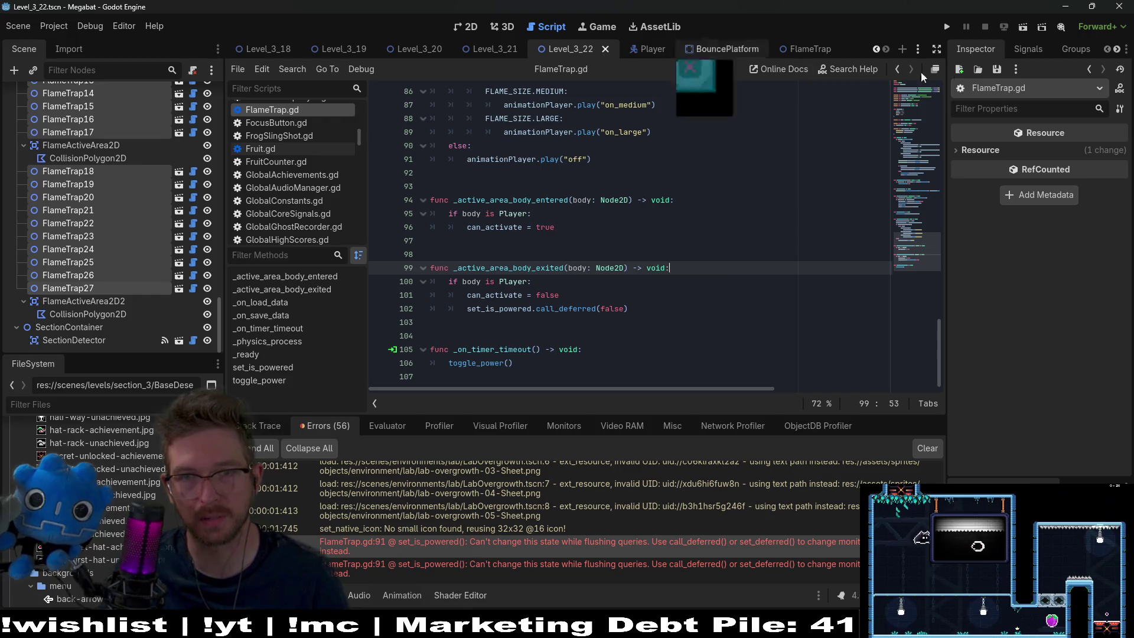
left_click(1025, 26)
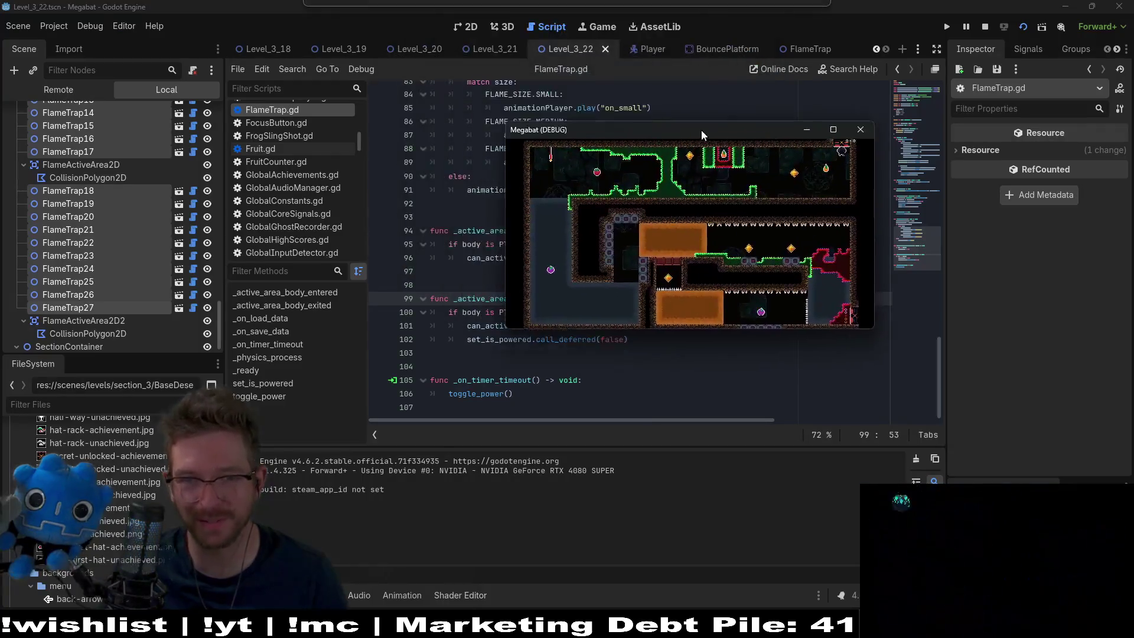
Step: Move and enlarge the game window, play a short stretch, then close the game
left_click_drag(701, 130, 618, 81)
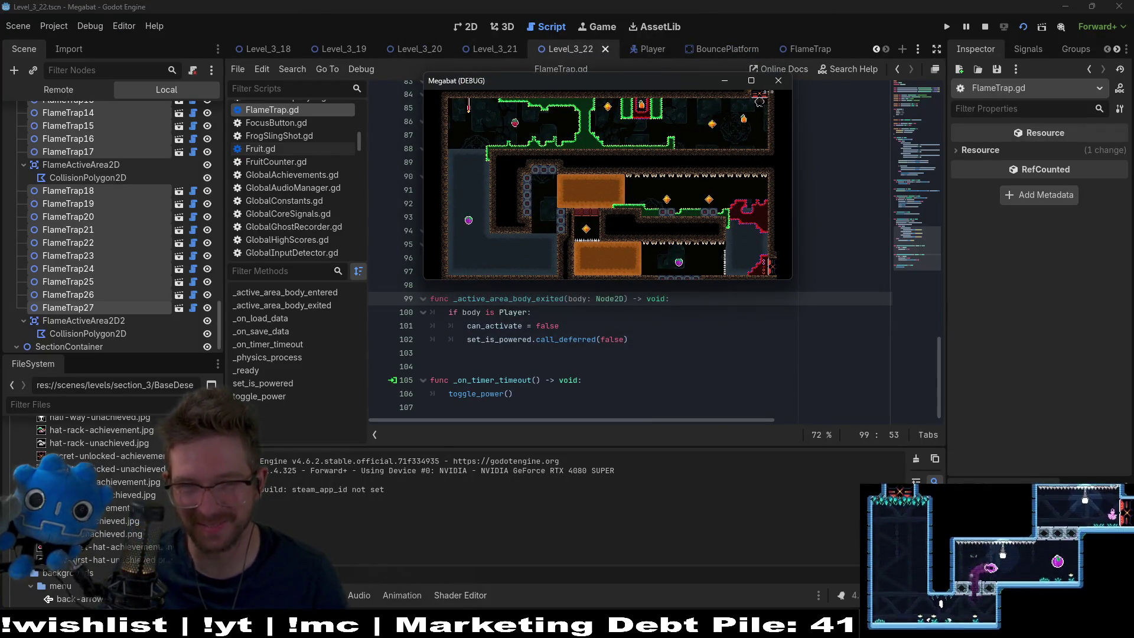
mouse_move(794, 282)
left_mouse_down()
mouse_move(1001, 491)
mouse_move(1100, 522)
left_mouse_up()
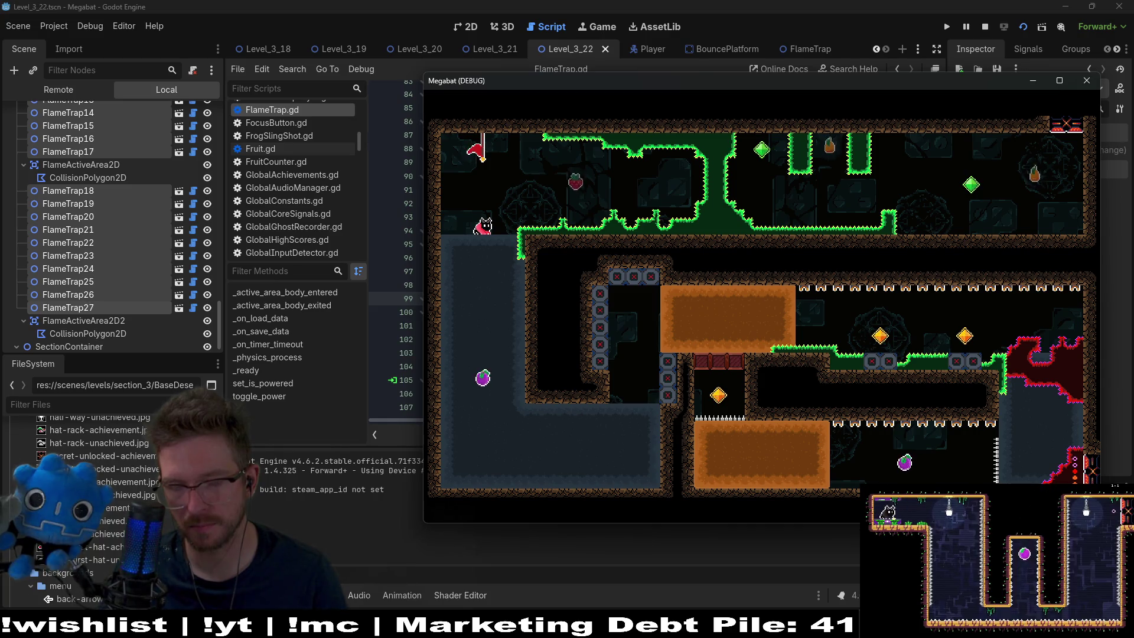
key("Down")
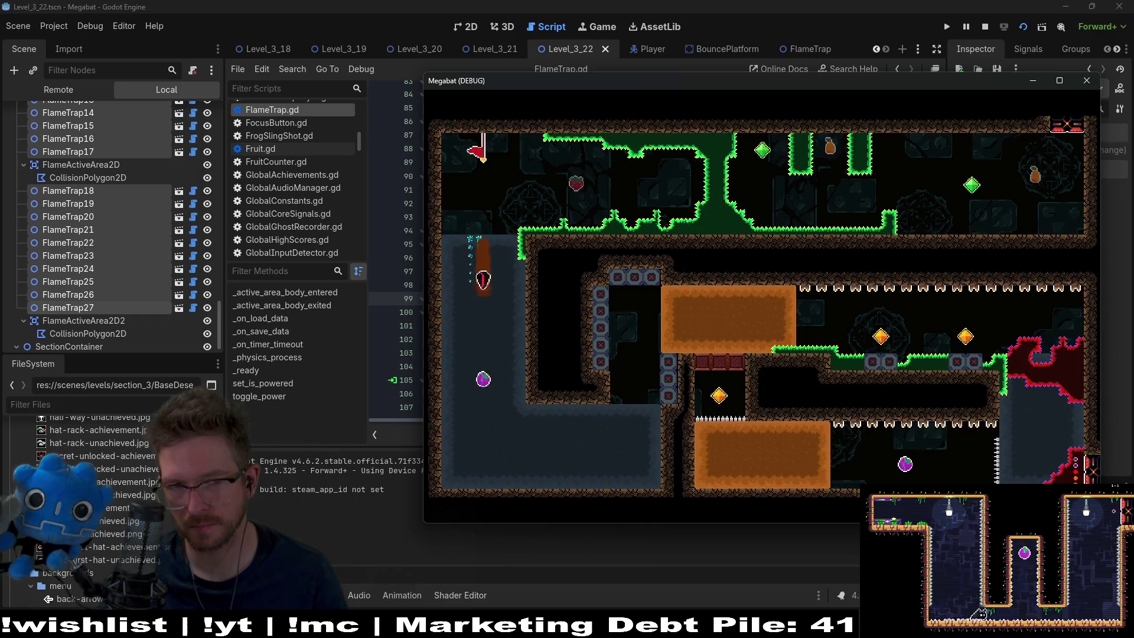
key("Right")
key("Up")
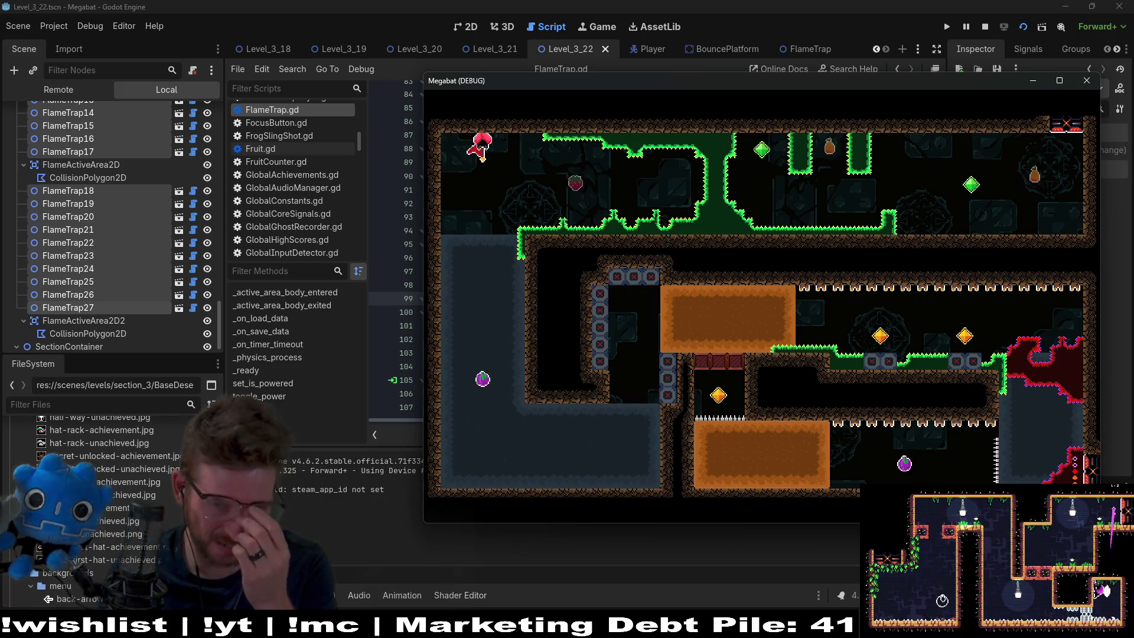
left_click(1114, 6)
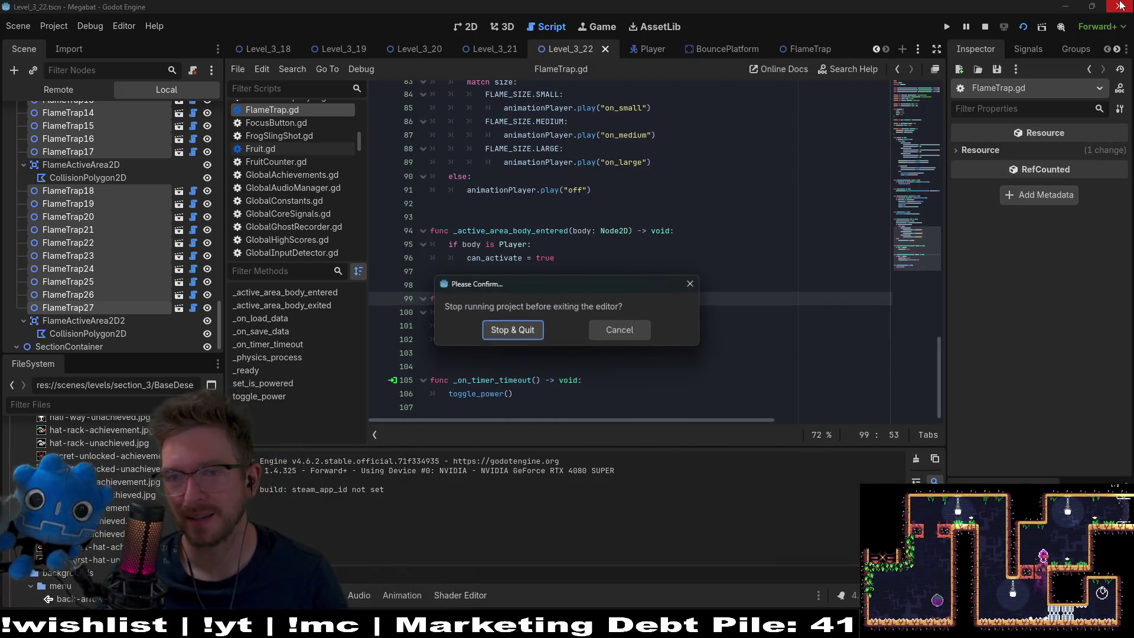
Step: Cancel quitting the editor, rerun and stop the game, then open the FlameTrap scene in 2D
key("Return")
left_click(1061, 26)
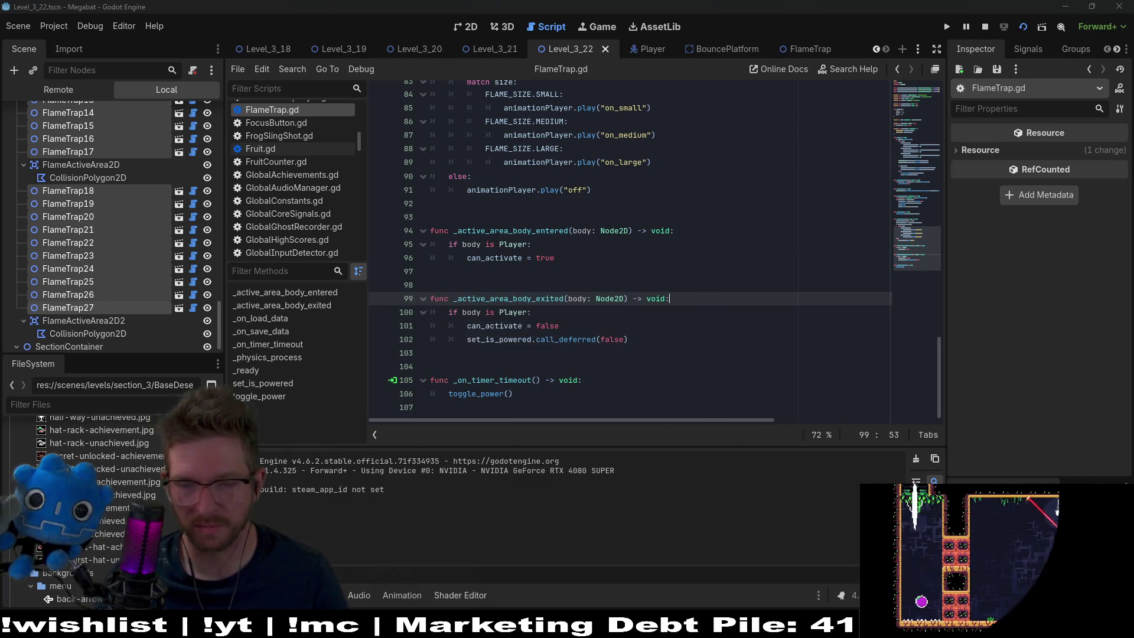
left_click(1087, 81)
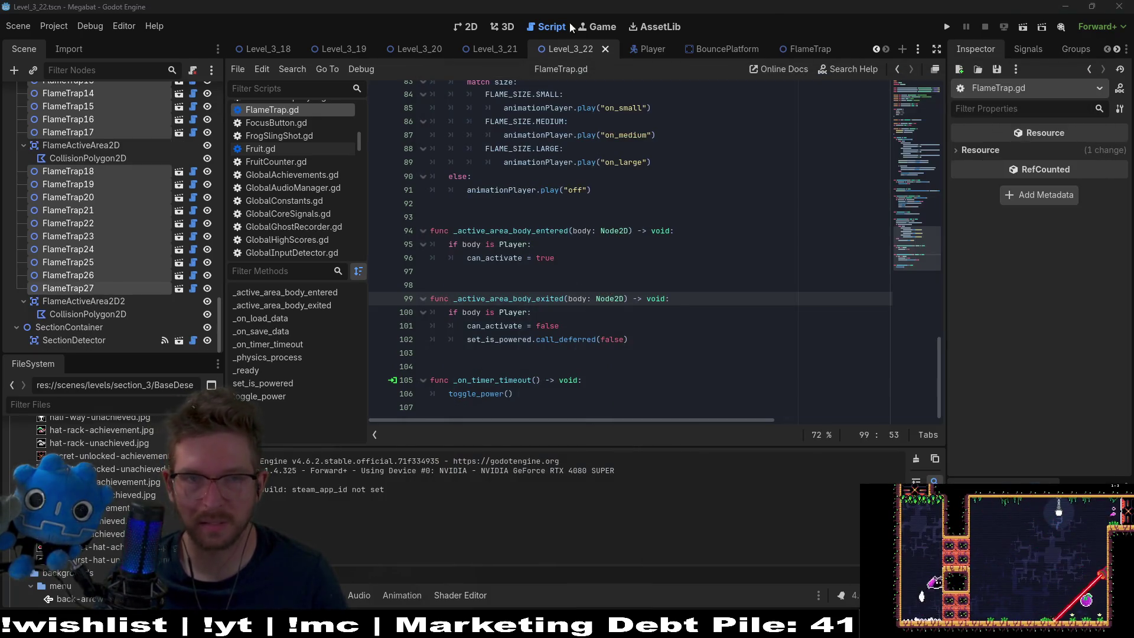
key("ctrl+F1")
scroll(561, 180, "up", 4)
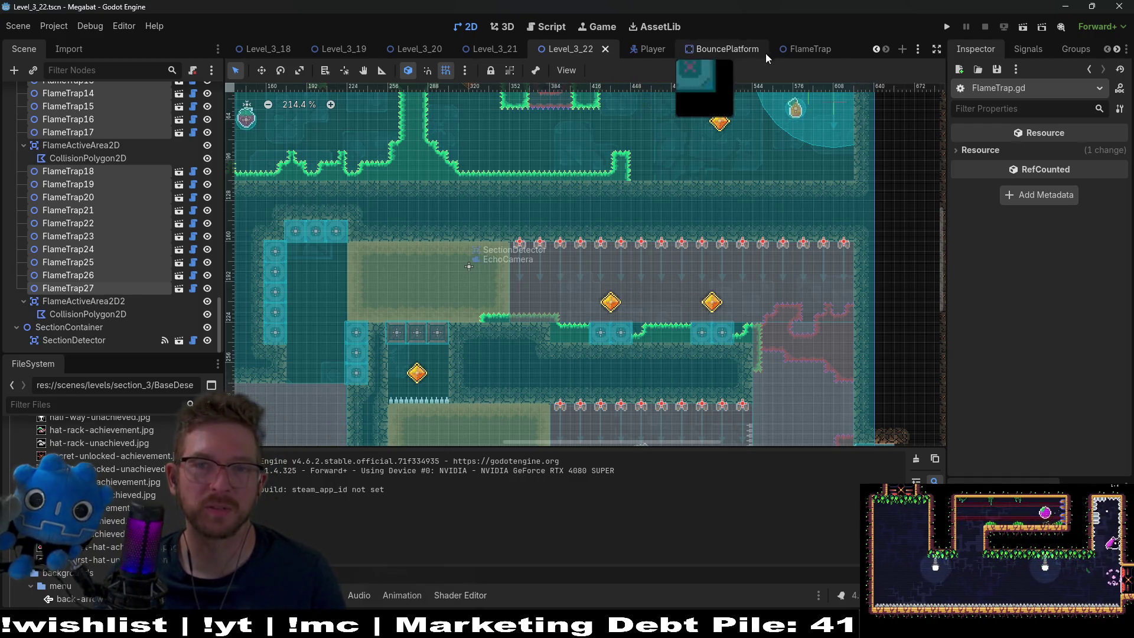
left_click(805, 51)
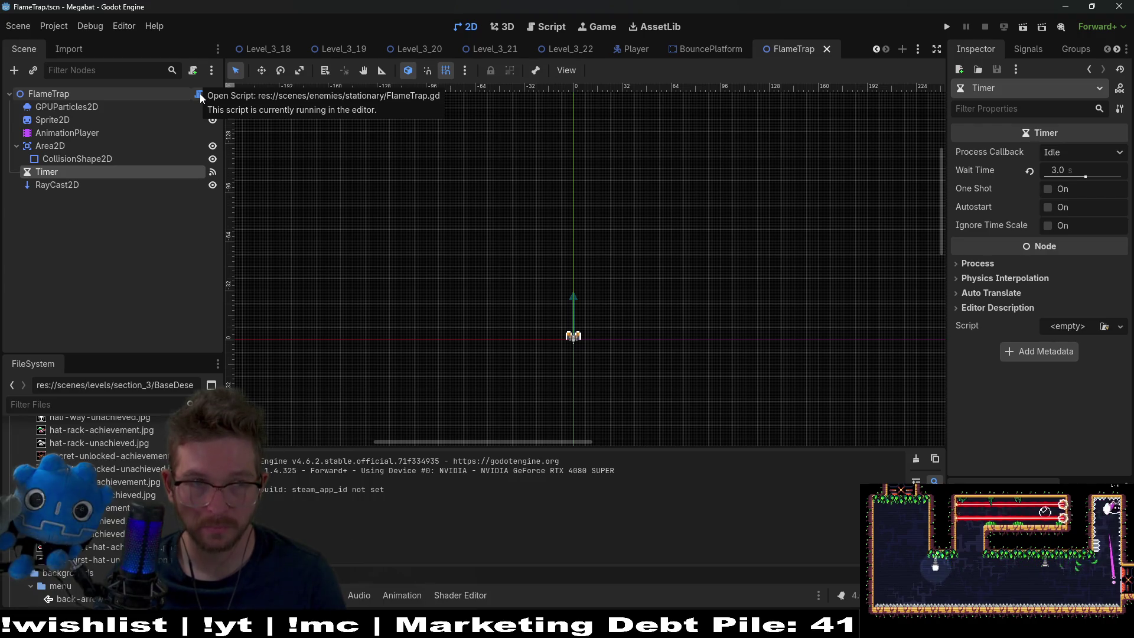
Step: Open FlameTrap.gd from the FlameTrap root node, glance at the 2D view, and return to the script
left_click(199, 93)
scroll(662, 252, "up", 3)
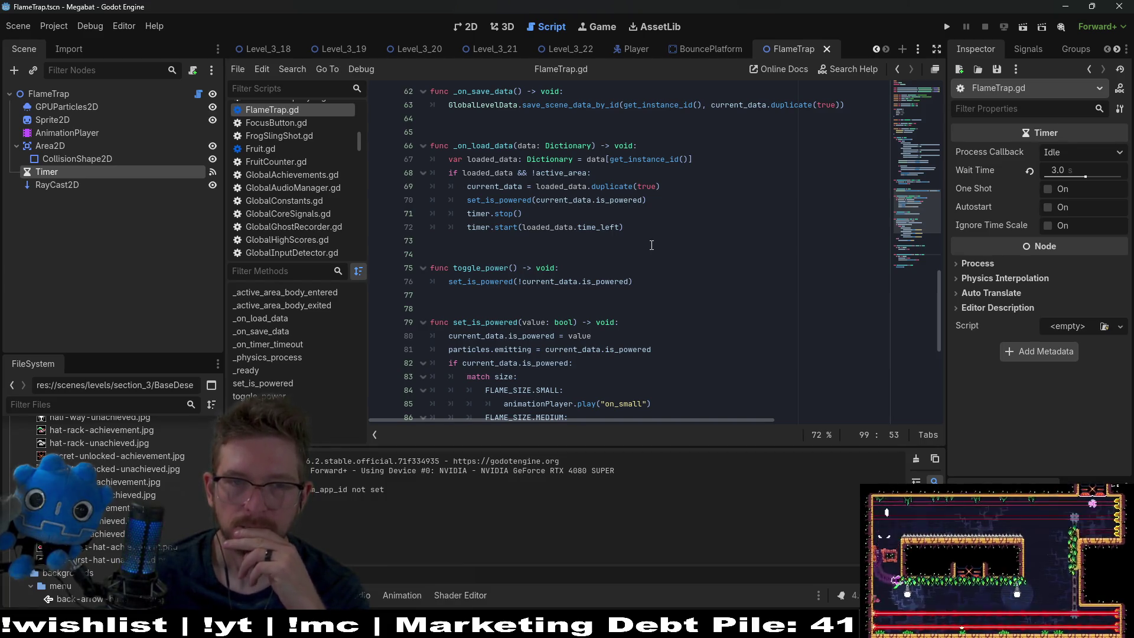
left_click(465, 26)
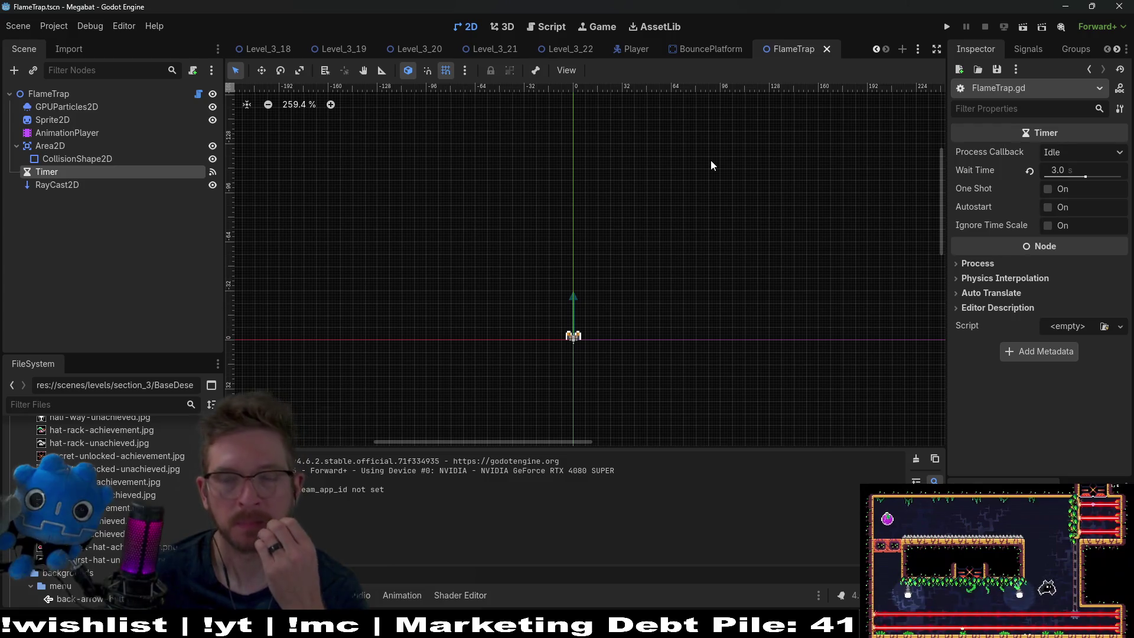
left_click(553, 28)
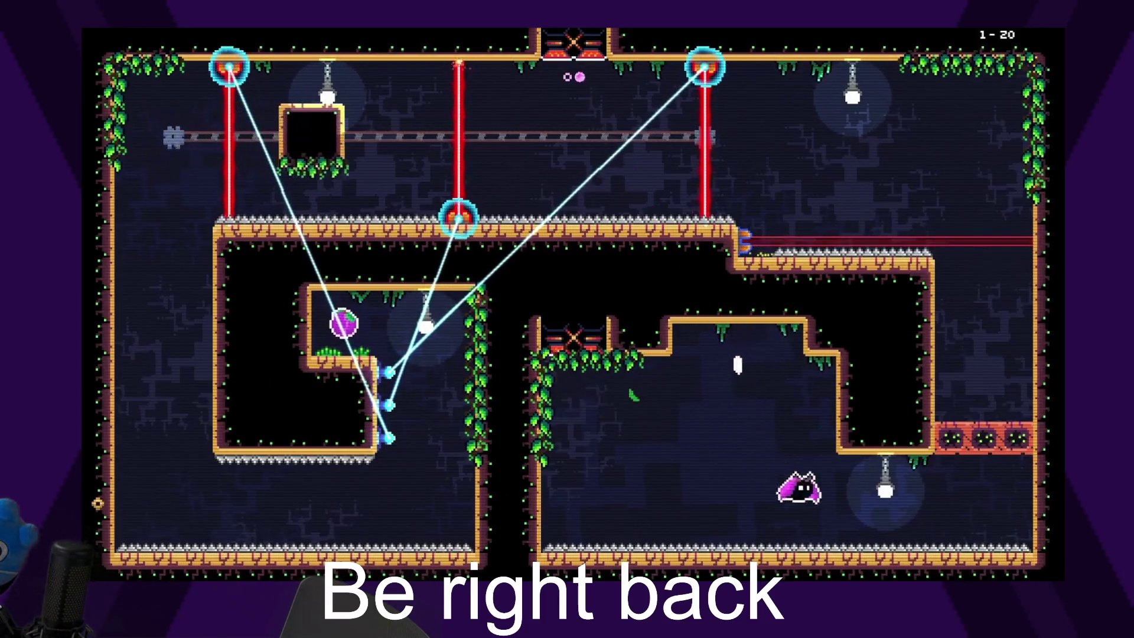
Step: Steer through the Megabat debug run's laser level with the arrow keys
key("Left")
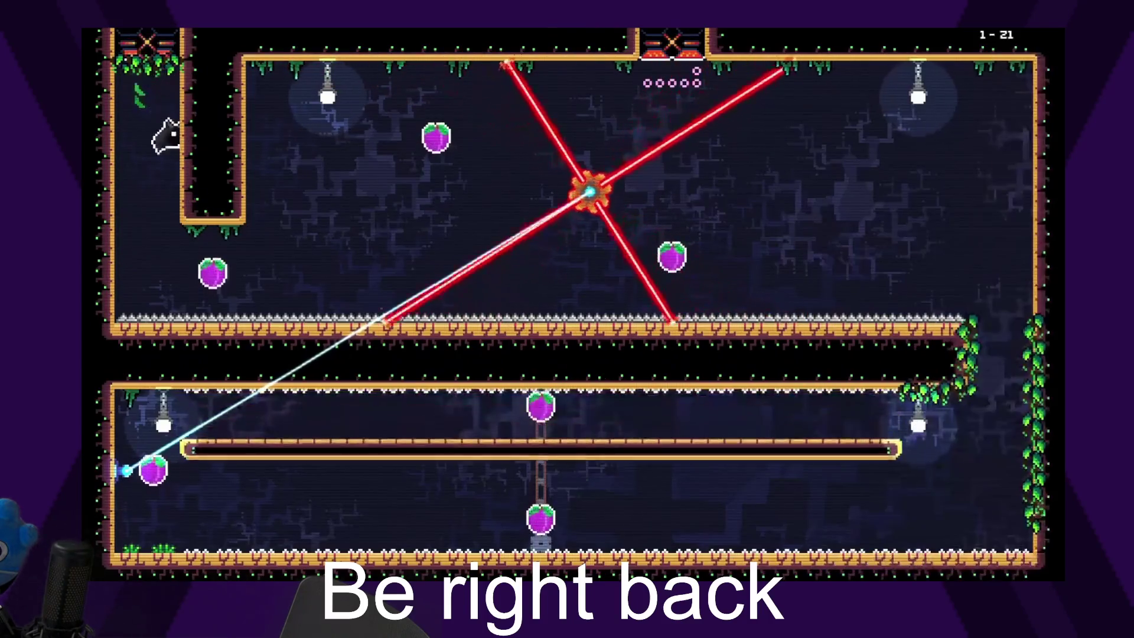
key("Right")
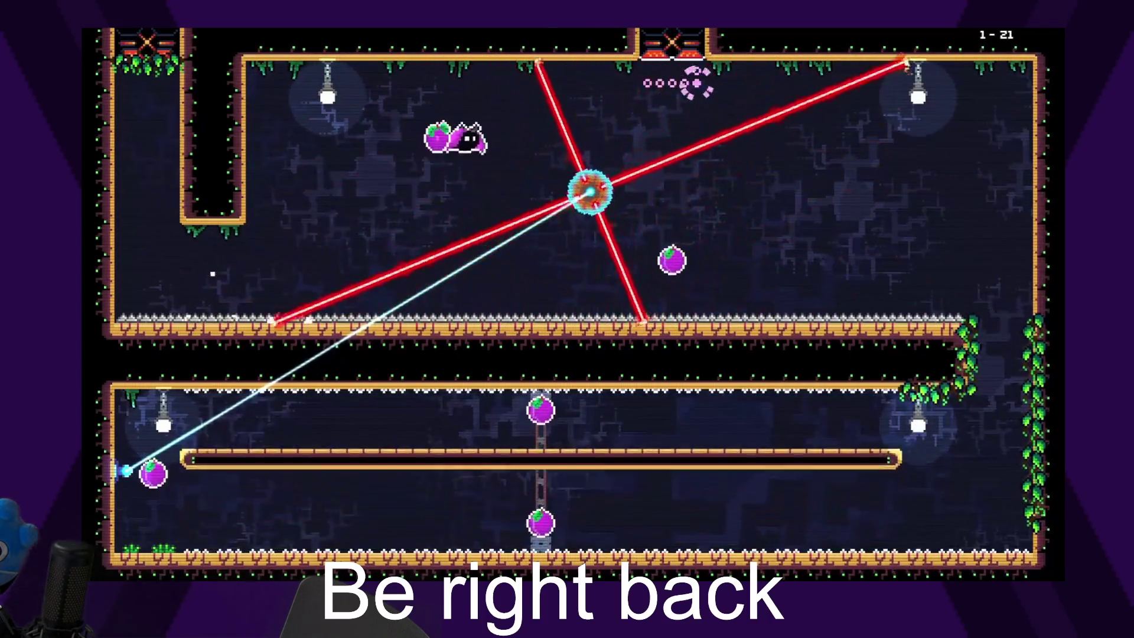
key("Right")
key("Right")
key("Down")
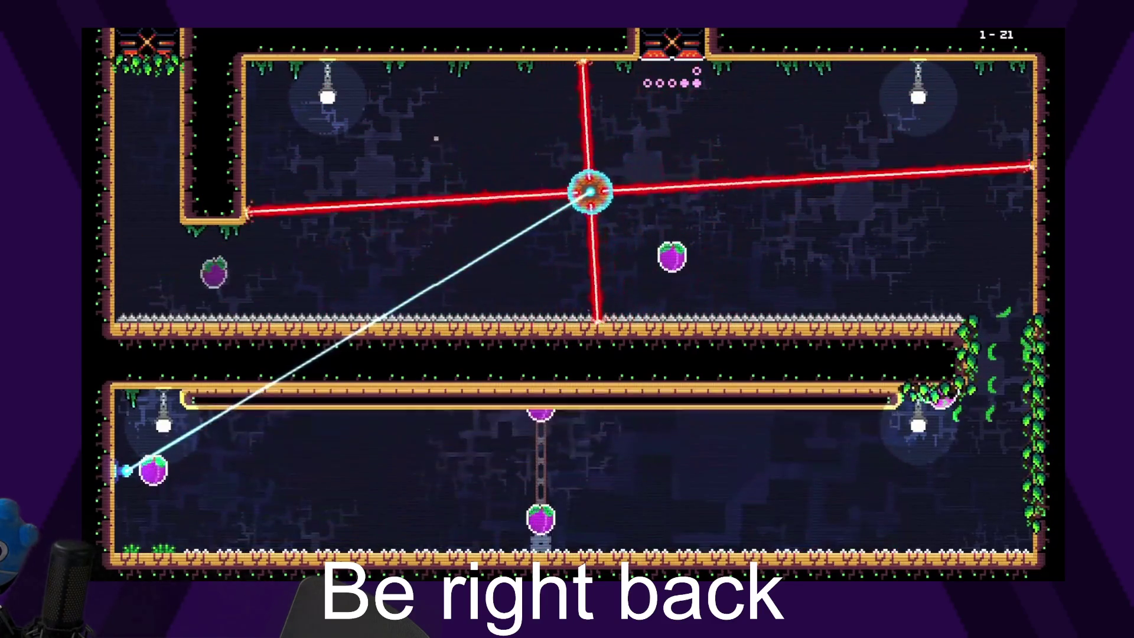
key("Left")
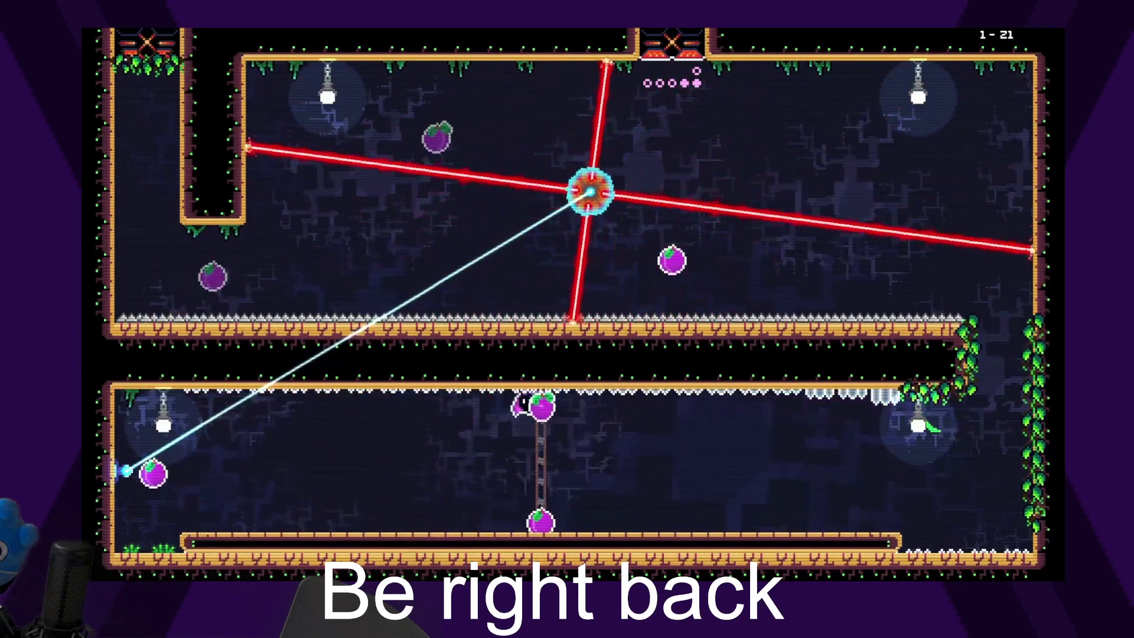
key("Right")
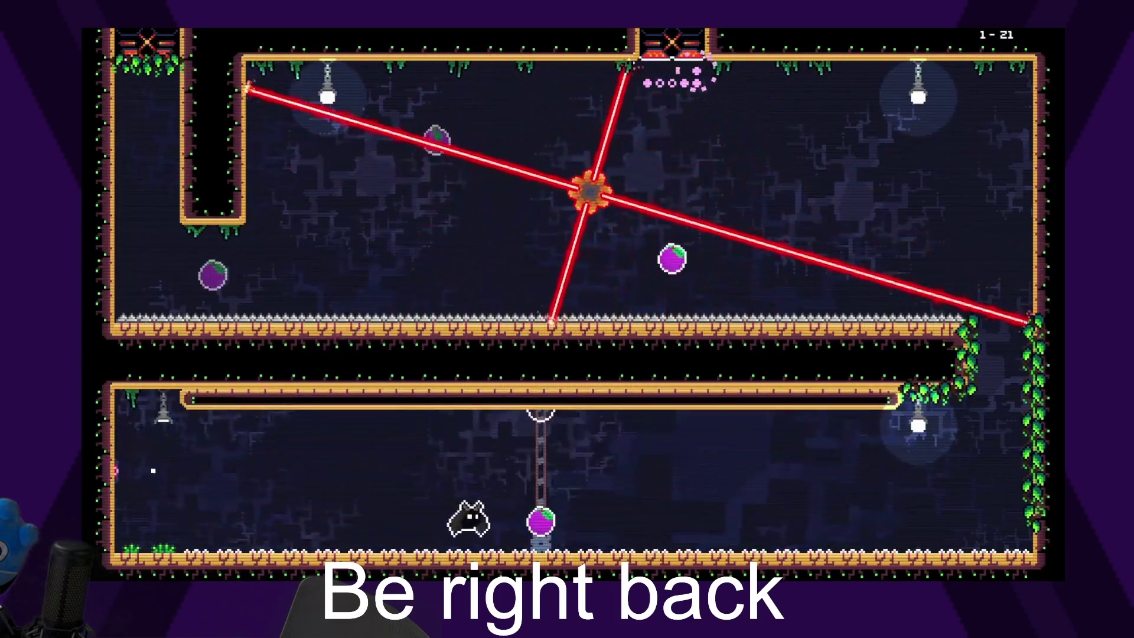
key("Up")
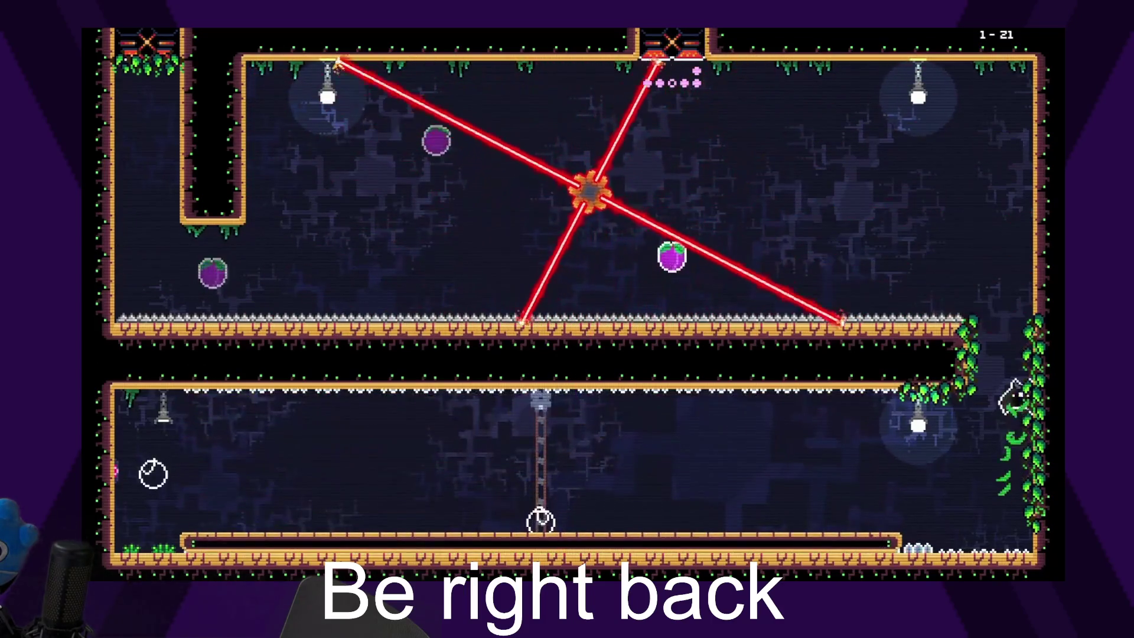
key("Left")
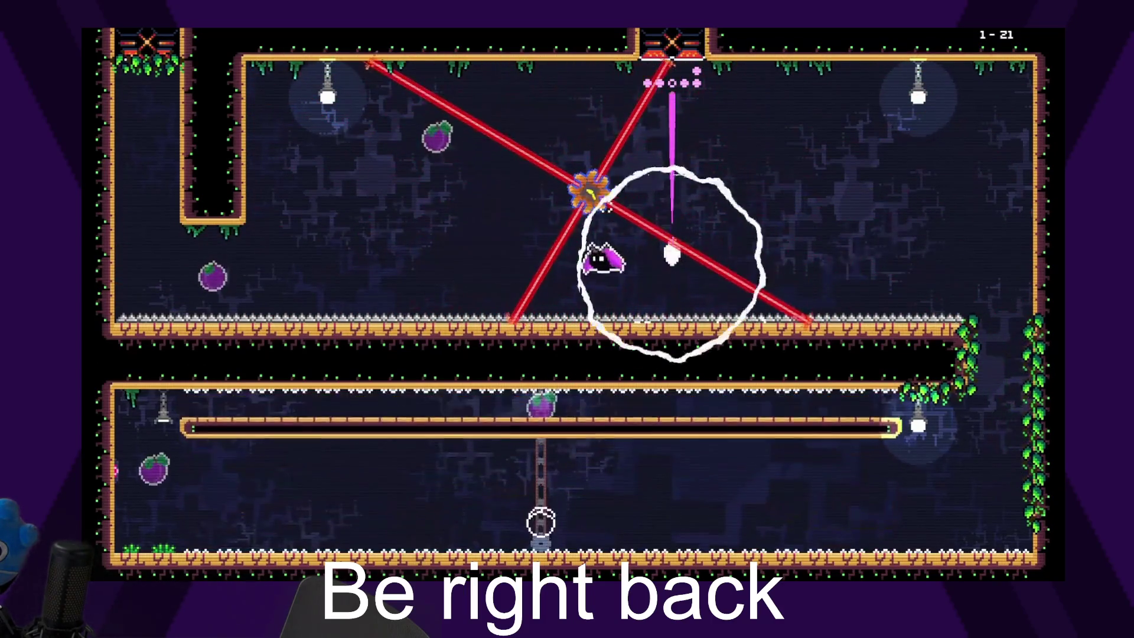
key("Up")
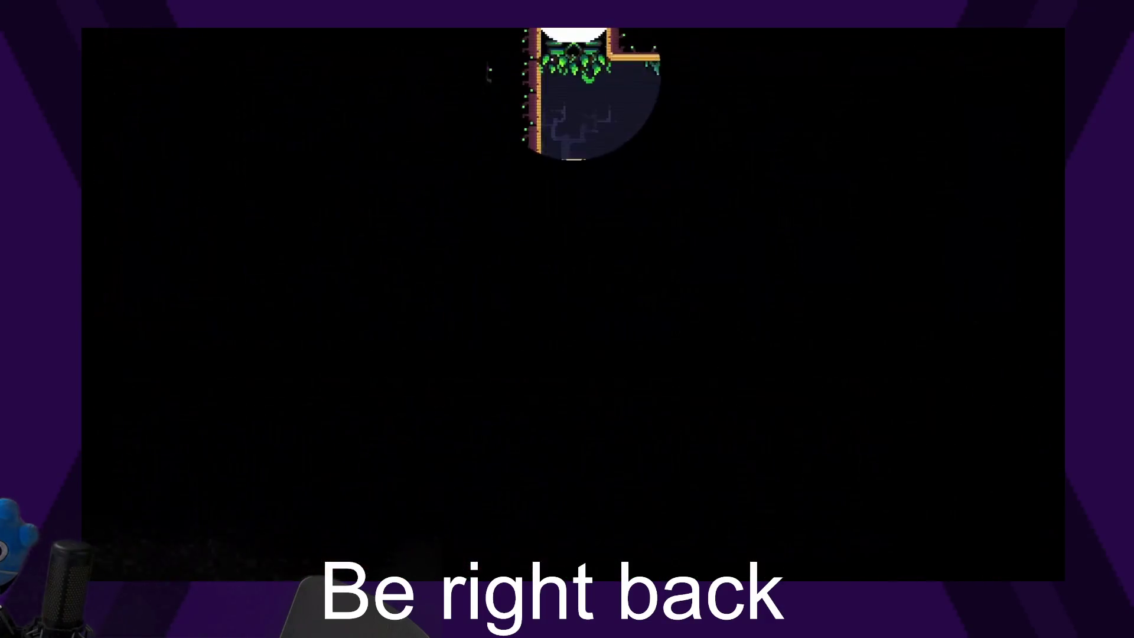
key("Right")
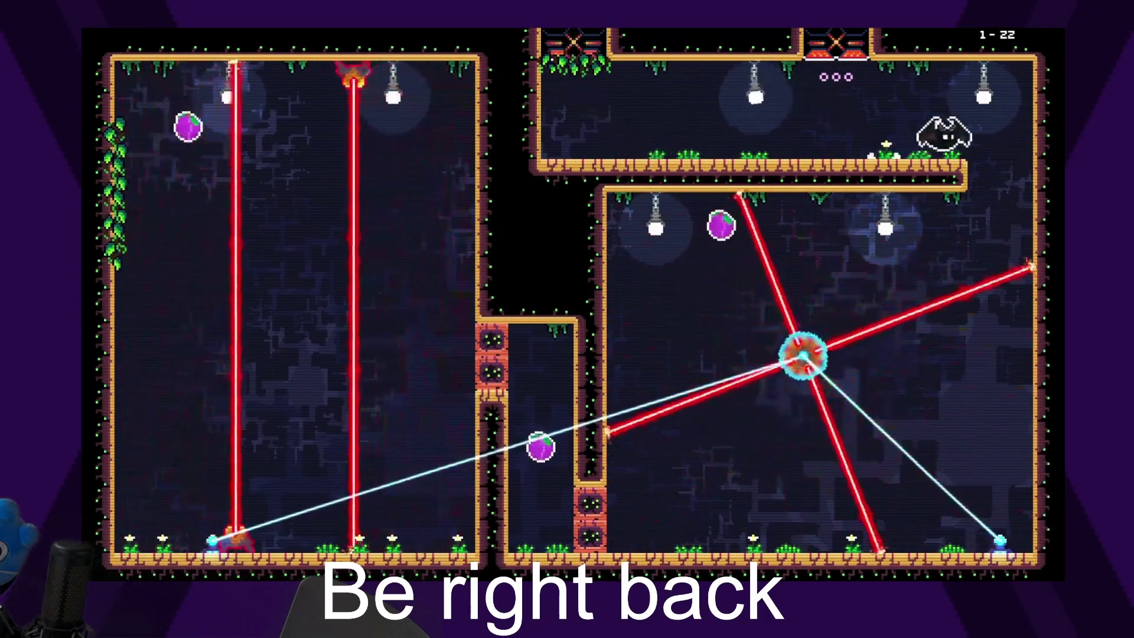
key("Left")
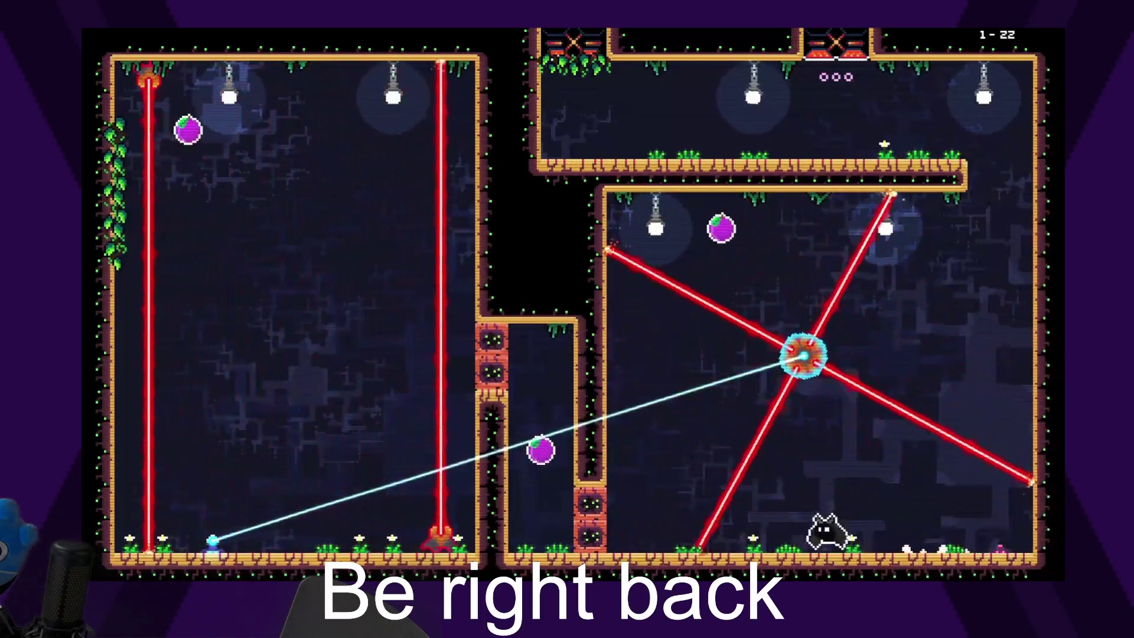
key("Up")
key("Right")
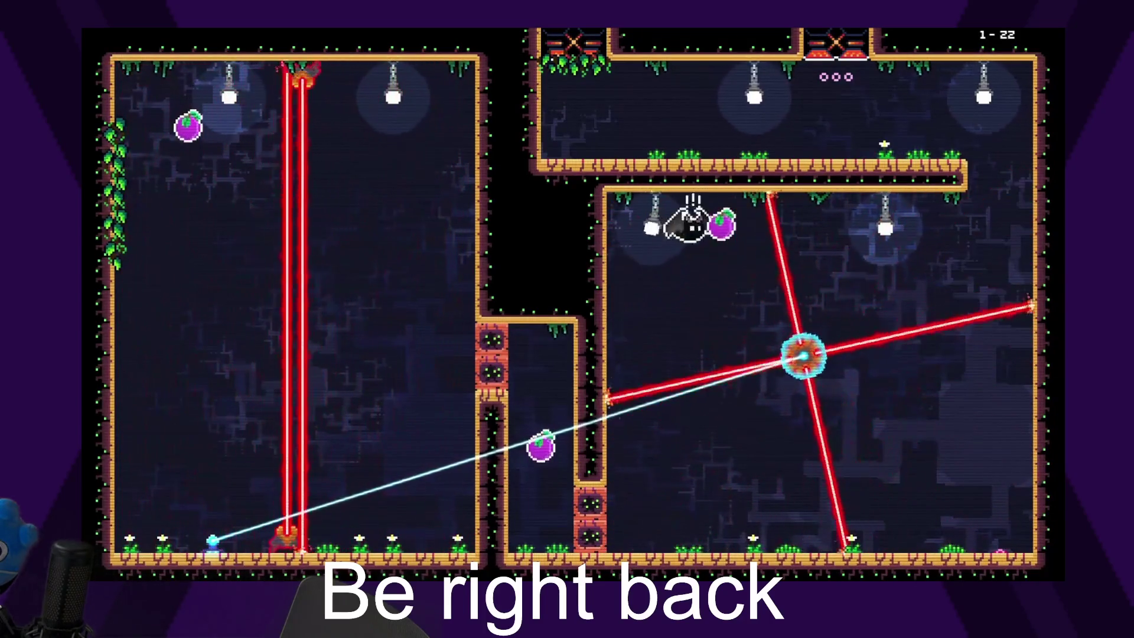
key("Right")
key("Left")
key("Left")
key("Up")
key("Left")
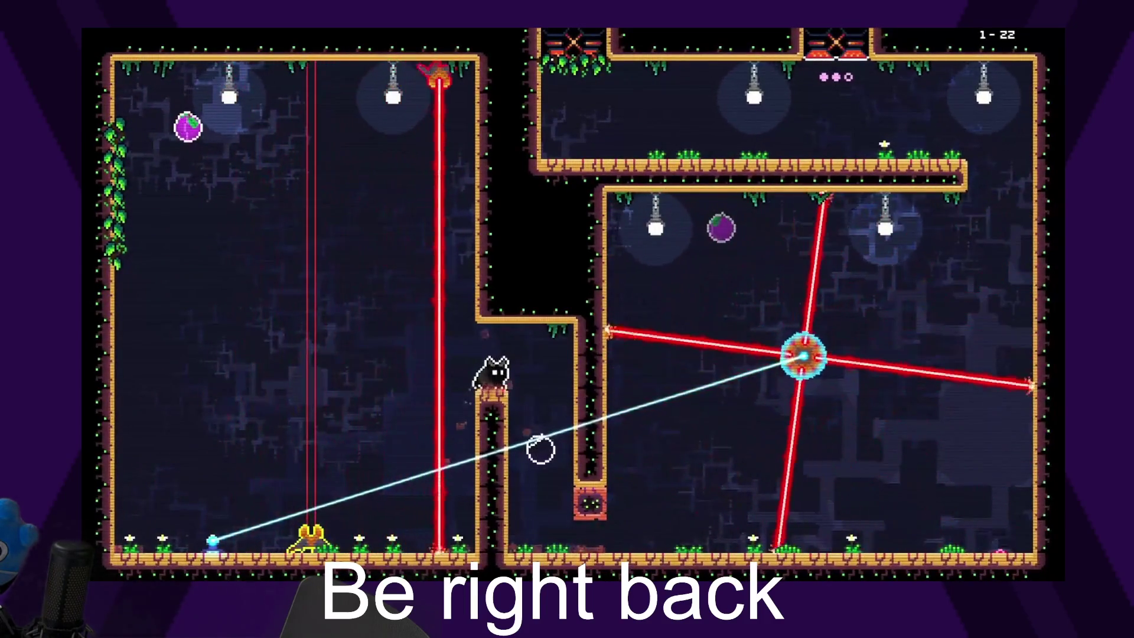
key("Up")
key("Left")
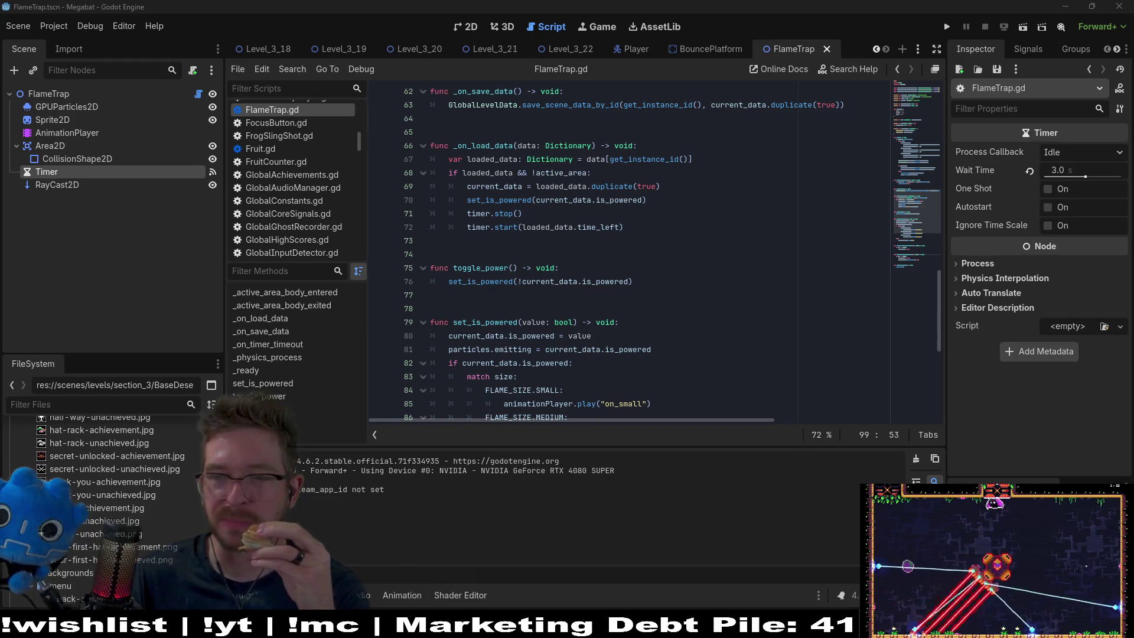
left_click(735, 282)
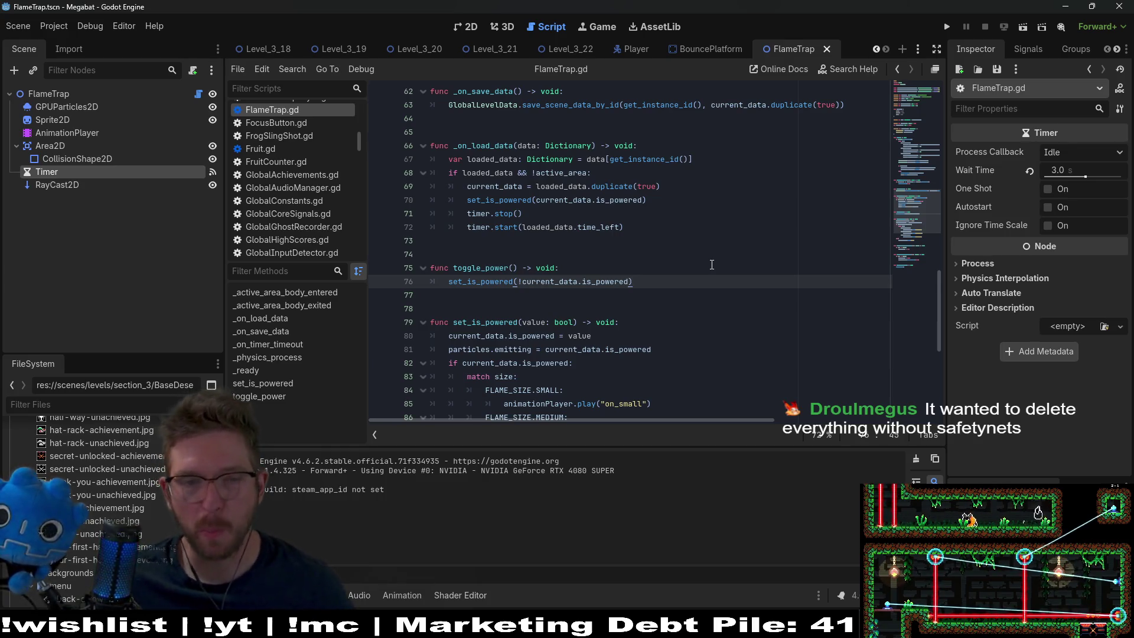
scroll(713, 260, "down", 4)
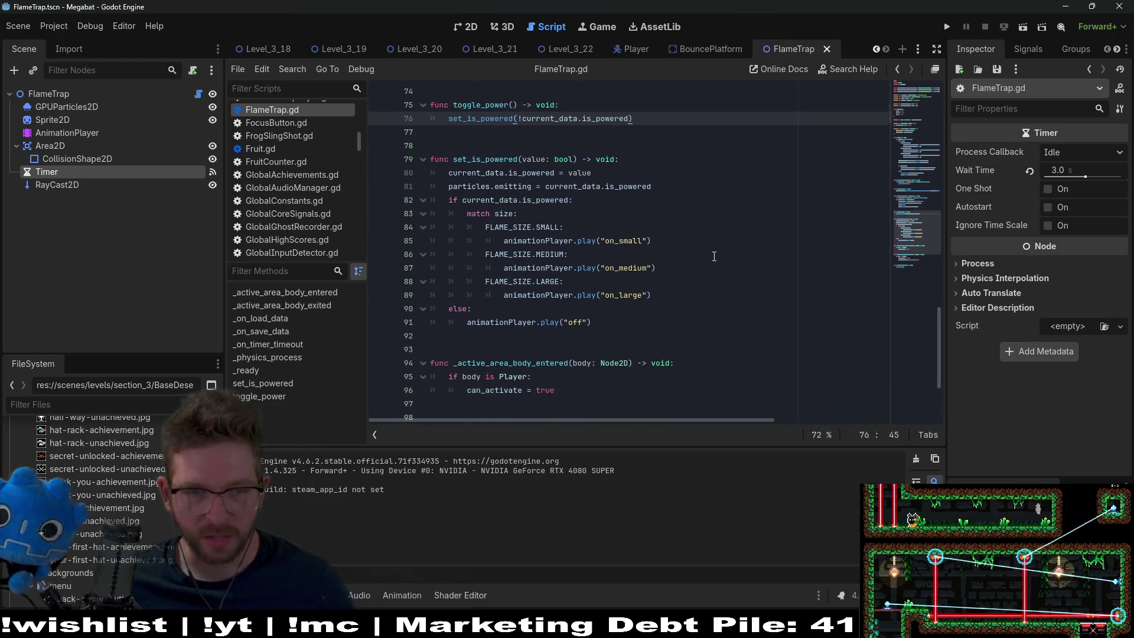
scroll(713, 256, "down", 3)
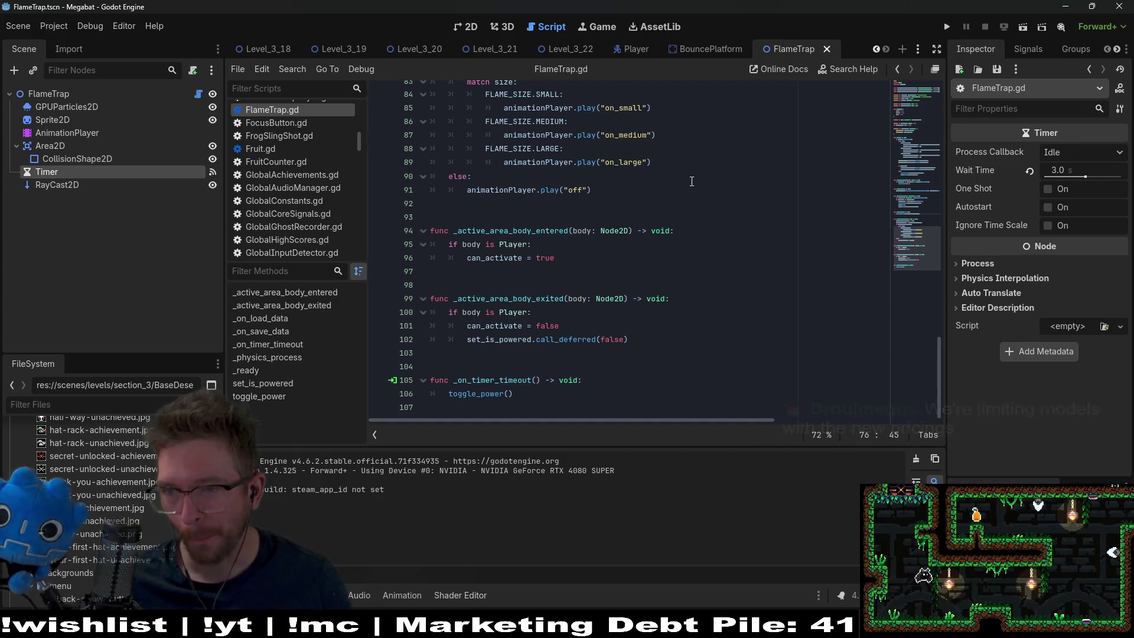
Step: Launch Aseprite from its page in the Steam Library
left_click(467, 26)
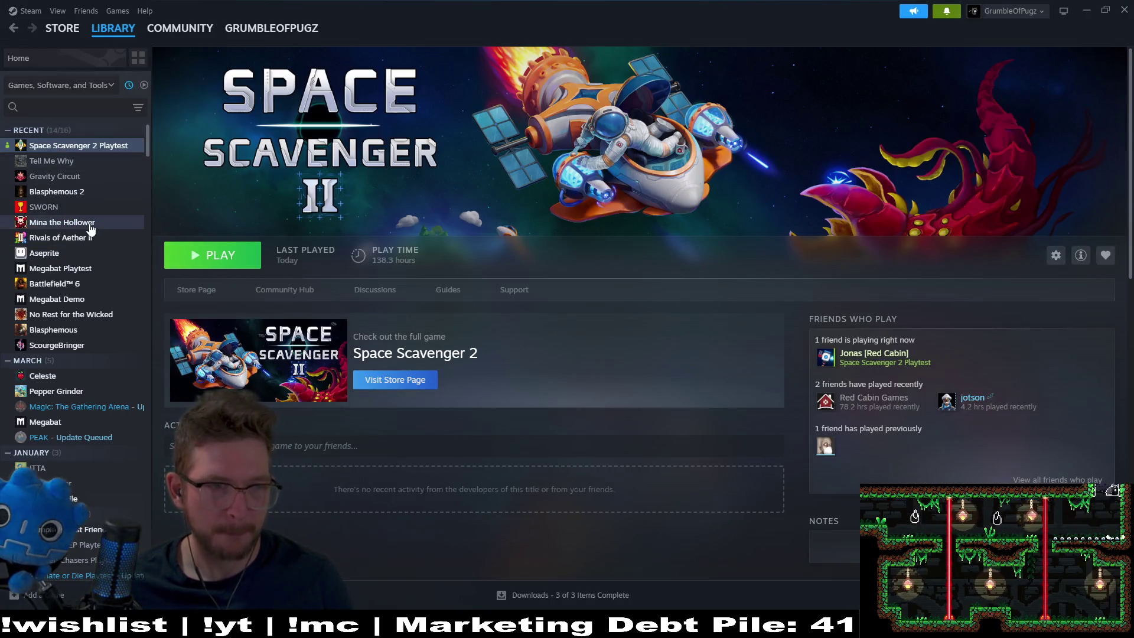
left_click(65, 253)
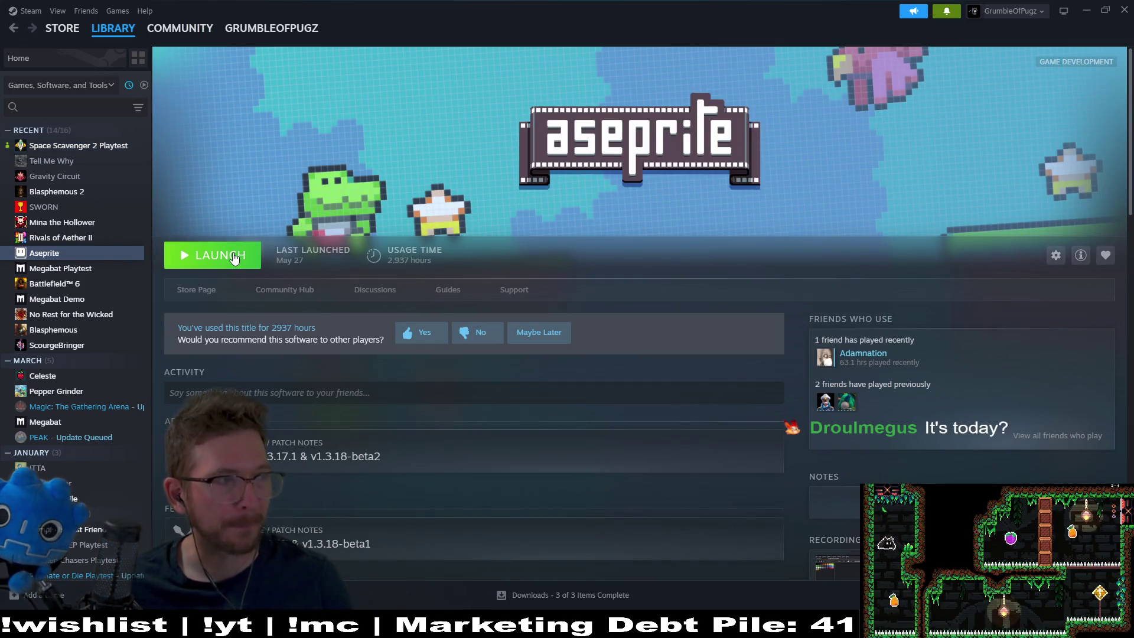
left_click(232, 257)
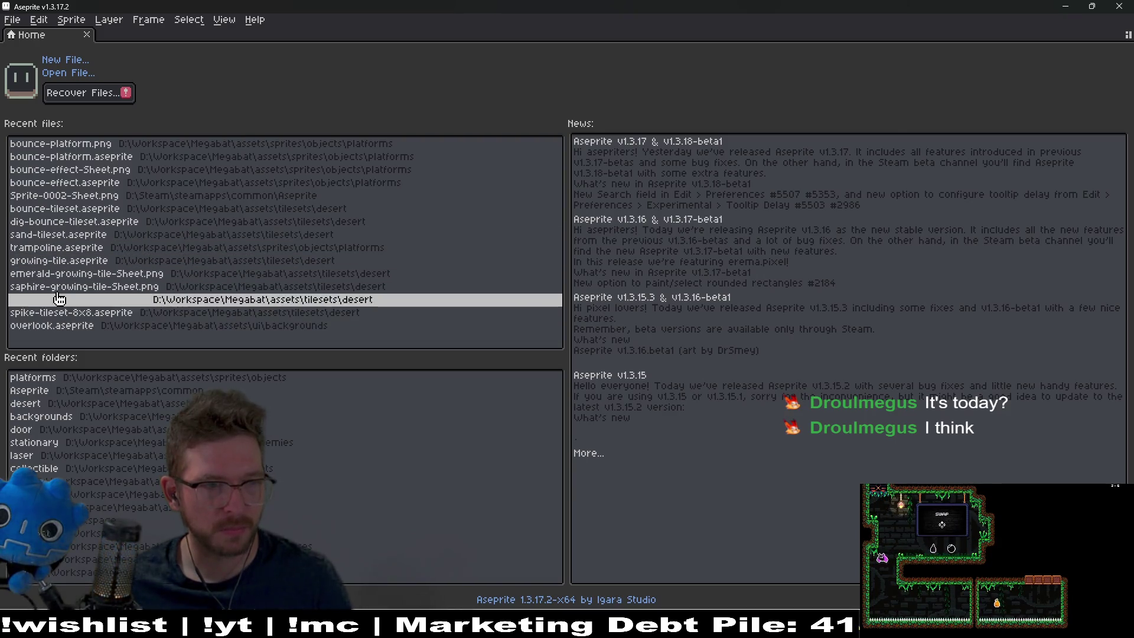
Step: Open flame-trap.aseprite from the sprites > enemies > stationary folder
left_click(58, 76)
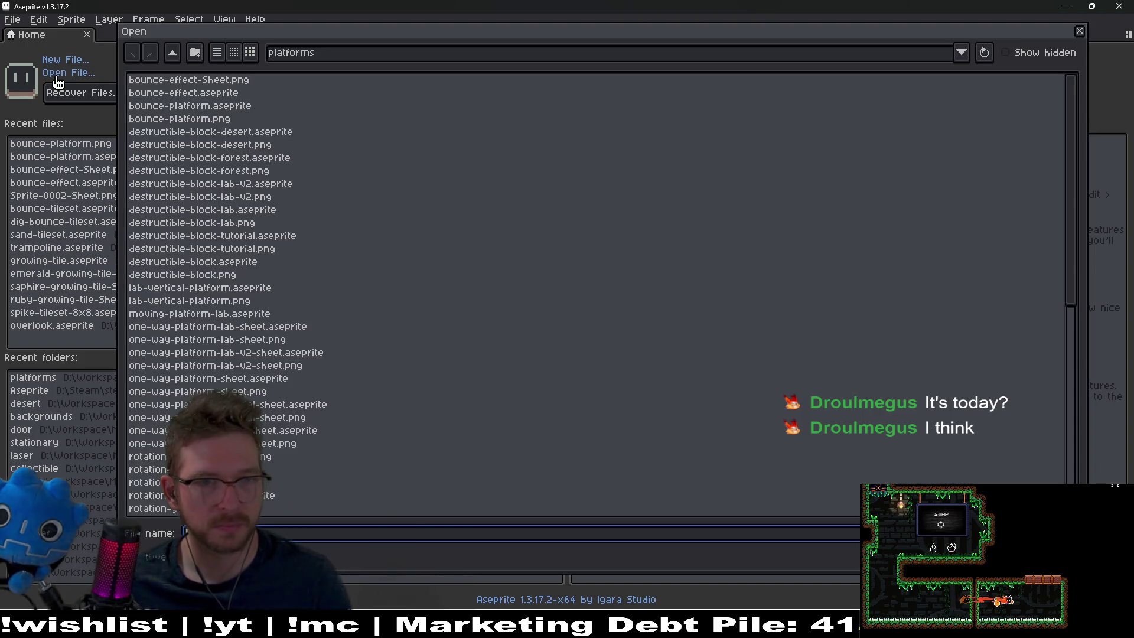
left_click(173, 53)
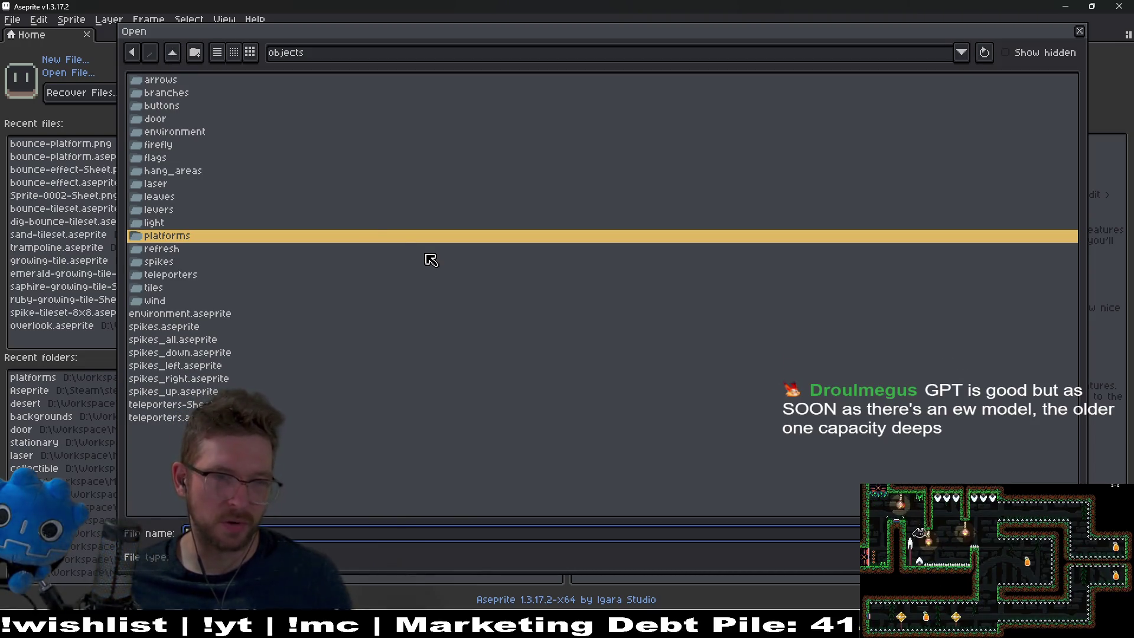
left_click(173, 53)
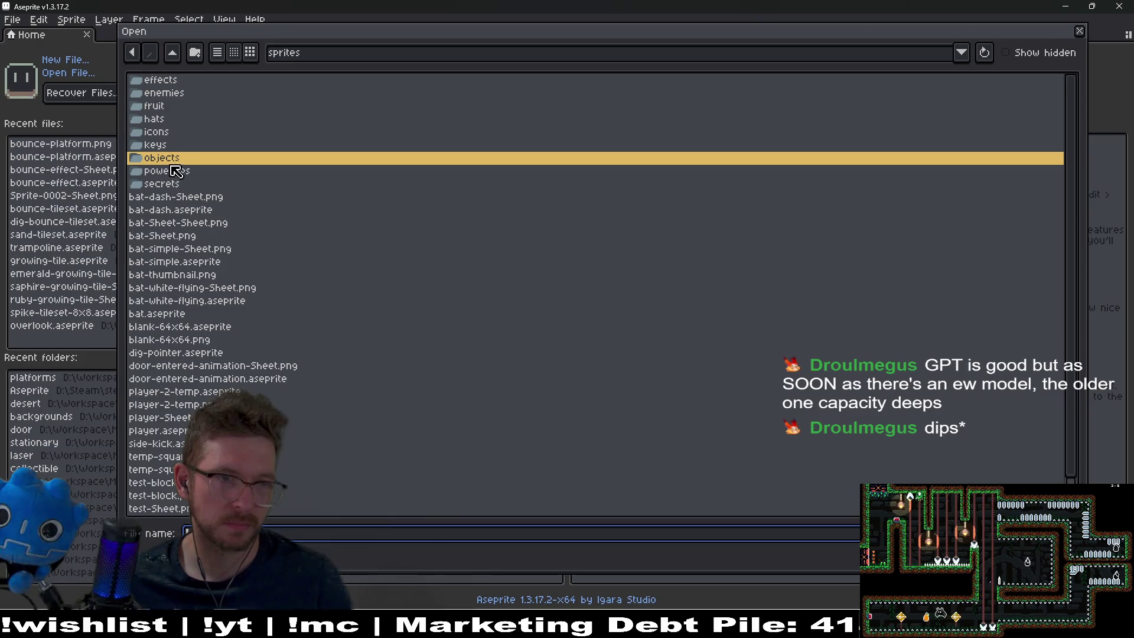
double_click(176, 94)
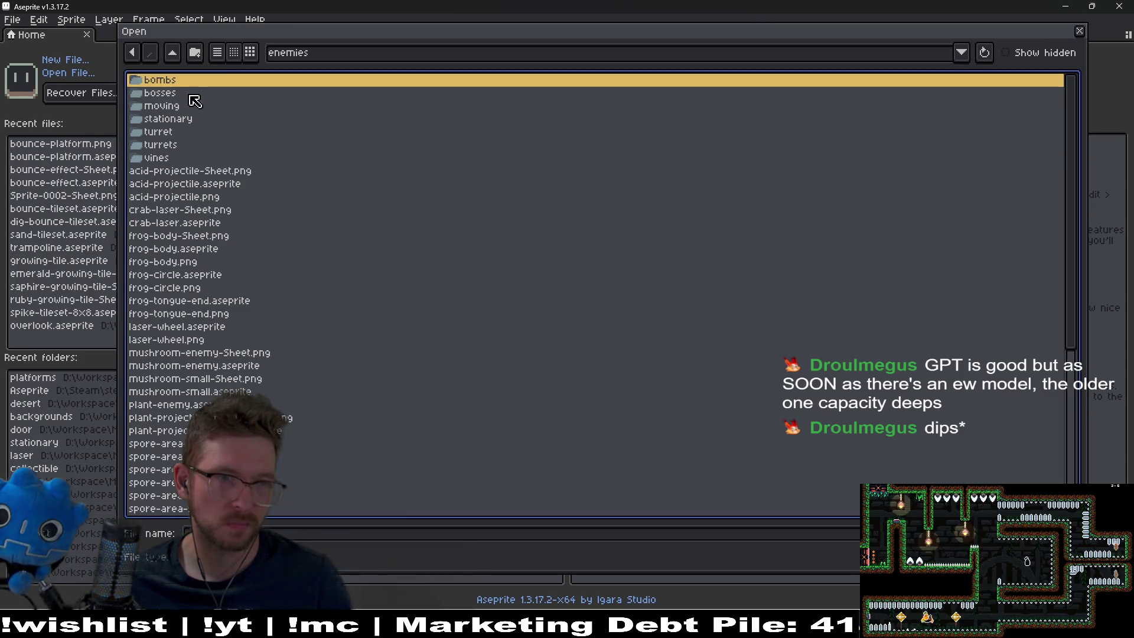
double_click(183, 118)
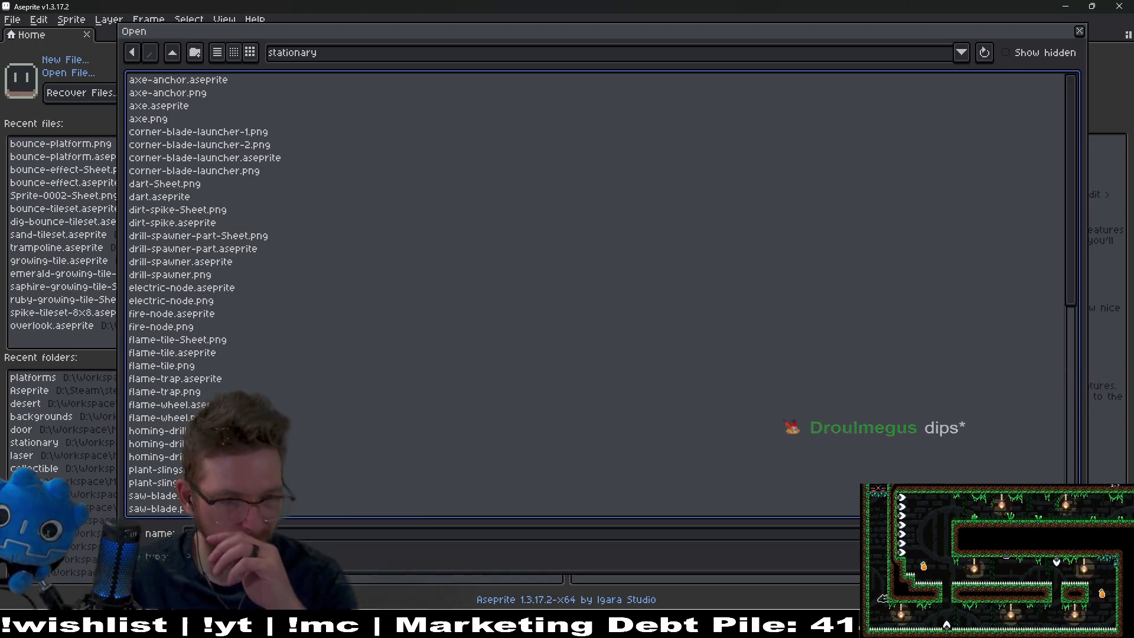
double_click(207, 381)
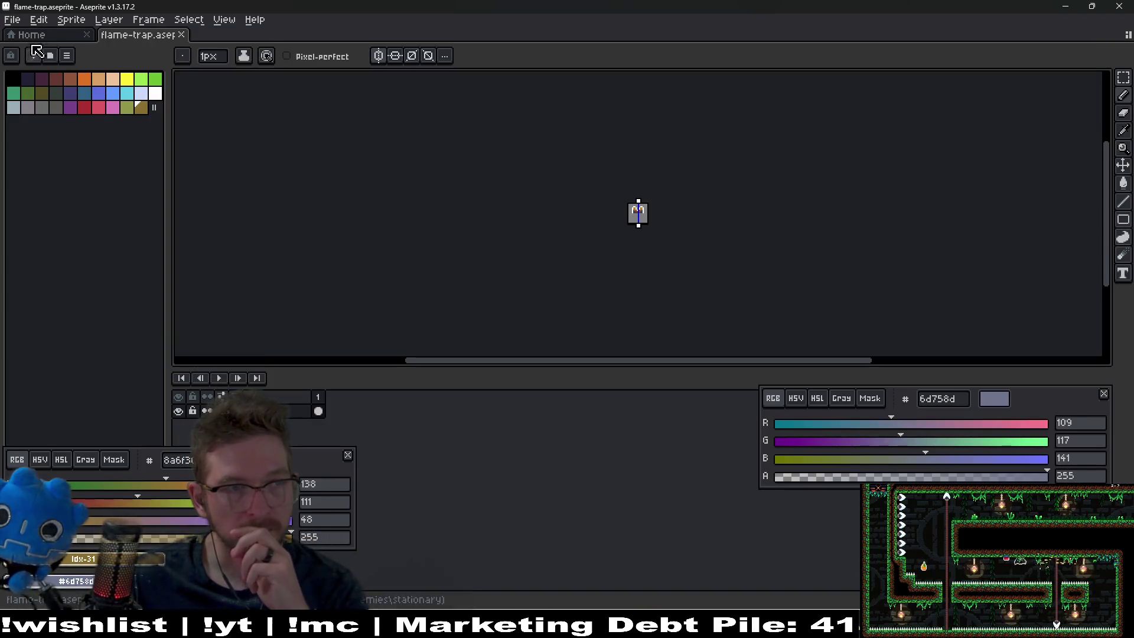
Step: Save the sprite as flame-trap-active.aseprite and zoom in on the trap
left_click(12, 20)
left_click(52, 93)
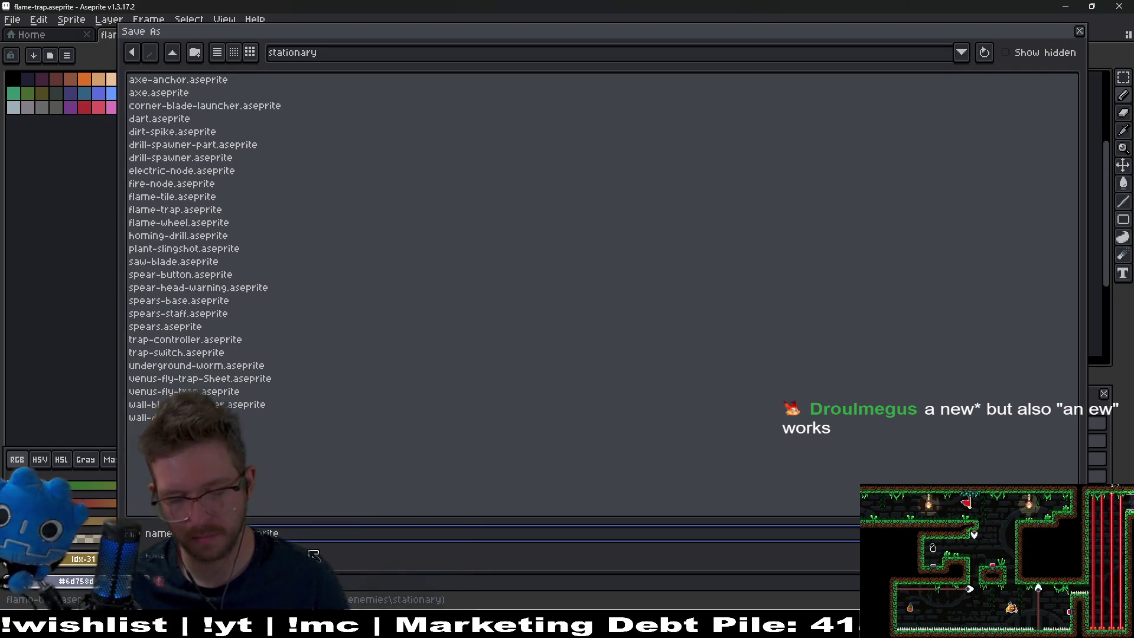
type("tical")
key("Return")
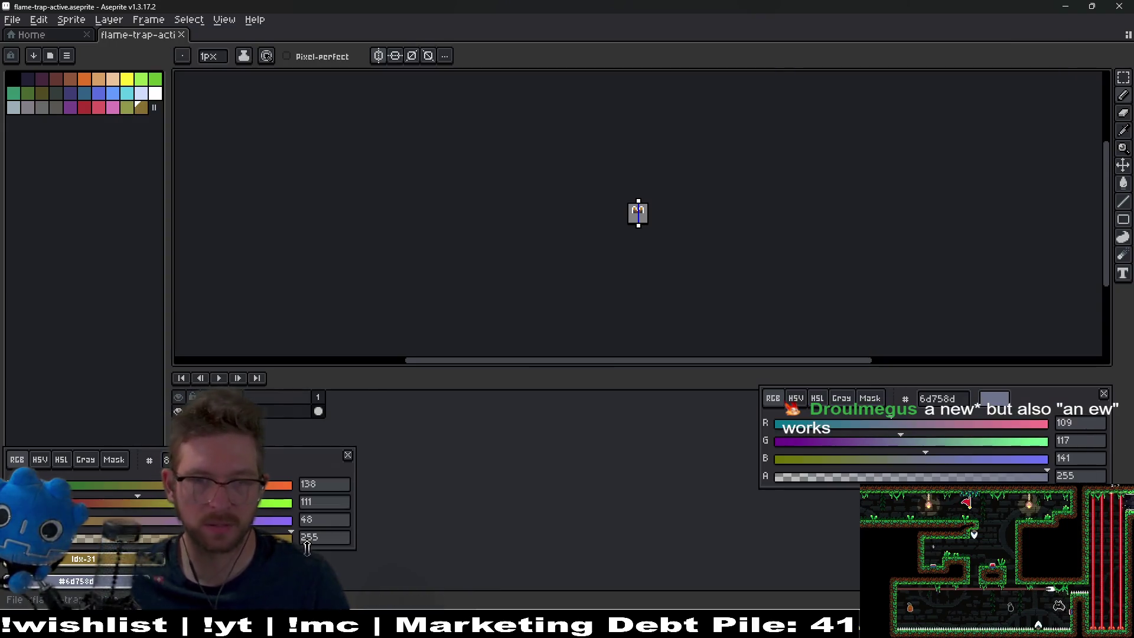
mouse_move(991, 283)
left_mouse_down()
mouse_move(1034, 247)
mouse_move(1049, 265)
left_mouse_up()
scroll(647, 167, "up", 3)
left_click_drag(632, 227, 575, 242)
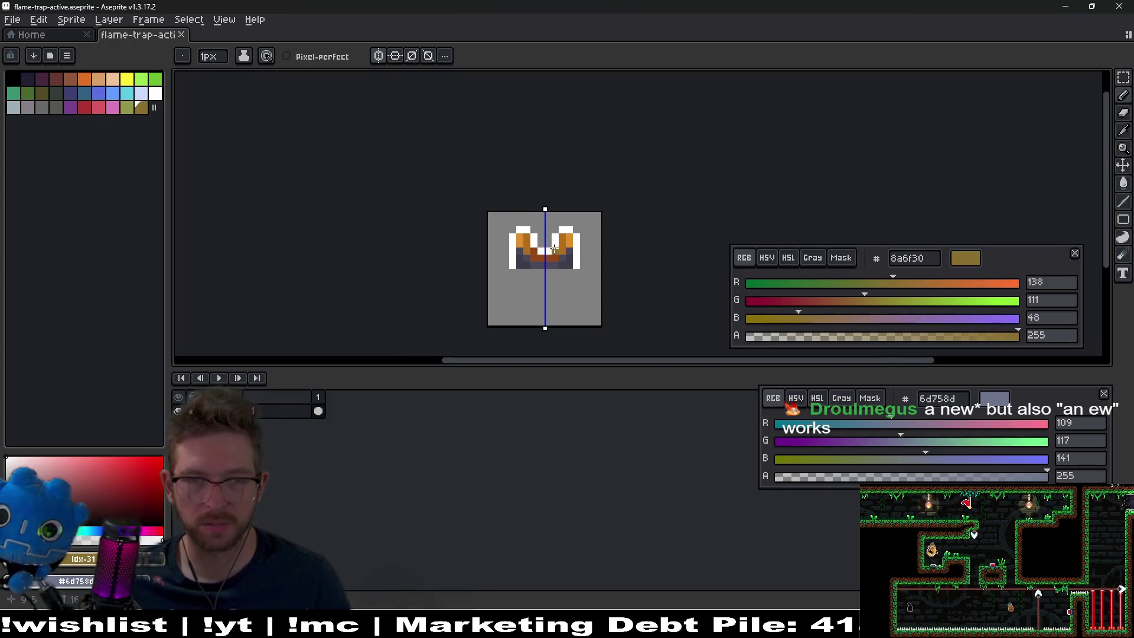
scroll(555, 286, "up", 3)
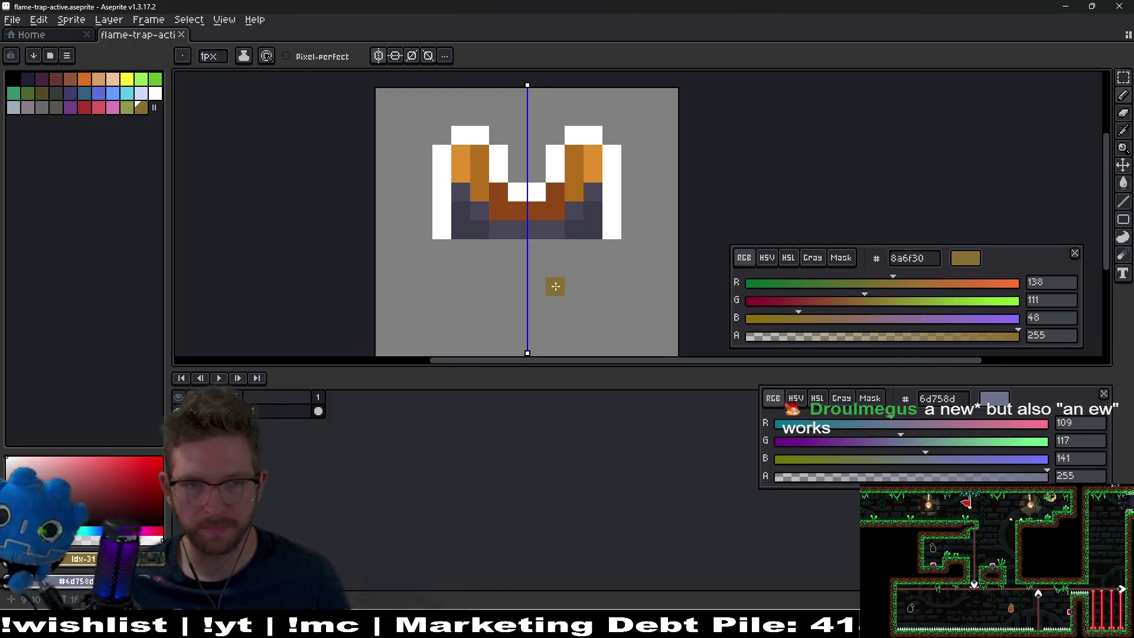
left_click(563, 263)
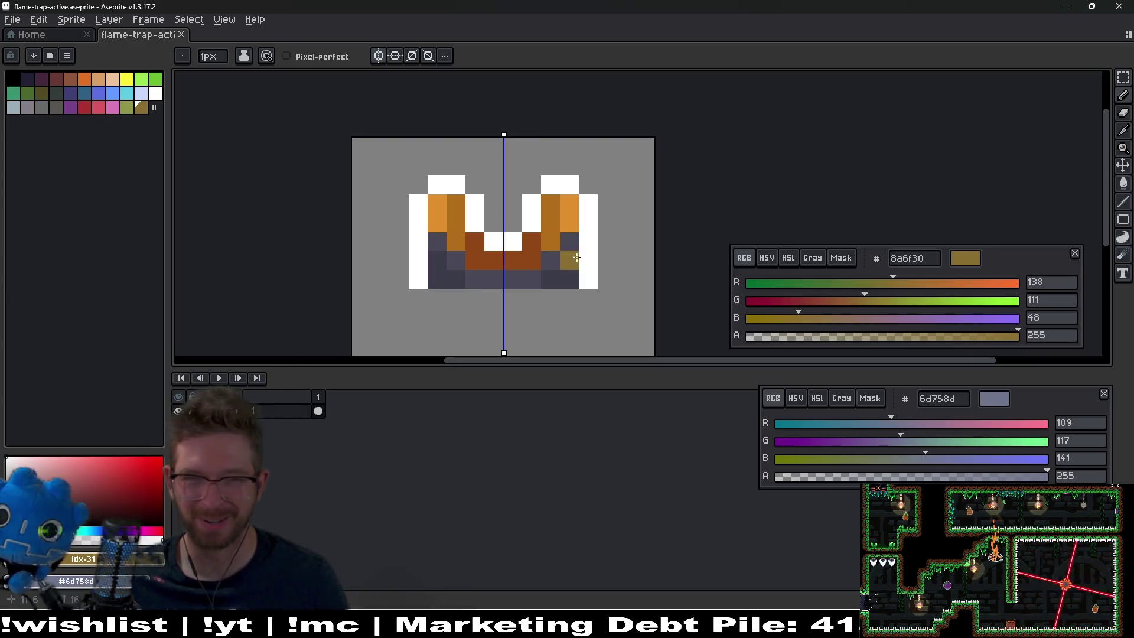
Step: Nudge the trap's right half one pixel right and its left half one pixel left
key("m")
left_click_drag(352, 155, 655, 347)
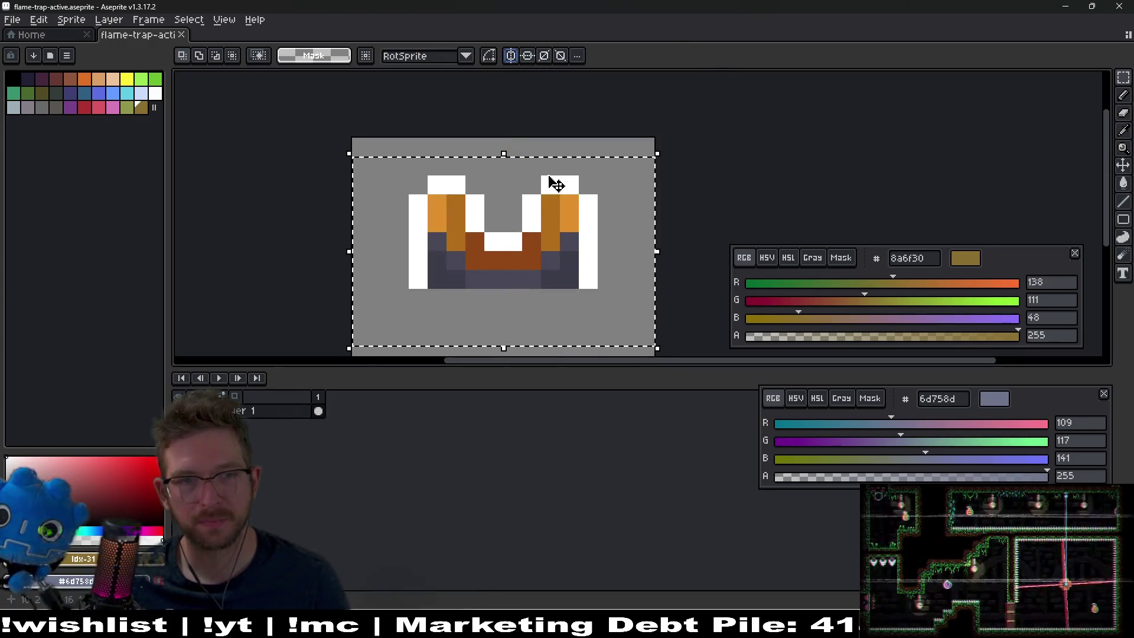
left_click(778, 182)
left_click_drag(501, 155, 656, 309)
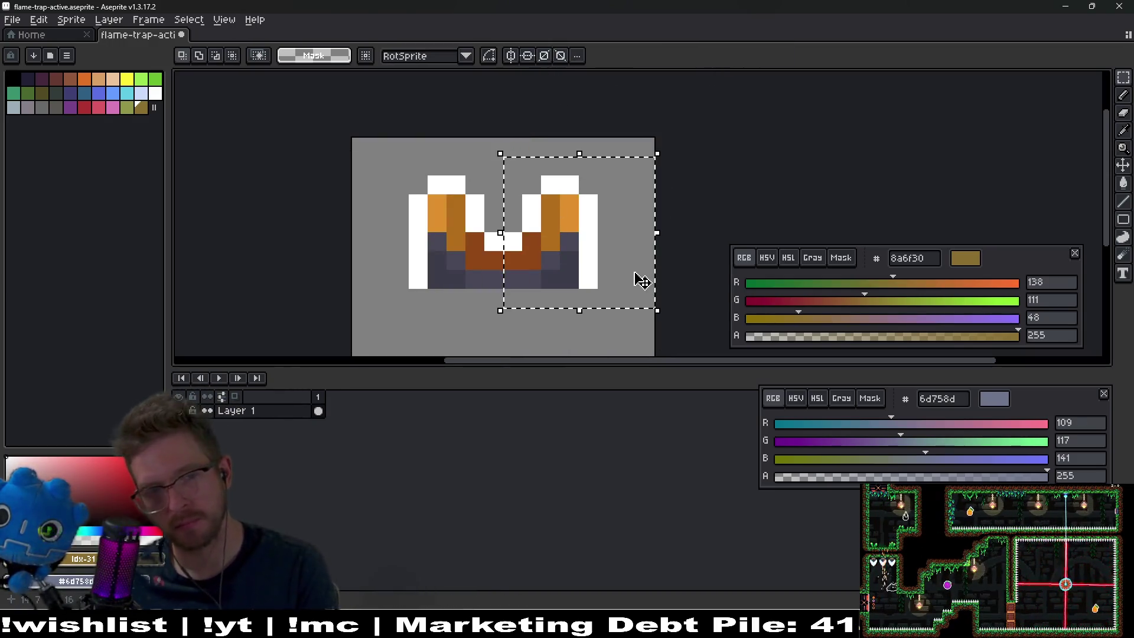
key("Right")
key("Return")
mouse_move(355, 146)
left_mouse_down()
mouse_move(493, 322)
mouse_move(499, 311)
left_mouse_up()
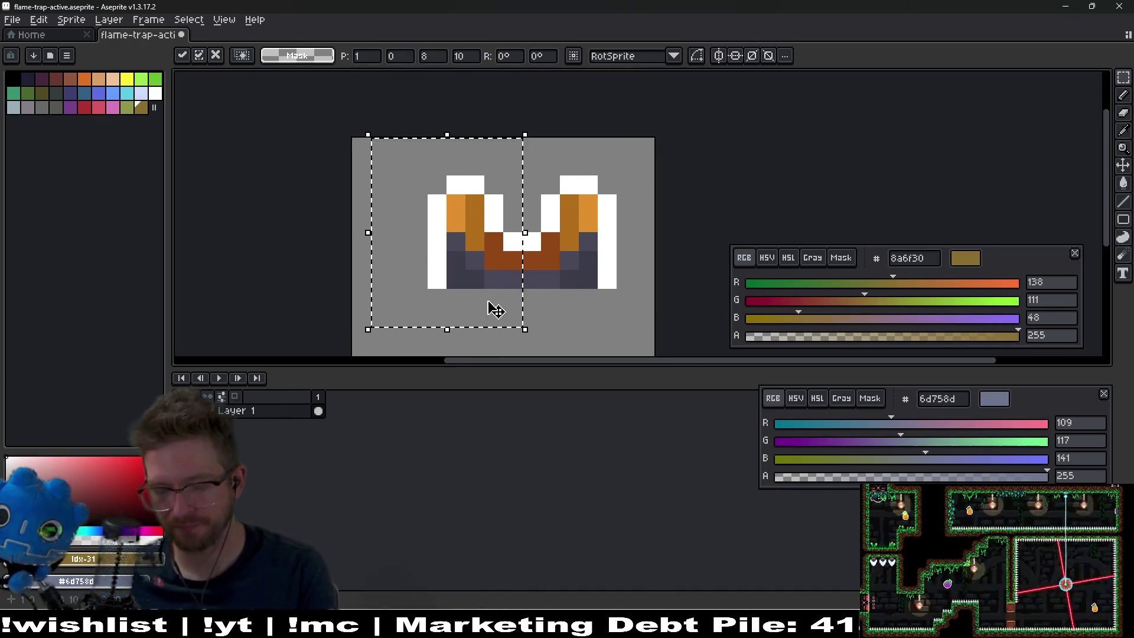
key("Left")
key("Left")
key("ctrl+d")
Step: Fill the widened gap with dark grey, brown and white pixels sampled from the sprite
scroll(578, 203, "down", 2)
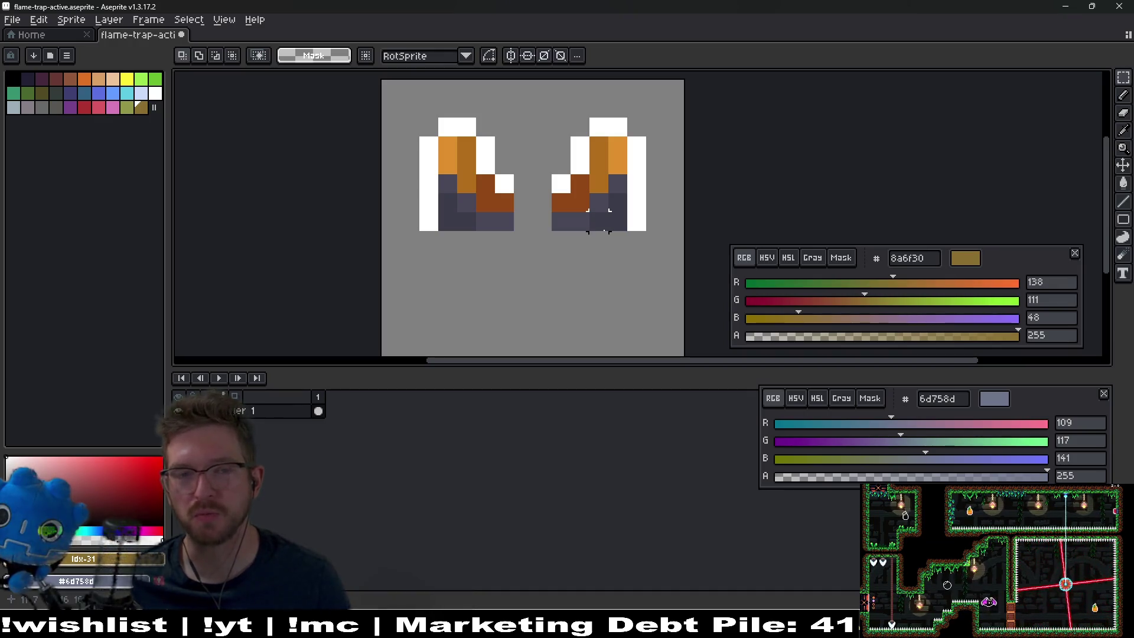
left_click(602, 206, "alt")
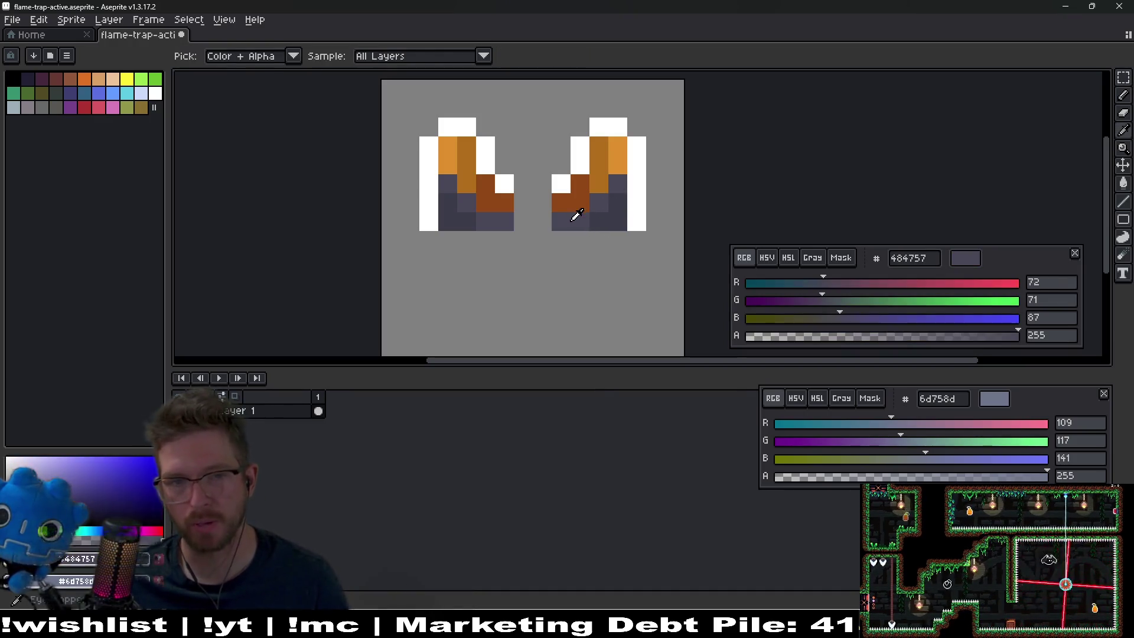
left_click(528, 222)
left_click(558, 201, "alt")
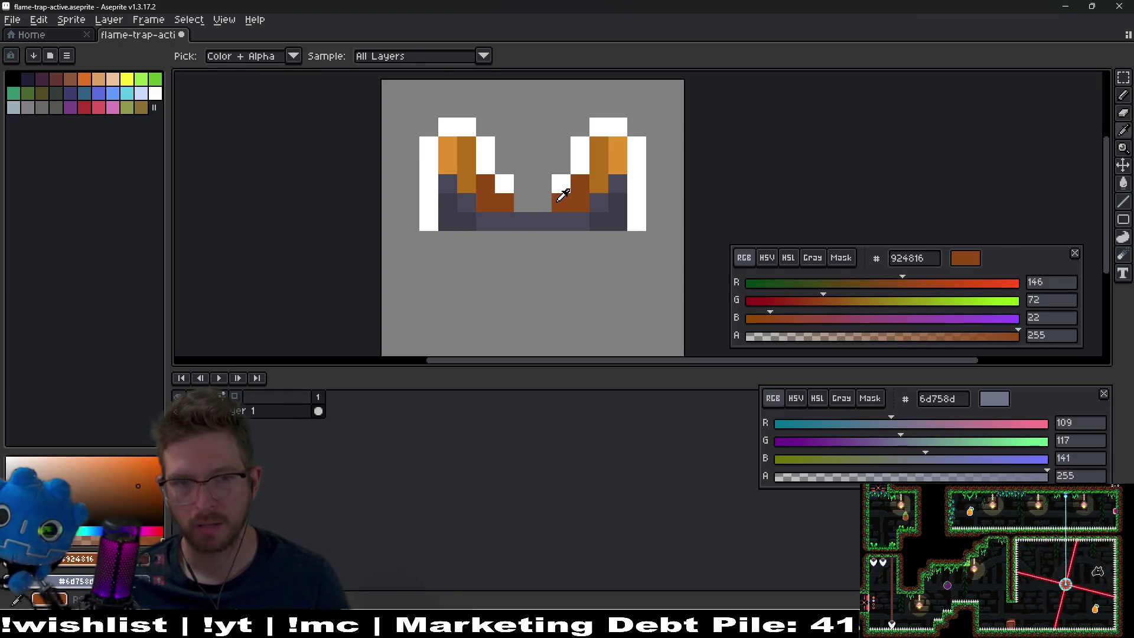
left_click(538, 205)
key("alt")
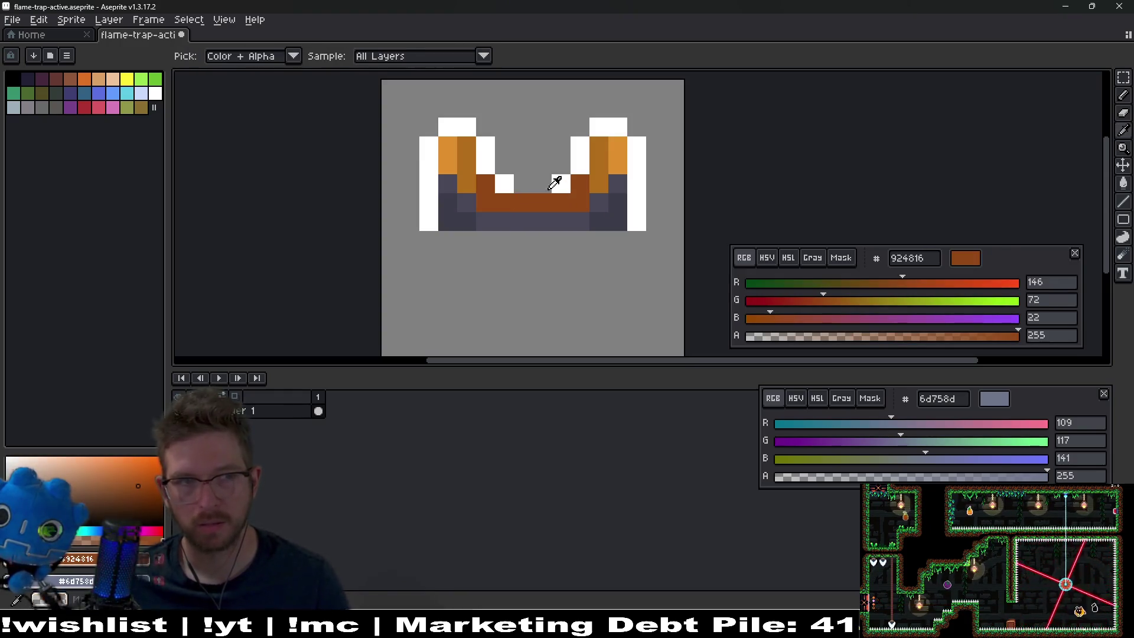
left_click(573, 175, "alt")
left_click(541, 184)
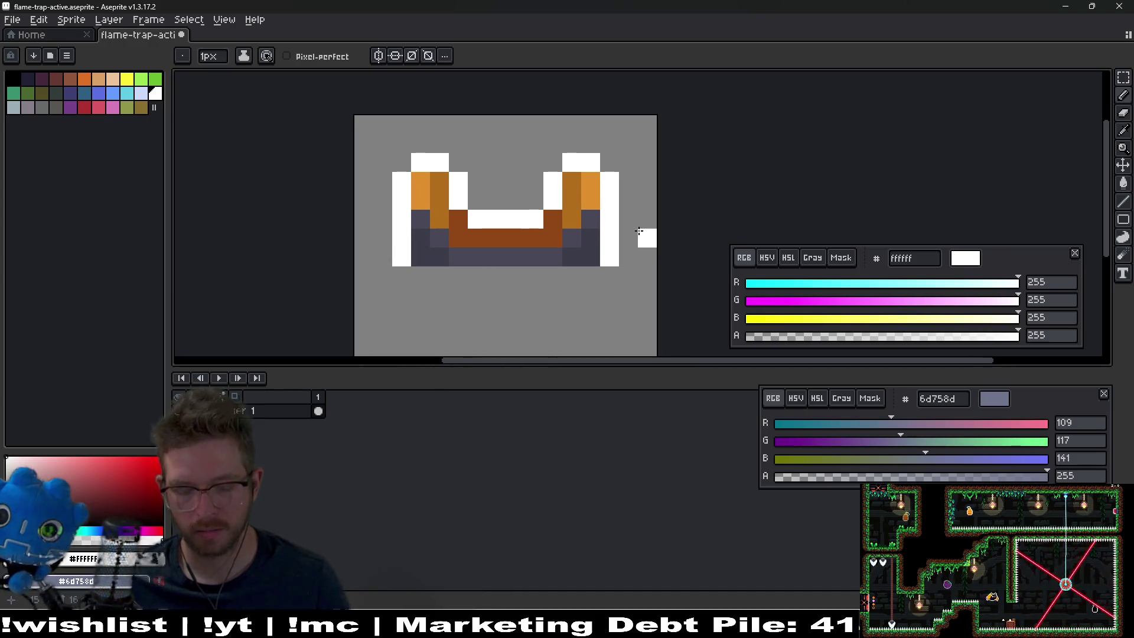
Step: Shift the trap's outer left columns one pixel outward
key("m")
mouse_move(578, 150)
left_mouse_down()
mouse_move(641, 268)
mouse_move(660, 265)
left_mouse_up()
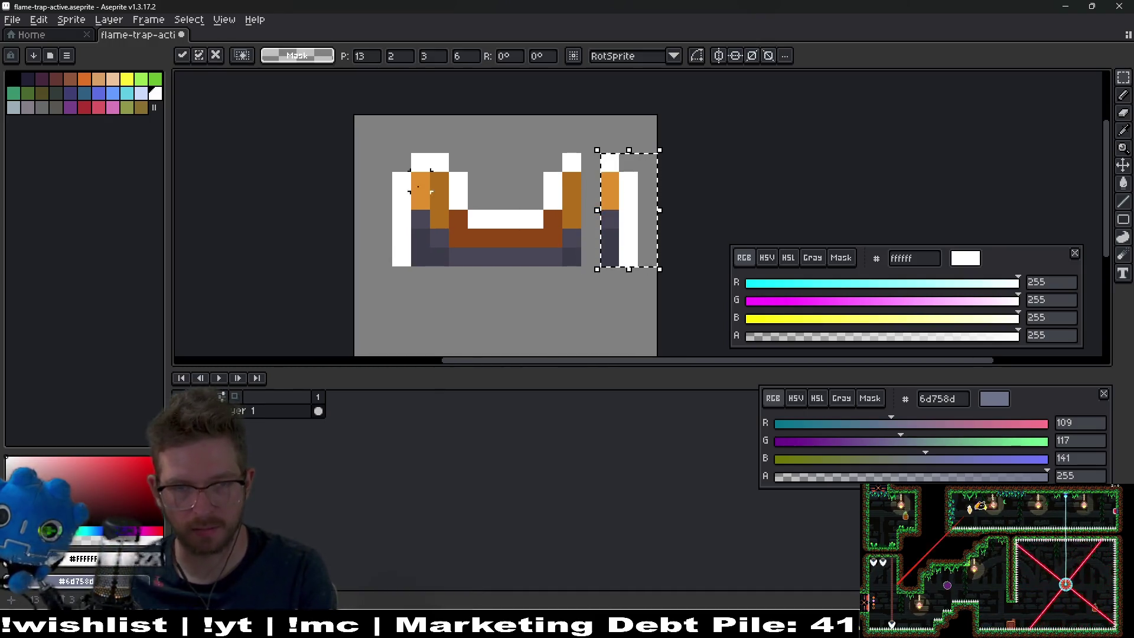
left_click_drag(370, 130, 433, 287)
key("Left")
left_click(629, 238)
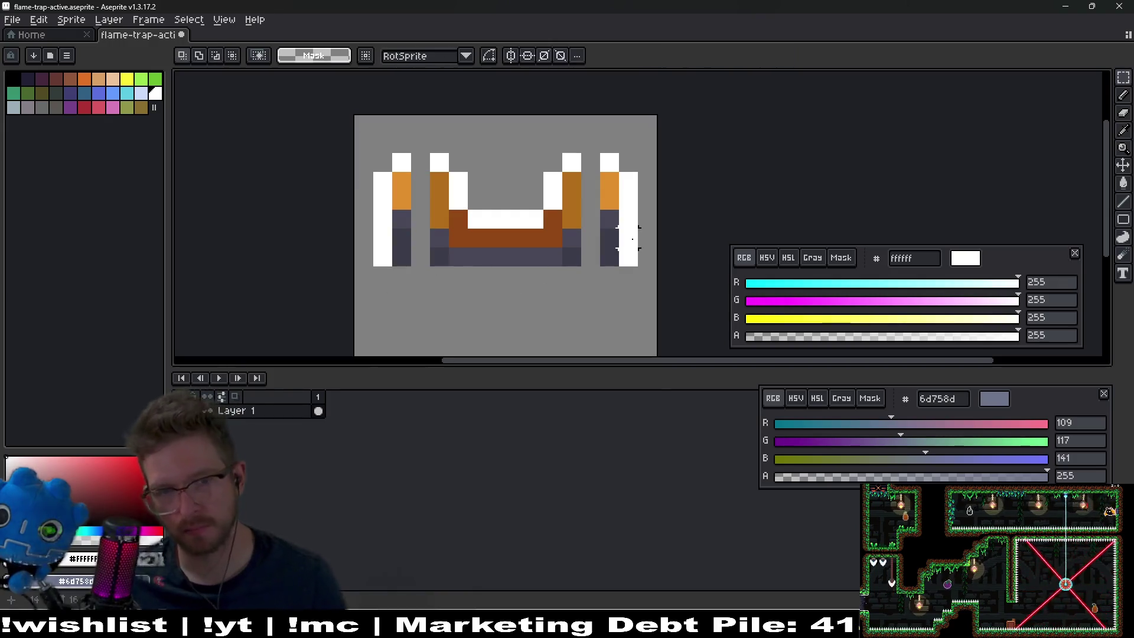
Step: Repaint right-holder gap pixels dark grey 3c3c49 and slate 484757, undoing a trial orange pixel
key("i")
left_click(612, 246)
key("b")
left_click(593, 240)
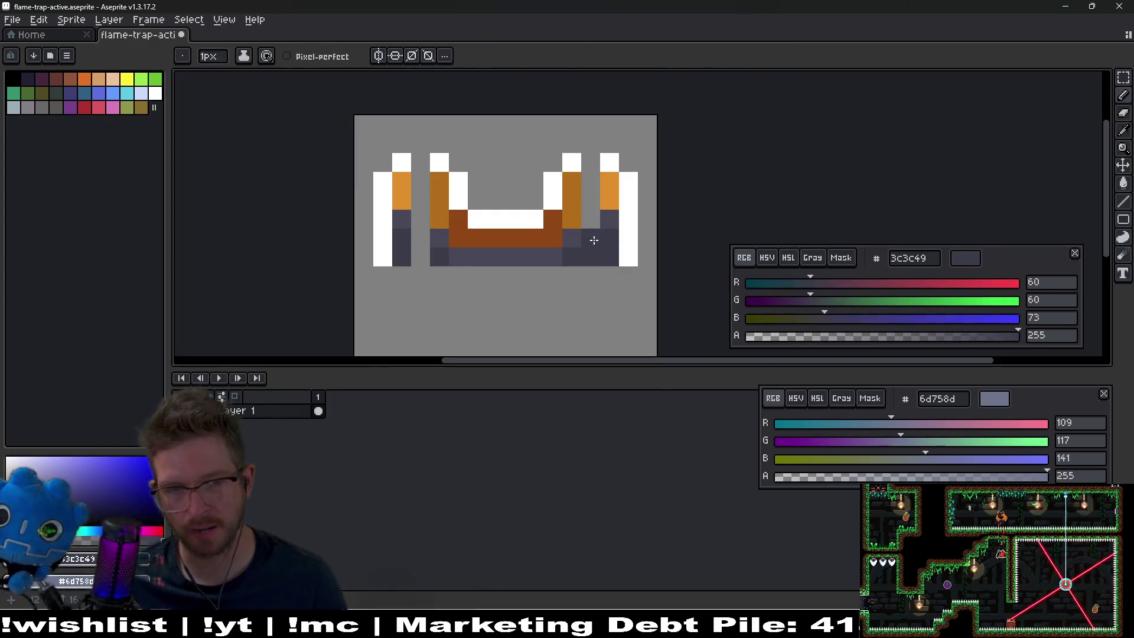
key("i")
left_click(607, 228)
key("b")
left_click(589, 221)
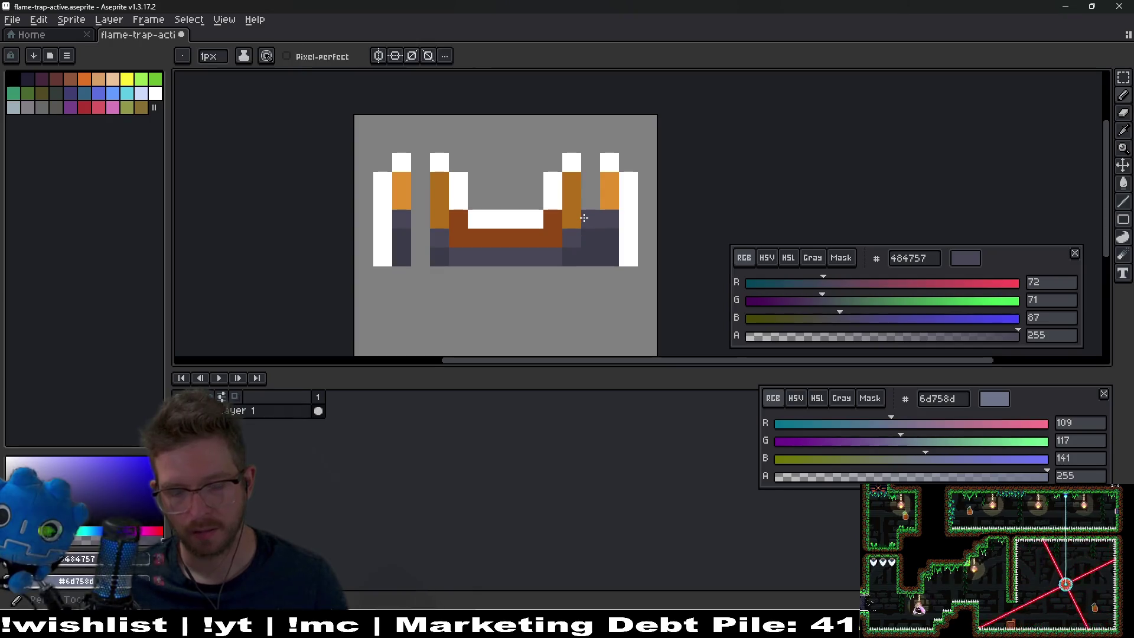
key("i")
left_click(609, 186)
key("b")
left_click(591, 200)
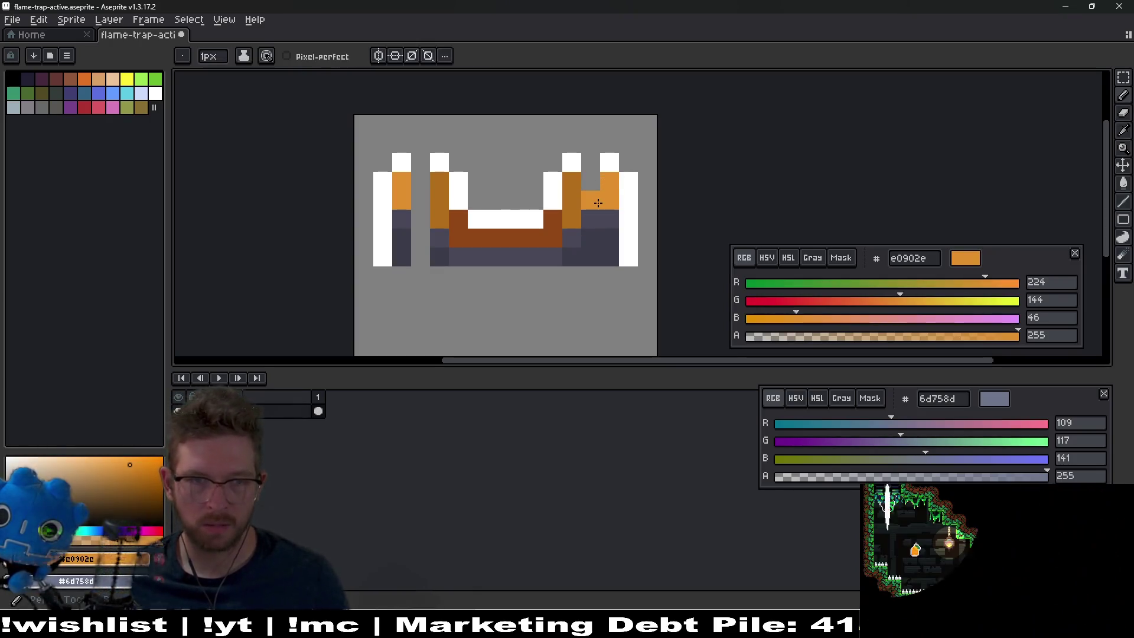
key("ctrl+z")
Step: Paint the right holder dark orange b16e1b with a white top, erasing a stray white pixel
key("i")
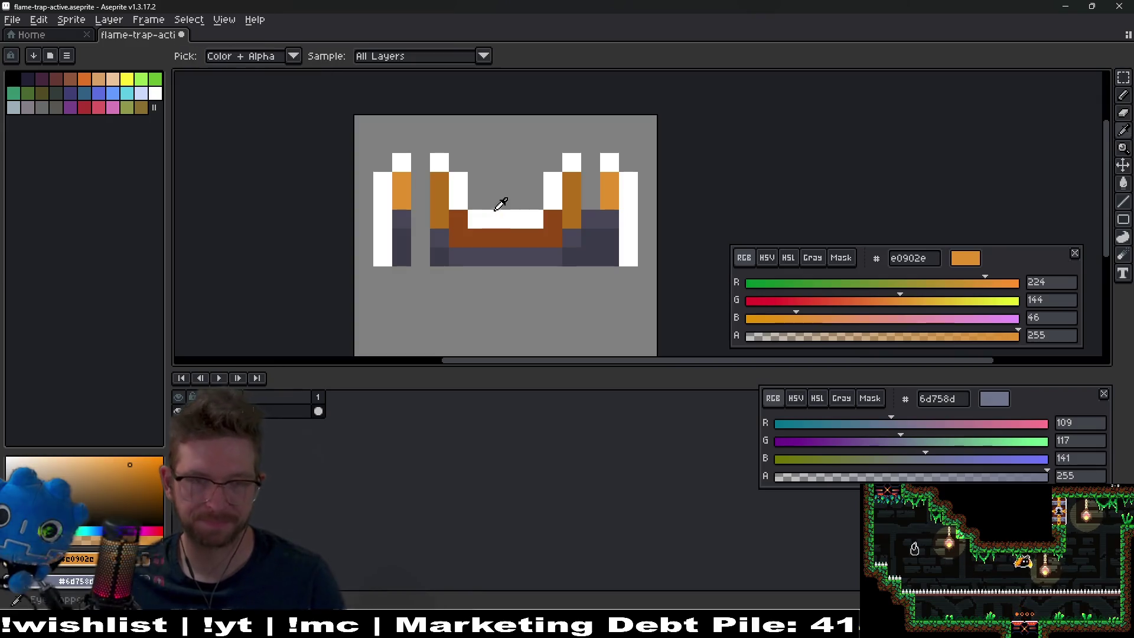
left_click(443, 189)
key("b")
left_click_drag(591, 199, 592, 173)
key("i")
left_click(610, 158)
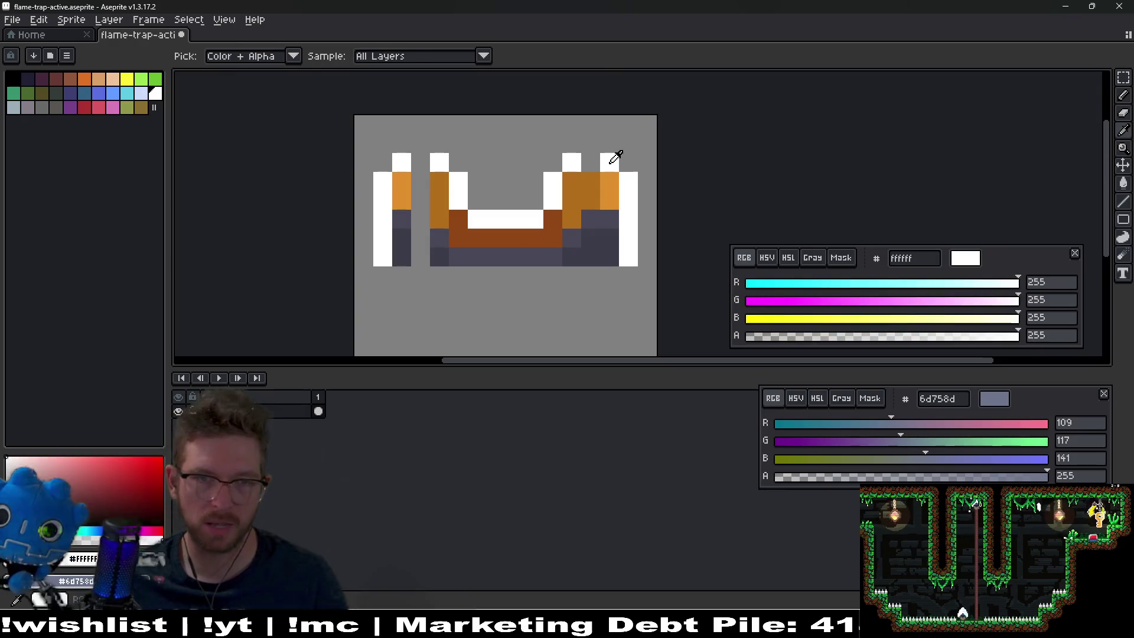
key("b")
left_click(597, 164)
left_click(570, 231)
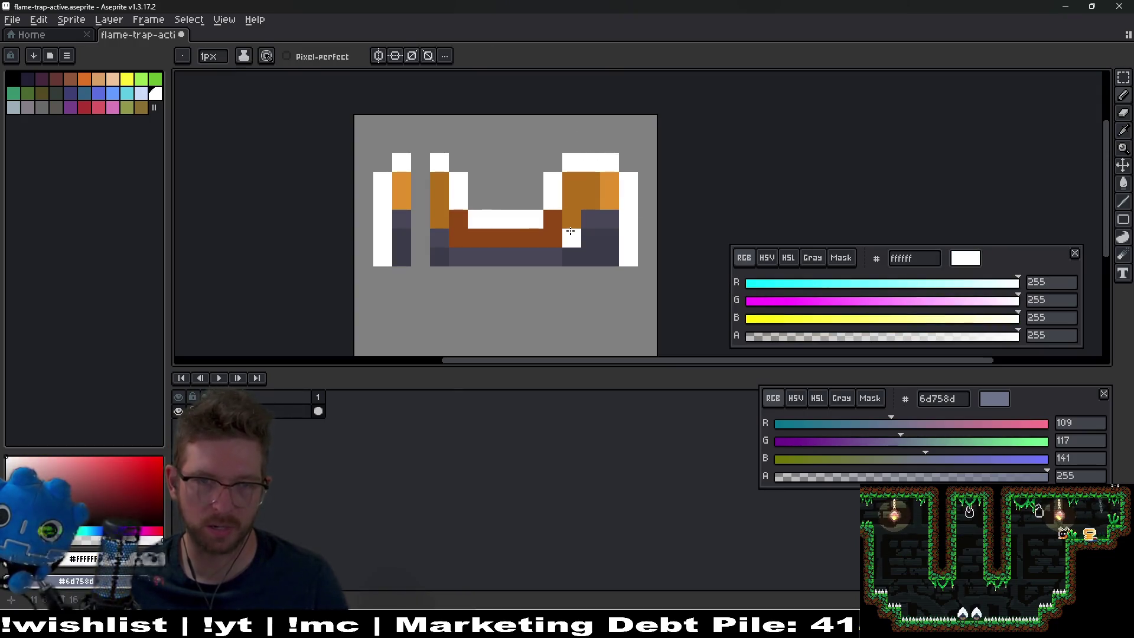
key("ctrl+z")
left_click(577, 177)
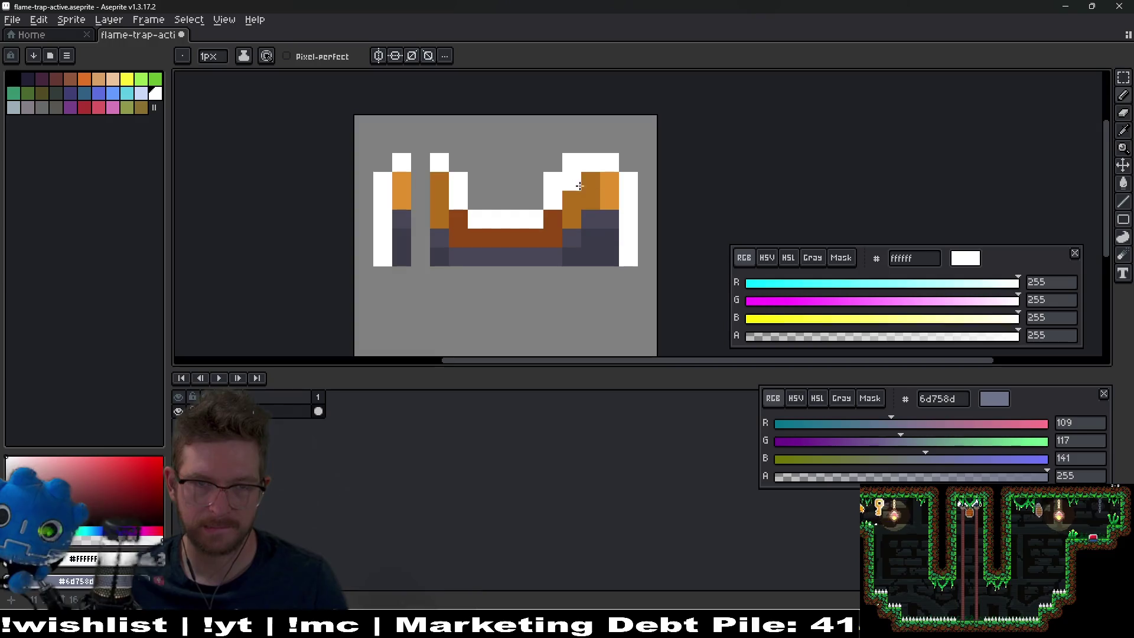
key("e")
left_click(555, 180)
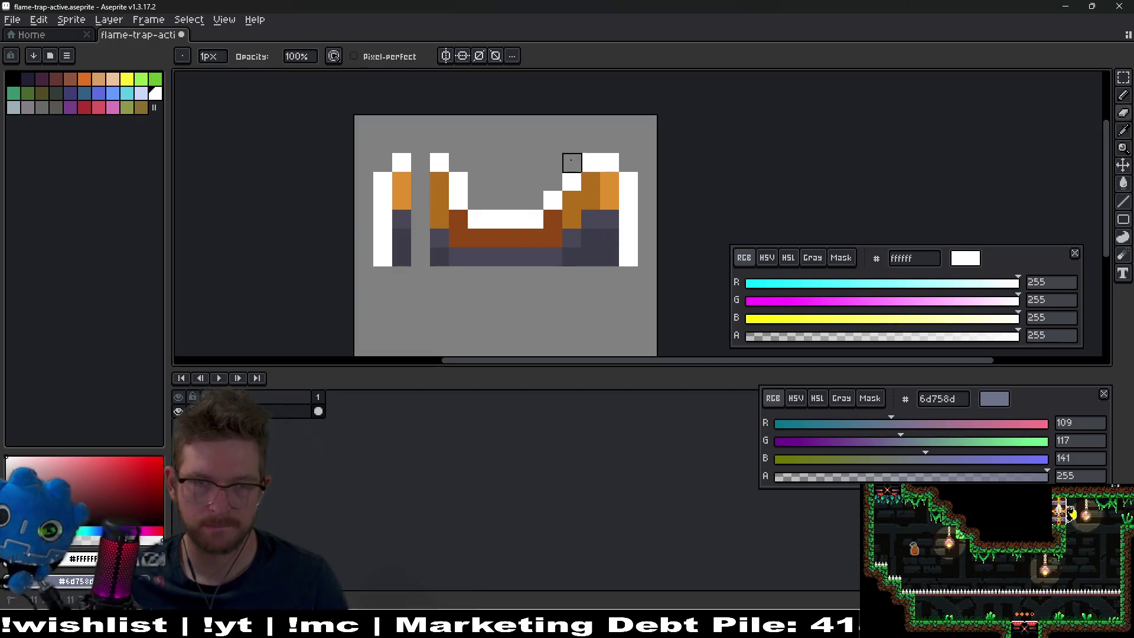
Step: Flip a copy of the right half horizontally and place it over the left half
key("m")
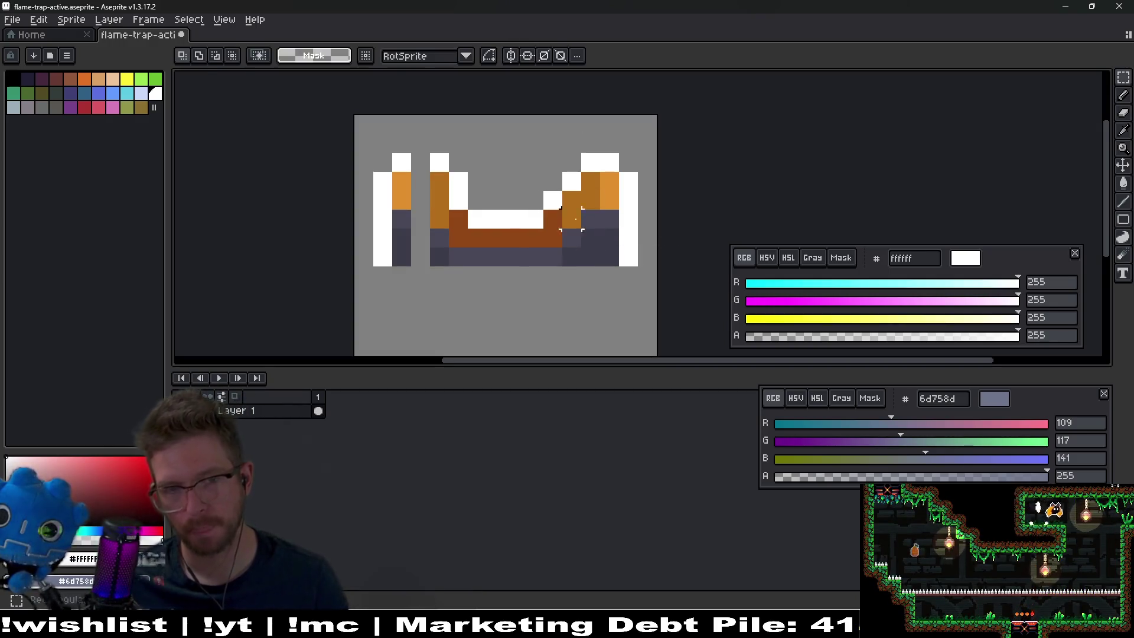
left_click_drag(515, 144, 639, 277)
key("shift+h")
mouse_move(579, 227)
left_mouse_down()
mouse_move(425, 222)
mouse_move(447, 225)
left_mouse_up()
key("Return")
key("ctrl+d")
key("b")
scroll(597, 201, "down", 7)
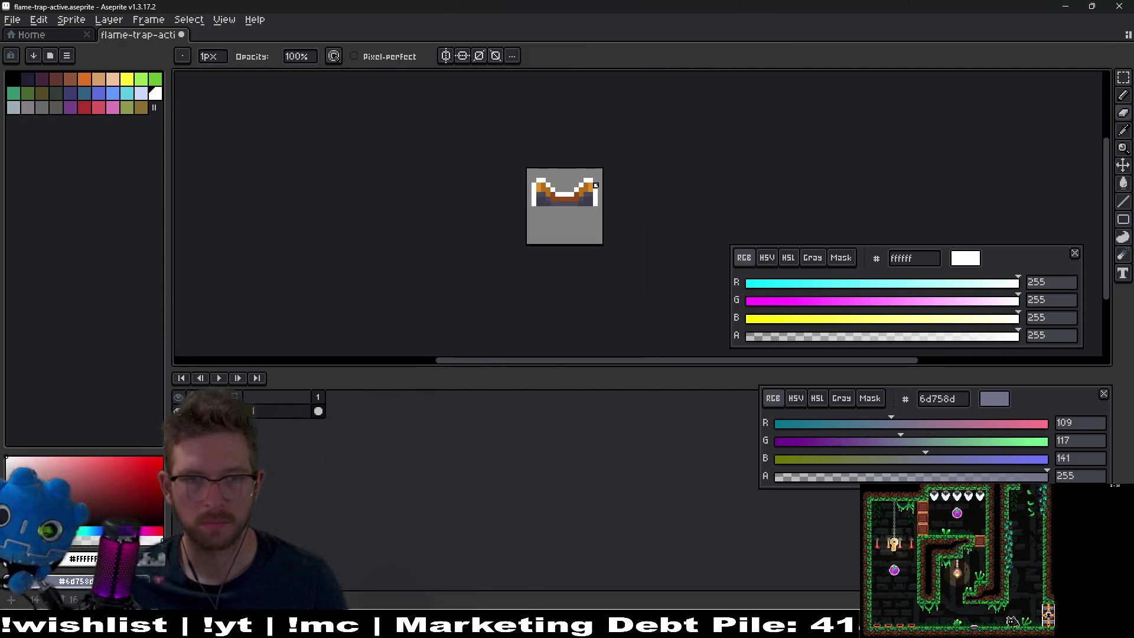
Step: Paste the image back and shift it up one pixel on the sprite
scroll(596, 201, "up", 7)
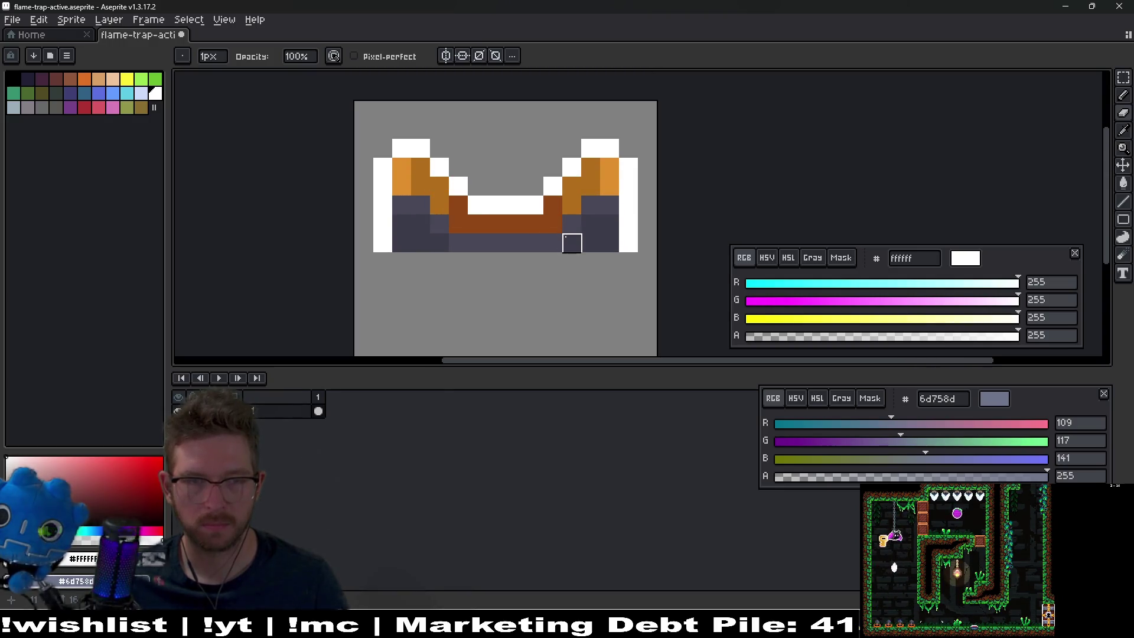
key("ctrl+v")
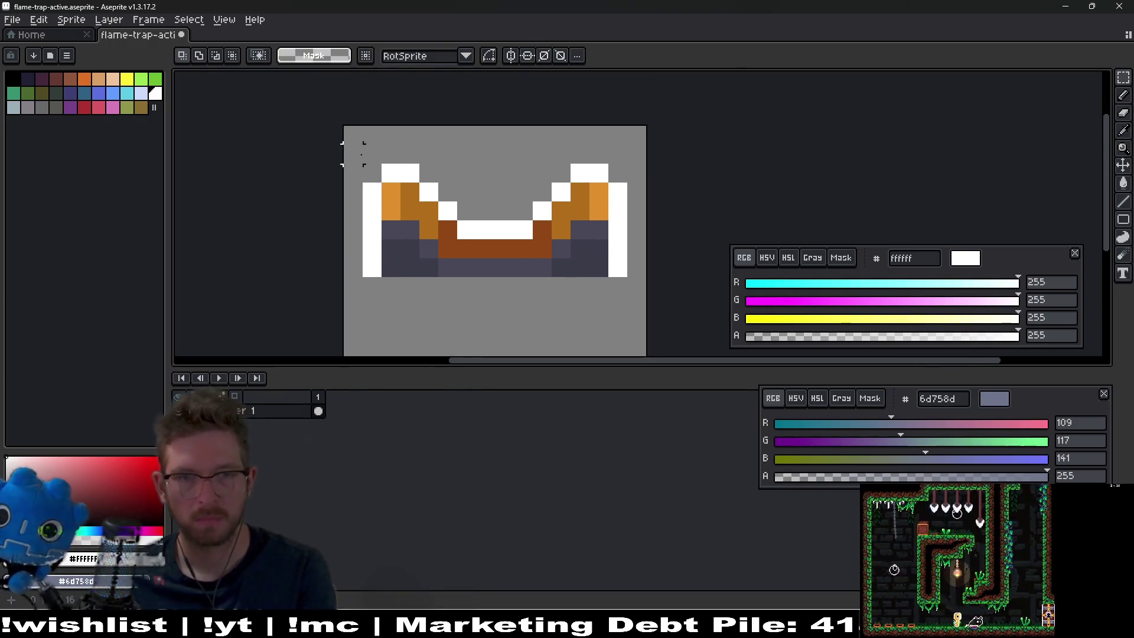
key("Up")
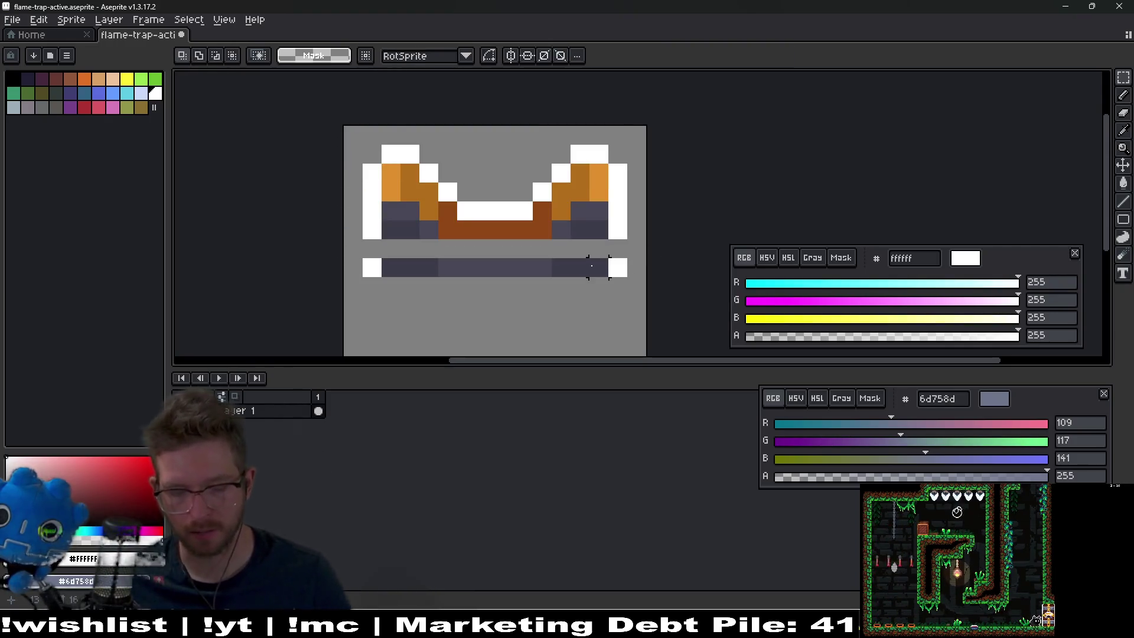
left_click(597, 260, "alt")
Step: Repaint the lowest rows dark grey and mid grey 484757 with a brown middle, then enable vertical symmetry
left_click(598, 248)
left_click(579, 248)
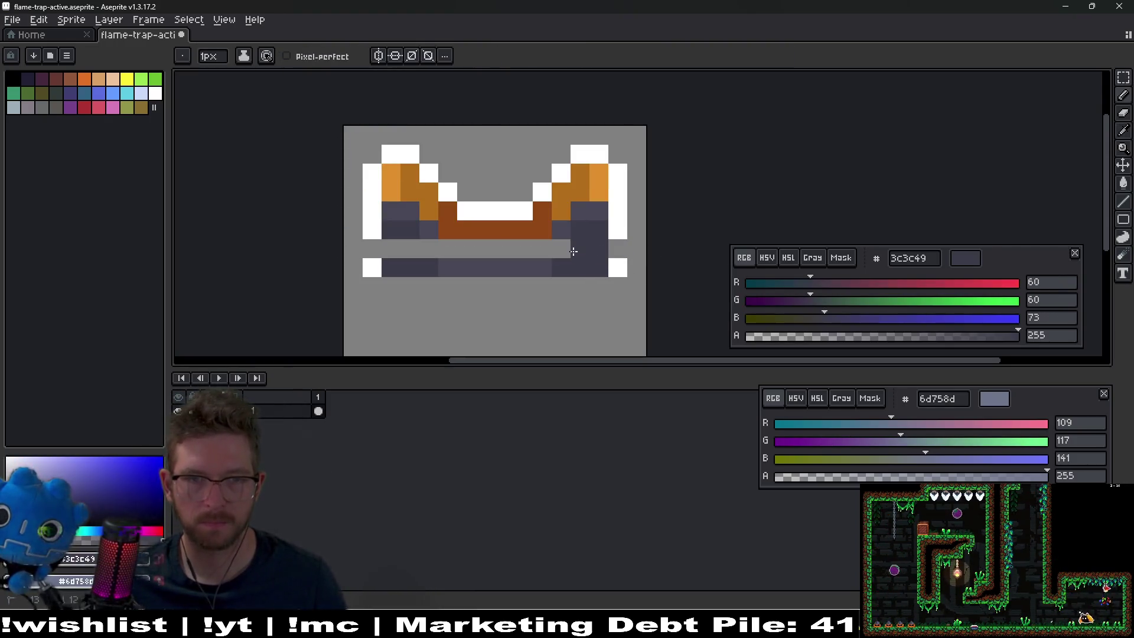
left_click(561, 231, "alt")
left_click(561, 248)
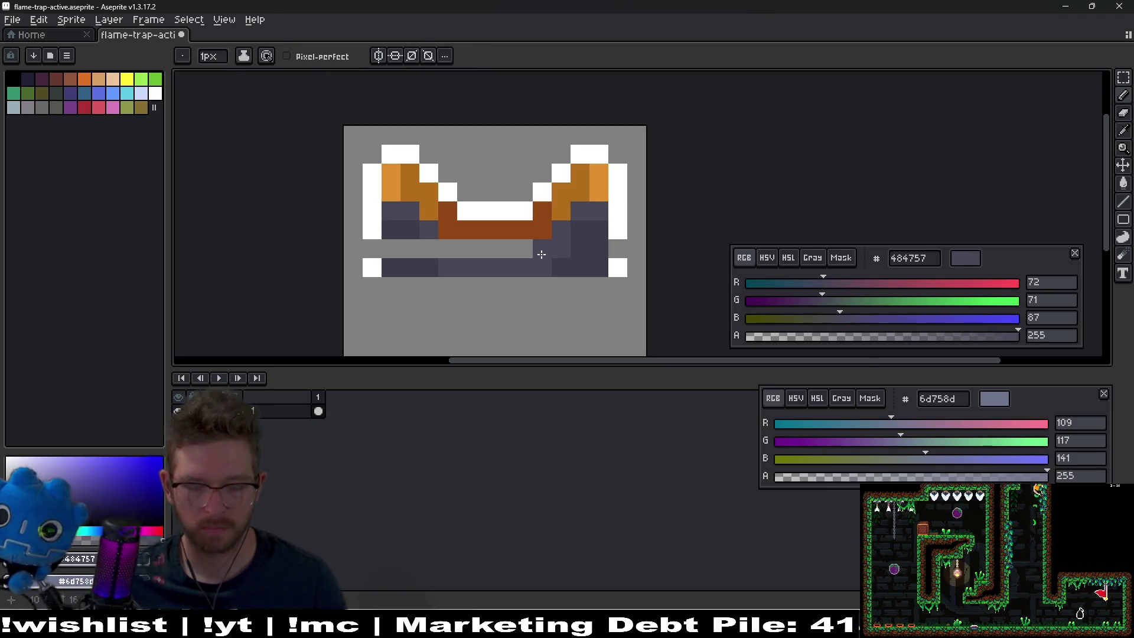
left_click(540, 229, "alt")
left_click_drag(540, 248, 447, 247)
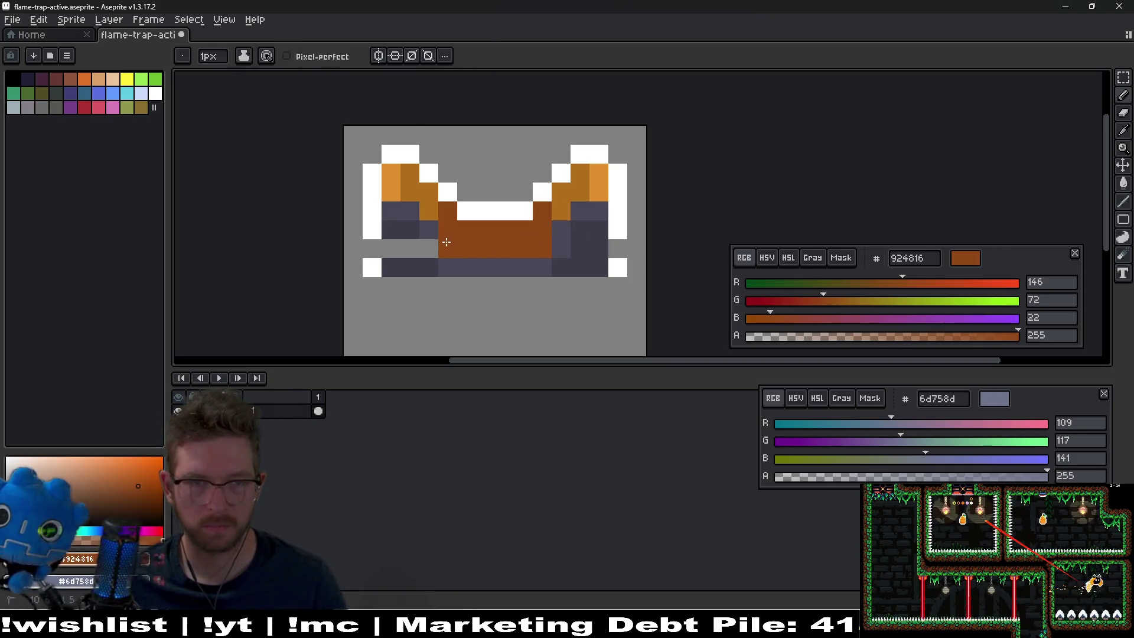
left_click(564, 247, "alt")
left_click_drag(546, 248, 443, 248)
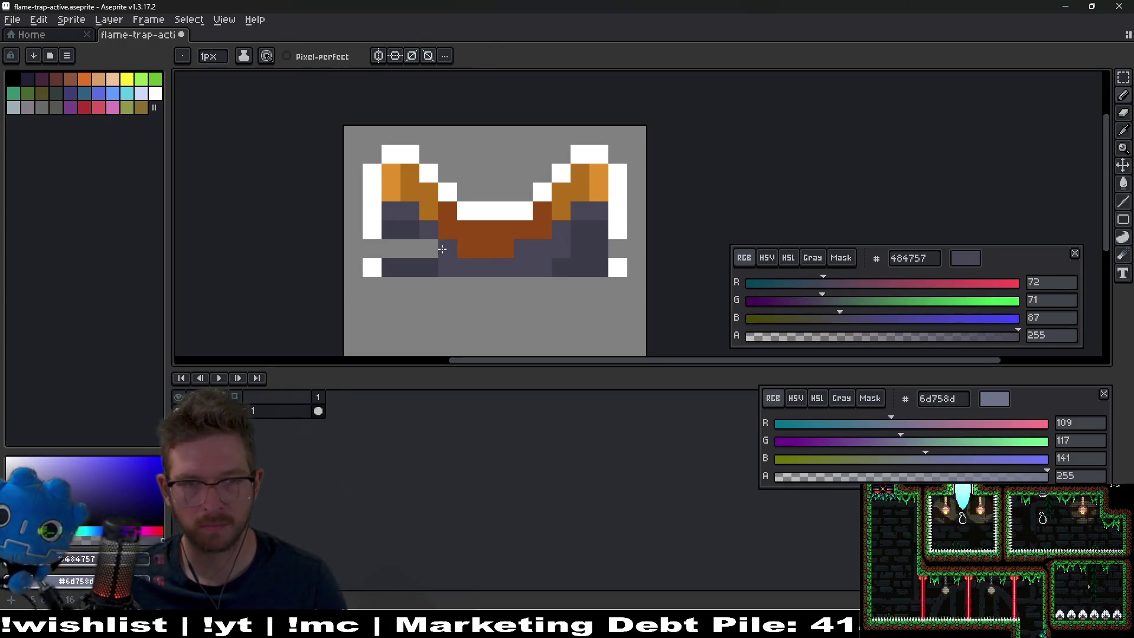
key("alt")
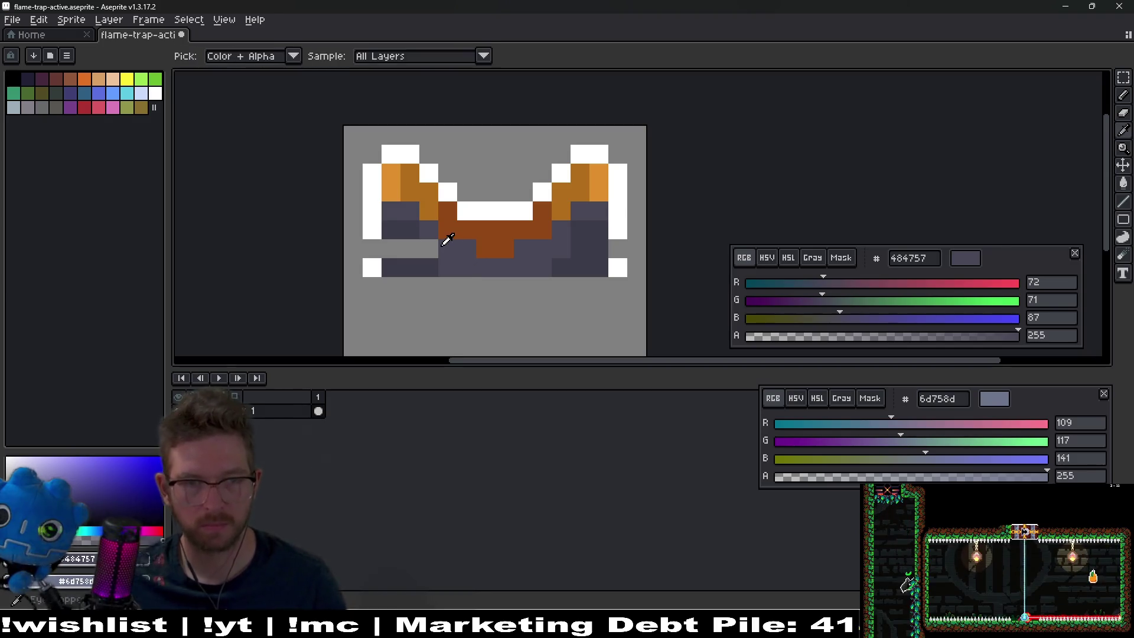
left_click(378, 55)
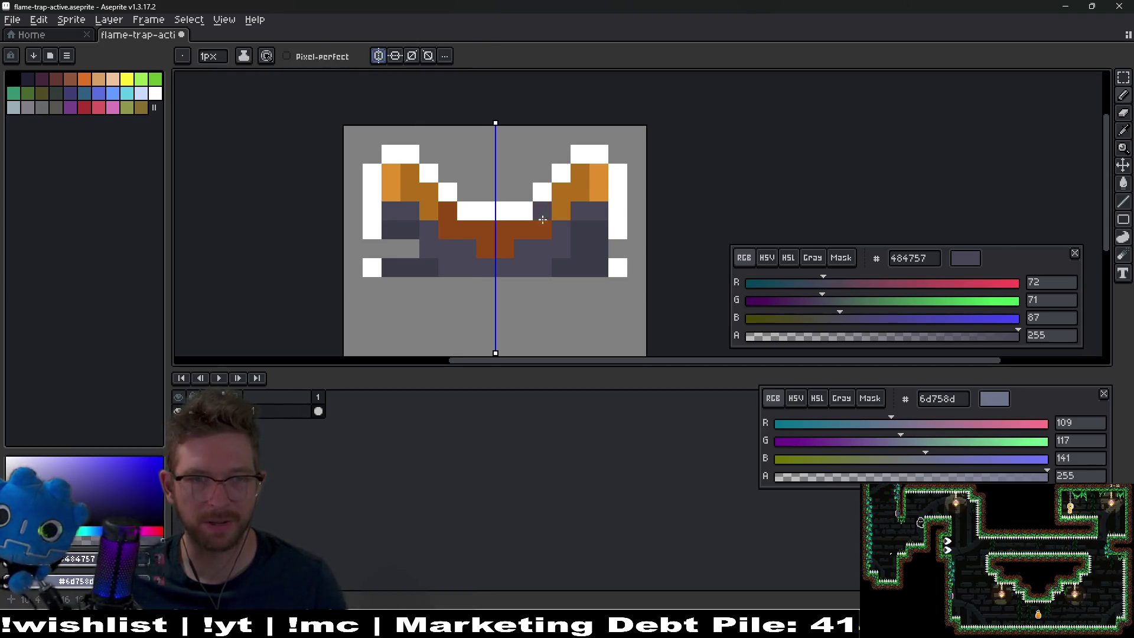
Step: Paint dark grey 3c3c49 base cells, extend the white sides down, and add mid-grey side cells
left_click(584, 243, "alt")
left_click(583, 249)
left_click(565, 248)
left_click(621, 259)
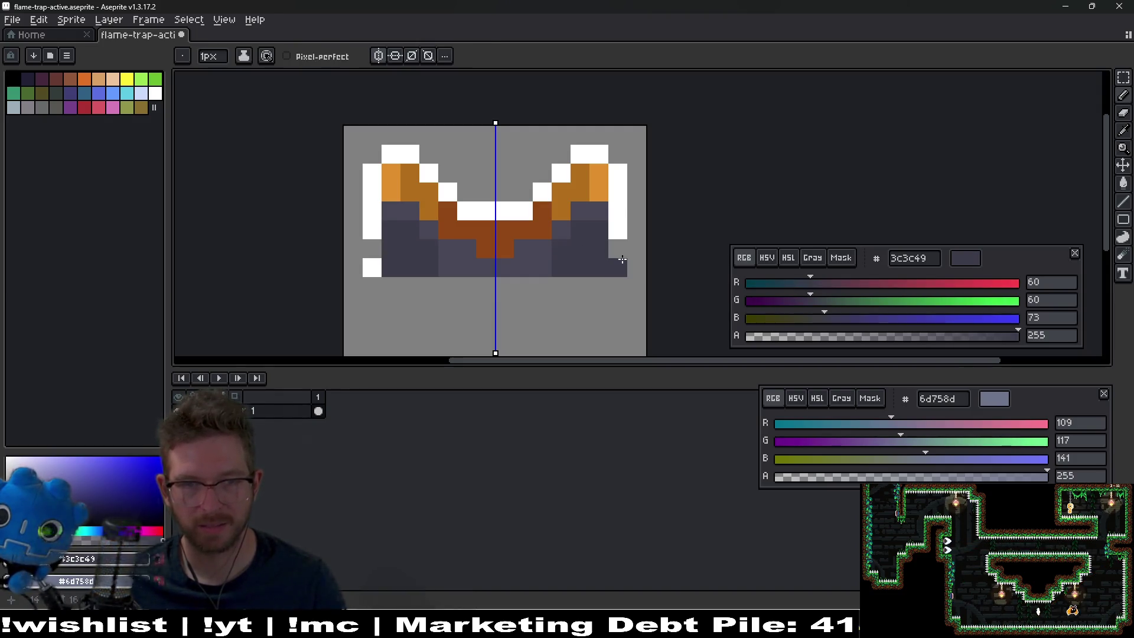
left_click(620, 225, "alt")
mouse_move(618, 267)
left_mouse_down()
mouse_move(614, 248)
mouse_move(561, 262)
left_mouse_up()
left_click(553, 252, "alt")
scroll(561, 259, "down", 2)
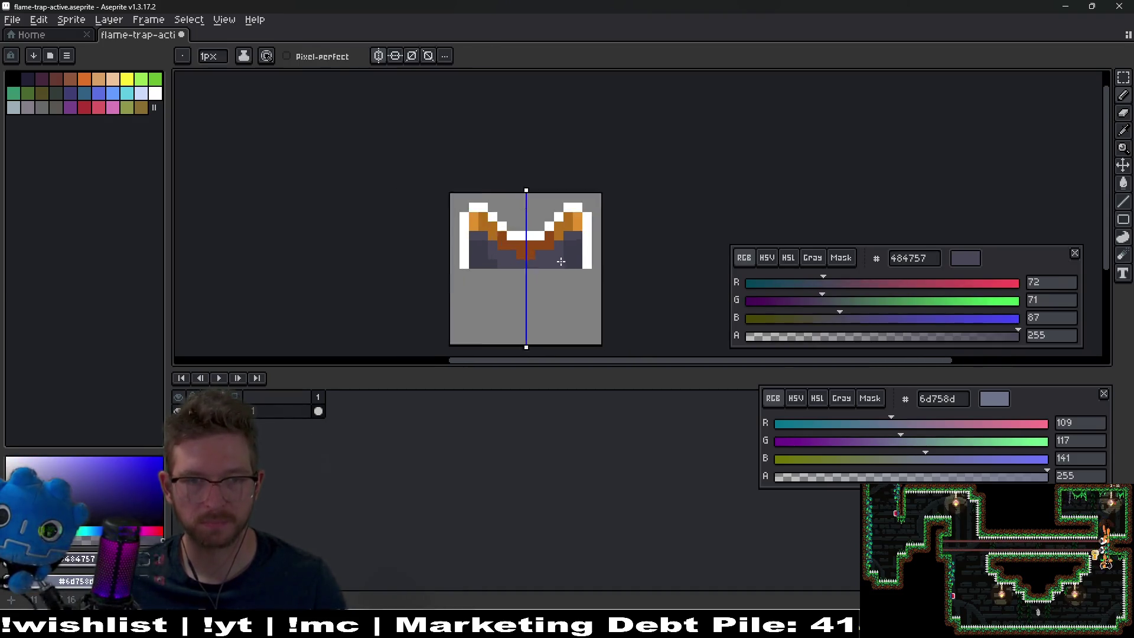
scroll(562, 261, "up", 2)
left_click(570, 255, "alt")
left_click(542, 268)
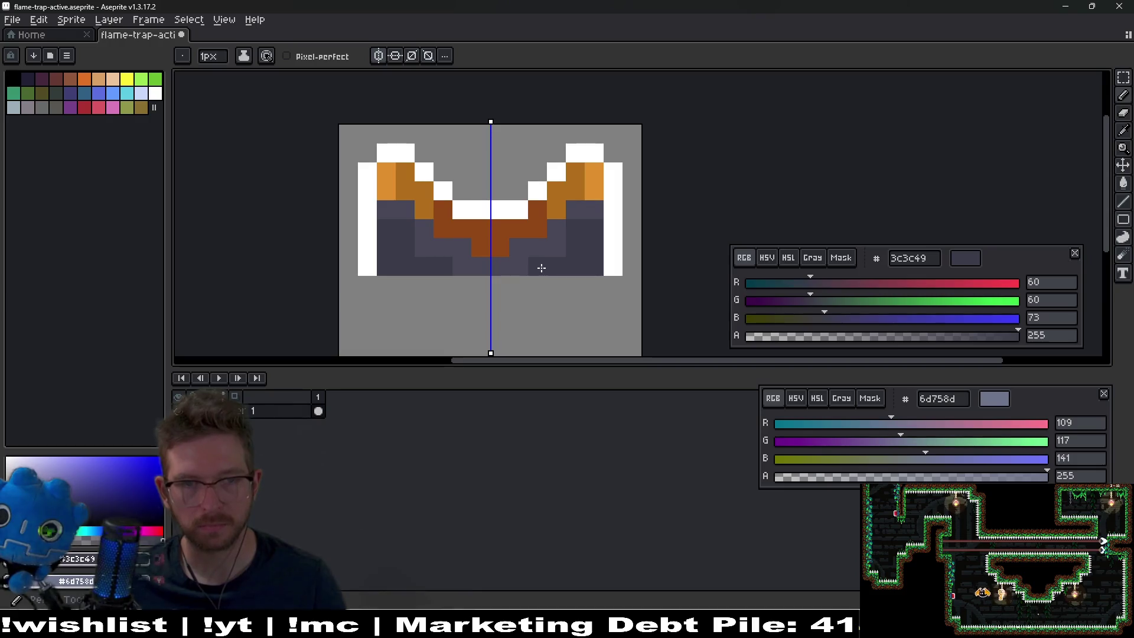
Step: Darken the sampled brown to lightness 23 in HSL and paint the centre-bottom cells with it
left_click(494, 235, "alt")
left_click(789, 257)
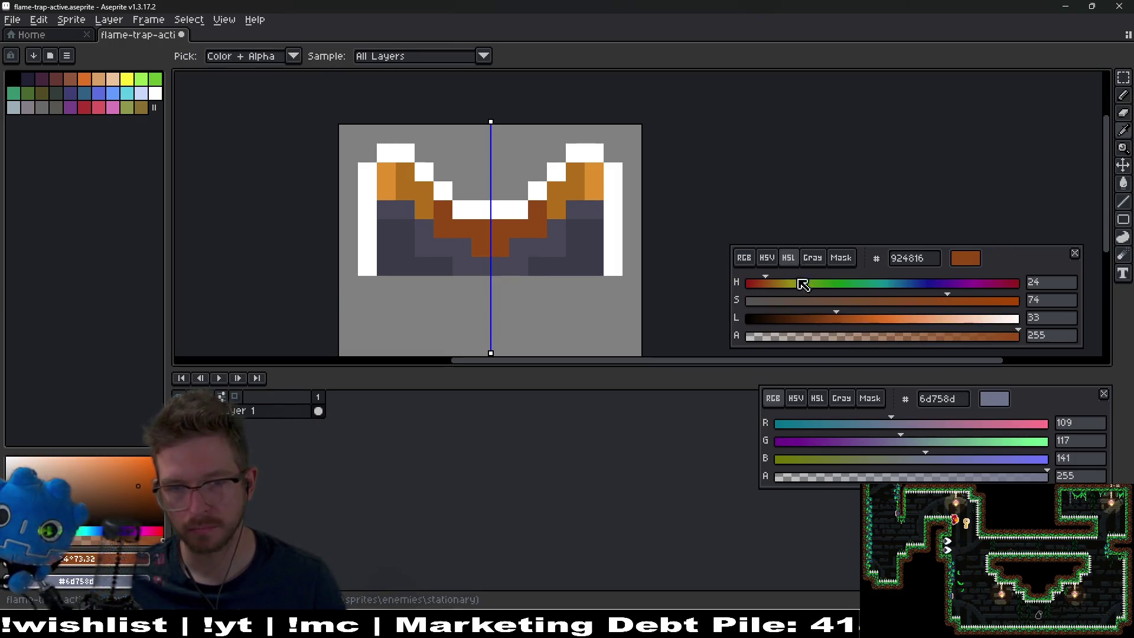
left_click_drag(820, 322, 809, 319)
left_click(501, 247)
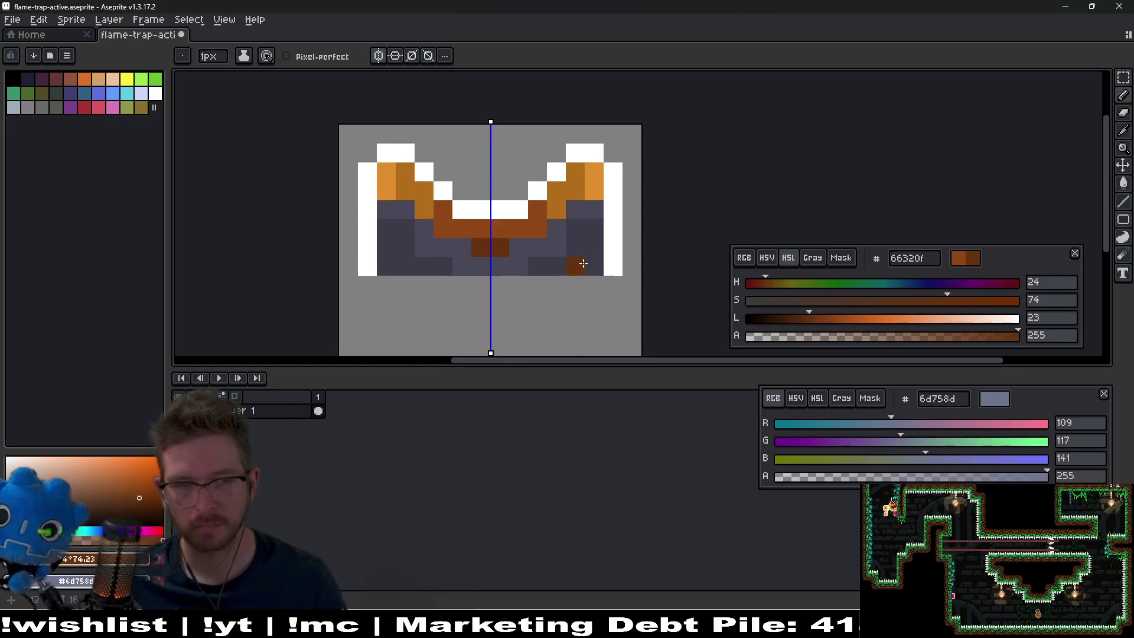
scroll(584, 261, "down", 1)
left_click(549, 239)
Step: Undo the stray dark-brown pixel
scroll(597, 260, "down", 5)
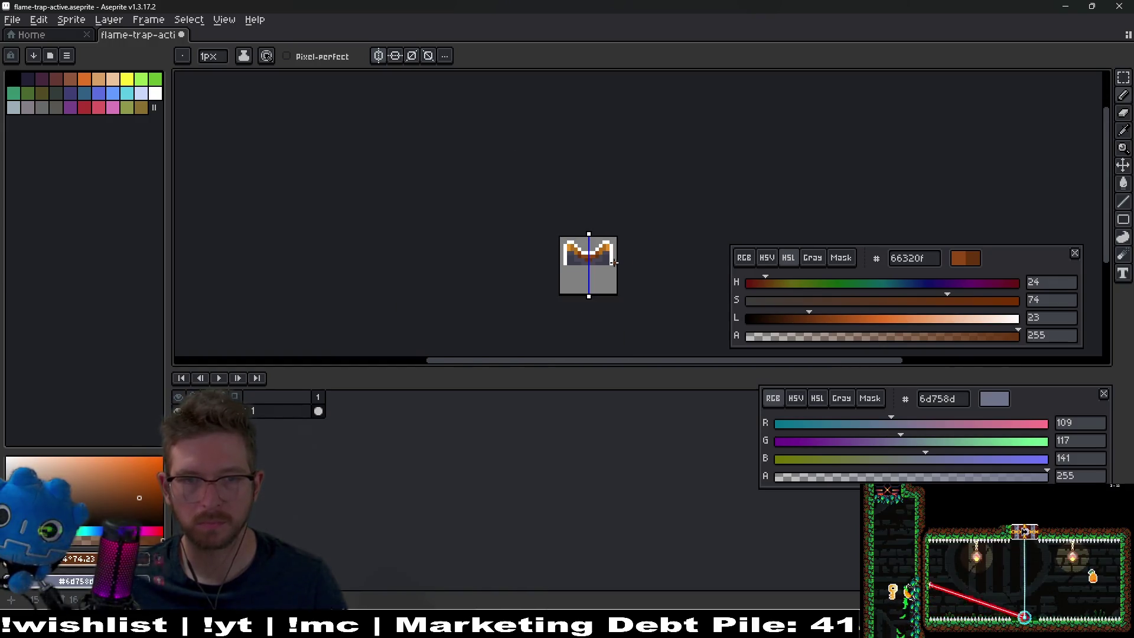
scroll(595, 253, "up", 3)
scroll(594, 253, "up", 1)
scroll(679, 295, "down", 3)
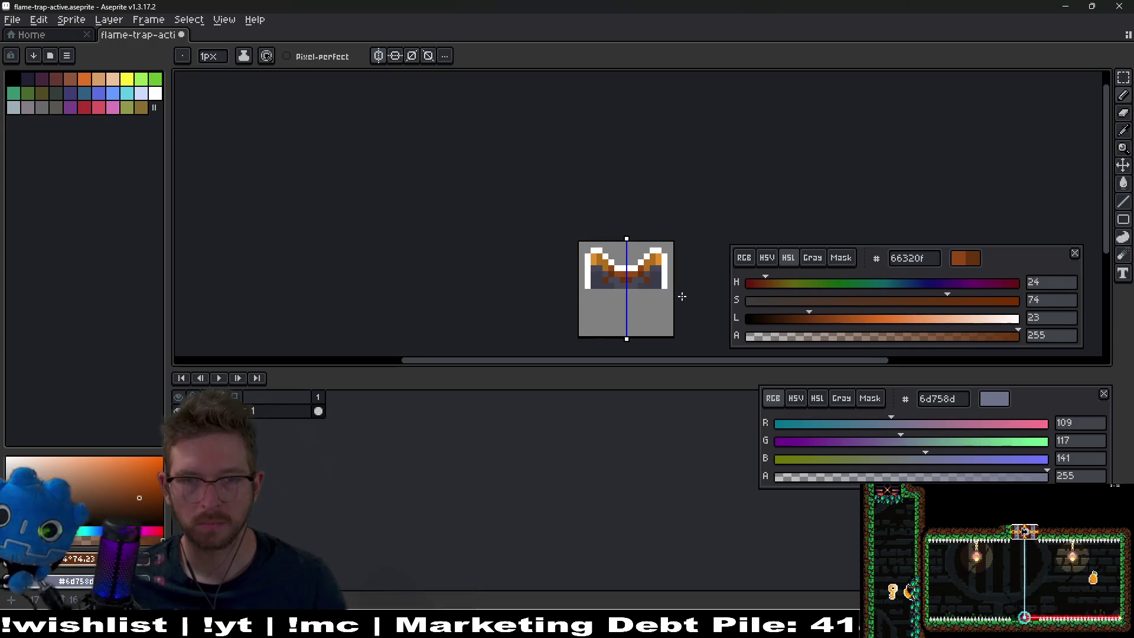
key("ctrl")
key("ctrl")
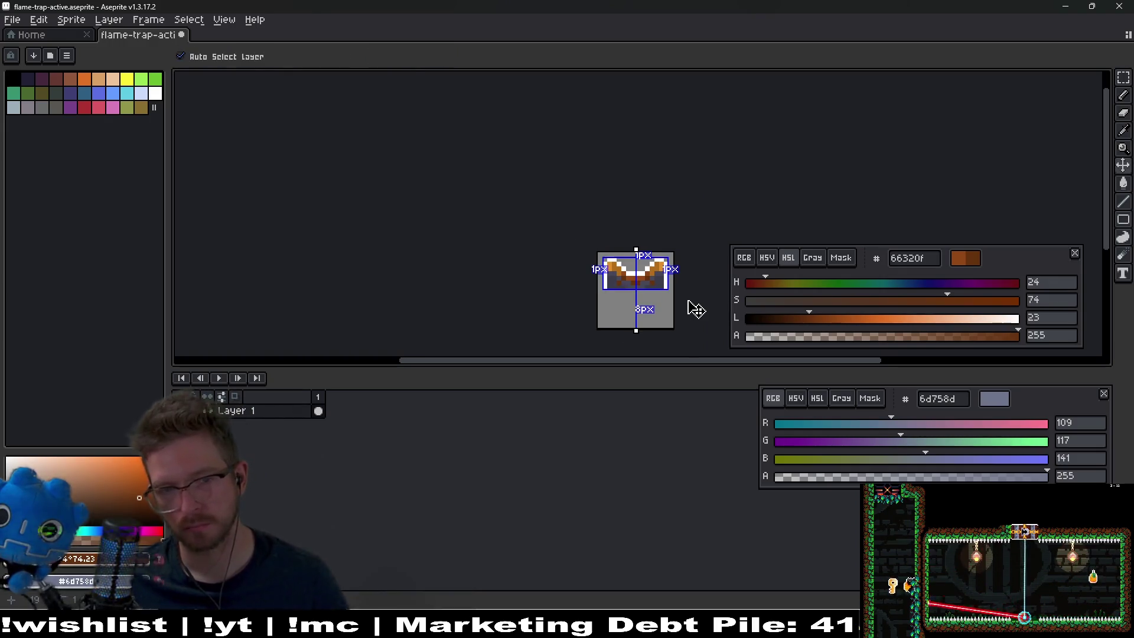
scroll(659, 304, "up", 2)
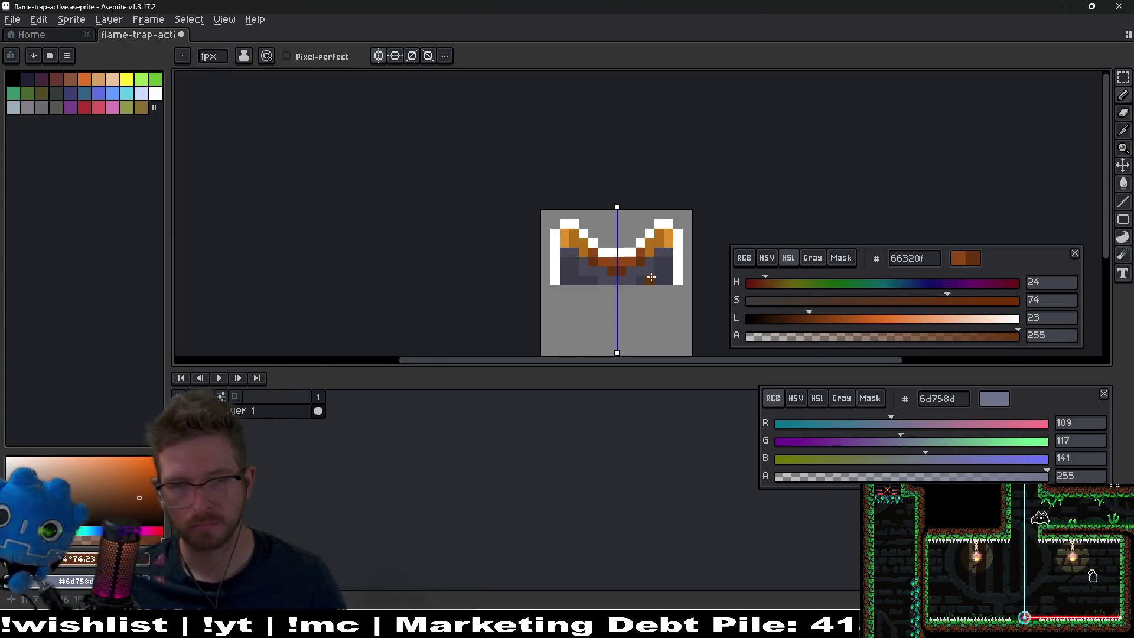
scroll(649, 295, "up", 3)
key("ctrl+z")
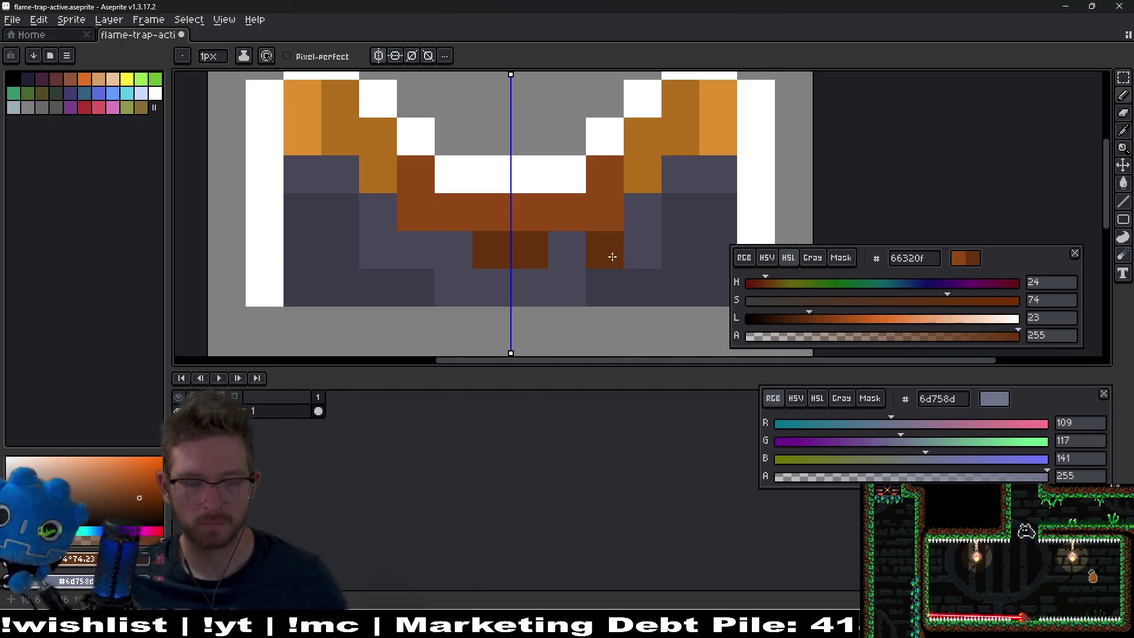
scroll(611, 256, "down", 3)
scroll(644, 236, "up", 3)
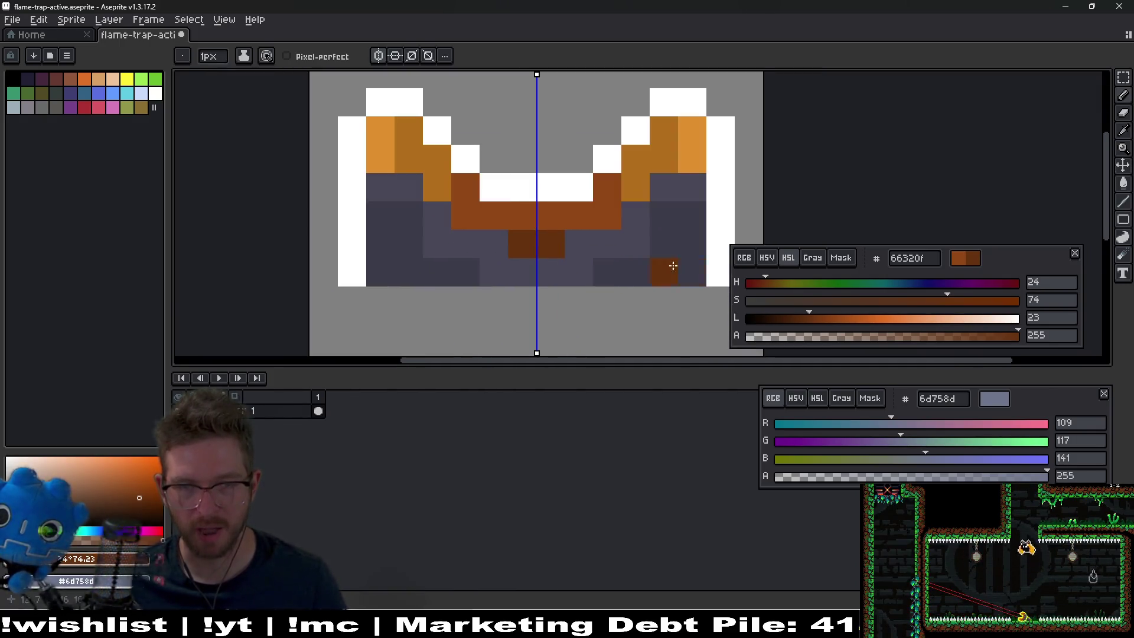
Step: Repaint the dark centre pixels brown 924816 and save the sprite
key("alt")
left_click(552, 242, "alt")
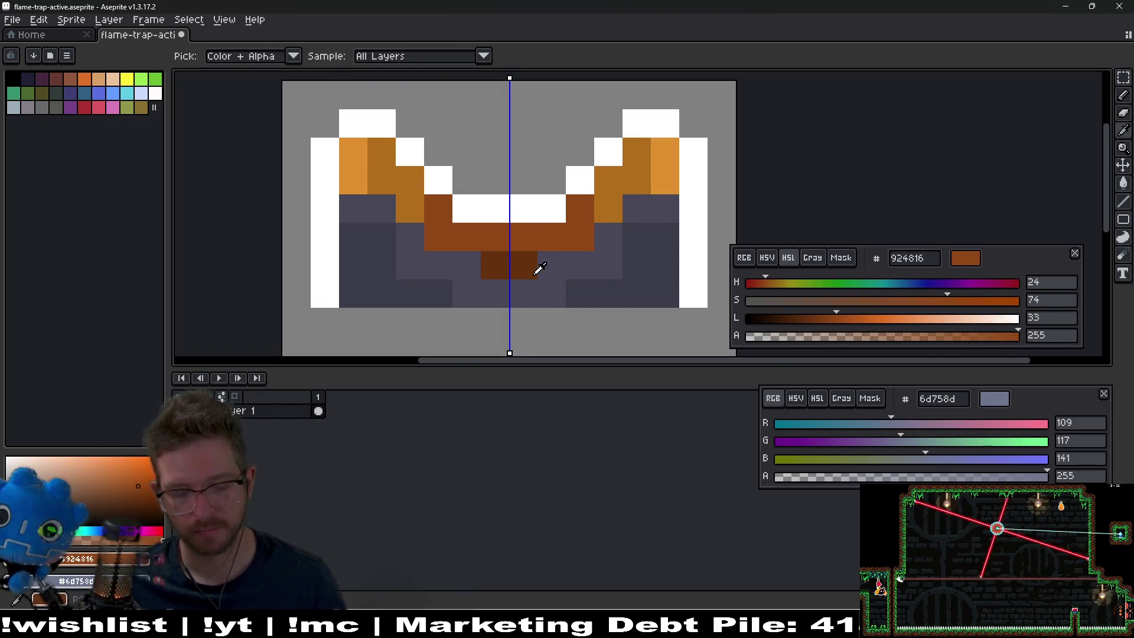
left_click_drag(535, 269, 505, 273)
left_click(607, 274)
scroll(607, 273, "down", 6)
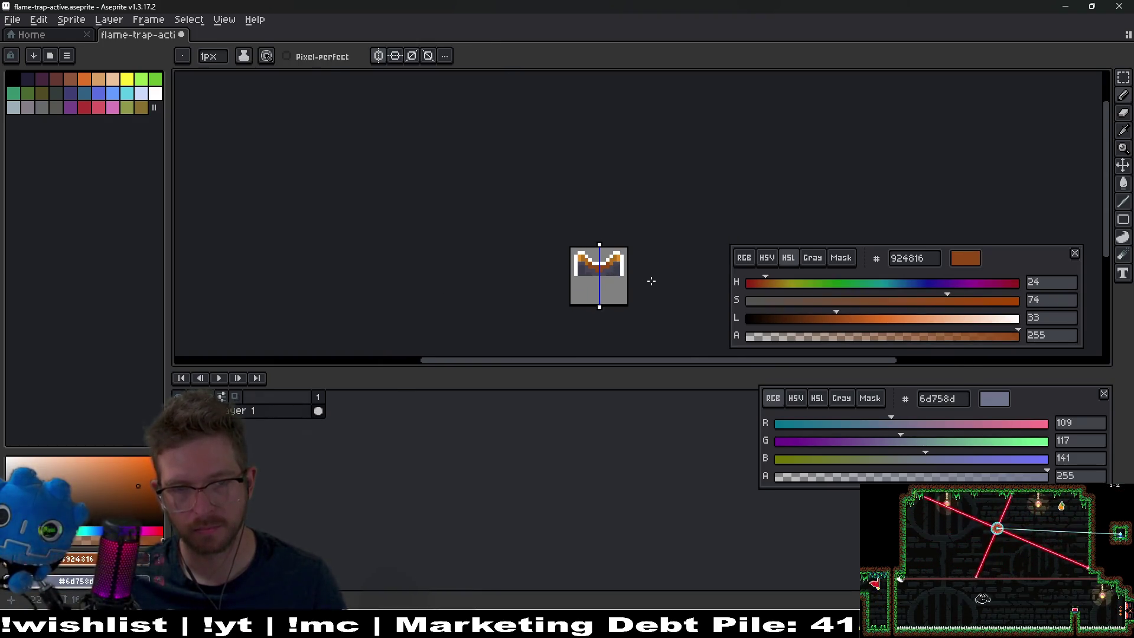
key("ctrl+s")
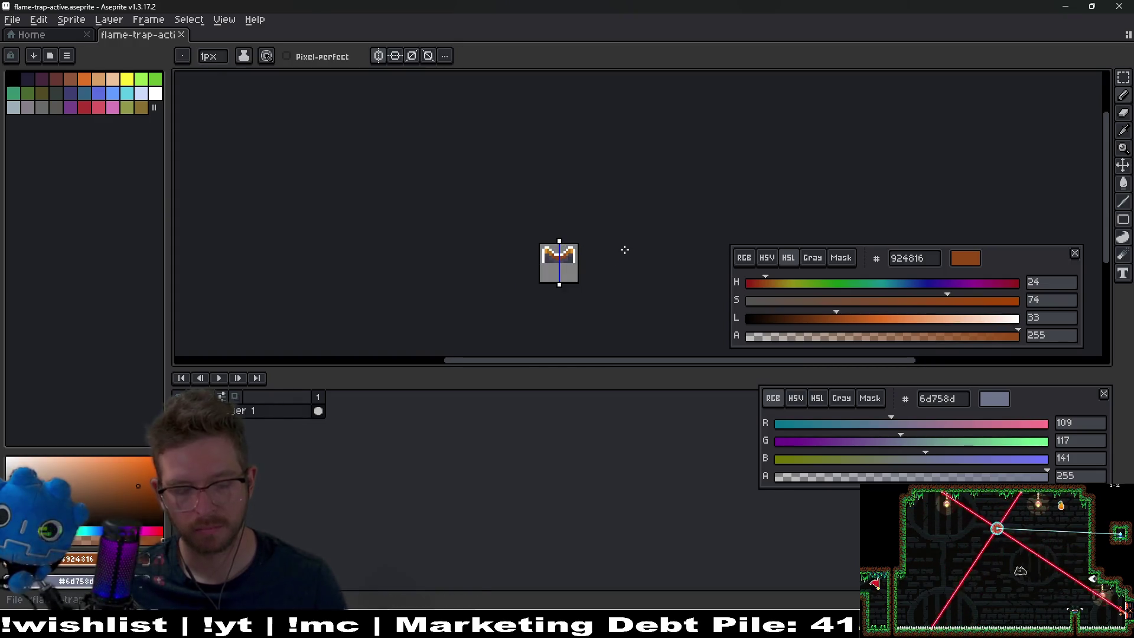
Step: Export the Aseprite sprite to flame-trap-active.png, dismiss the Windows warning, and return to Godot
key("ctrl+alt+shift+s")
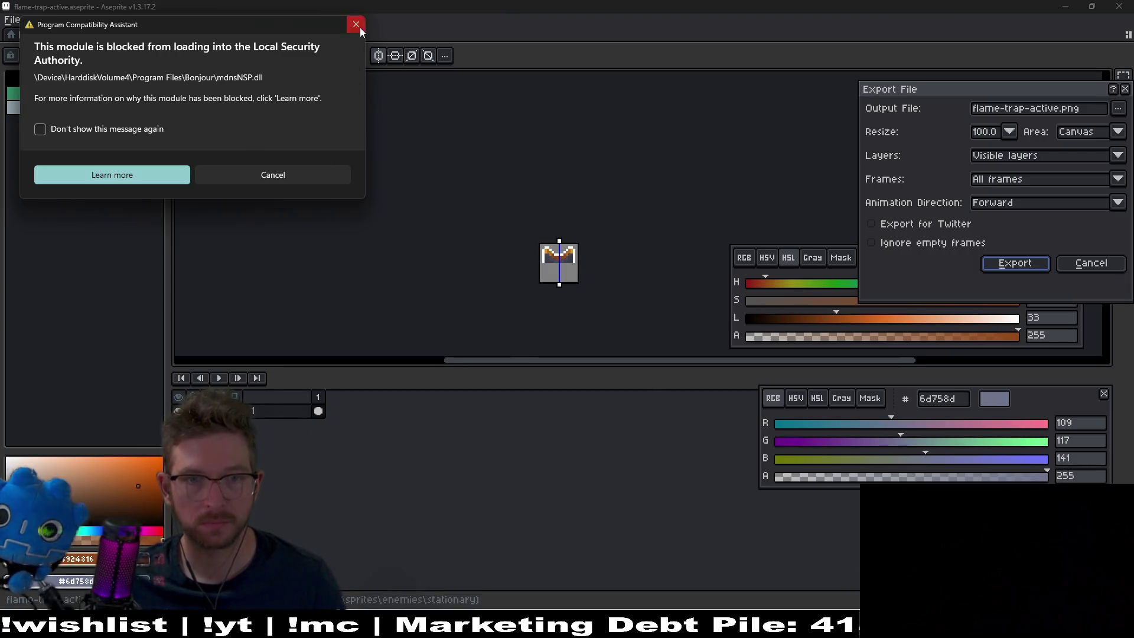
left_click(356, 23)
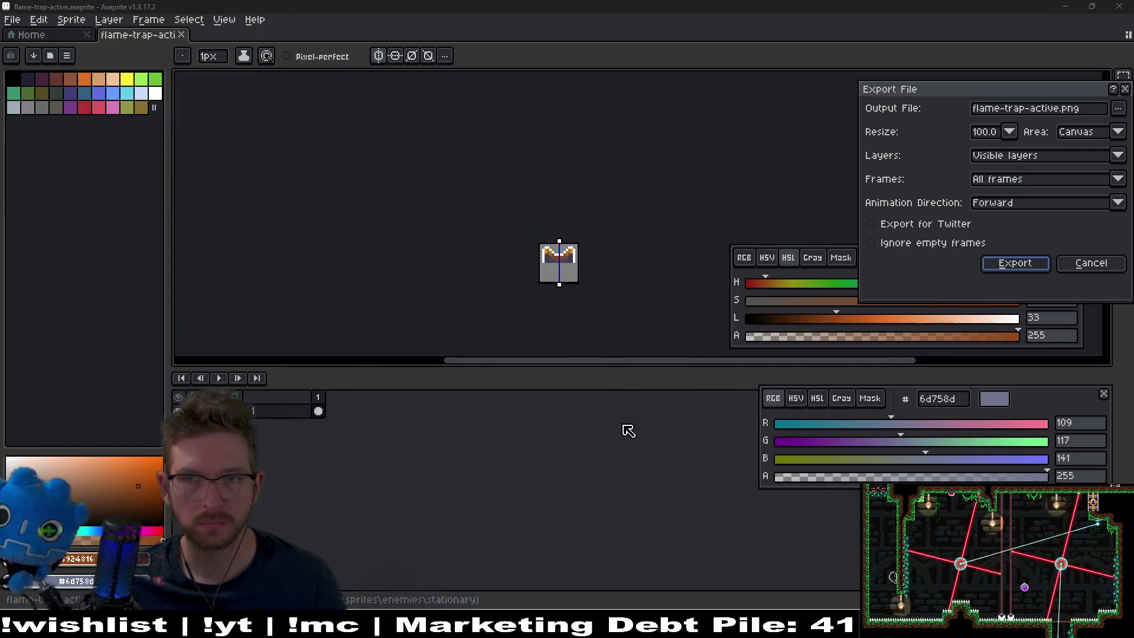
left_click(1012, 270)
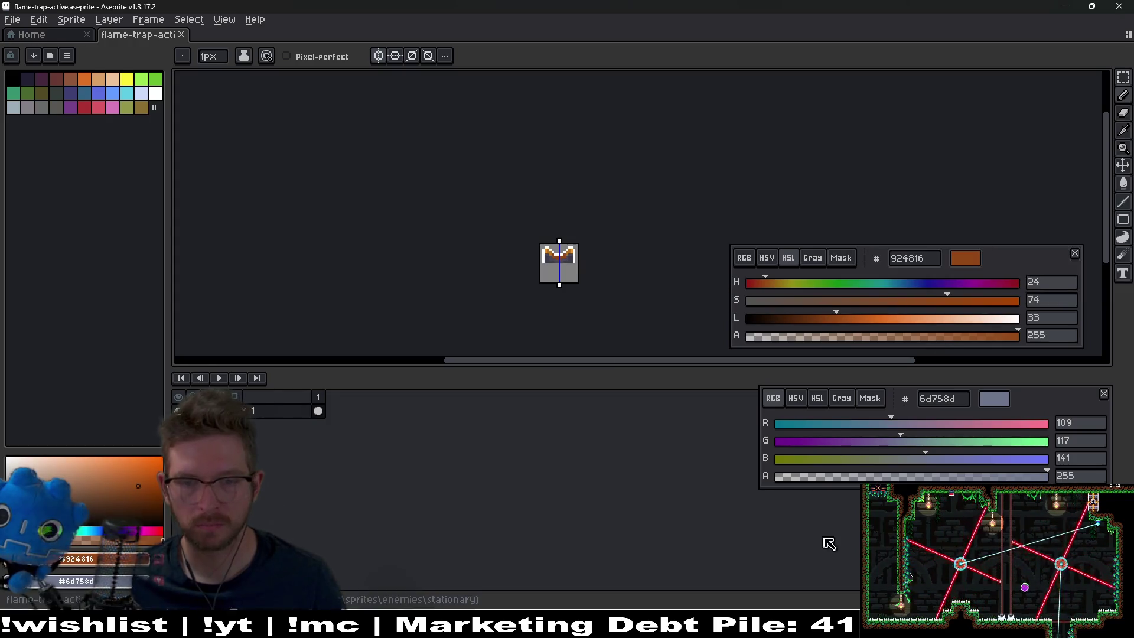
key("alt+Tab")
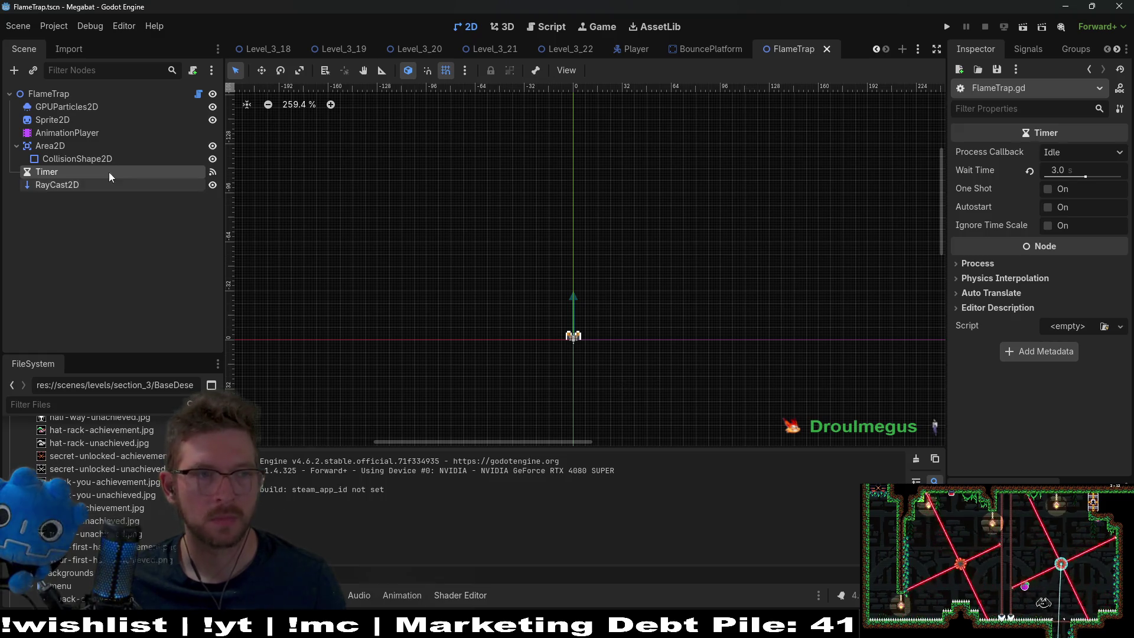
Step: Open FlameTrap.gd and filter the FileSystem dock down to the flame-trap images
left_click(75, 96)
left_click(199, 94)
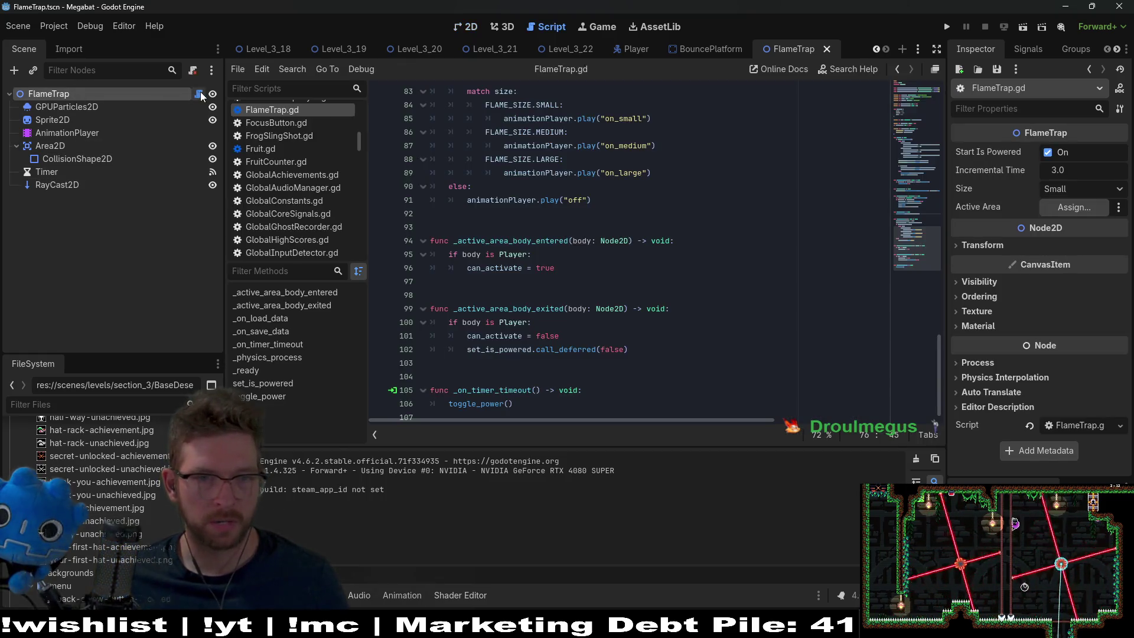
scroll(582, 165, "up", 20)
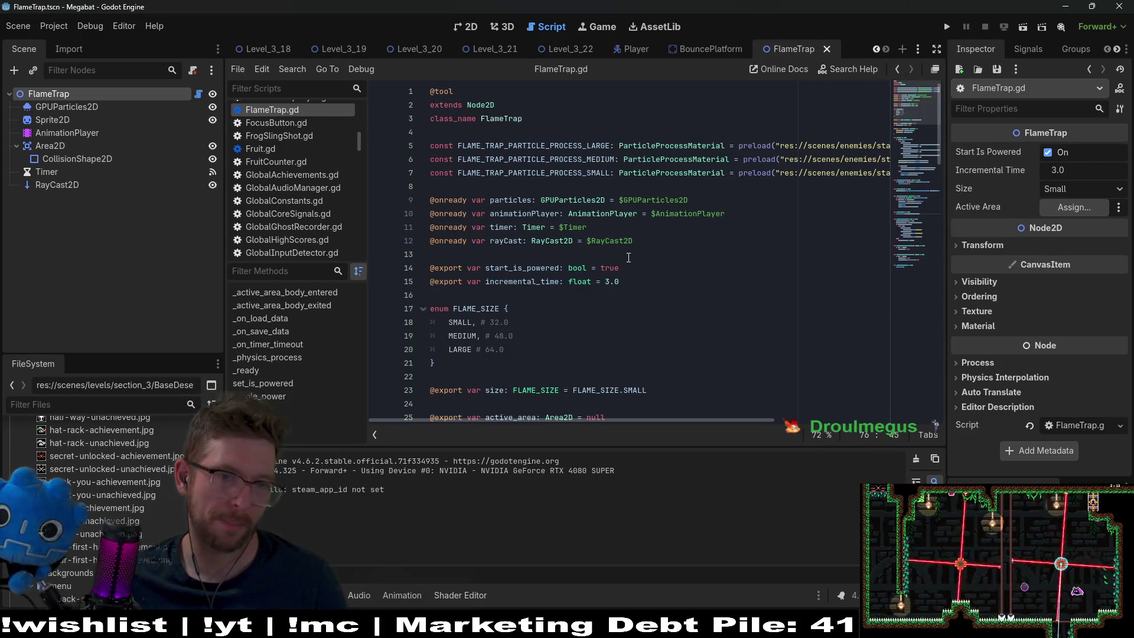
scroll(629, 257, "down", 4)
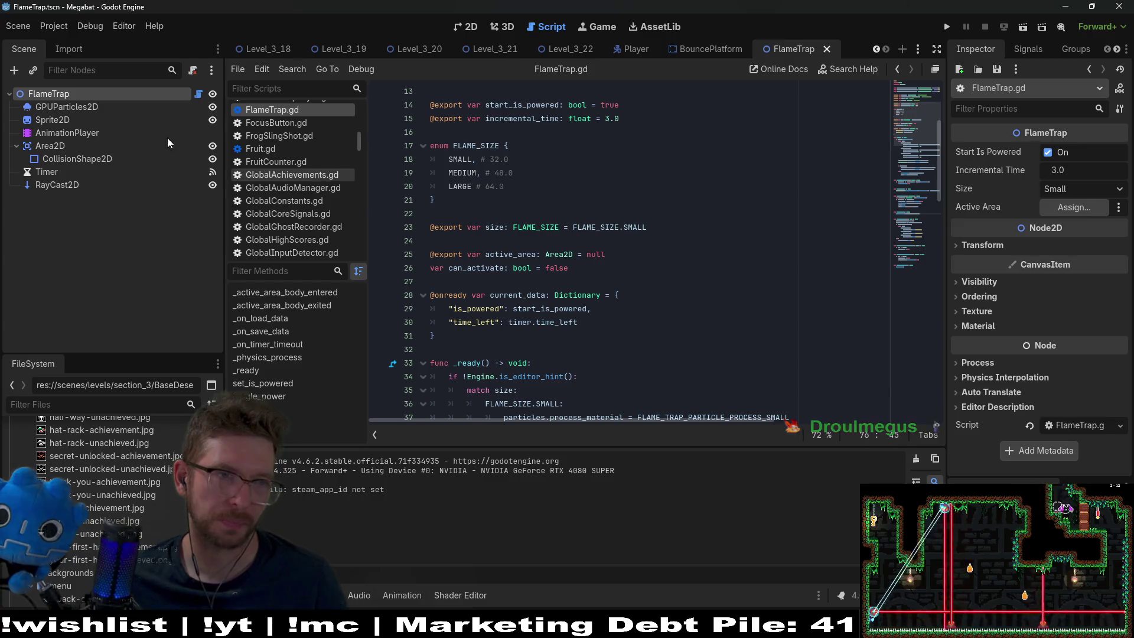
left_click(75, 120)
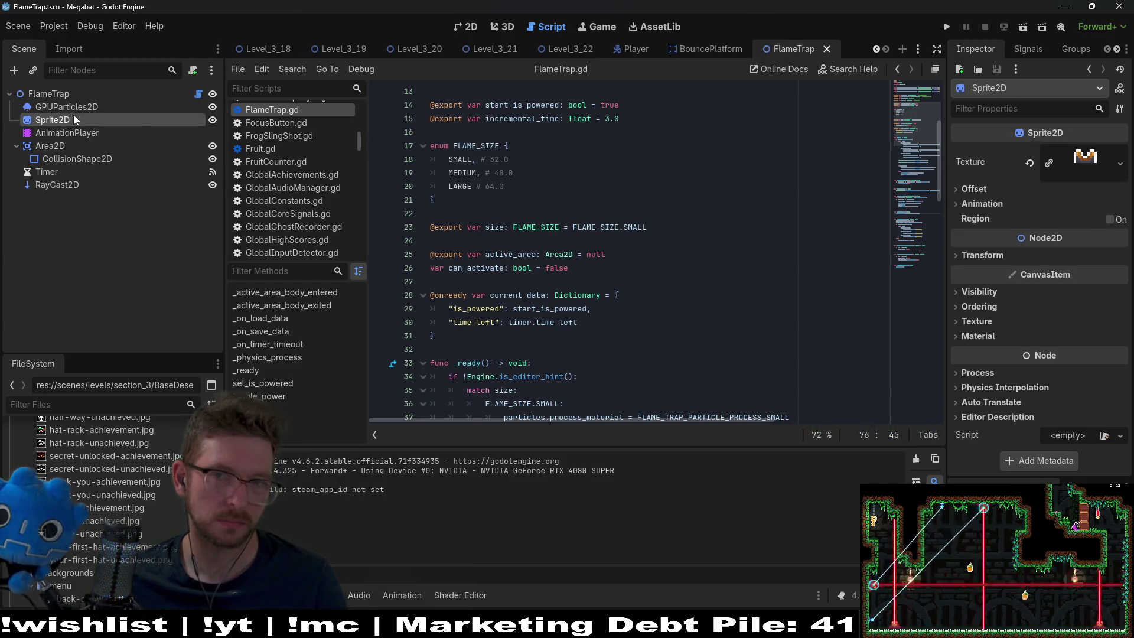
type("flametrap")
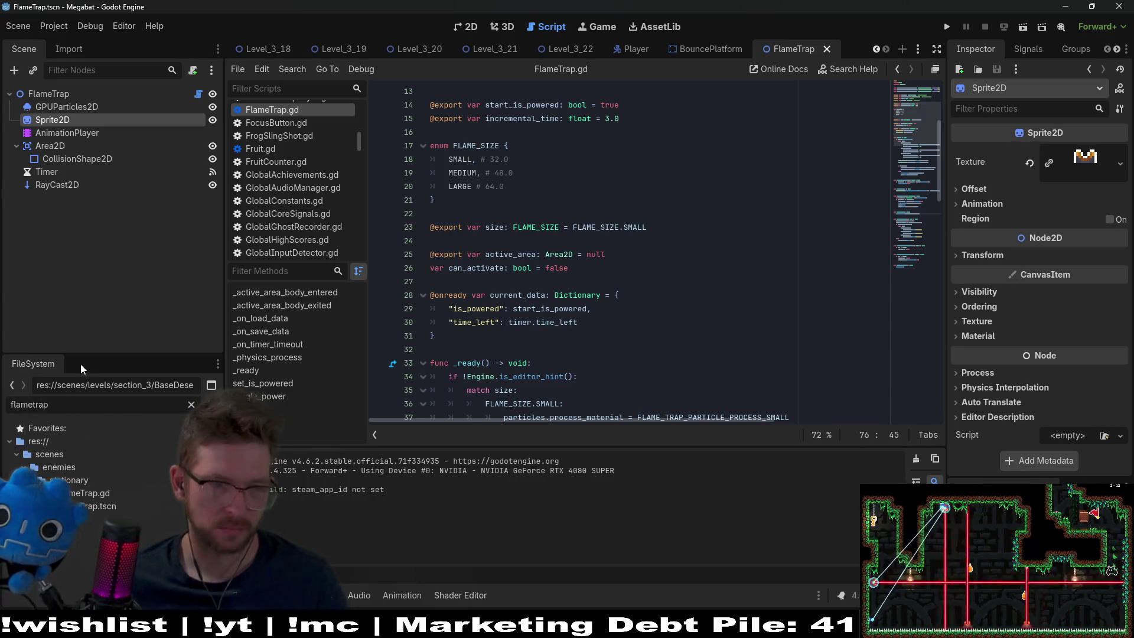
key("BackSpace")
key("BackSpace")
key("BackSpace")
type("tr")
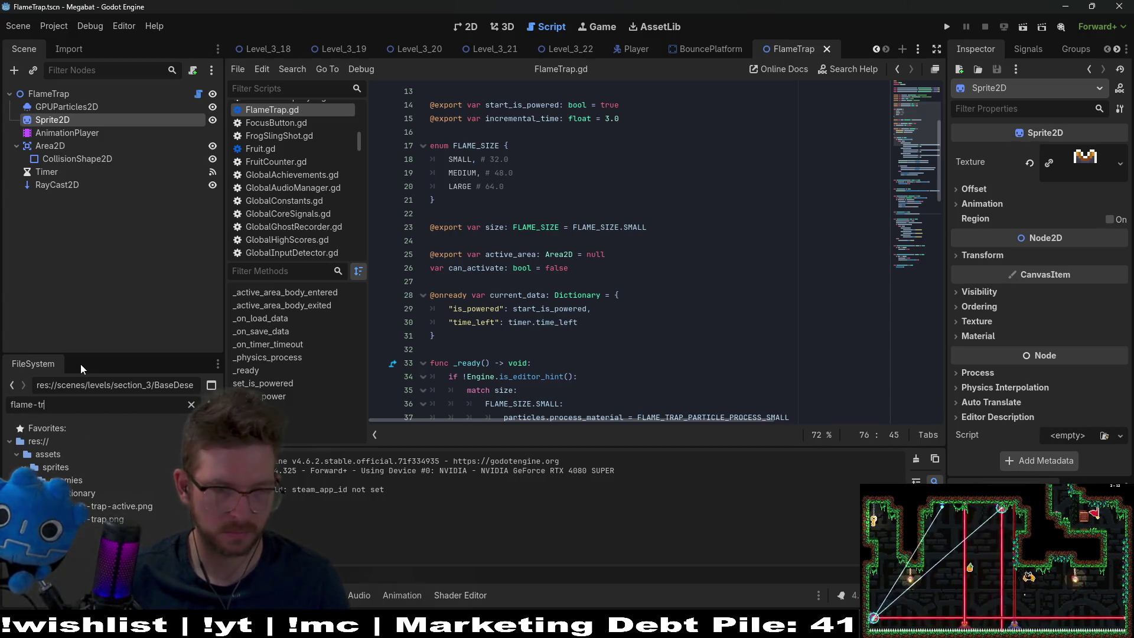
scroll(565, 258, "up", 4)
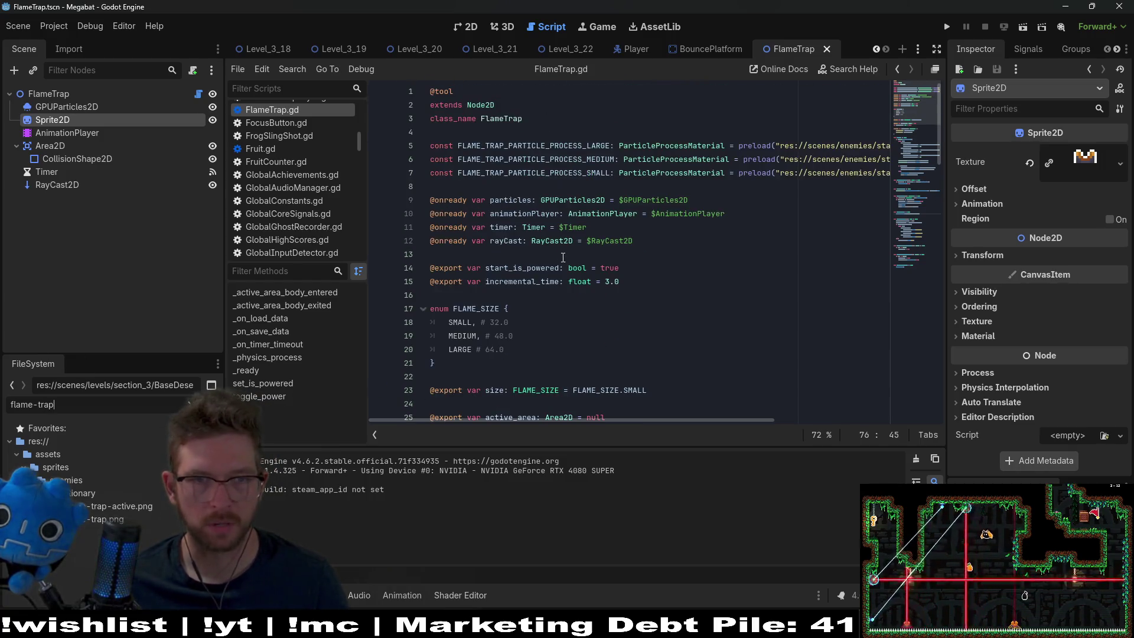
Step: Drag both flame-trap PNGs onto line 9 as preload constants, typing each as ': Texture'
left_click(493, 136)
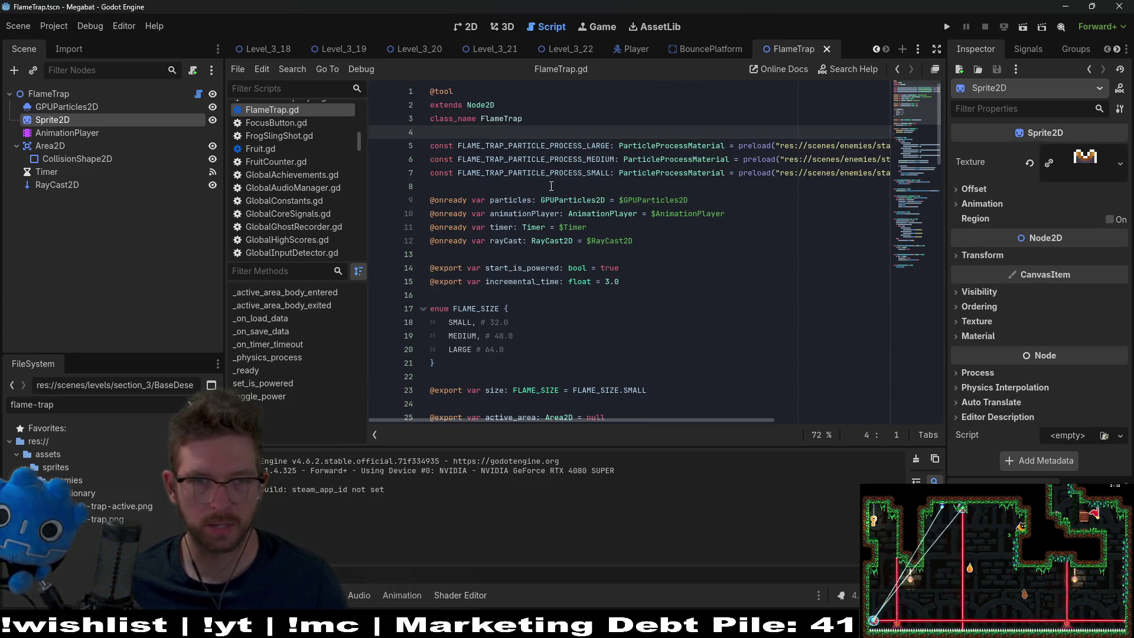
left_click(558, 187)
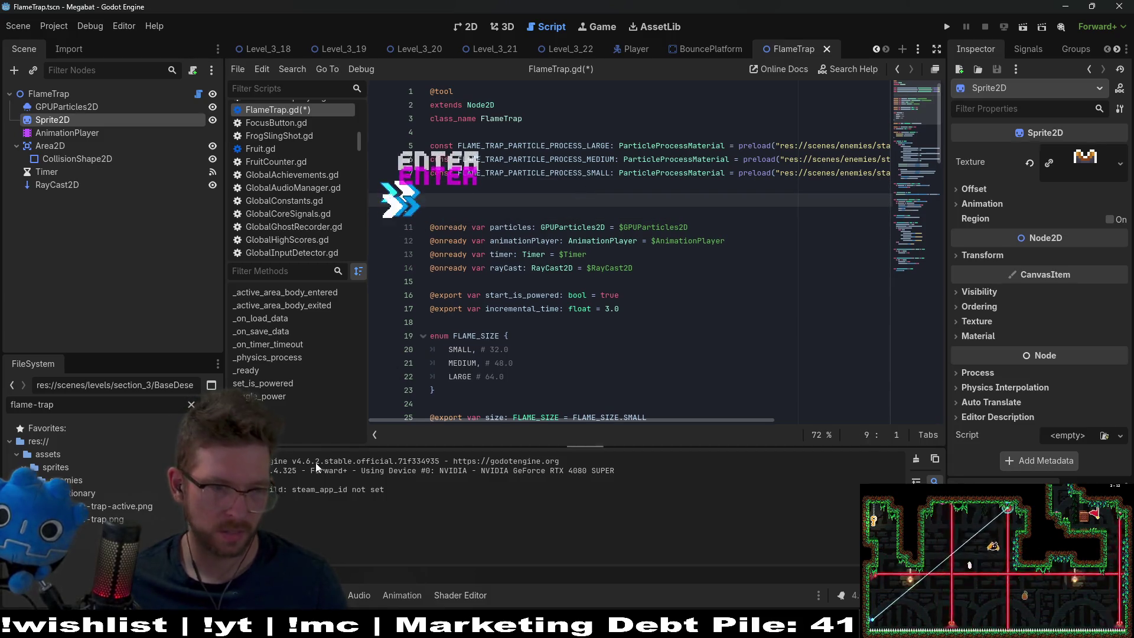
mouse_move(129, 511)
left_mouse_down()
mouse_move(451, 322)
mouse_move(445, 192)
mouse_move(540, 185)
left_mouse_up()
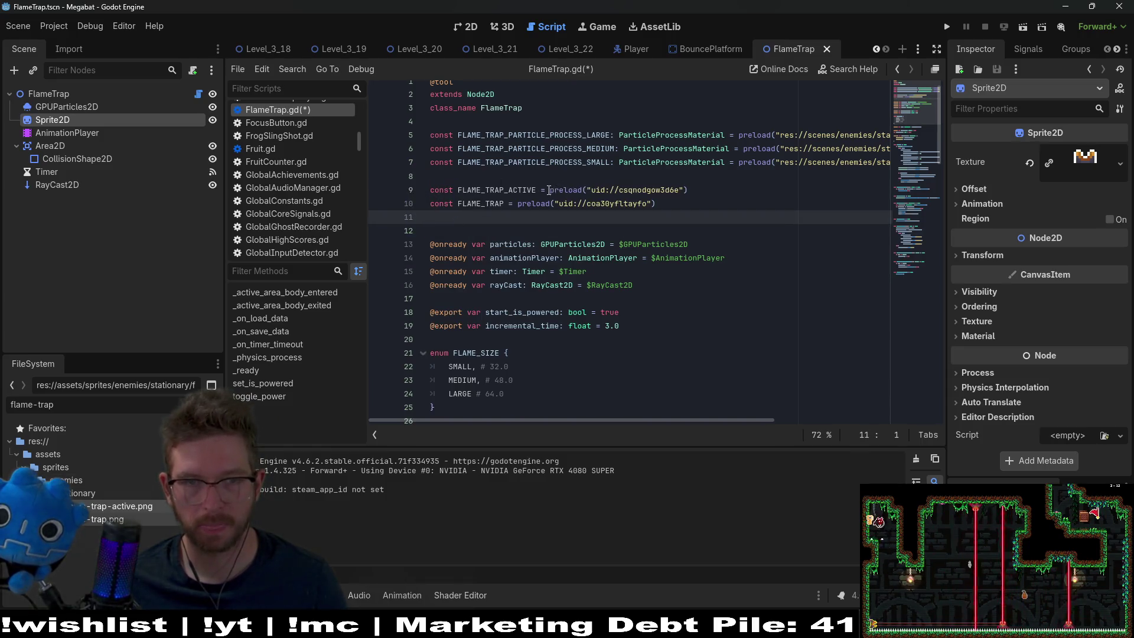
left_click(549, 189)
type(": Texture")
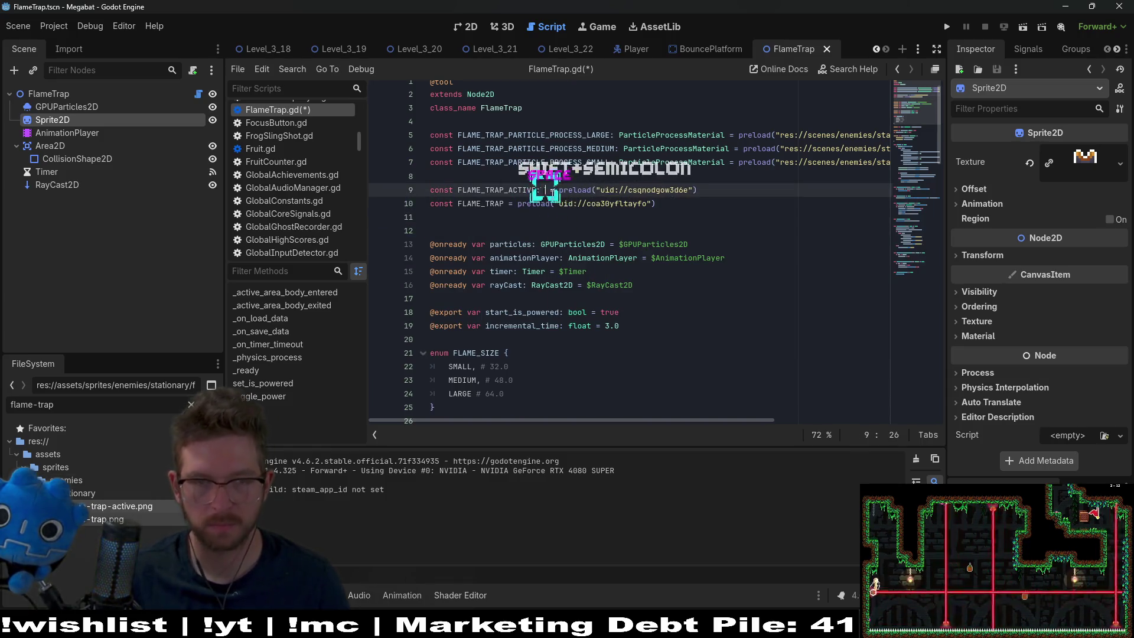
left_click(502, 204)
type(": Tex")
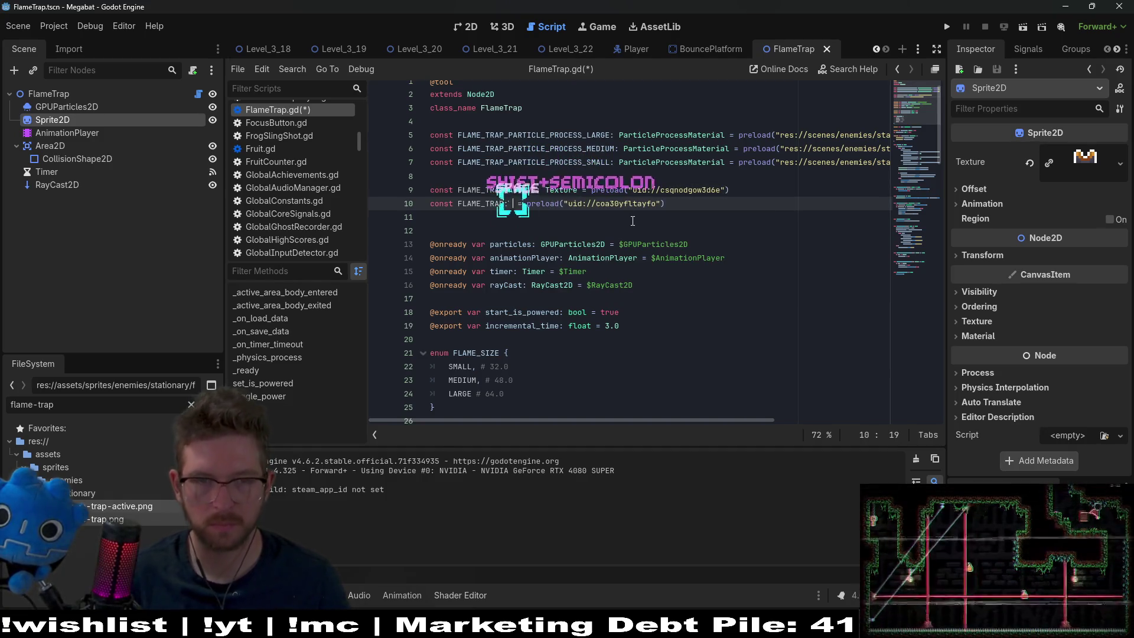
type("ture")
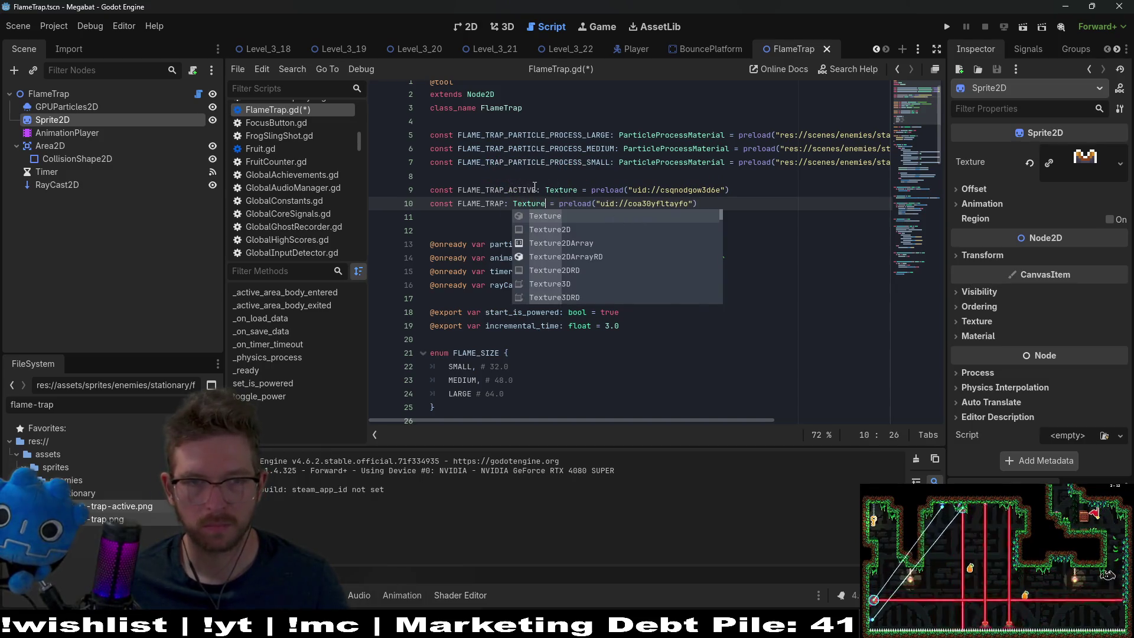
Step: Rename the constants to FLAME_TRAP_ACTIVE_TEXTURE and FLAME_TRAP_TEXTURE
left_click(537, 189)
type("TEXT")
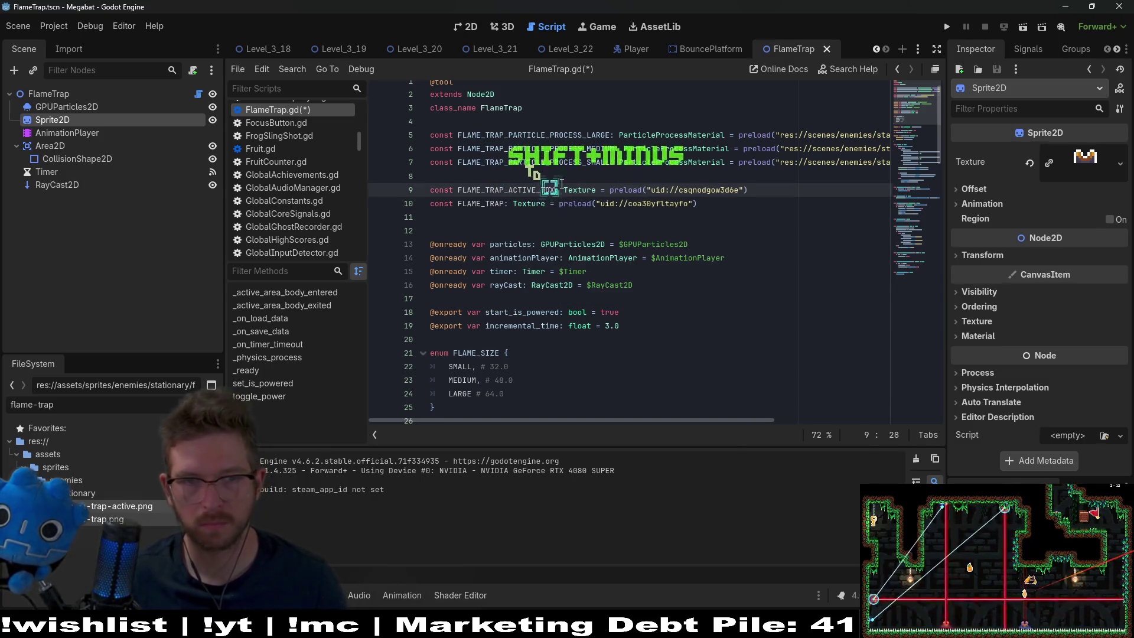
type("XT")
key("Left")
type("EXTURE")
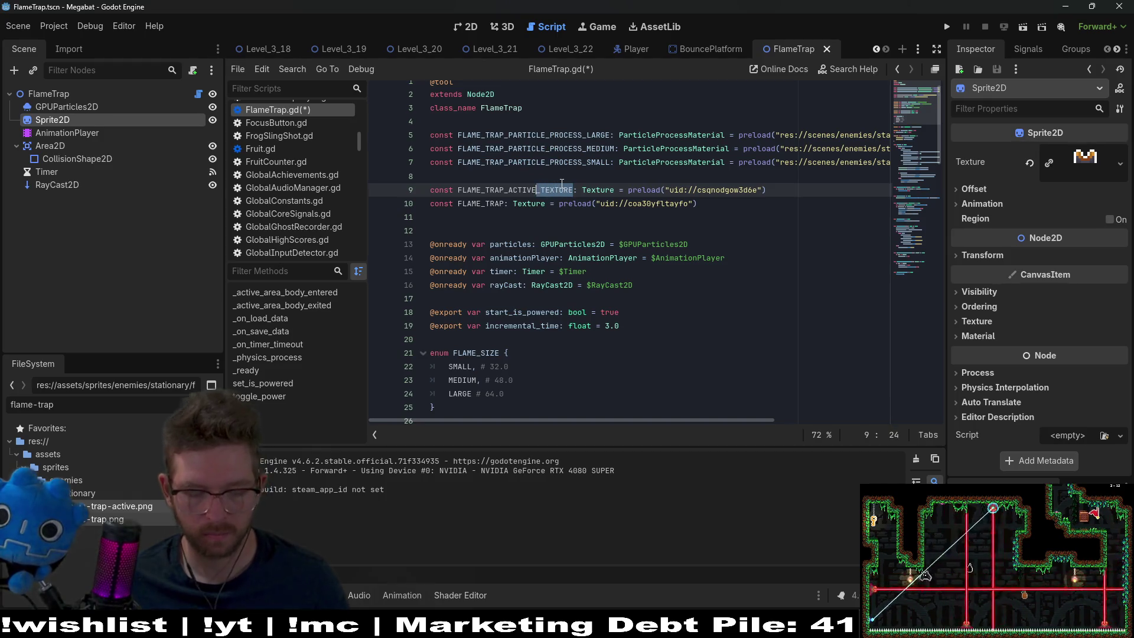
key("Down")
type("_TEXTURE")
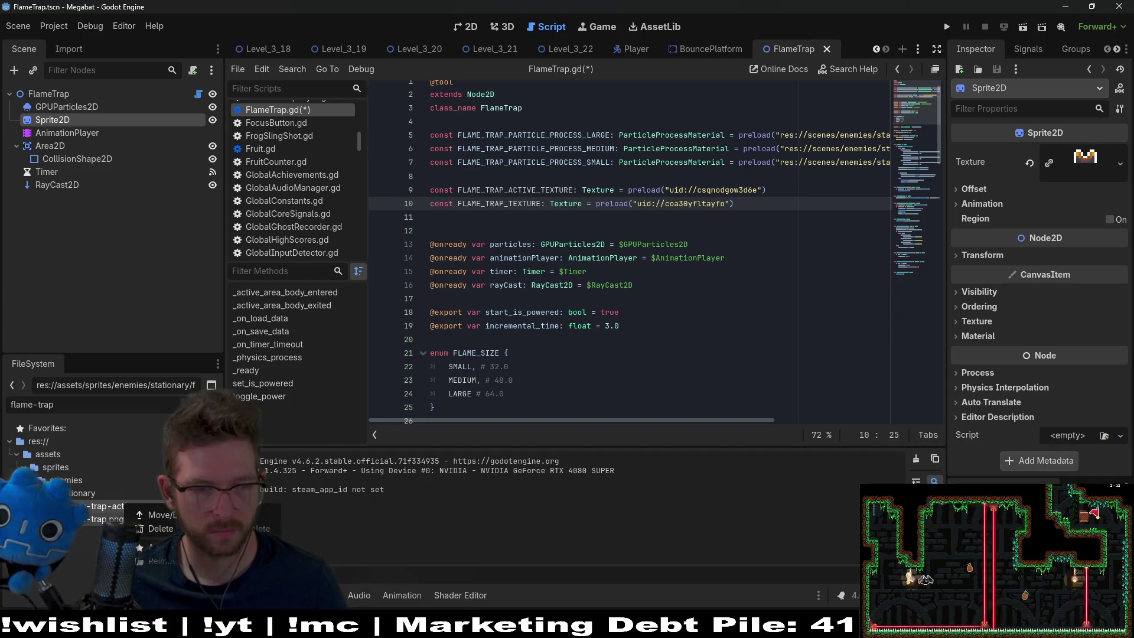
Step: Replace both preload uids with the copied res:// paths of the two PNGs and save the script
right_click(127, 508)
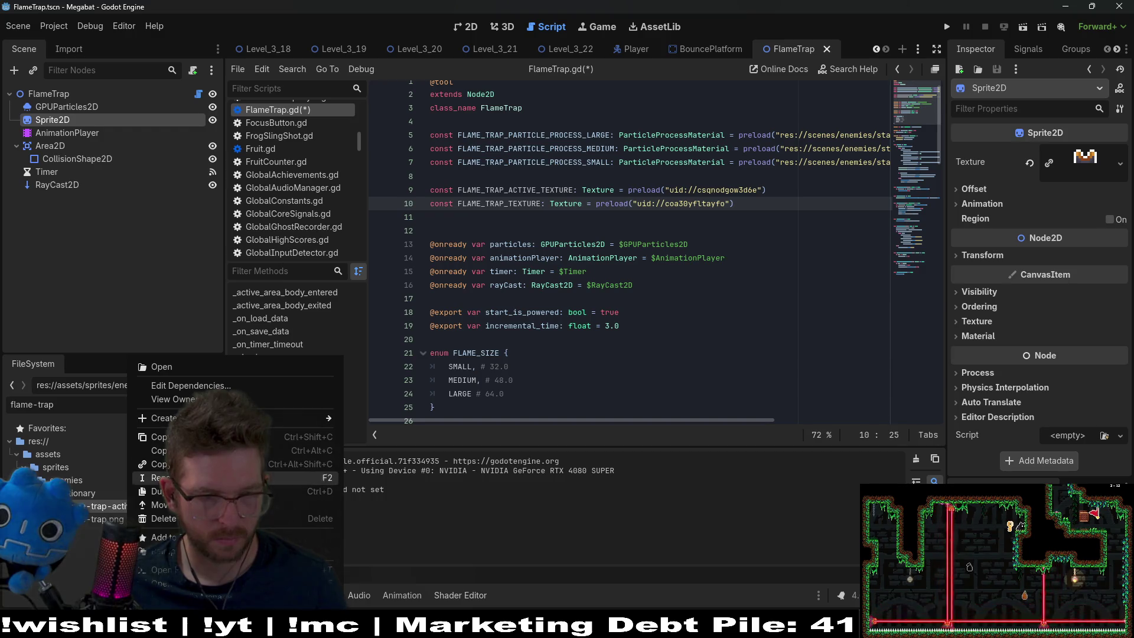
left_click(177, 436)
double_click(744, 189)
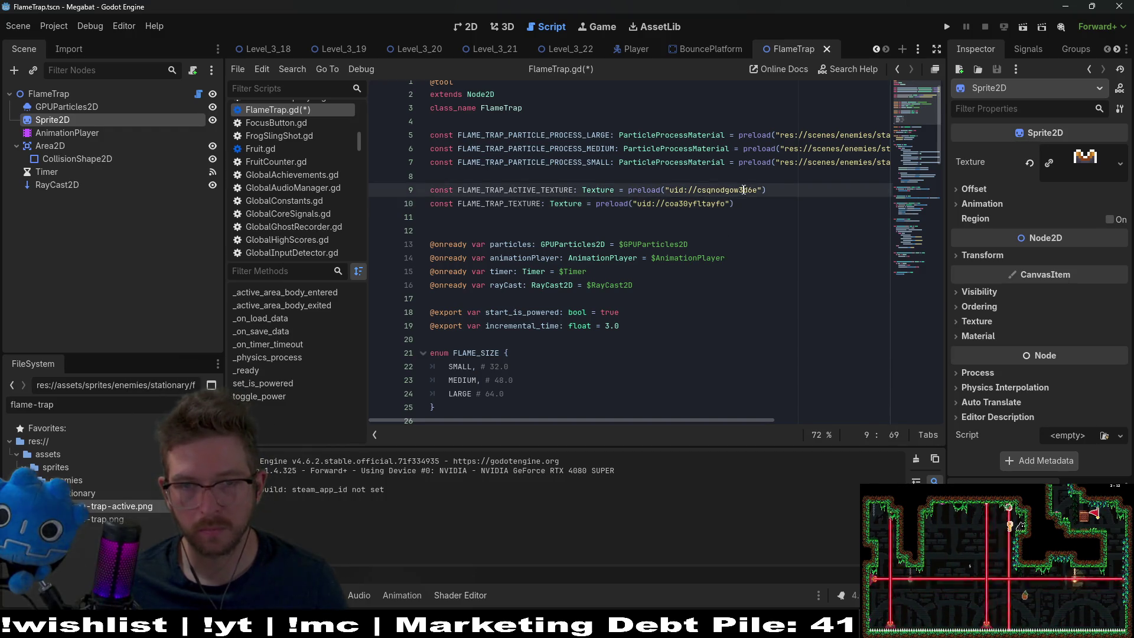
key("BackSpace")
key("BackSpace")
key("BackSpace")
type("res://assets/sprites/enemies/stationary/flame-trap-active.png")
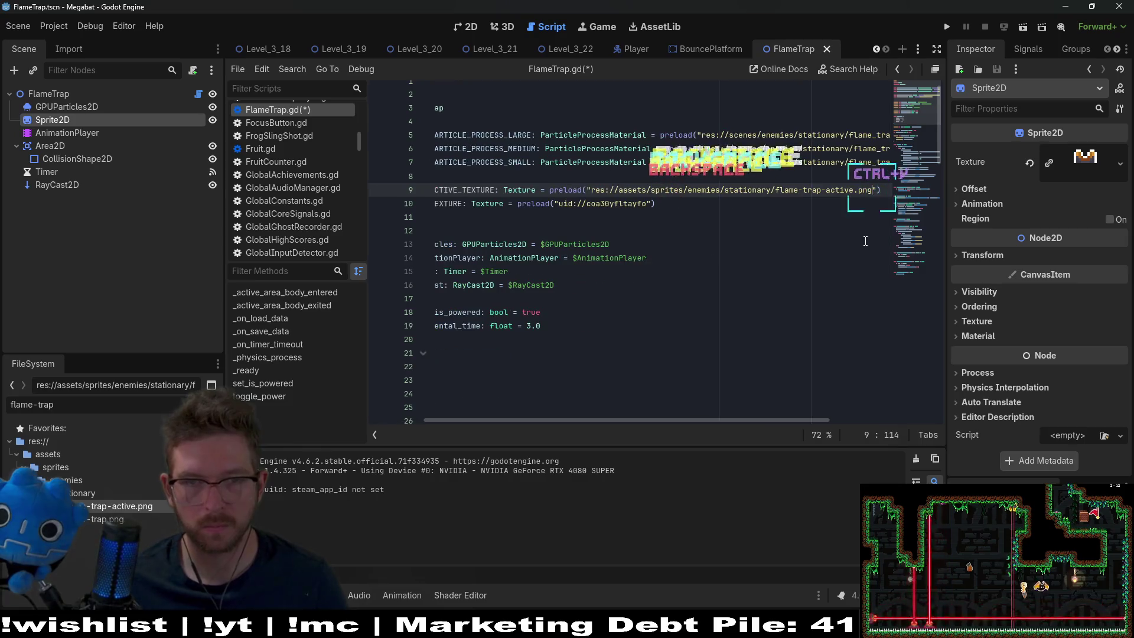
right_click(112, 519)
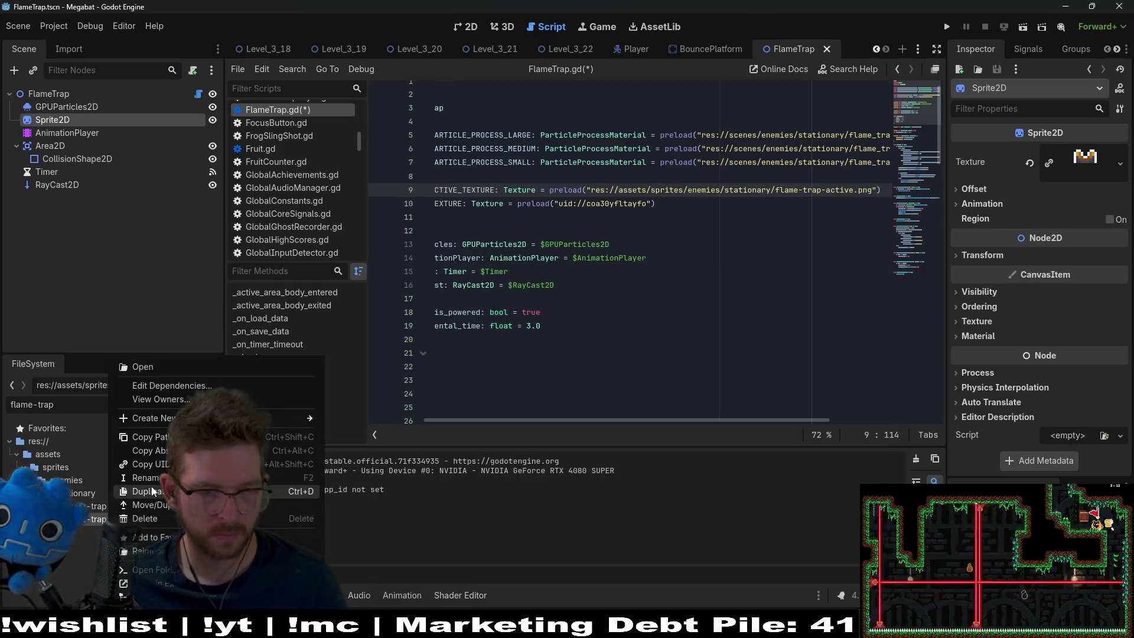
left_click(149, 438)
double_click(617, 203)
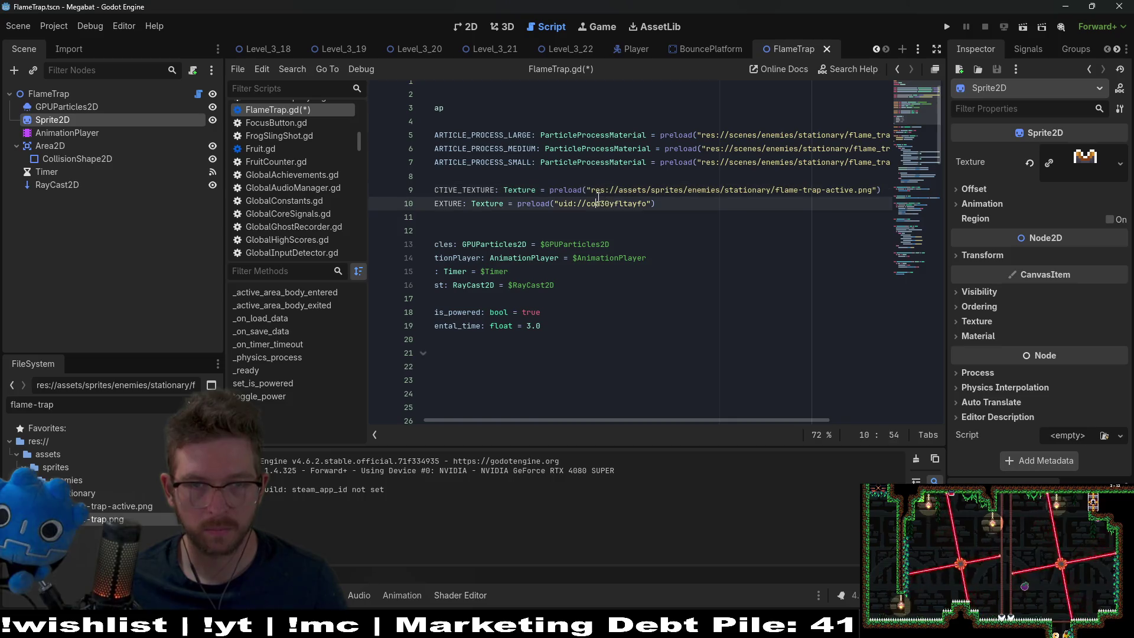
key("BackSpace")
key("ctrl+v")
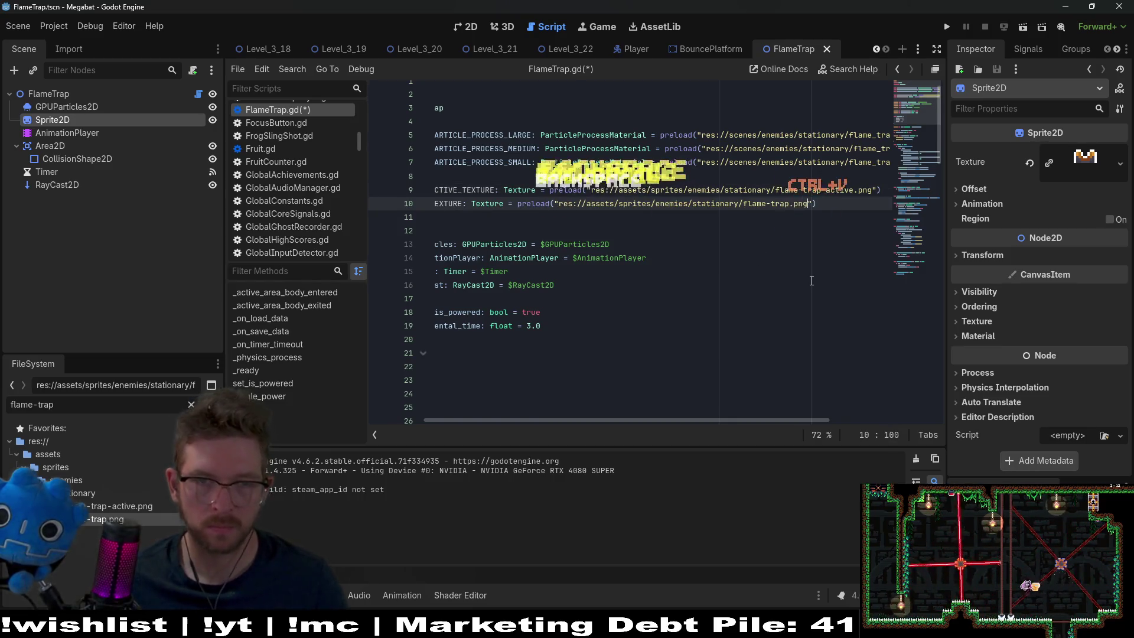
key("ctrl+s")
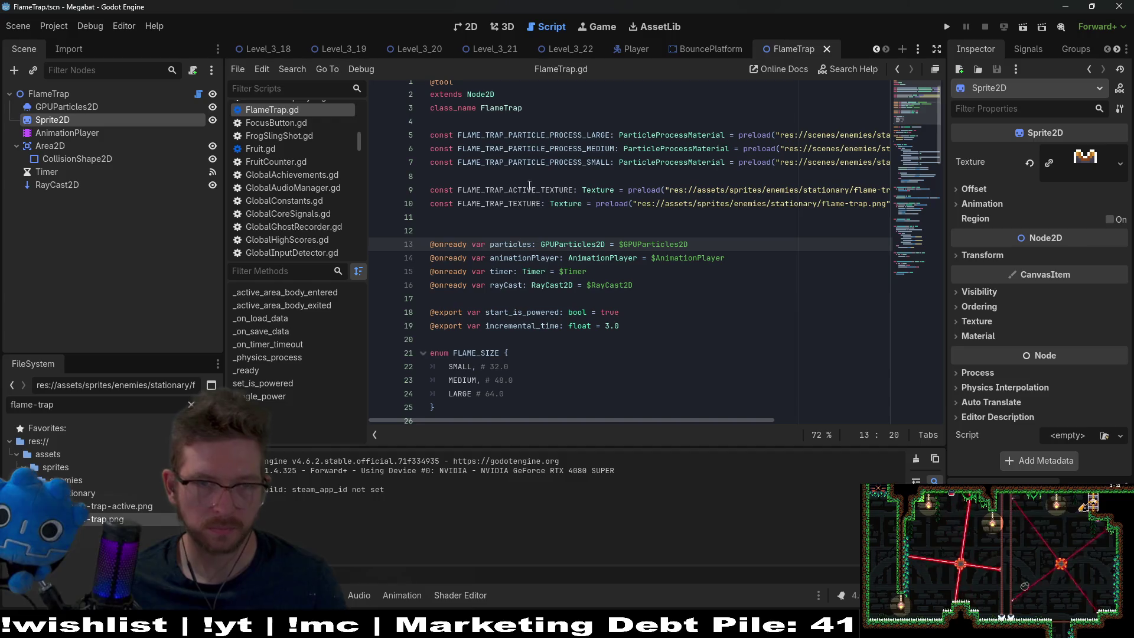
Step: Open a new, less-indented line after the timer start line in _ready
left_click(509, 190)
scroll(620, 310, "down", 11)
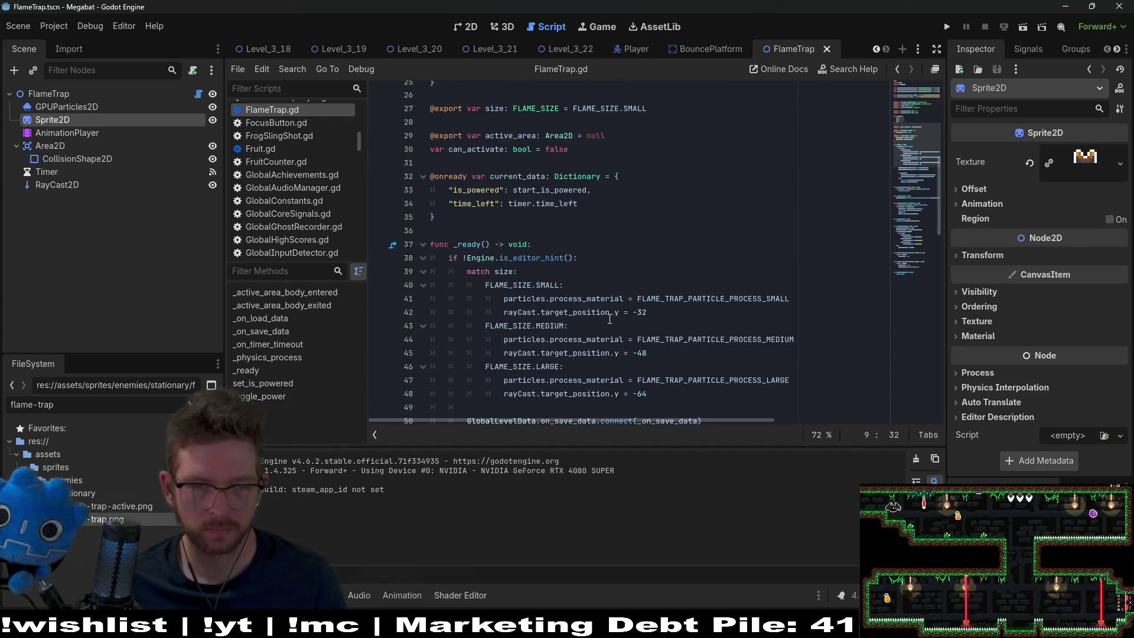
mouse_move(614, 322)
scroll(476, 329, "down", 2)
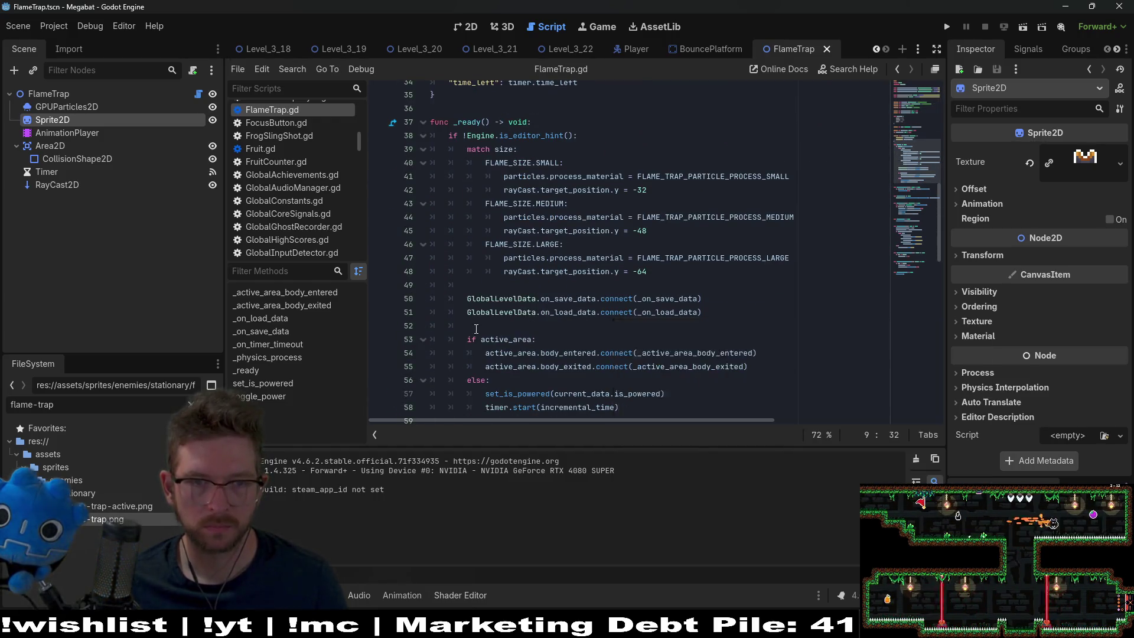
left_click(624, 325)
key("Return")
key("BackSpace")
key("BackSpace")
Step: Write an else: branch after the editor-hint block in _ready
type("E")
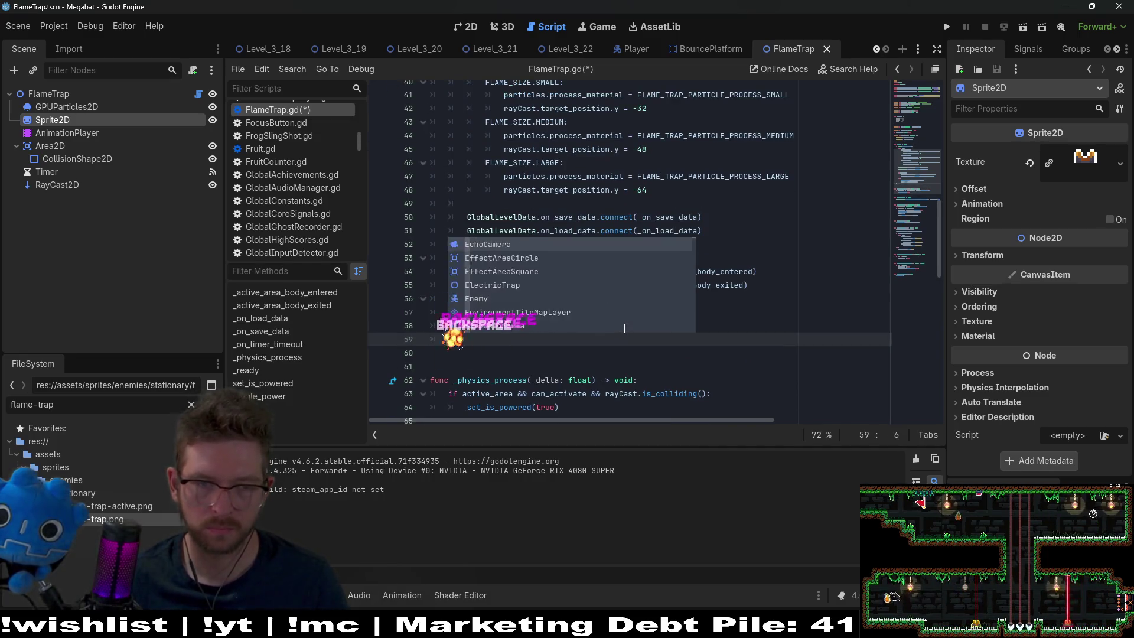
key("BackSpace")
type("else:")
key("Return")
type("sprit")
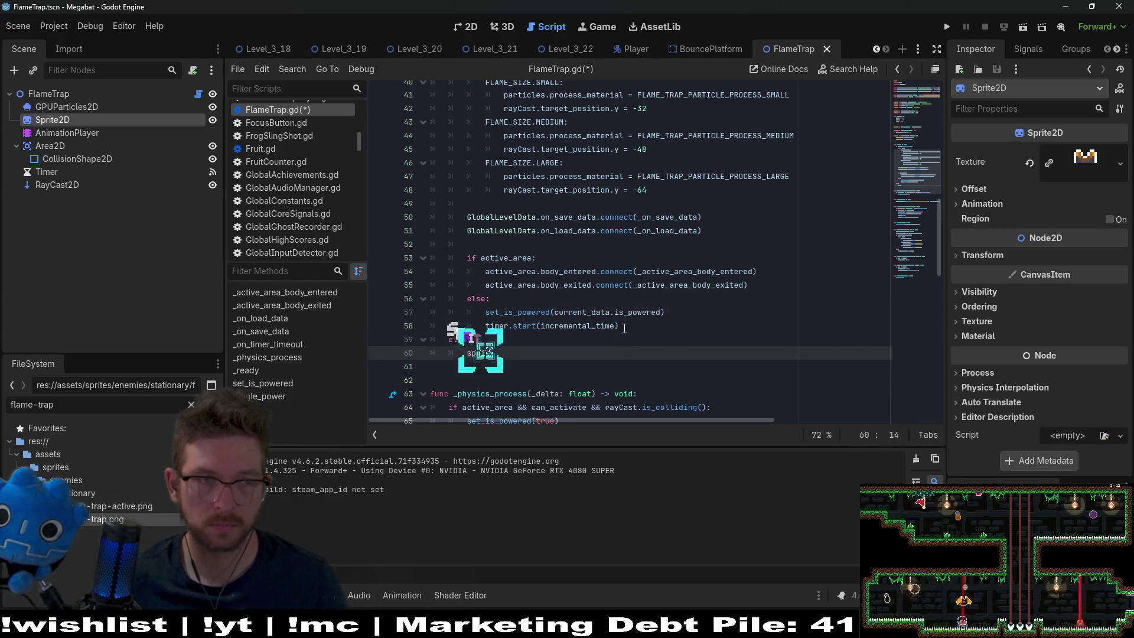
type("e")
key("BackSpace")
key("BackSpace")
key("BackSpace")
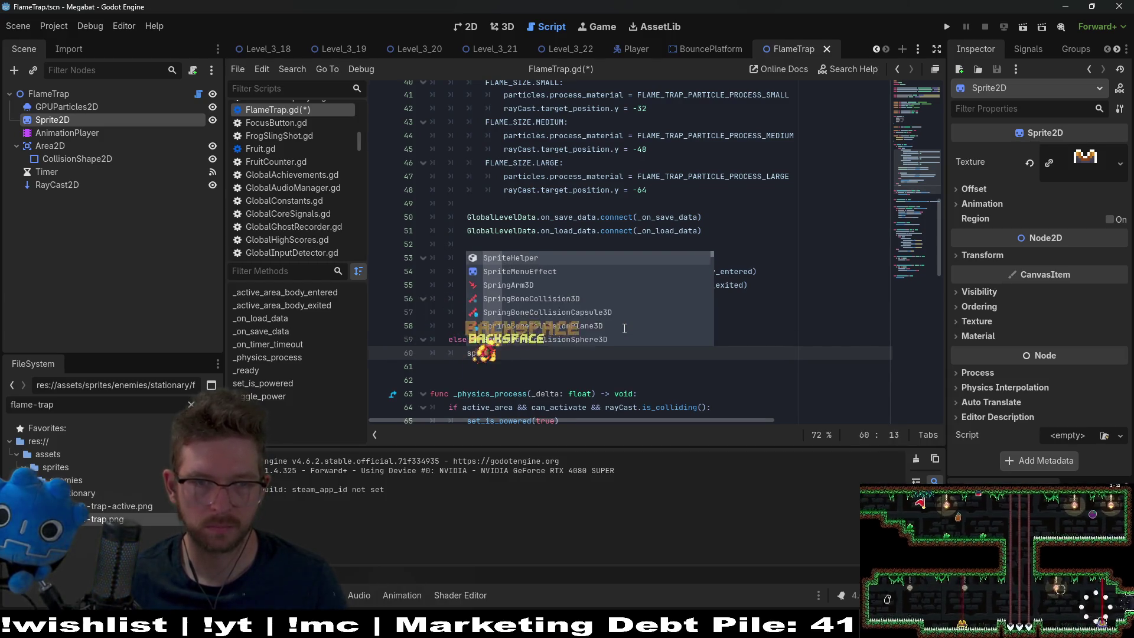
scroll(622, 329, "up", 10)
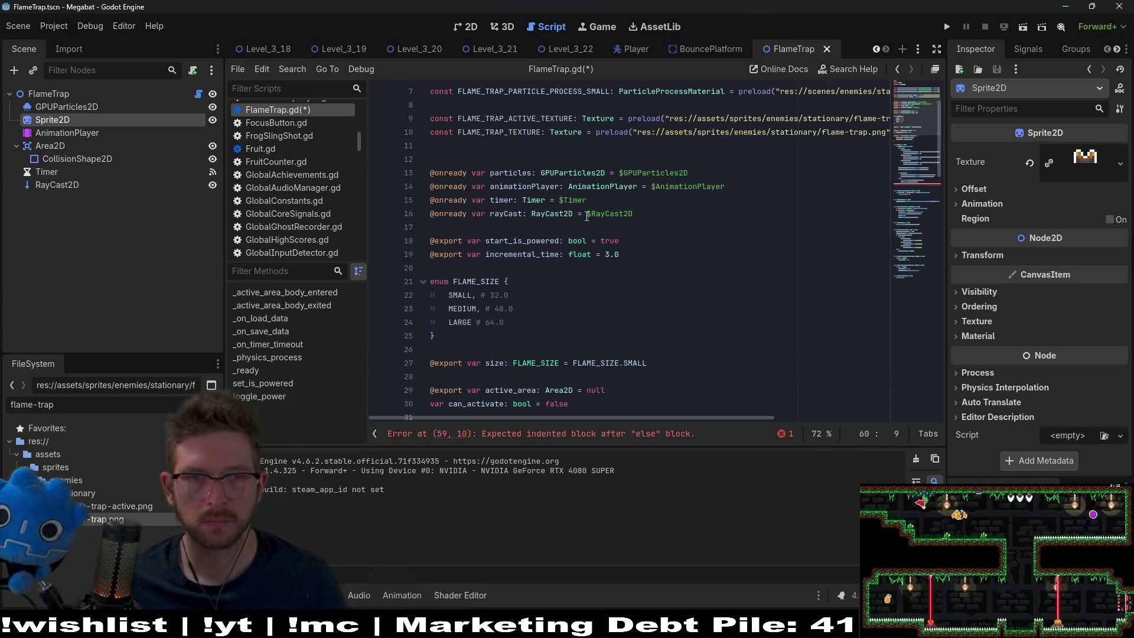
left_click(653, 212)
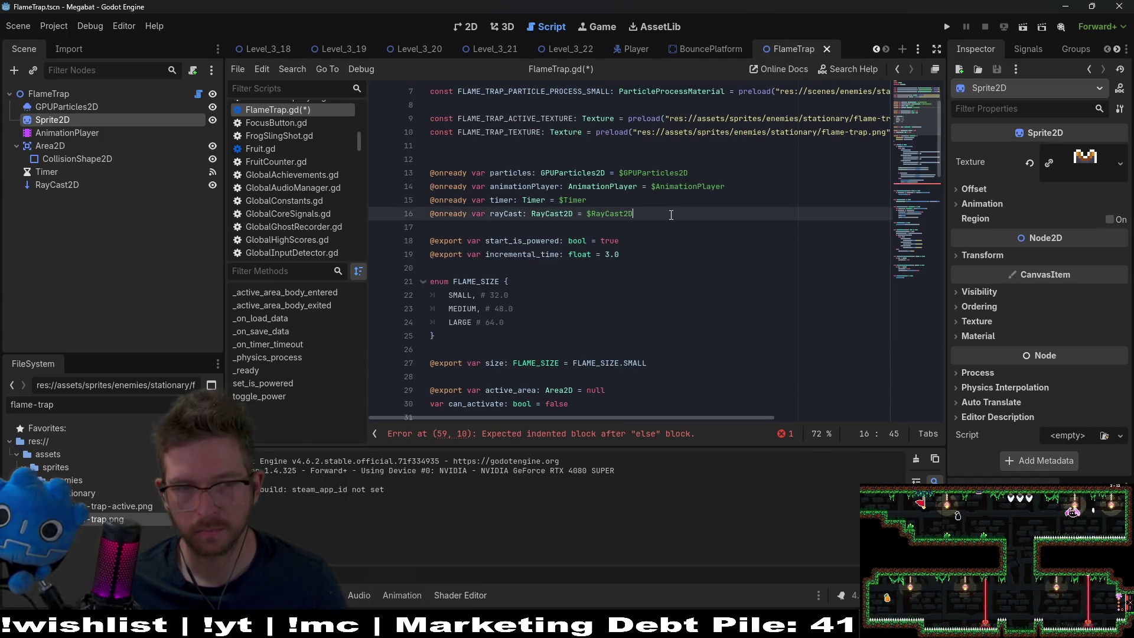
left_click(743, 191)
key("Up")
key("Return")
left_click_drag(74, 115, 499, 203)
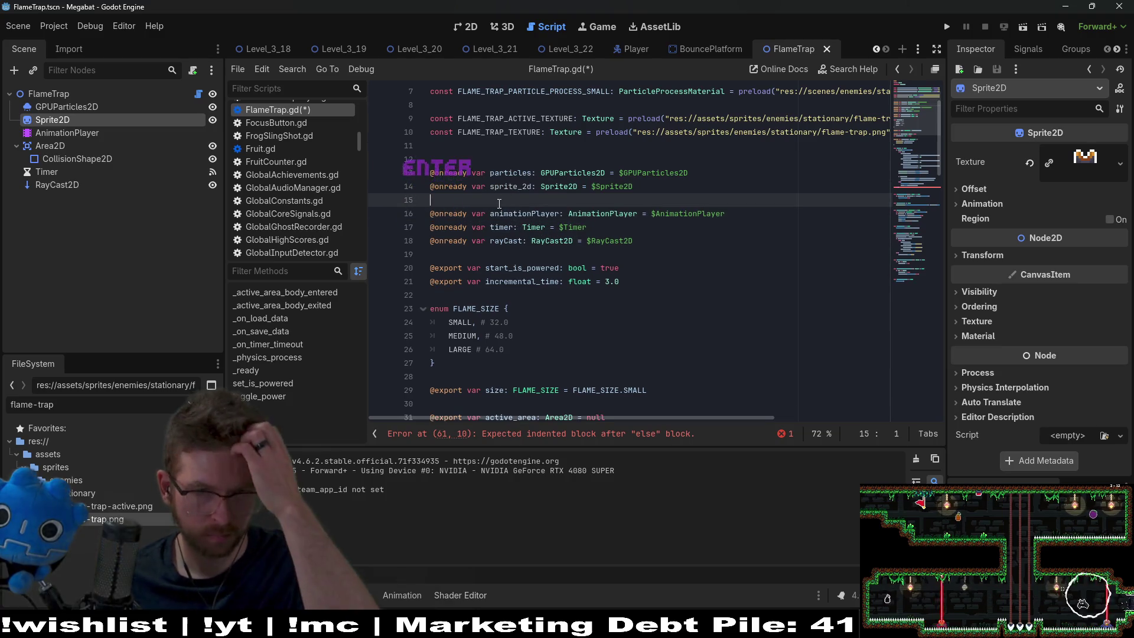
key("BackSpace")
key("BackSpace")
key("BackSpace")
key("BackSpace")
Step: Inside the else branch, write 'if active_area:' setting sprite.texture to FLAME_TRAP_ACTIVE_TEXTURE
left_click(592, 442)
left_click(489, 267)
type("sprite")
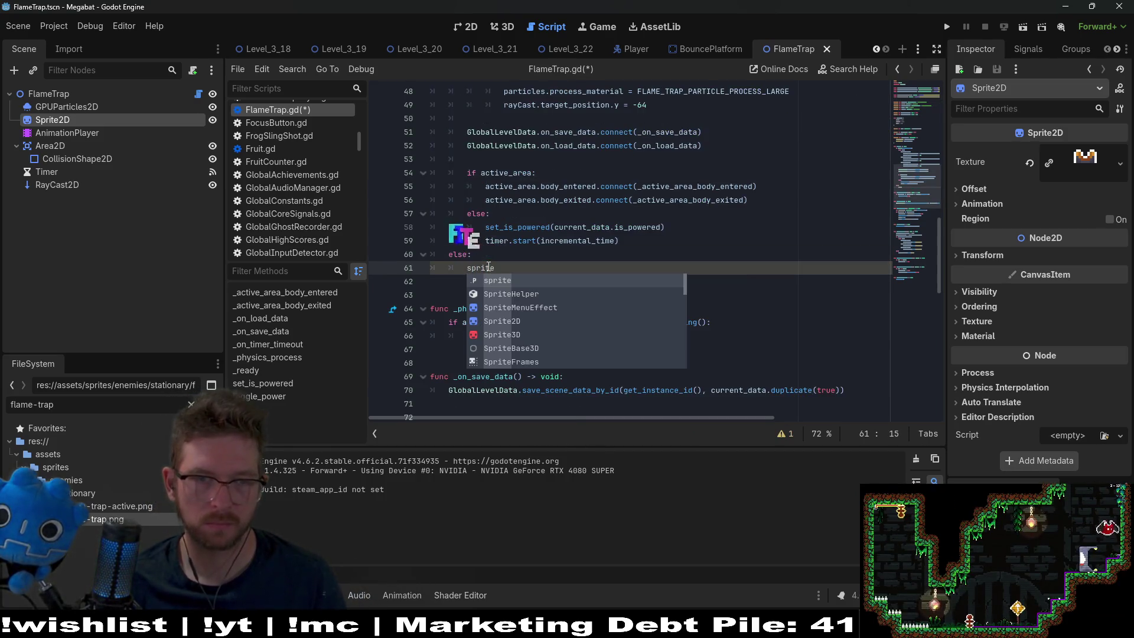
type(".")
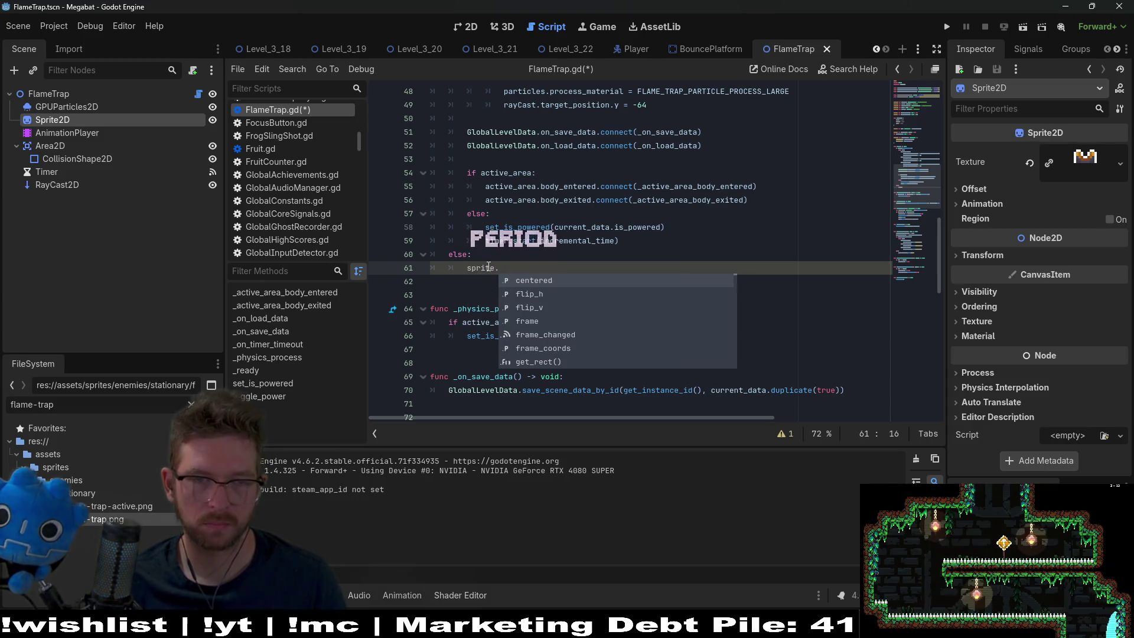
key("BackSpace")
key("BackSpace")
key("BackSpace")
key("BackSpace")
key("BackSpace")
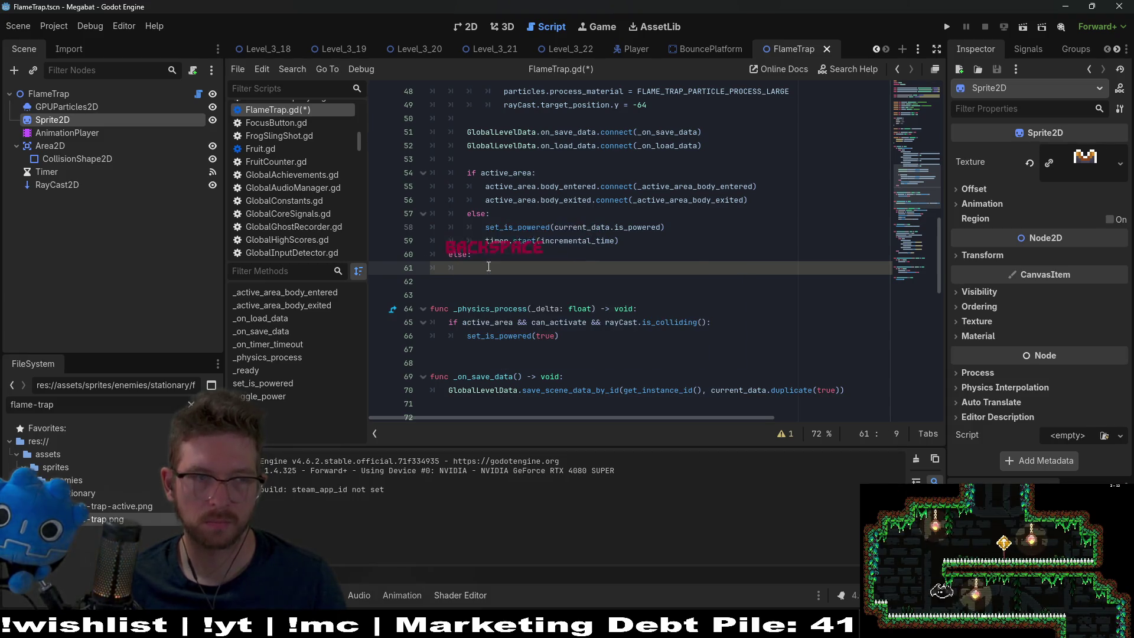
type("f active_area")
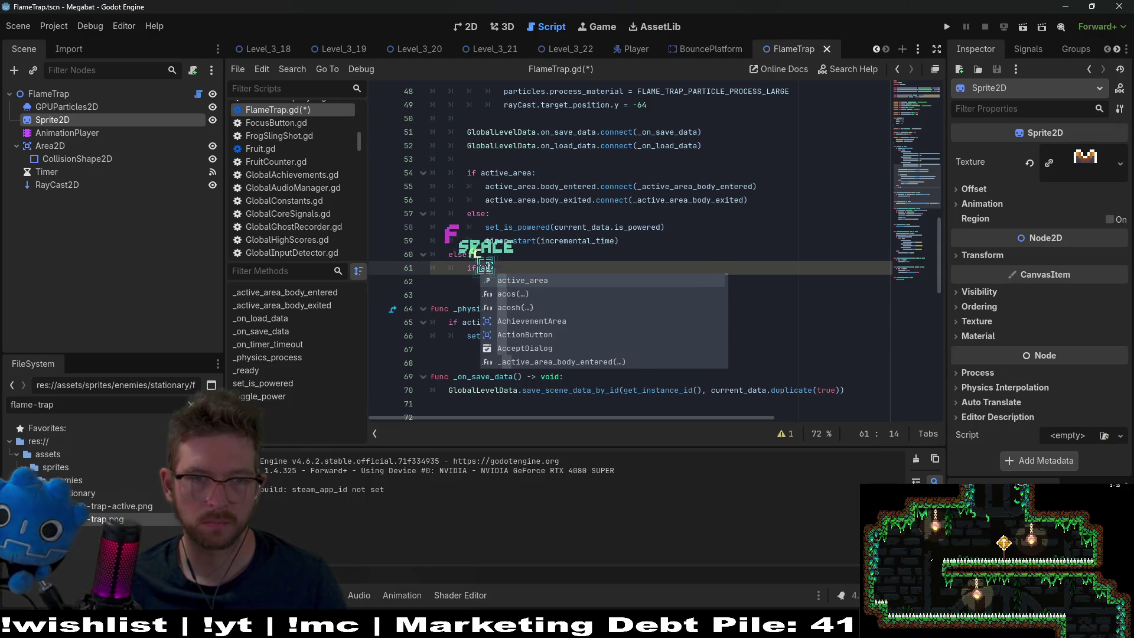
key("Return")
type(":")
key("Return")
type("sprite.")
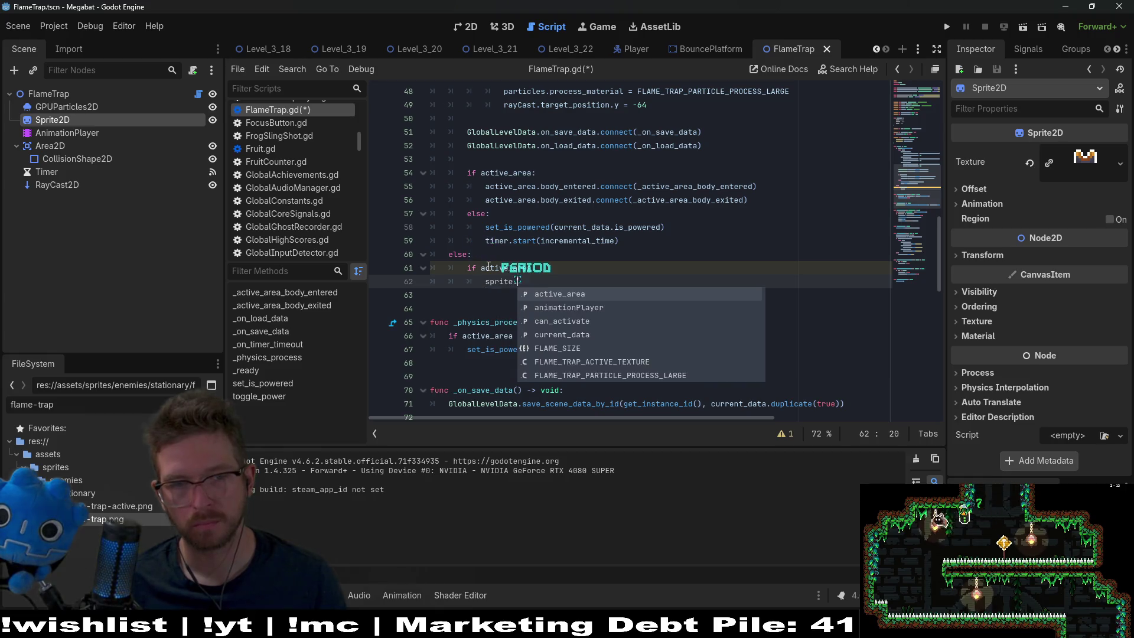
type("ac")
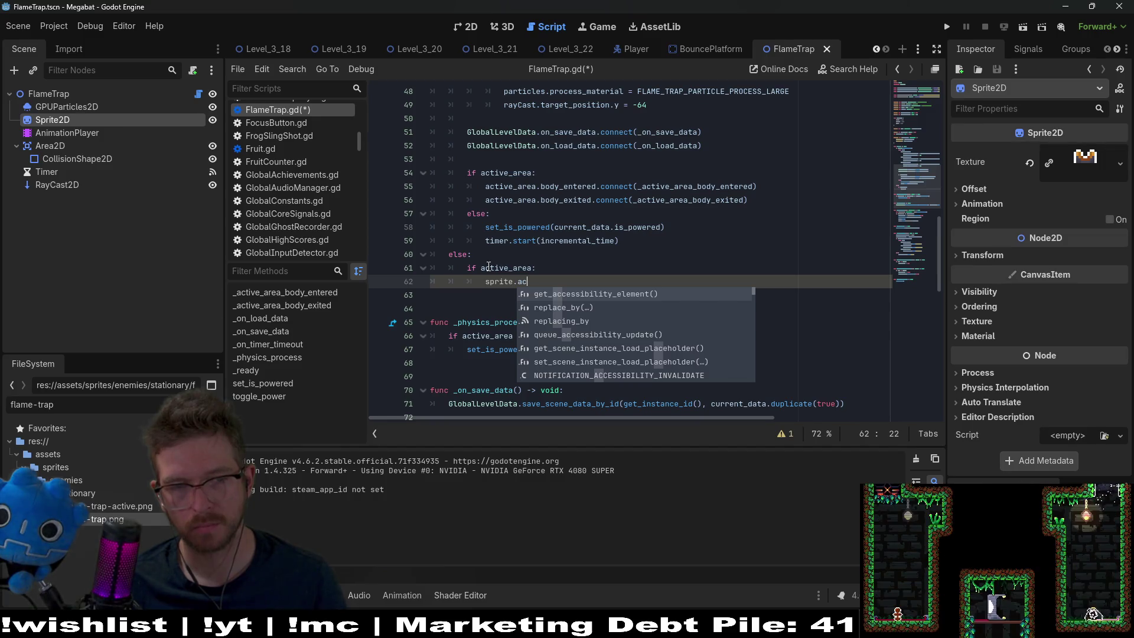
key("BackSpace")
key("BackSpace")
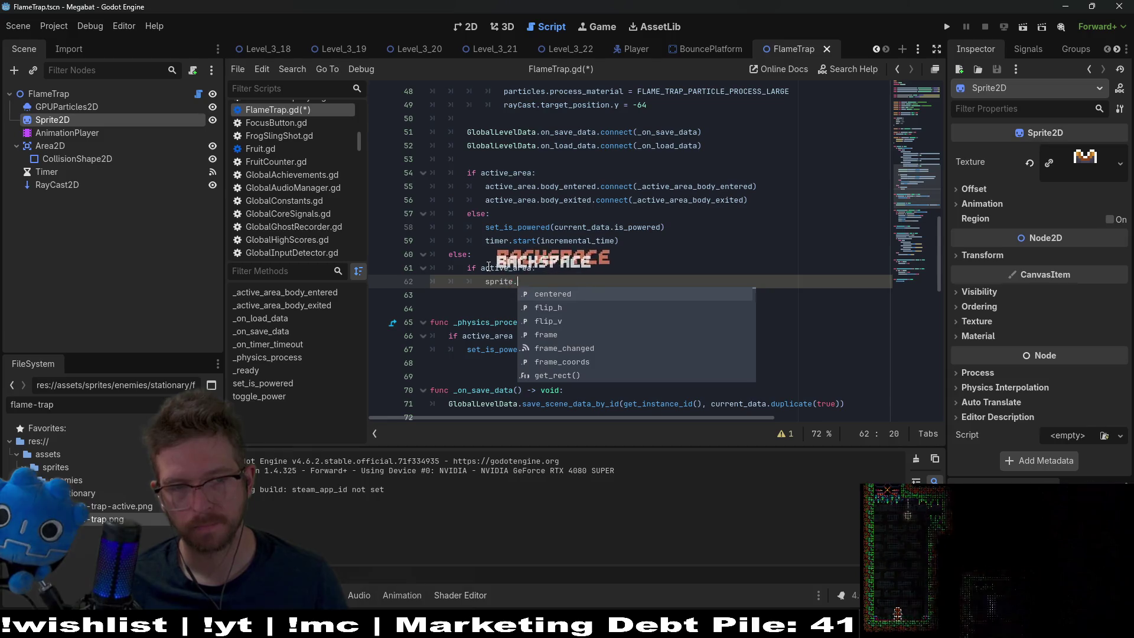
type("texture = ")
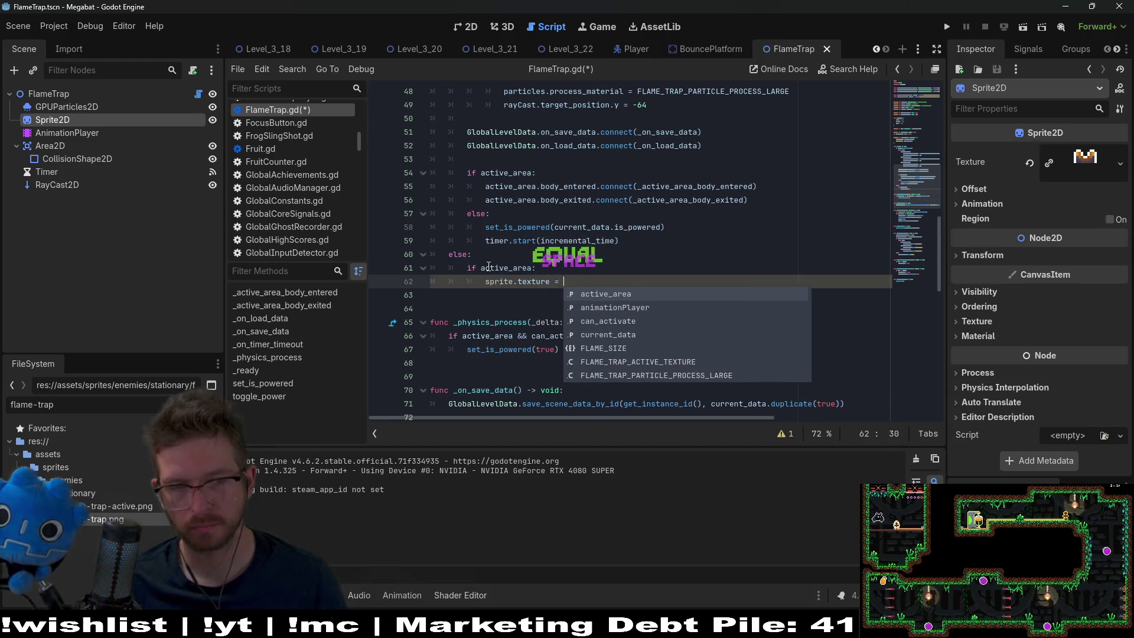
type("TEXT")
key("BackSpace")
key("BackSpace")
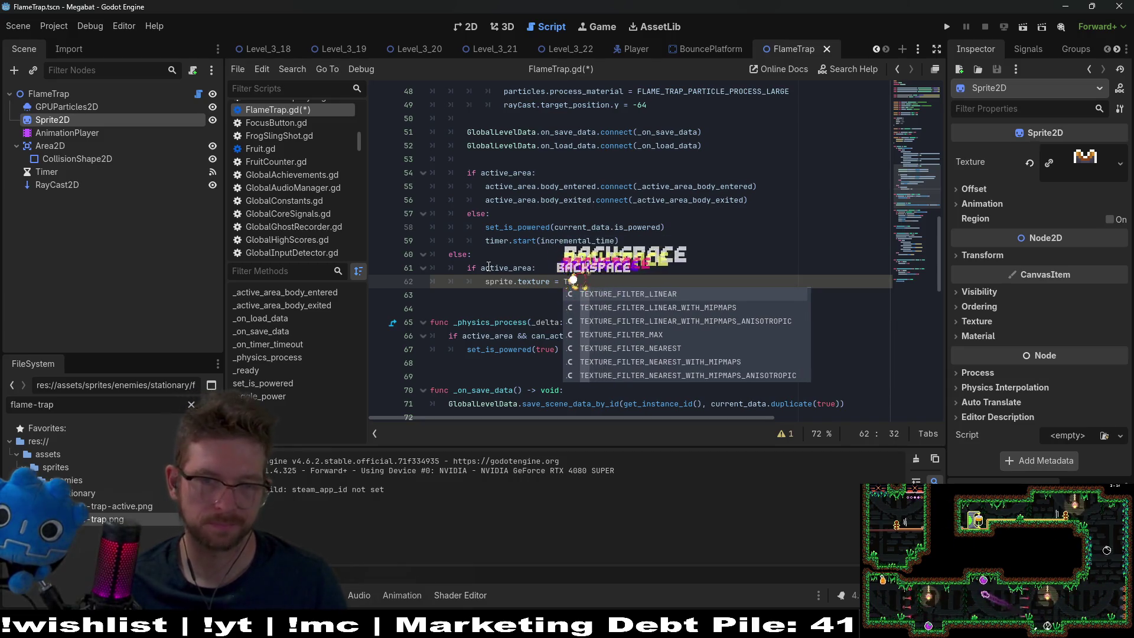
key("BackSpace")
key("BackSpace")
type("FL")
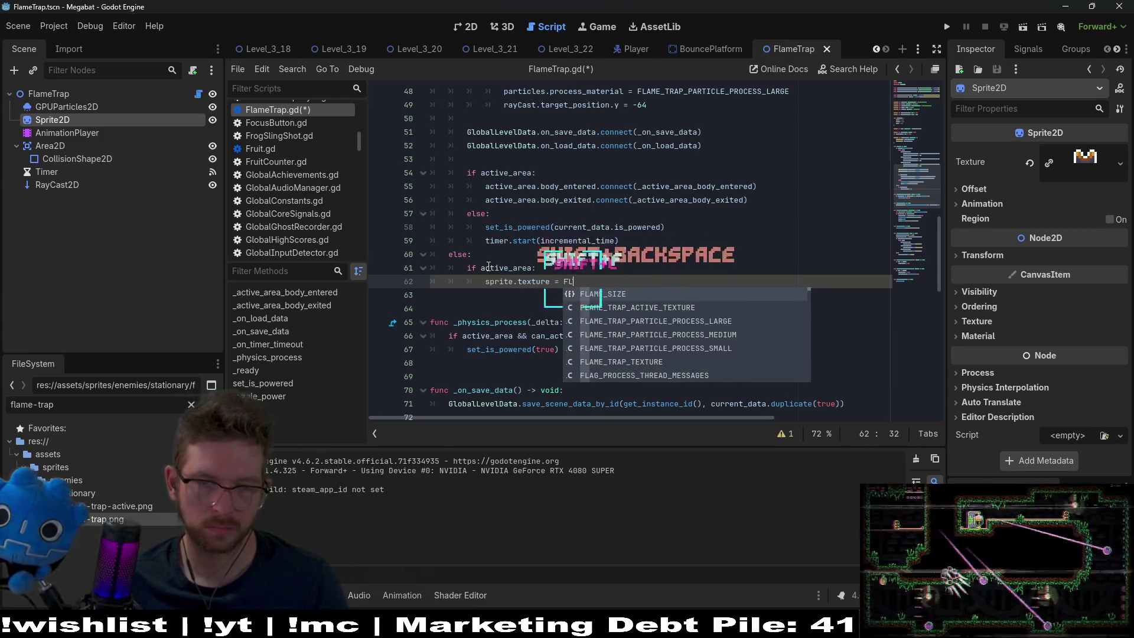
type("EAE")
key("Return")
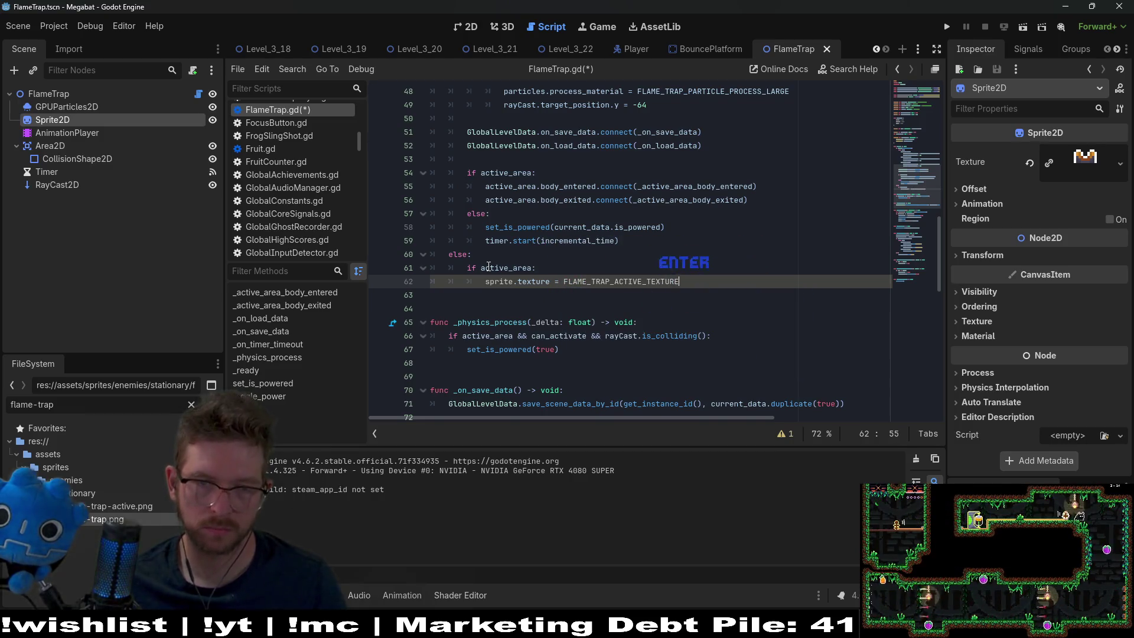
Step: Add an else fallback setting sprite.texture to FLAME_TRAP_TEXTURE, then select the texture-check lines
key("Return")
key("BackSpace")
type("else:")
key("Return")
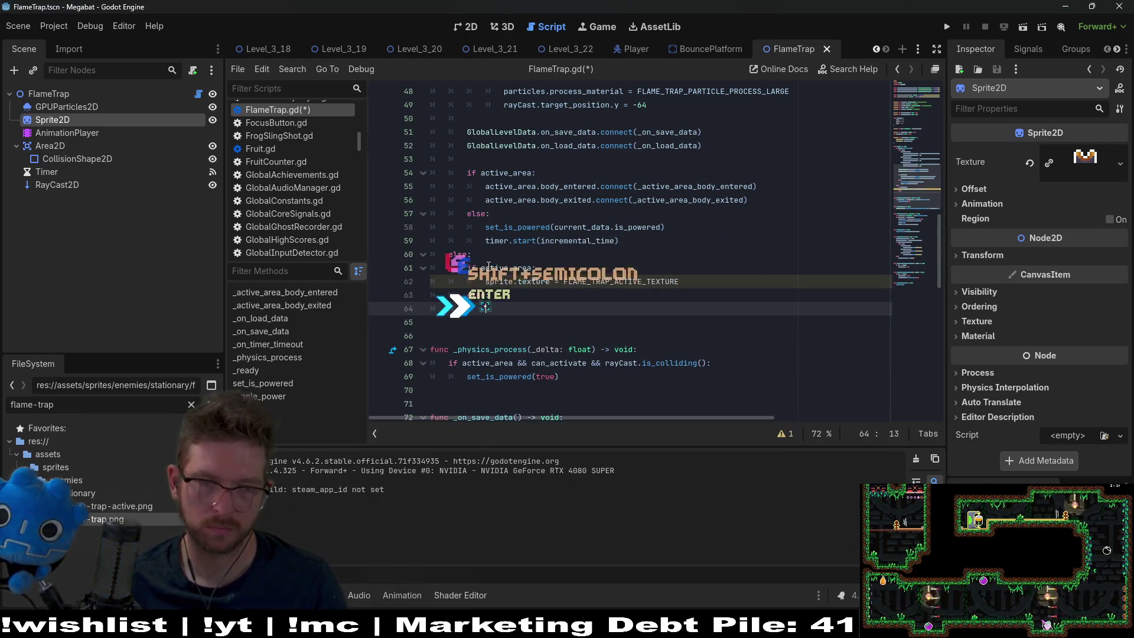
type("sprite.")
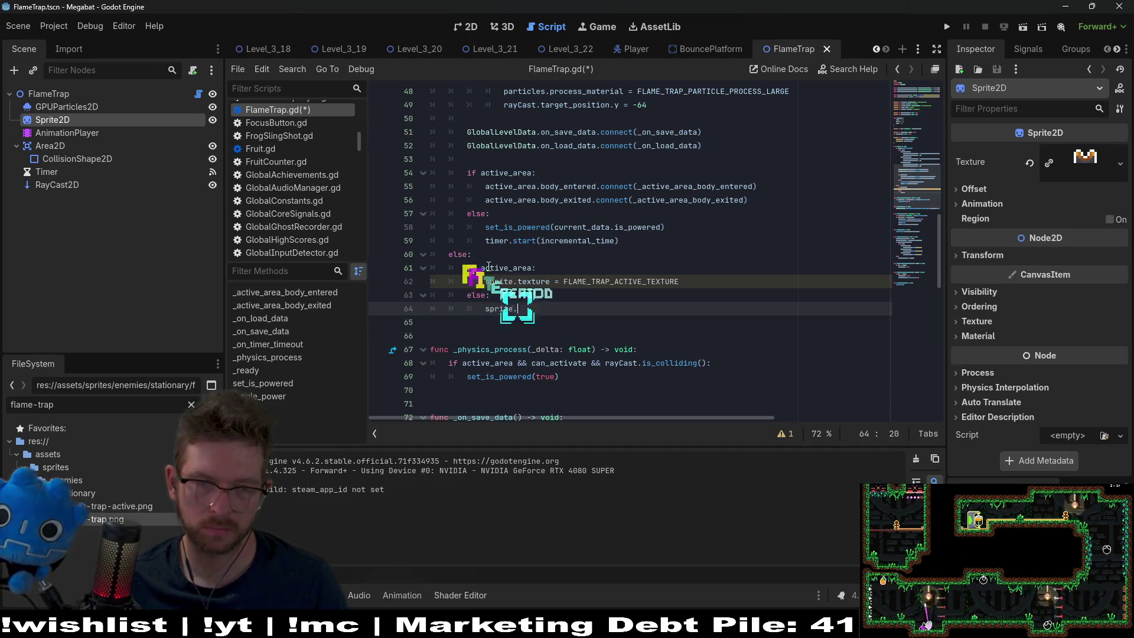
type(" F")
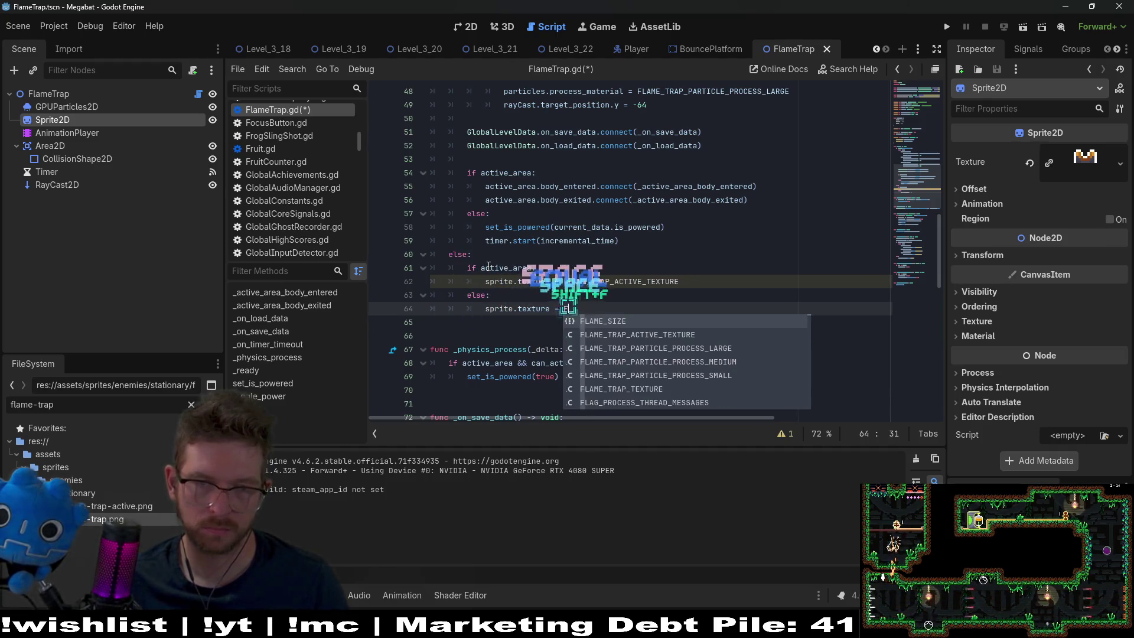
type("ME")
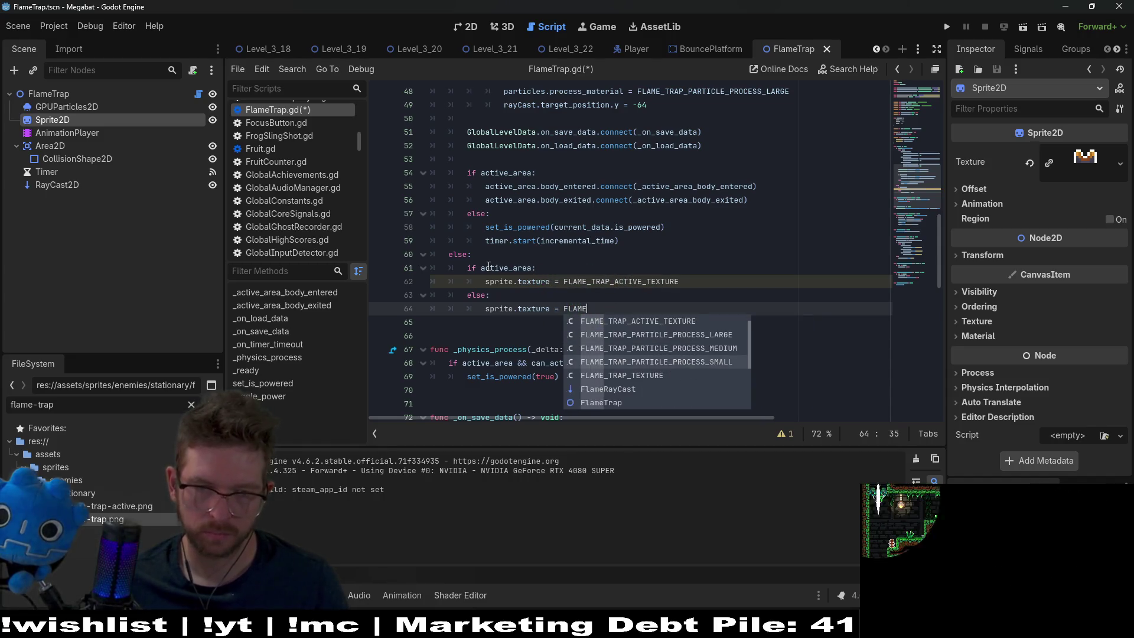
key("Return")
left_click_drag(667, 308, 671, 255)
key("ctrl+c")
Step: Move the texture if/else to directly under func _ready() and dedent it one level
key("BackSpace")
key("BackSpace")
key("BackSpace")
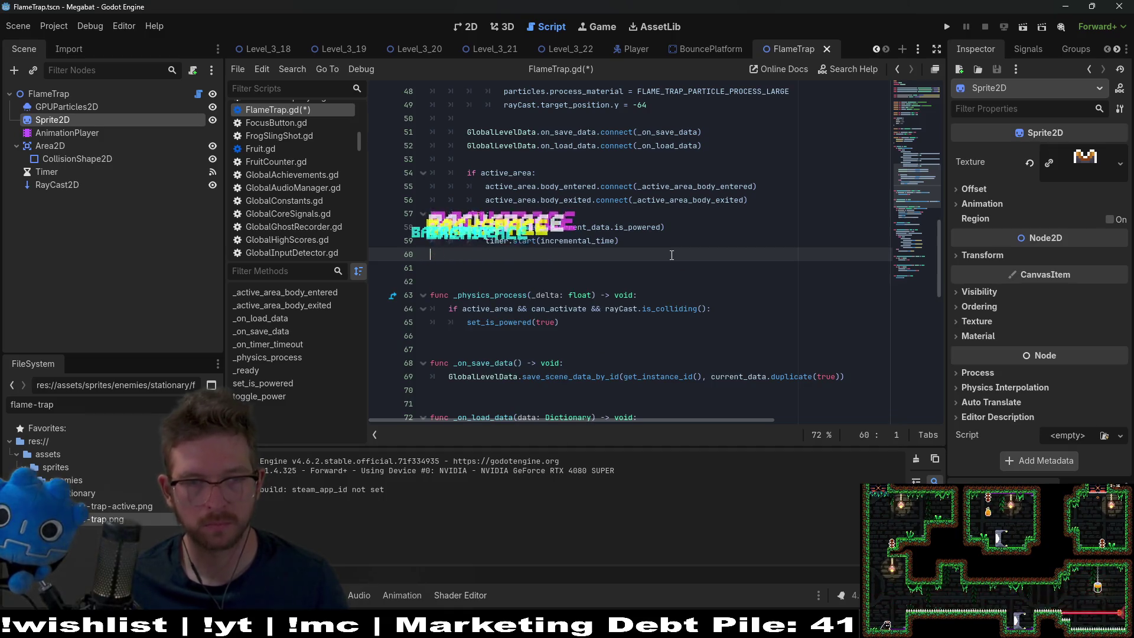
scroll(632, 268, "up", 8)
left_click(593, 282)
key("Return")
key("BackSpace")
key("ctrl+v")
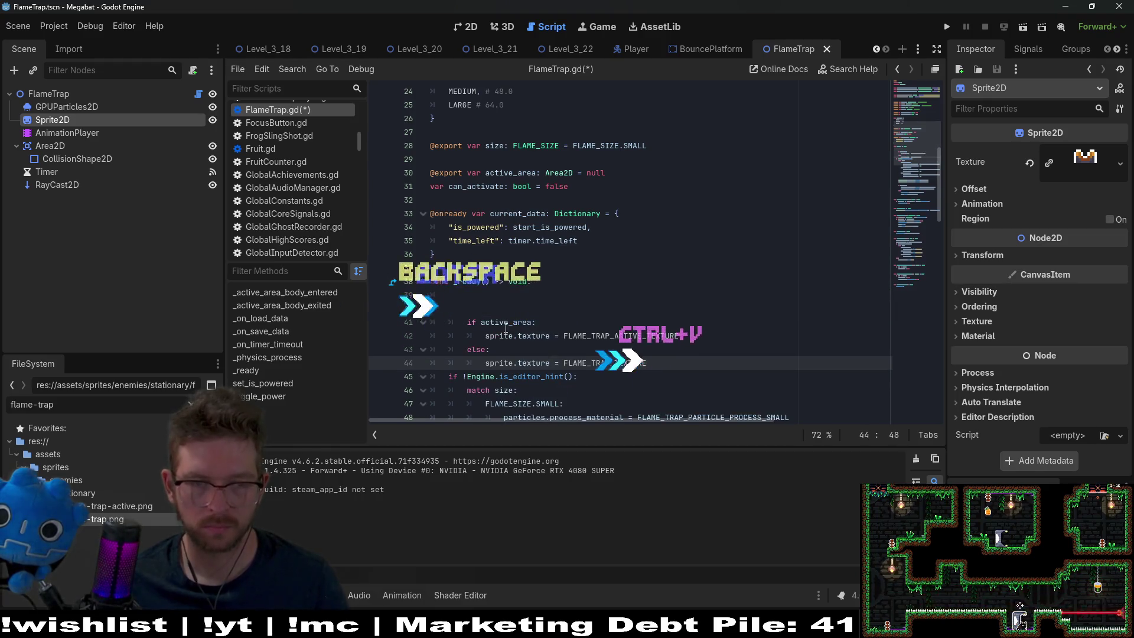
left_click_drag(571, 361, 380, 323)
key("shift+Tab")
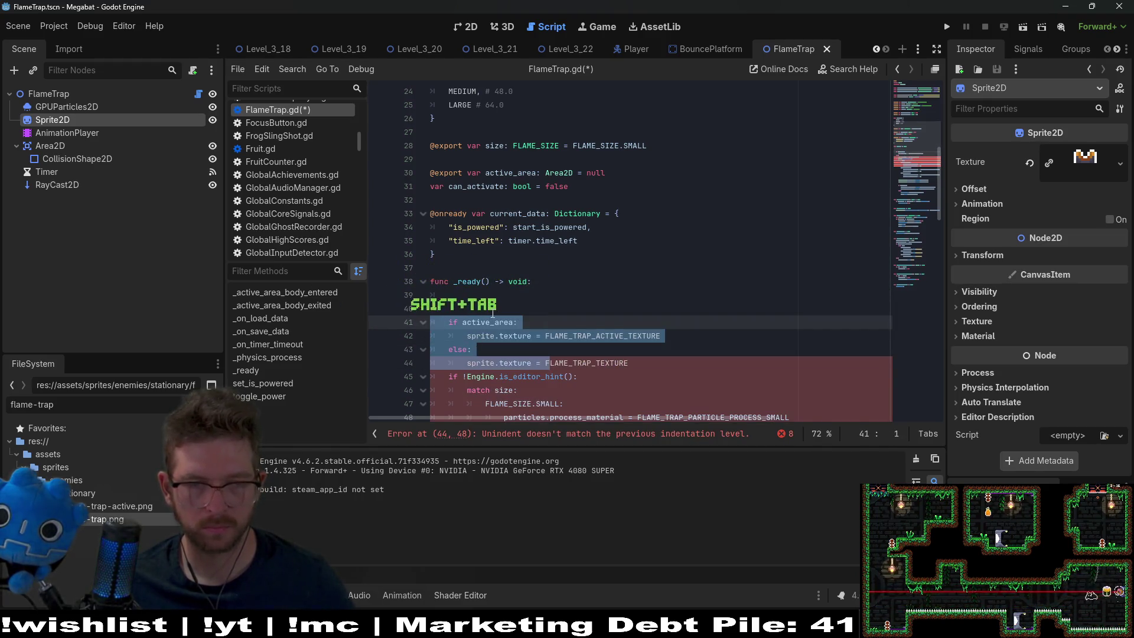
Step: Tidy the blank lines around the texture check and save FlameTrap.gd
left_click(490, 303)
key("BackSpace")
key("BackSpace")
left_click(644, 335)
key("Return")
key("BackSpace")
key("BackSpace")
key("Return")
key("BackSpace")
key("Return")
scroll(644, 336, "down", 2)
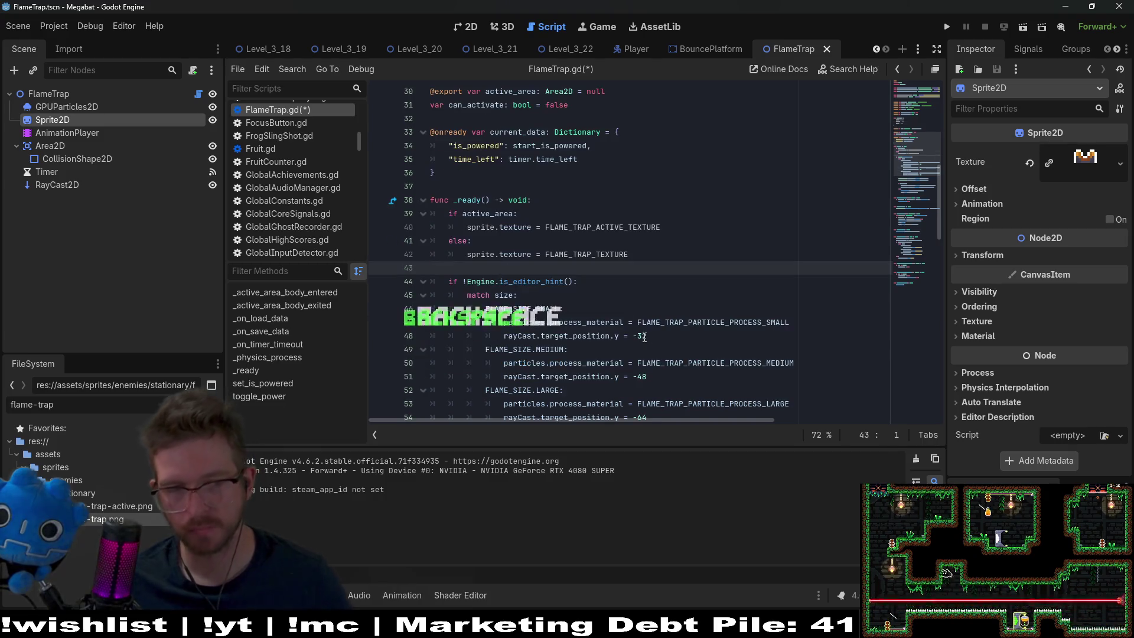
left_click(643, 337)
key("ctrl+s")
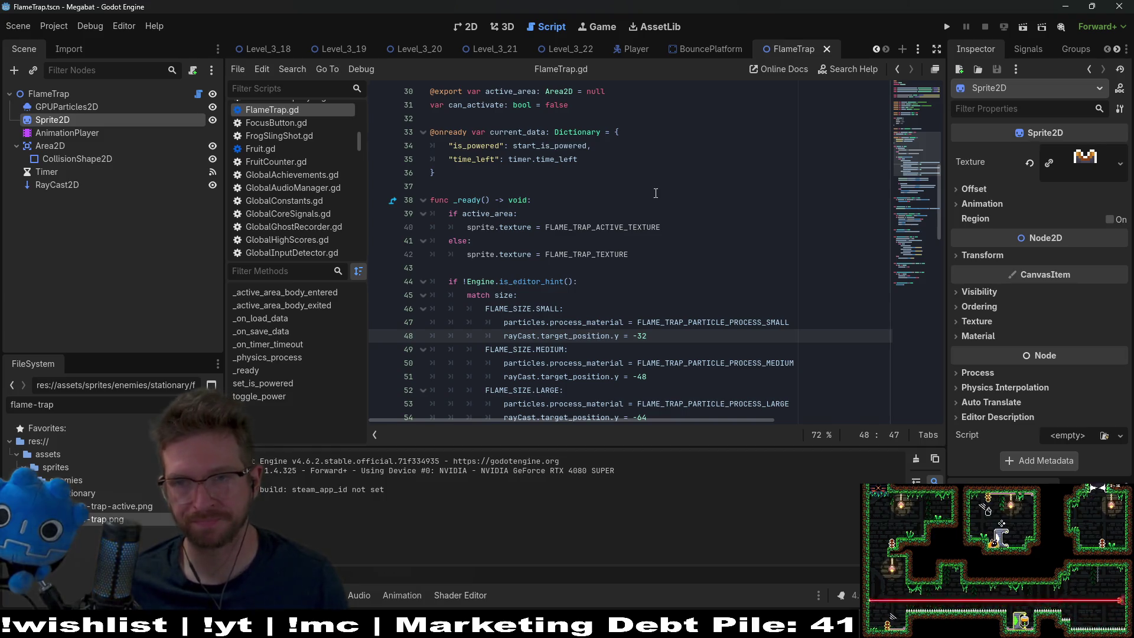
left_click(575, 51)
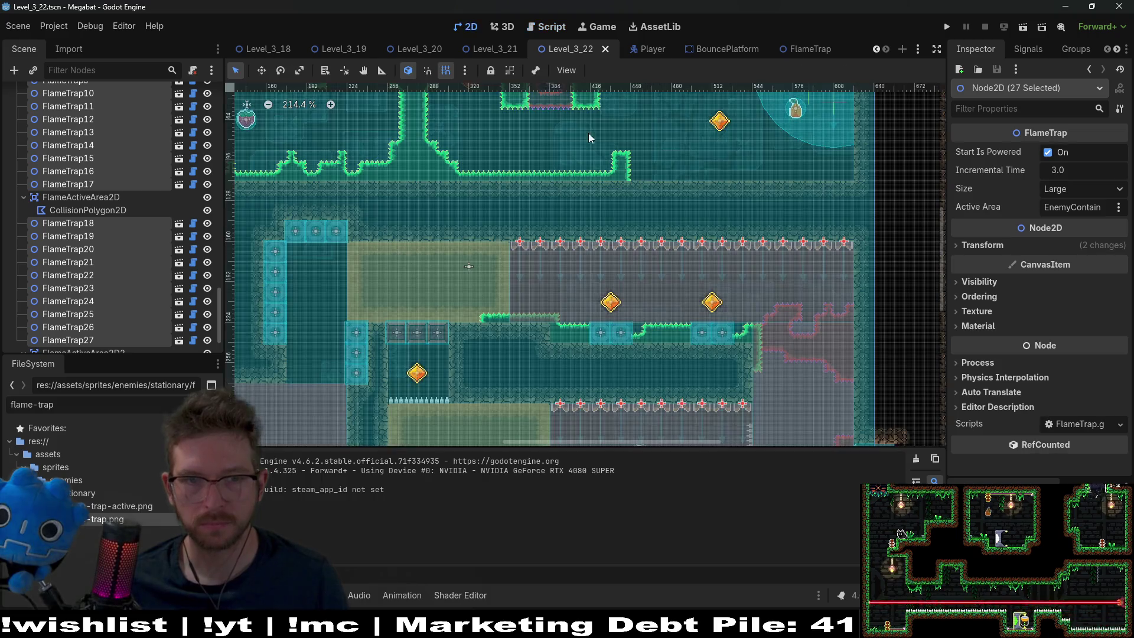
Step: Zoom the 2D viewport to view the whole Level_3_22 room and its flame traps
scroll(708, 316, "down", 4)
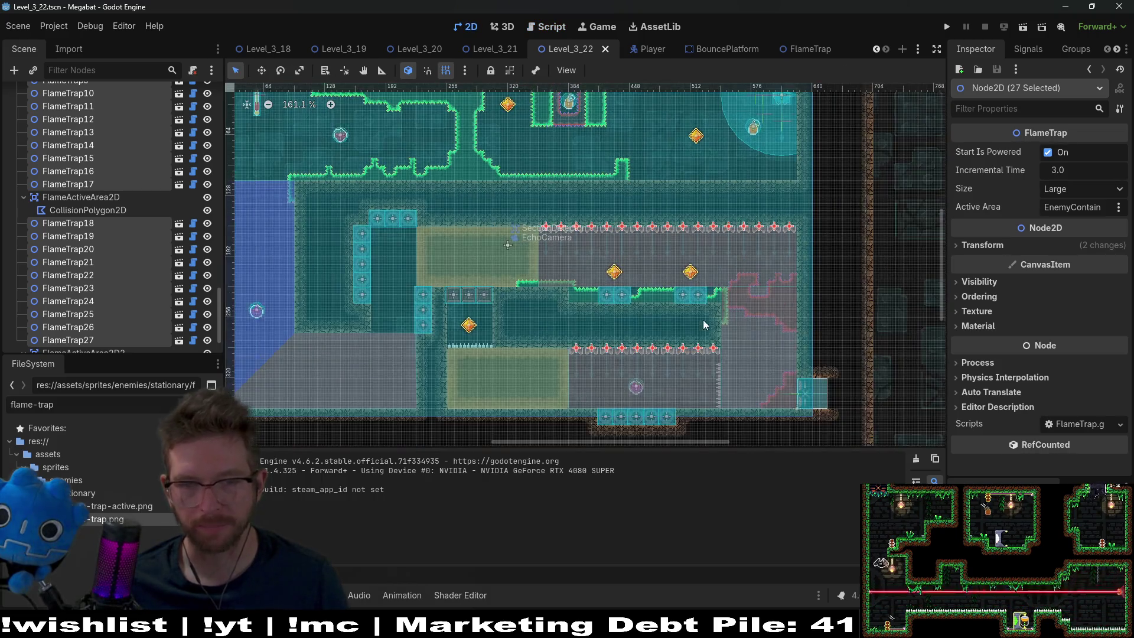
scroll(652, 283, "up", 2)
scroll(615, 310, "up", 3)
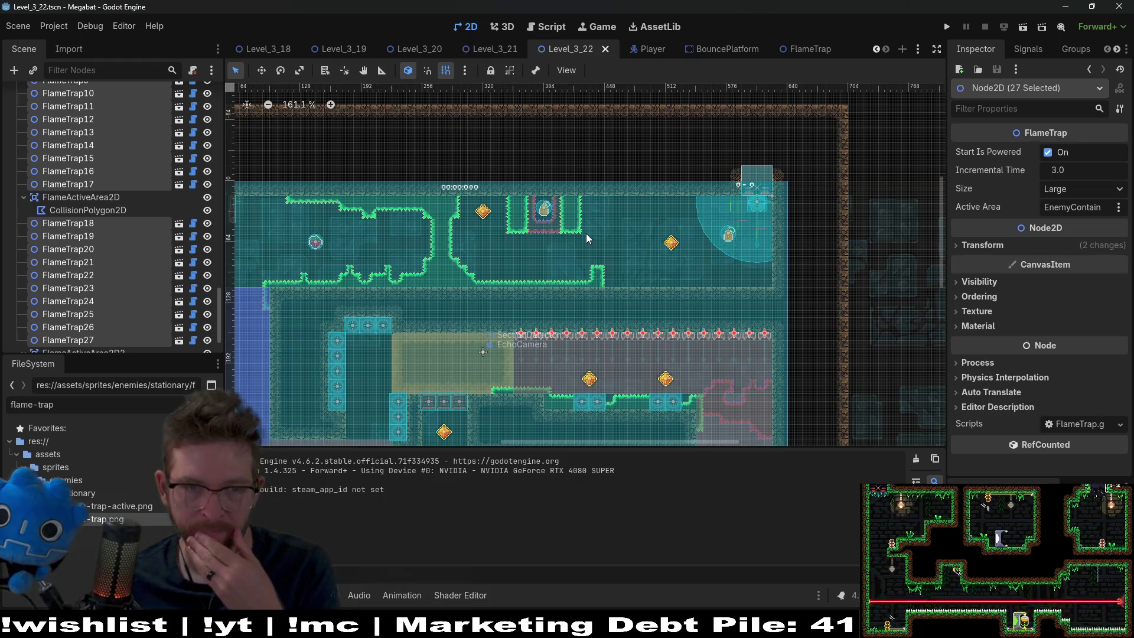
scroll(608, 314, "down", 3)
scroll(610, 251, "up", 1)
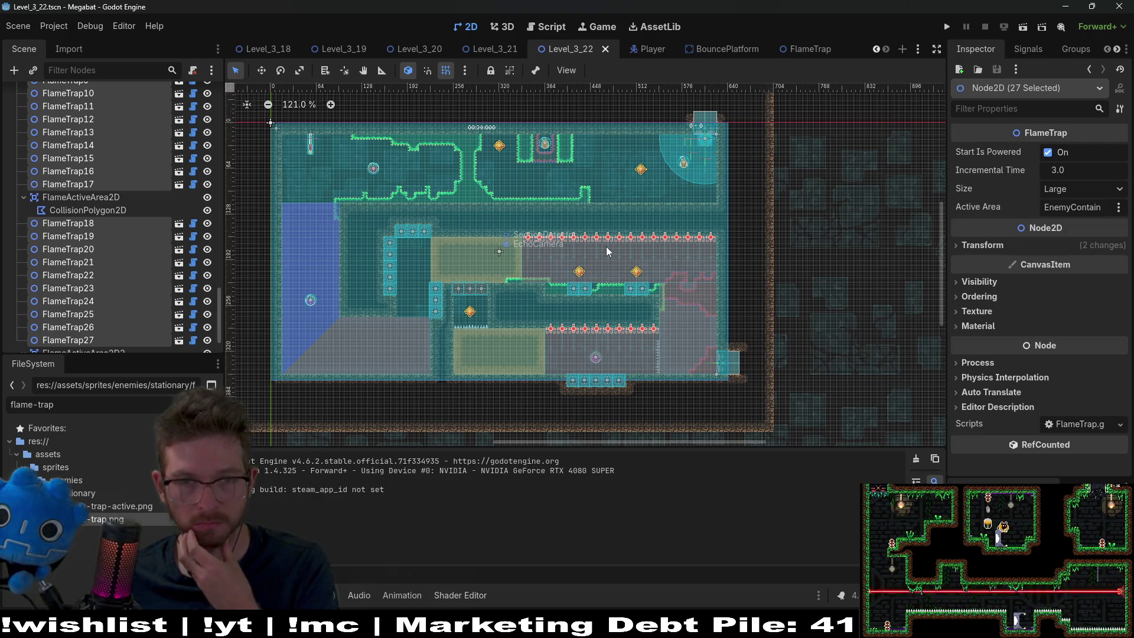
Step: Run Level_3_22 and fly the bat across the top room, grab the flame item, and drop into the right pit
left_click(1025, 29)
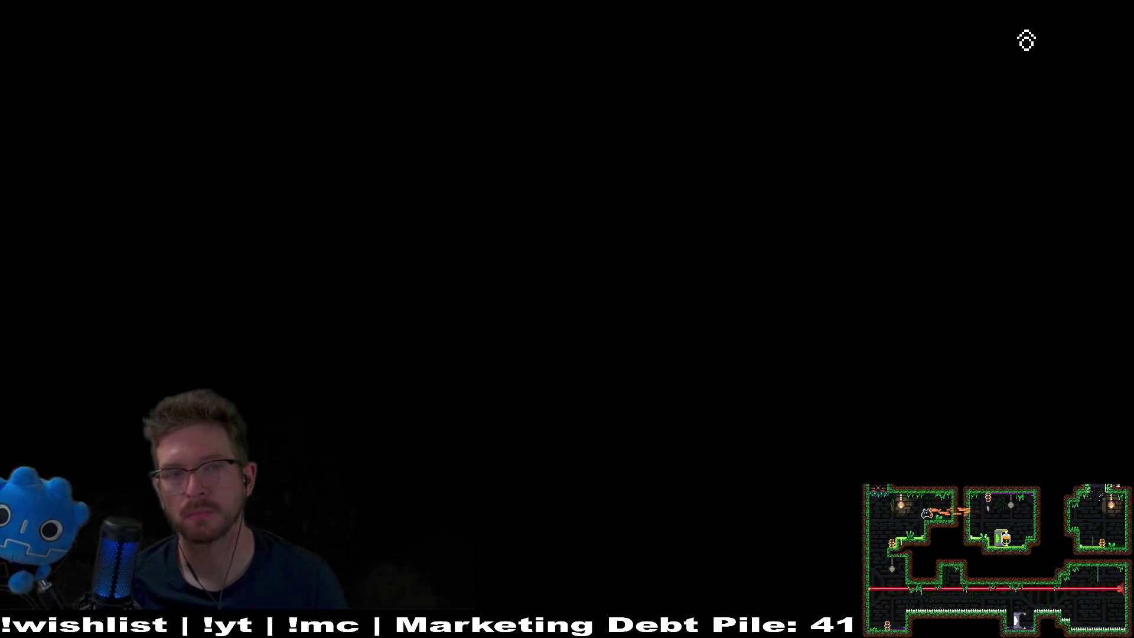
key("Left")
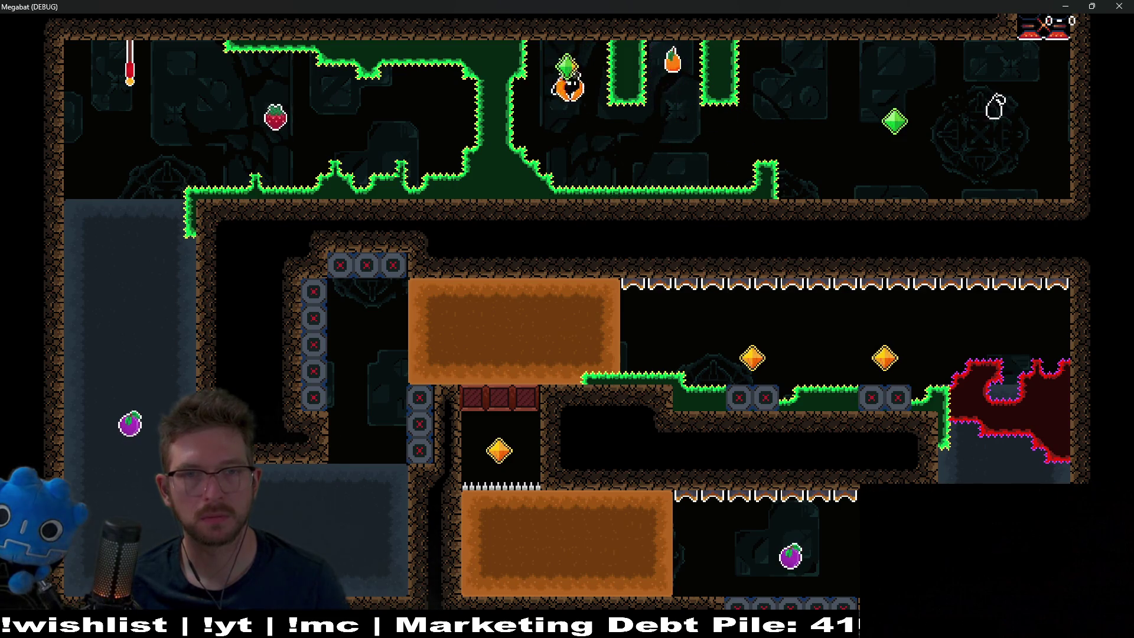
key("Right")
key("Left")
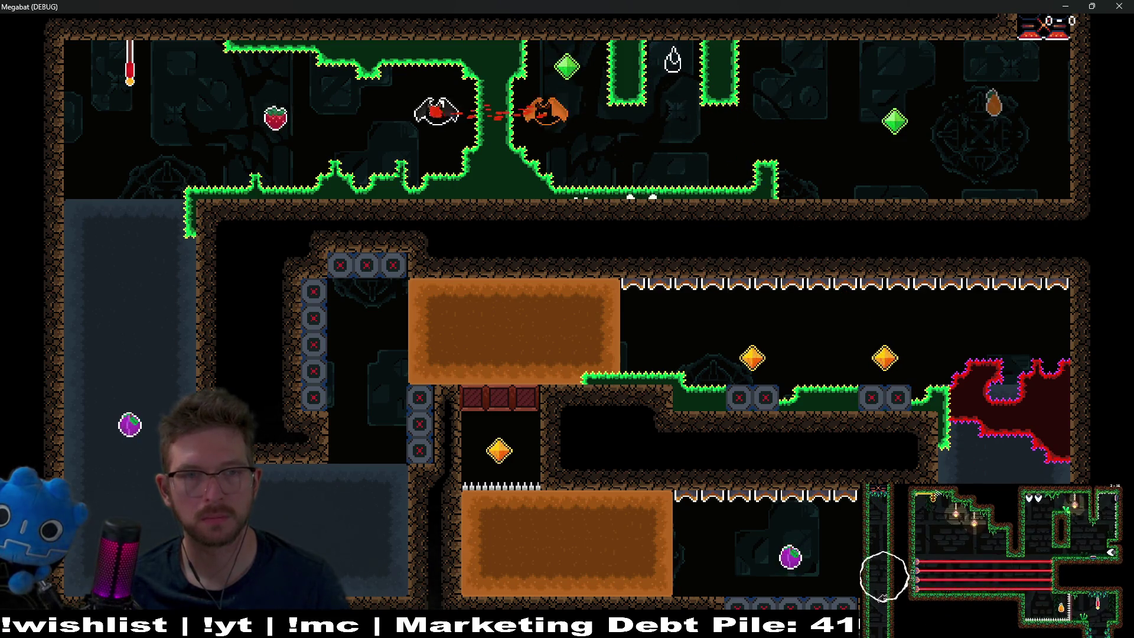
key("Down")
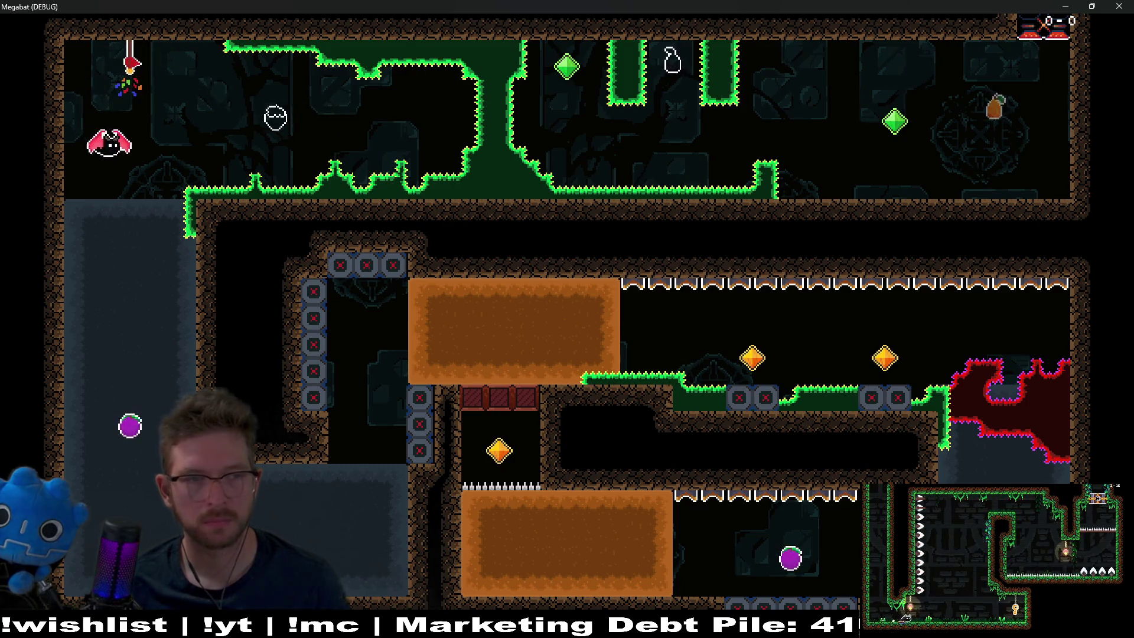
key("Right")
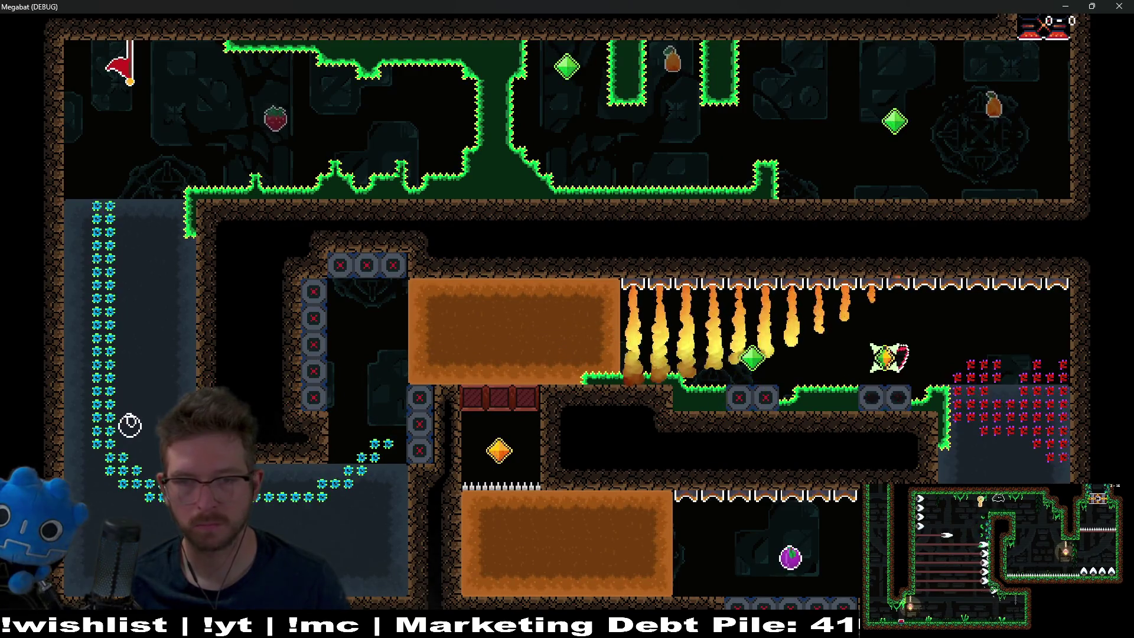
key("Down")
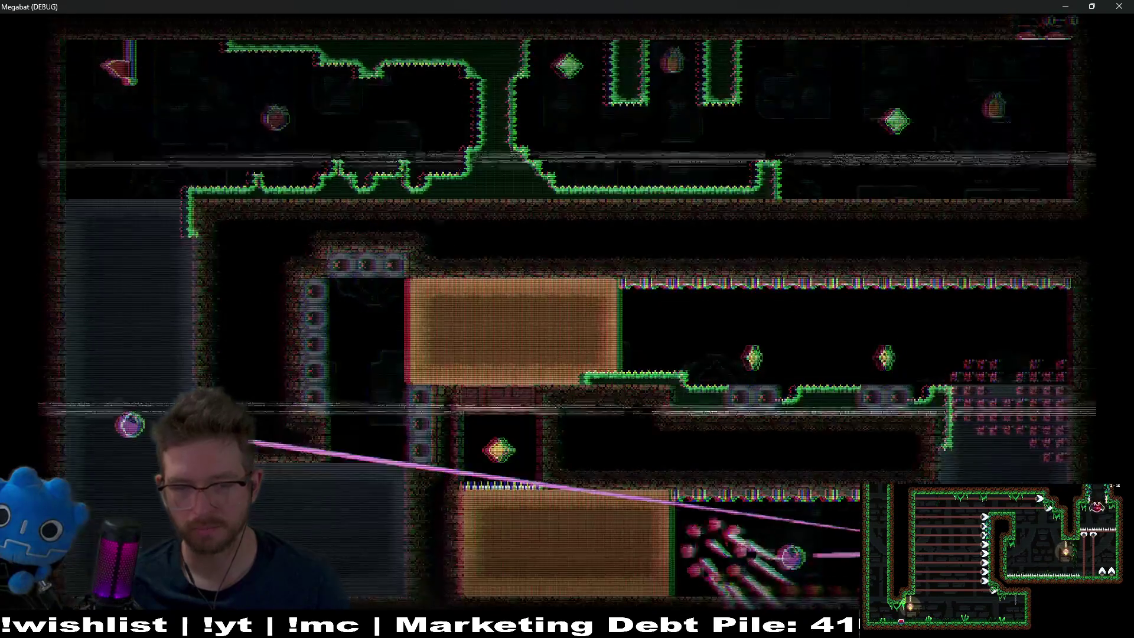
Step: Fly the bat down the shafts into the lower spiked corridor, then close the game window
key("Left")
key("Down")
key("Right")
key("Up")
key("Right")
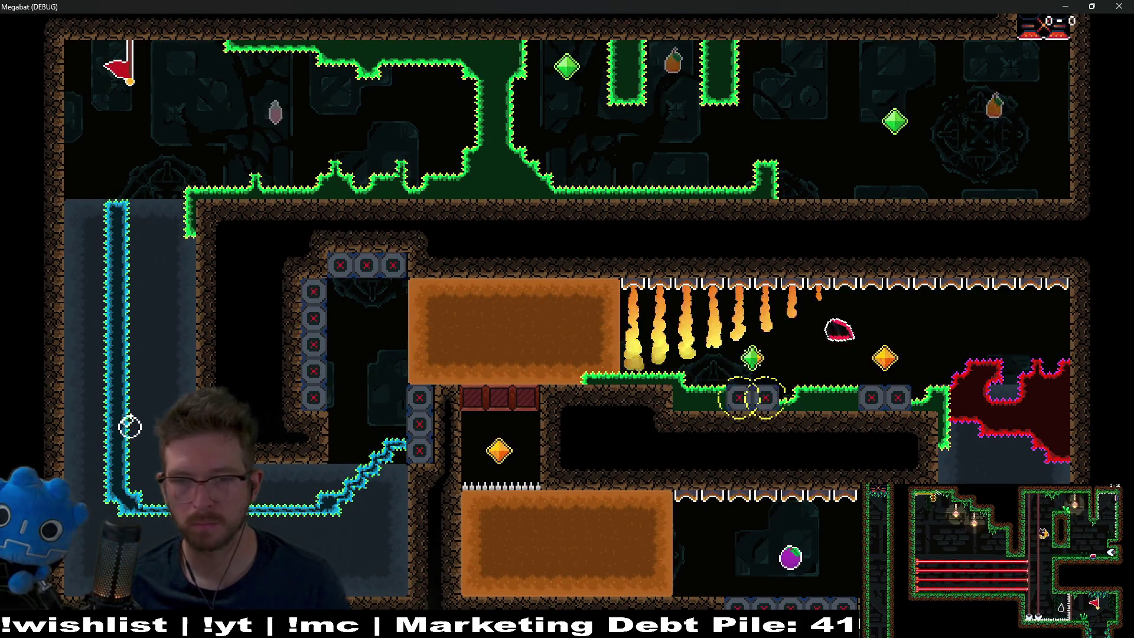
key("Down")
key("Left")
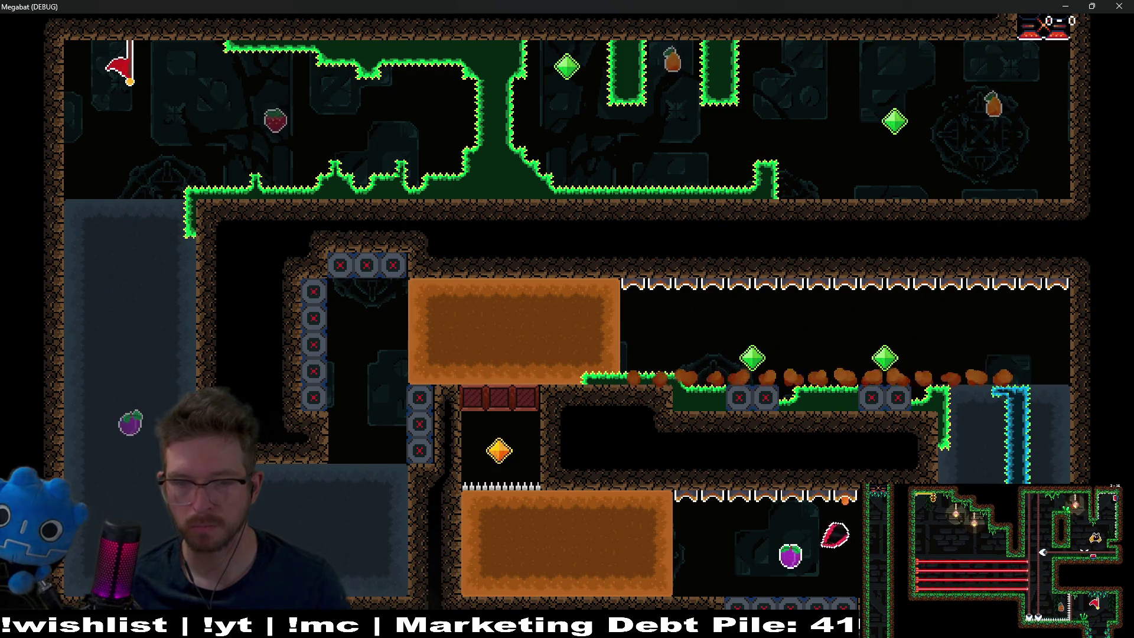
key("Up")
key("Right")
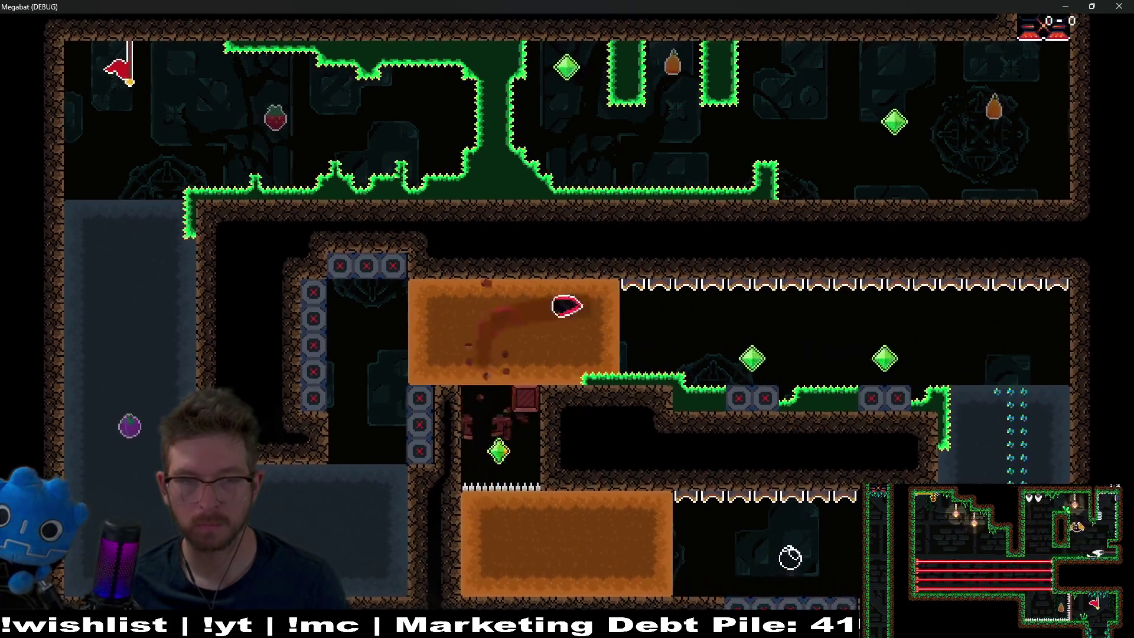
key("Down")
key("Left")
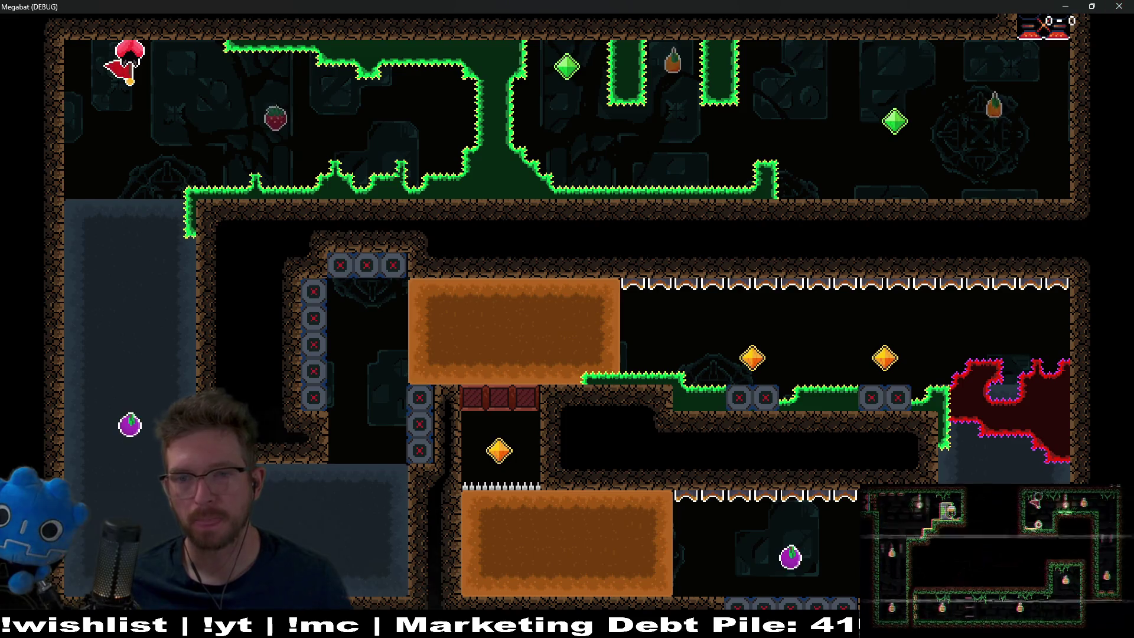
left_click(1126, 6)
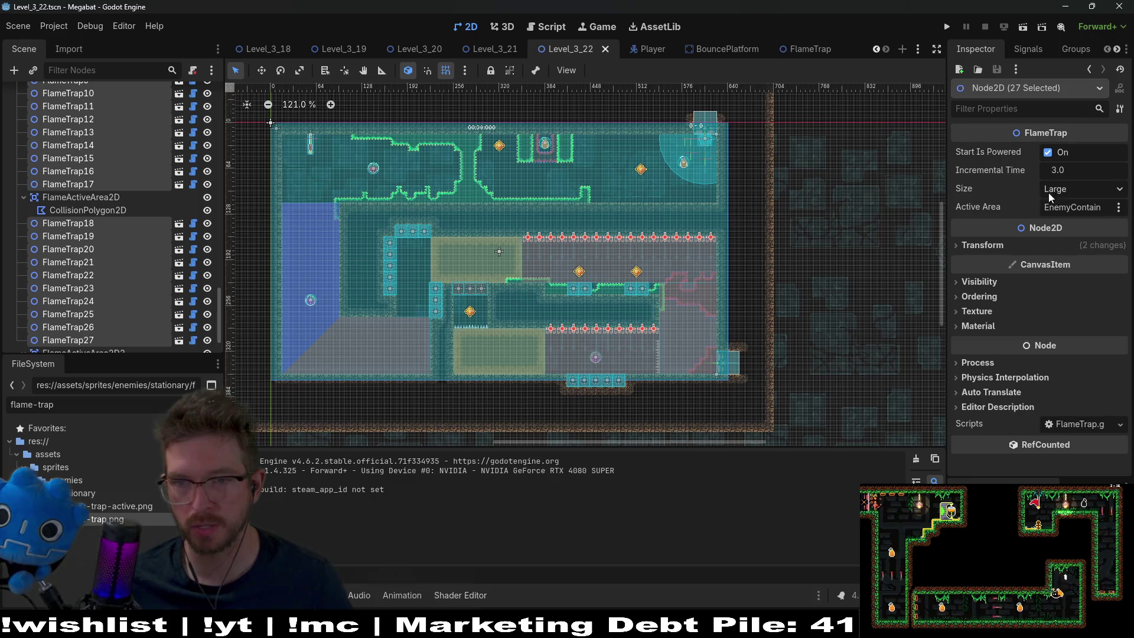
Step: Undo the cleared Active Area so FlameTrap27 uses FlameActive again, and open its FlameTrap.gd
left_click(1076, 208)
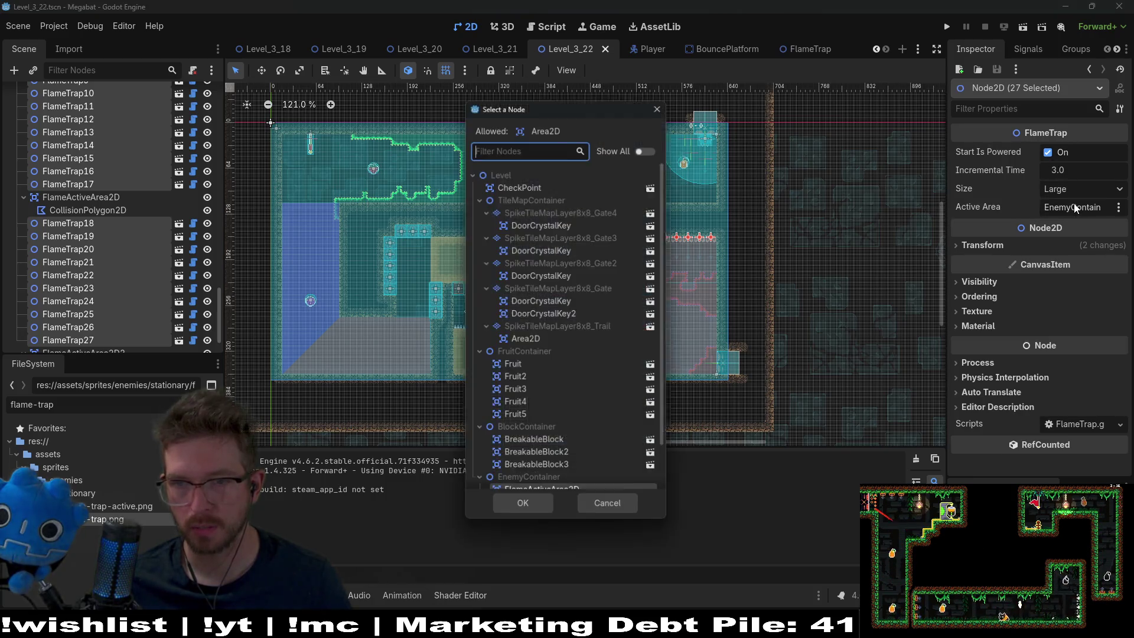
left_click(661, 104)
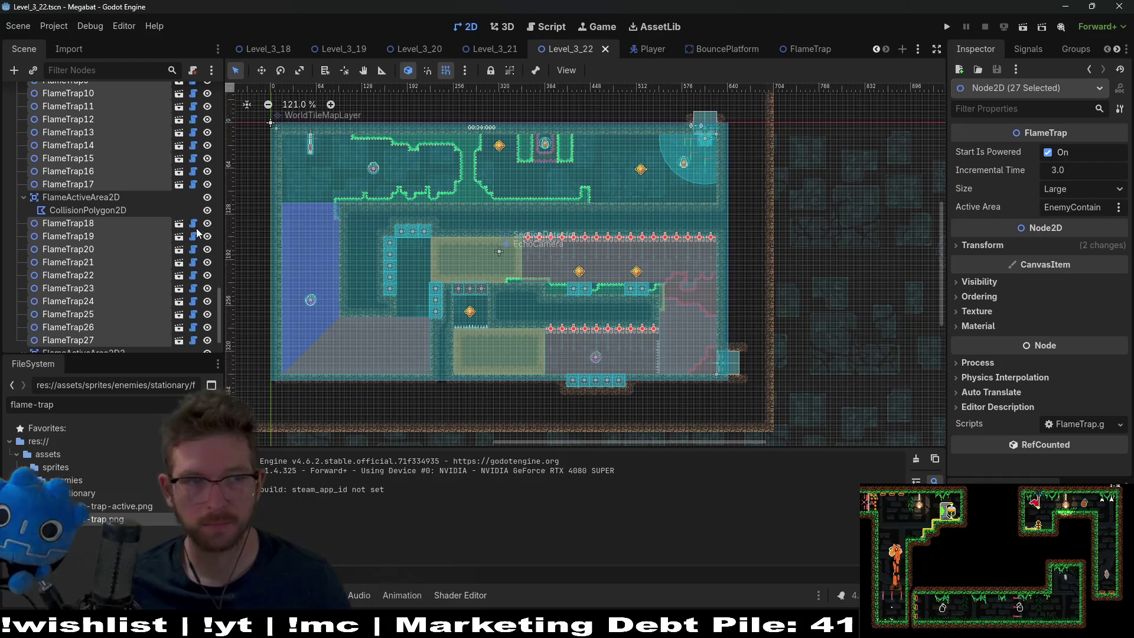
left_click(107, 341)
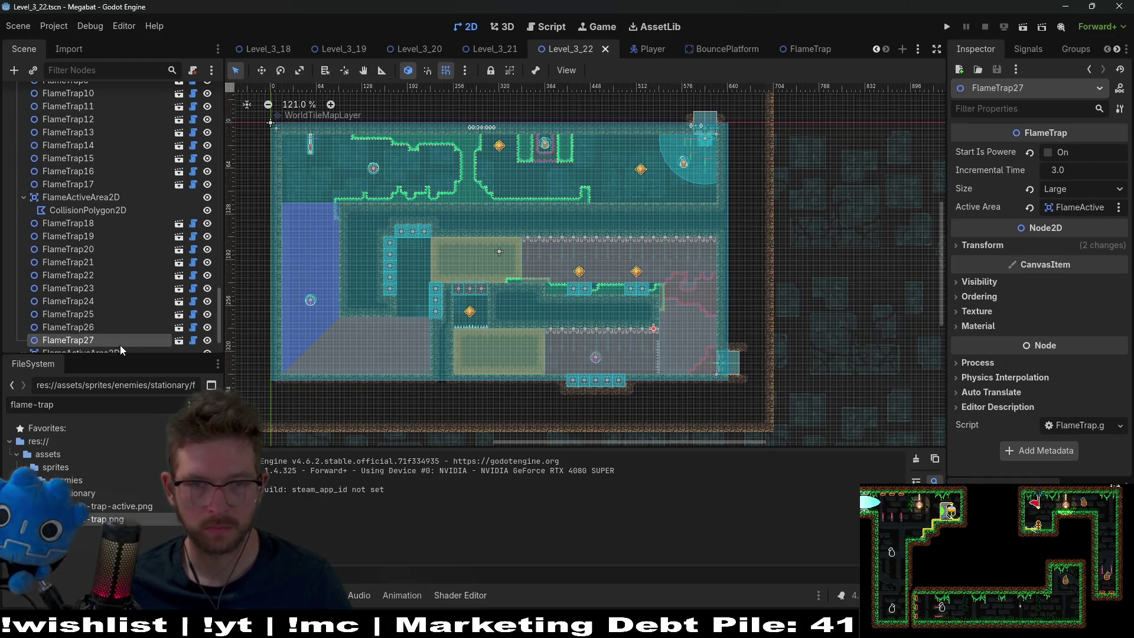
left_click(1029, 208)
scroll(658, 356, "up", 4)
scroll(658, 310, "up", 5)
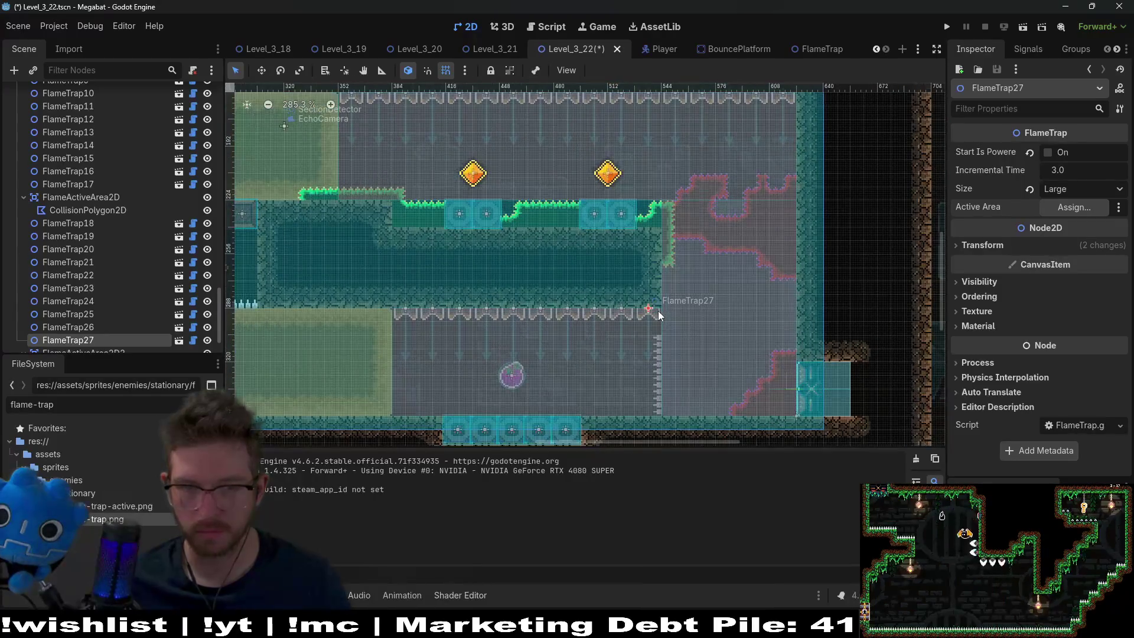
scroll(658, 311, "down", 2)
key("ctrl+z")
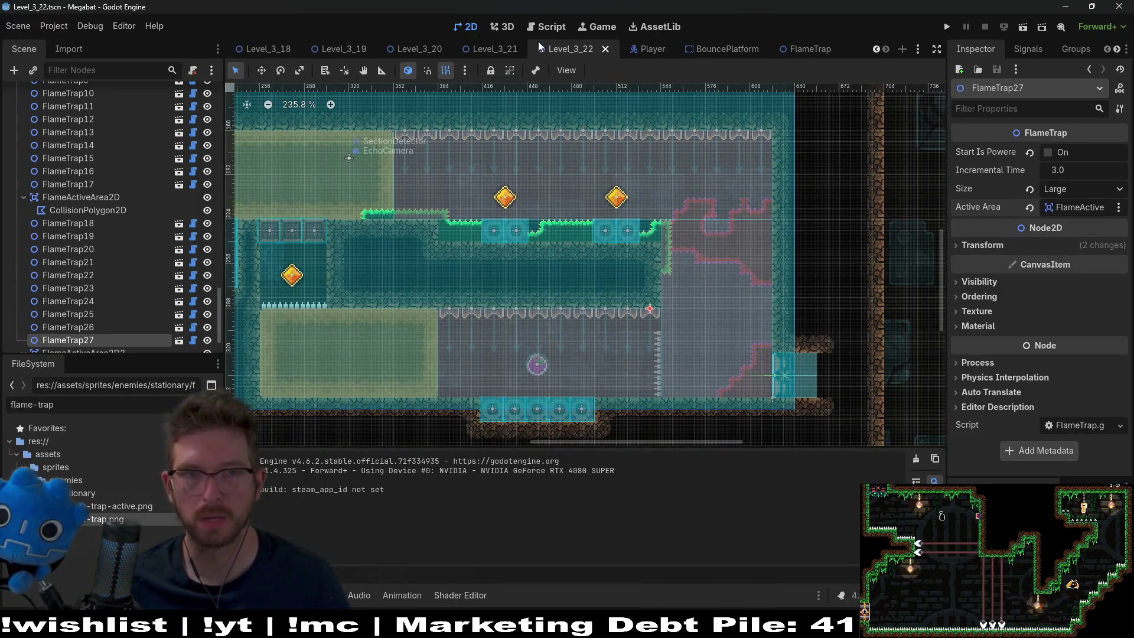
left_click(194, 341)
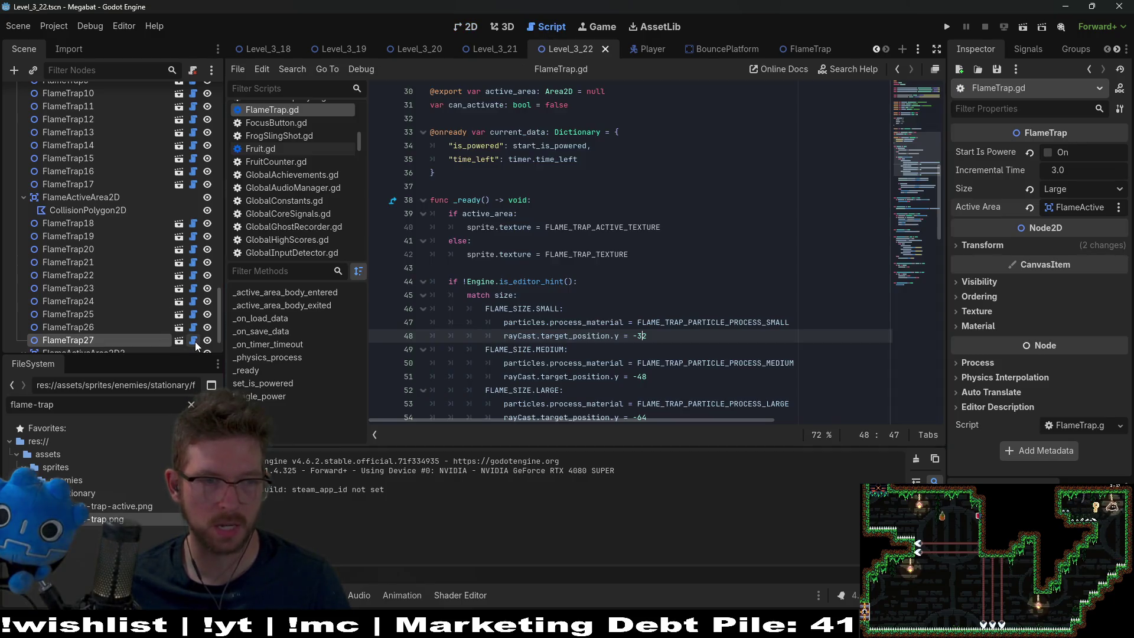
Step: Select the sprite texture if/else block in _ready for reuse
scroll(608, 248, "down", 1)
mouse_move(634, 217)
left_mouse_down()
mouse_move(437, 186)
mouse_move(429, 172)
left_mouse_up()
scroll(527, 210, "down", 3)
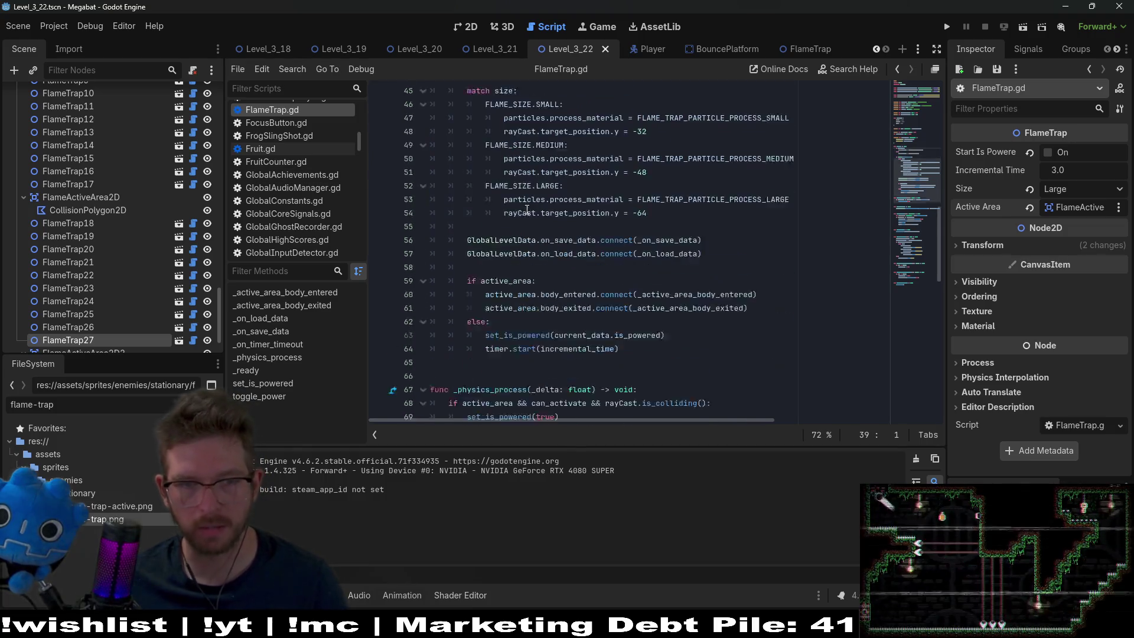
scroll(526, 209, "down", 4)
Step: Add an 'if Engine.is_editor_hint():' line at the top of _physics_process
left_click(688, 268)
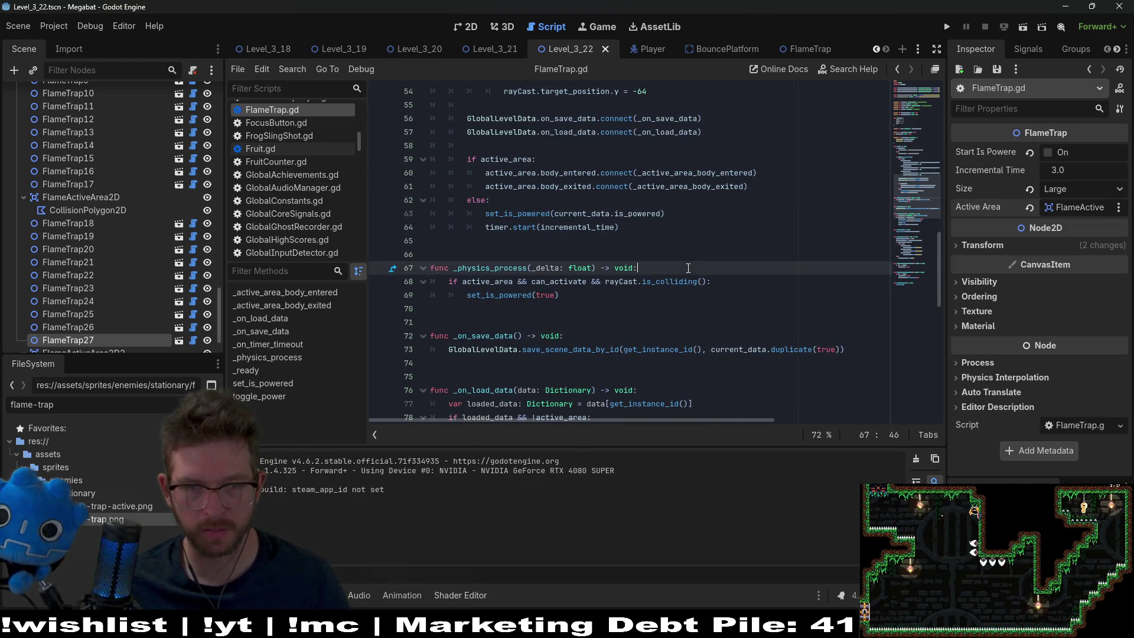
key("Return")
key("Return")
key("Up")
type("if ")
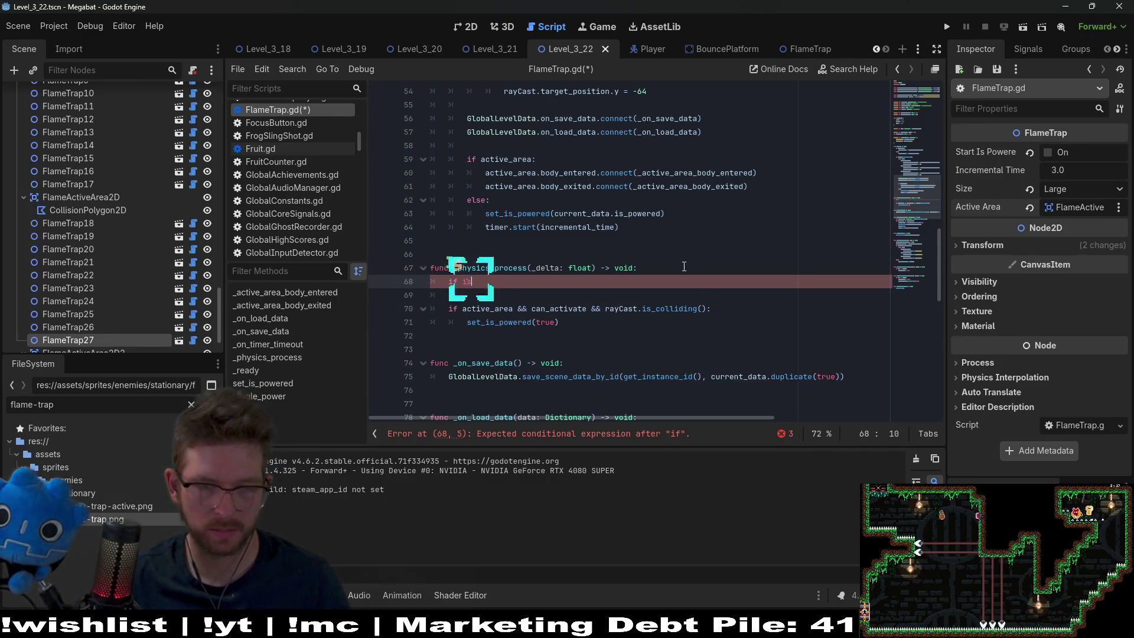
type("_")
key("BackSpace")
key("BackSpace")
key("BackSpace")
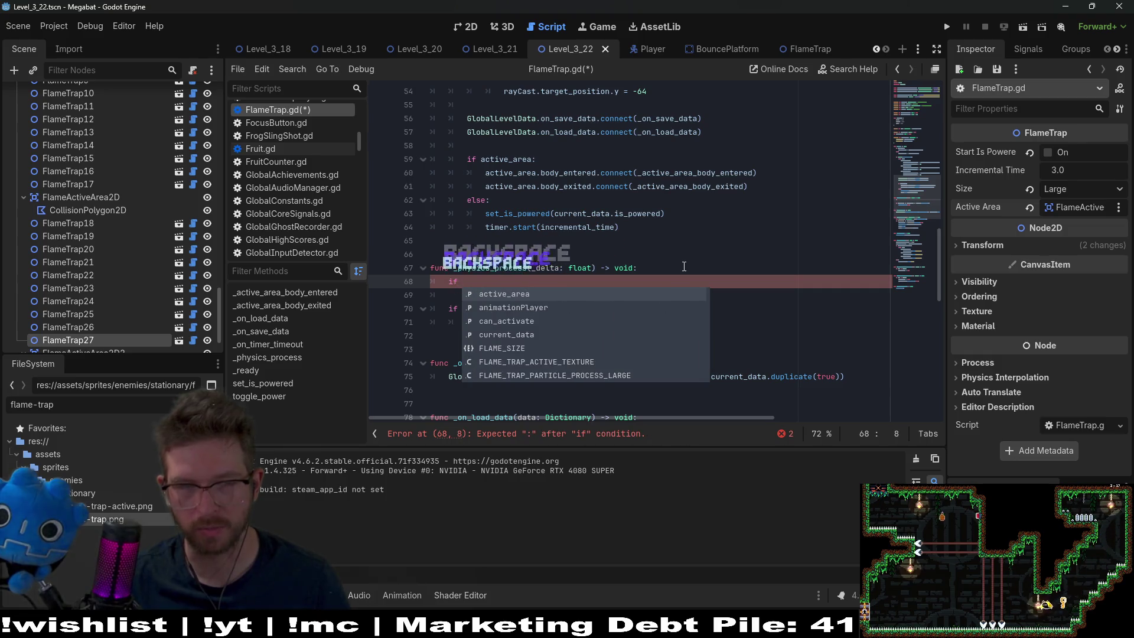
type("OS.is")
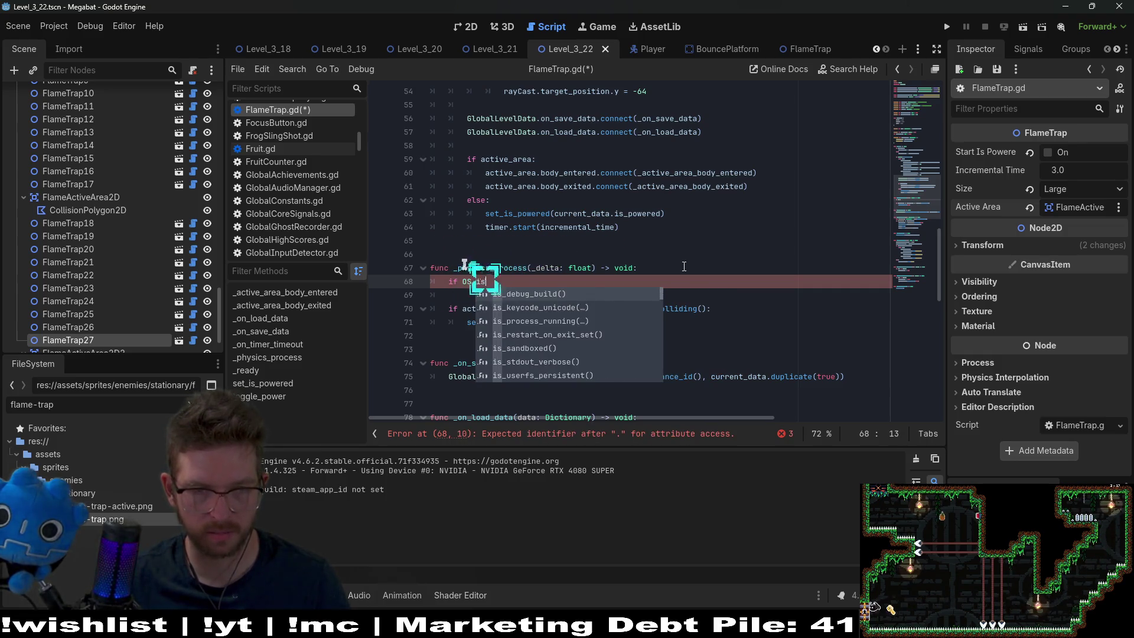
type("_edi")
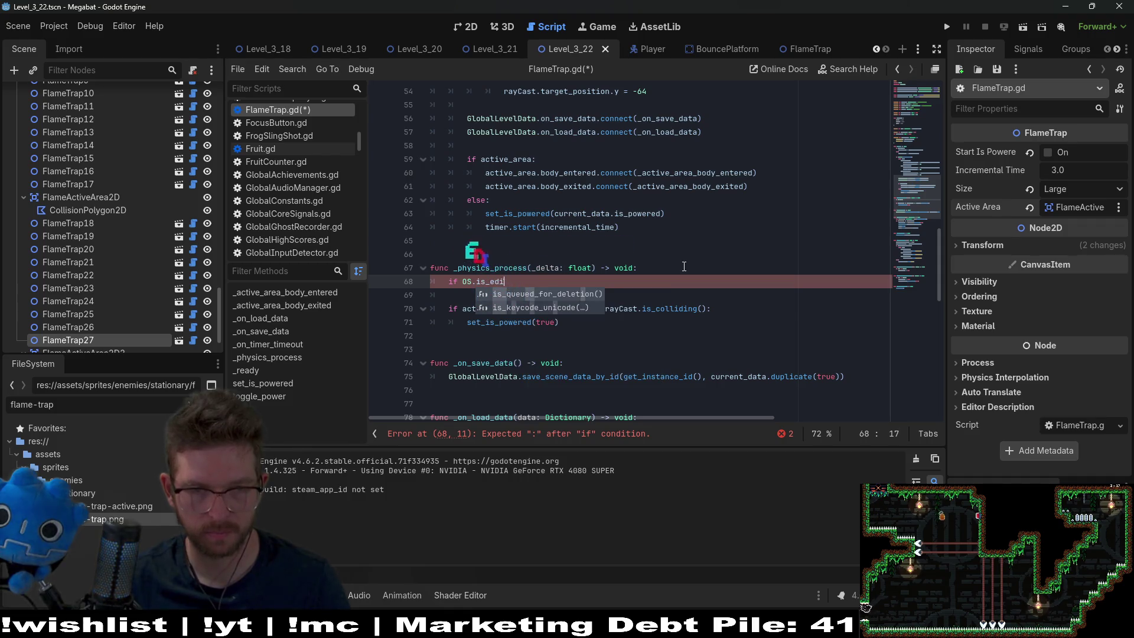
scroll(683, 266, "up", 3)
key("BackSpace")
key("BackSpace")
key("BackSpace")
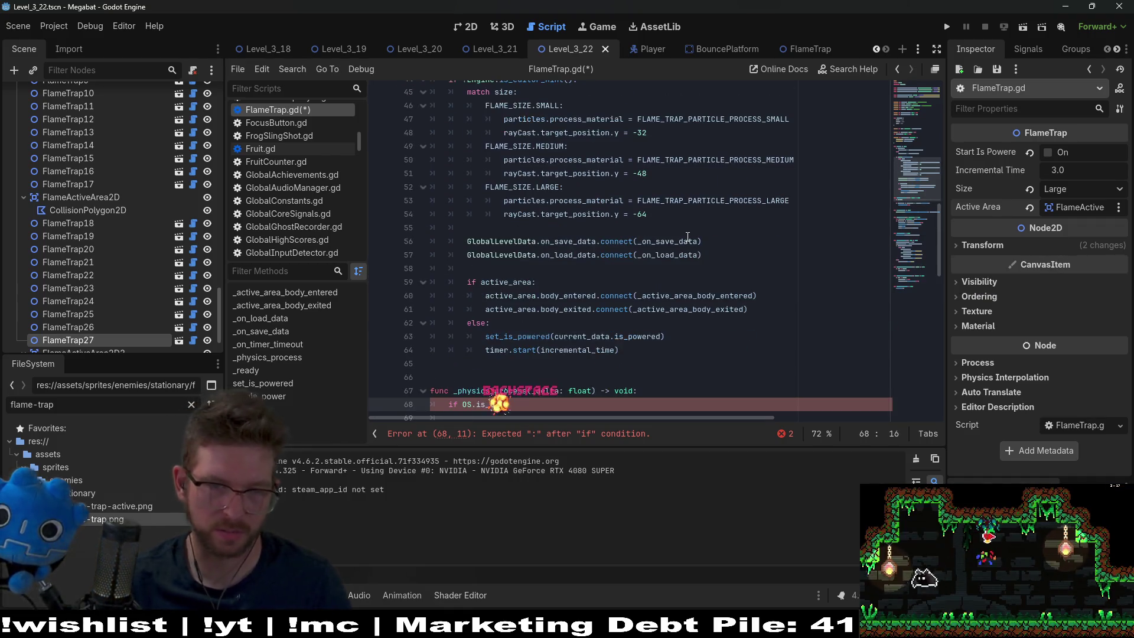
key("BackSpace")
key("BackSpace")
key("BackSpace")
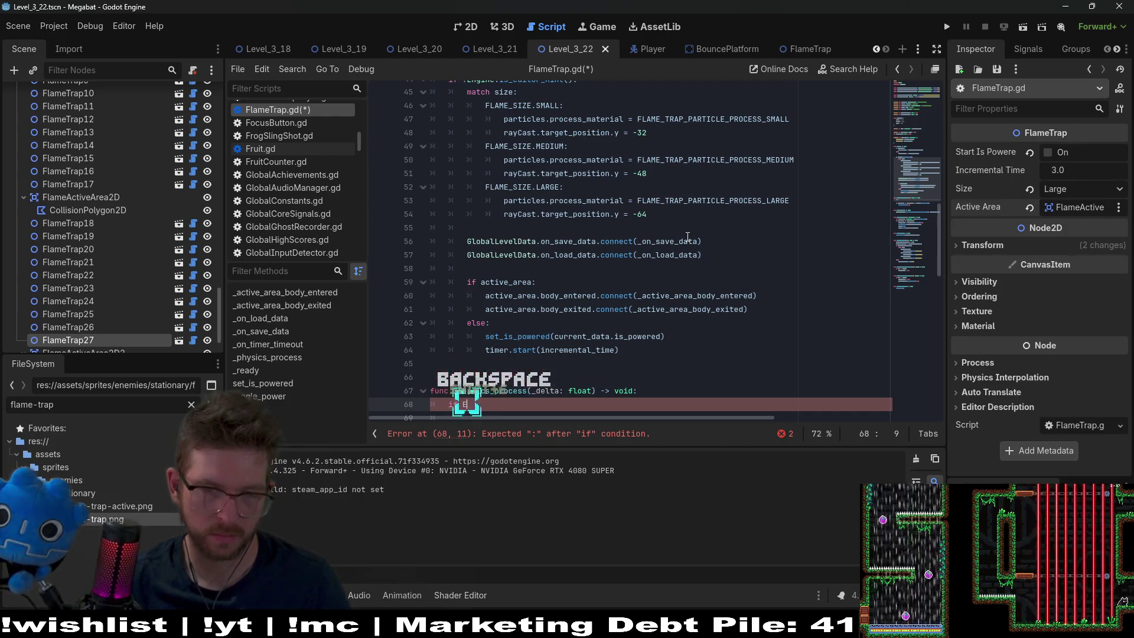
type("En")
key("Return")
type(".is")
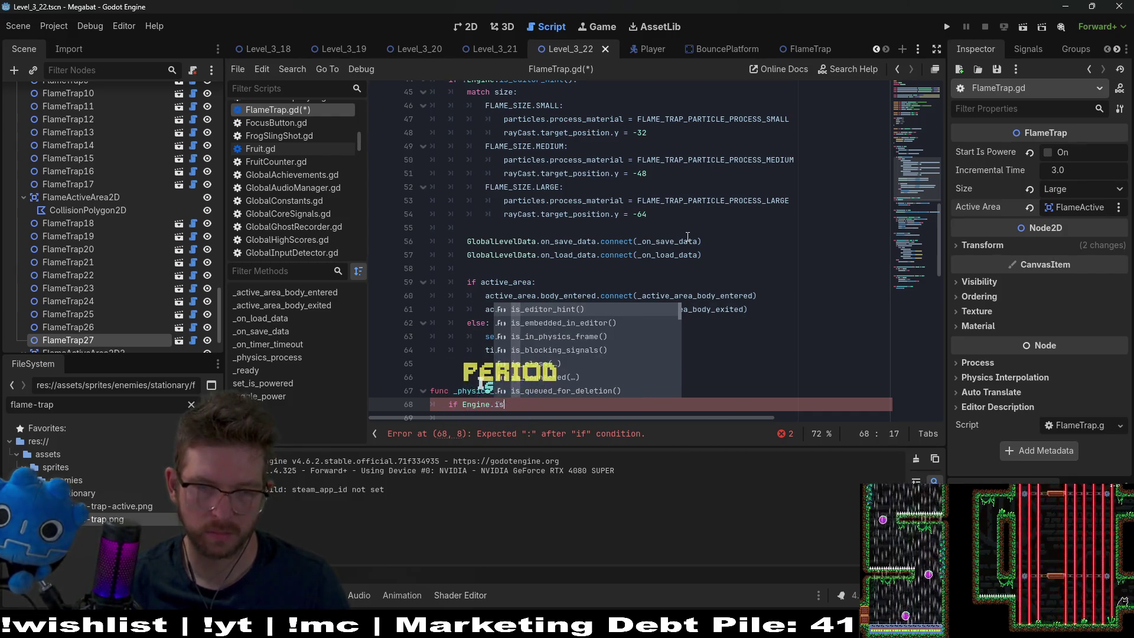
key("Return")
type(":")
key("Return")
Step: Paste the active_area sprite.texture if/else beneath the editor check, indented one level under it
key("ctrl+v")
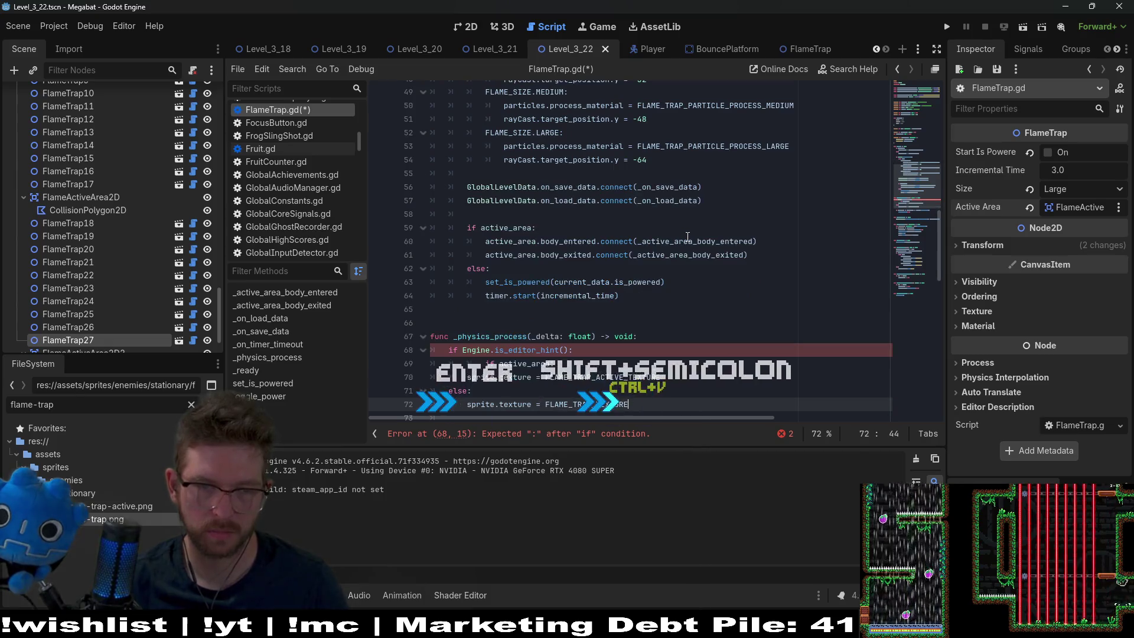
left_click(484, 365)
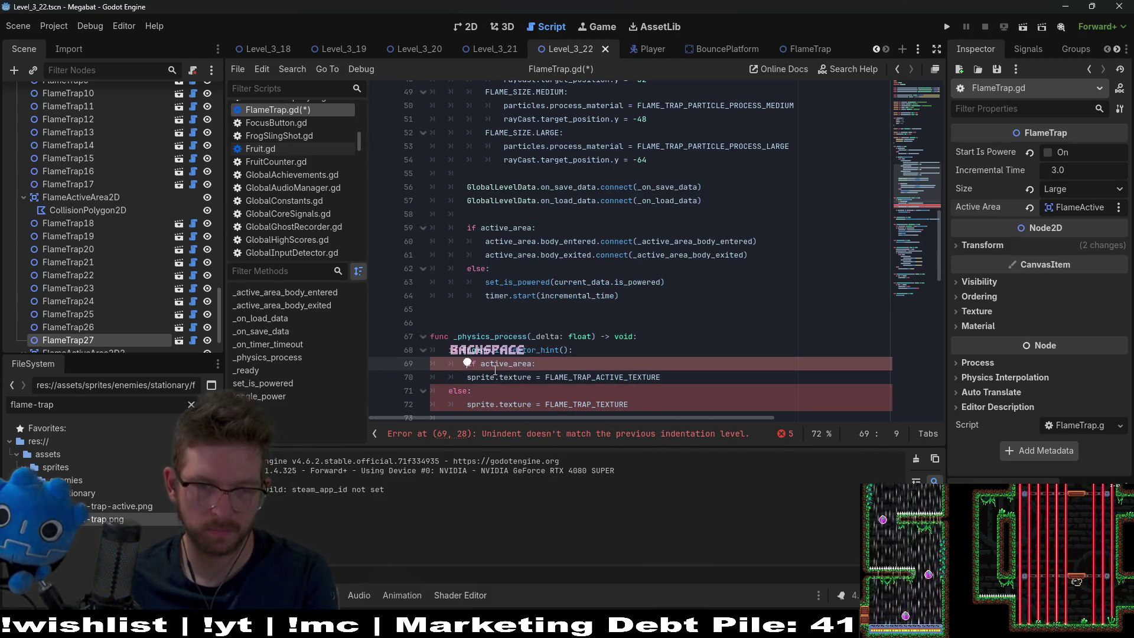
key("BackSpace")
left_click_drag(629, 404, 410, 370)
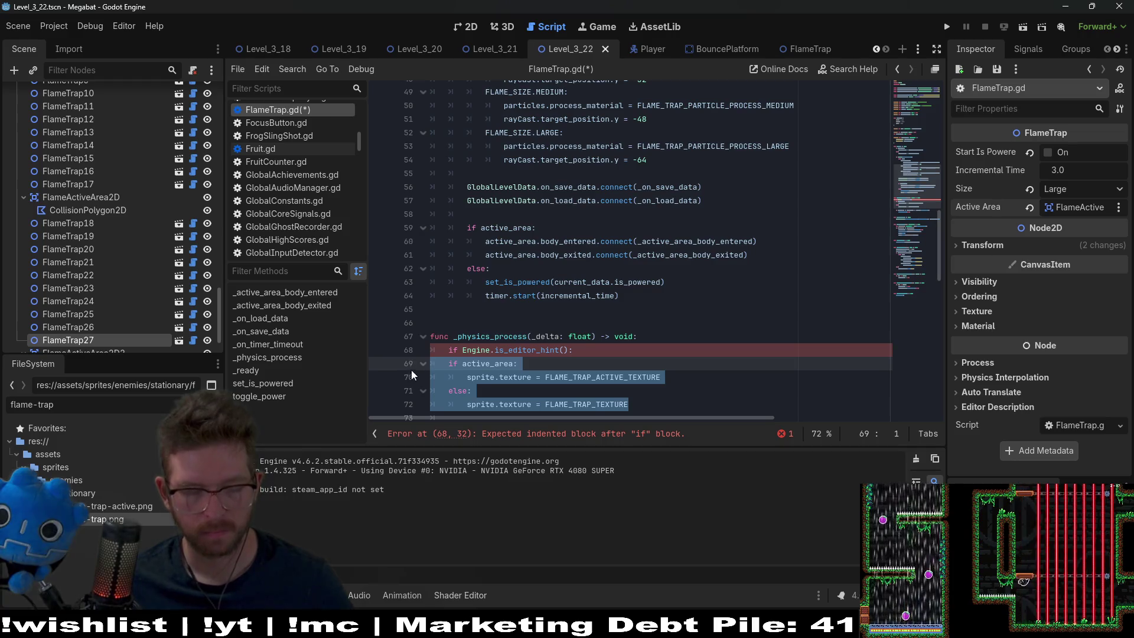
key("shift+Tab")
key("Tab")
key("Tab")
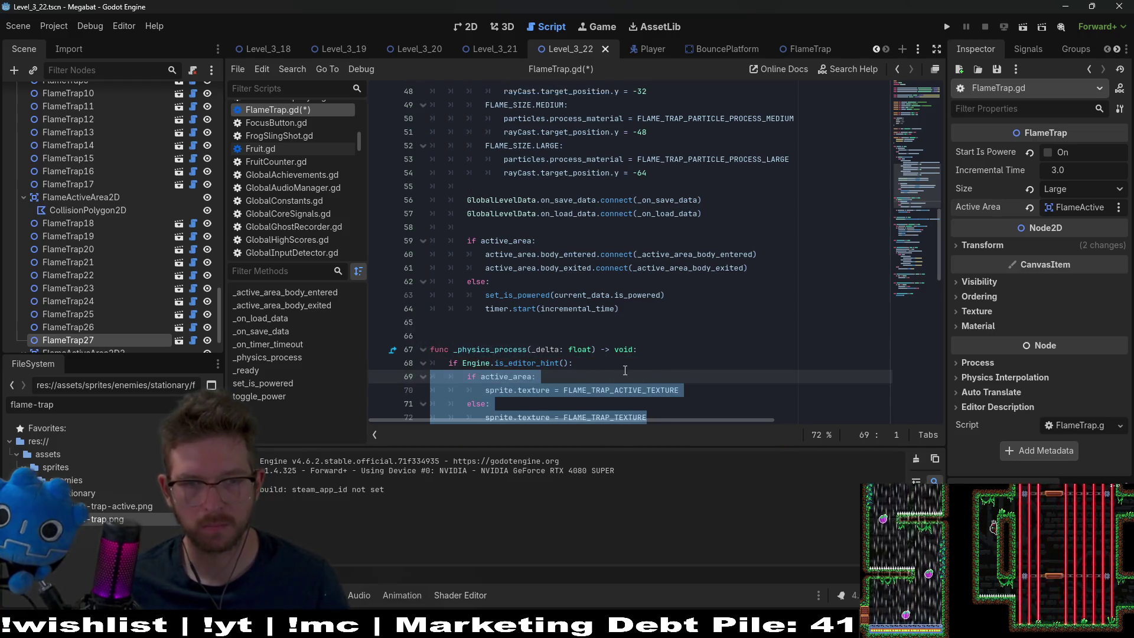
scroll(625, 370, "down", 4)
left_click(617, 308)
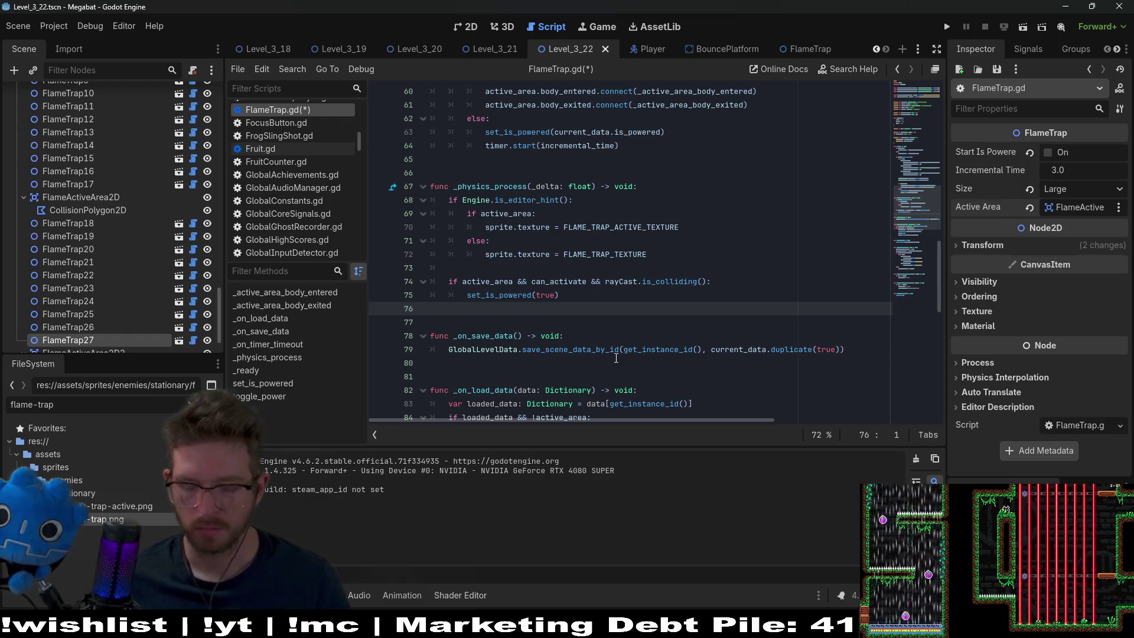
Step: Write a new 'func _check_sprite() -> void:' header below _physics_process
key("Return")
key("Return")
type("func")
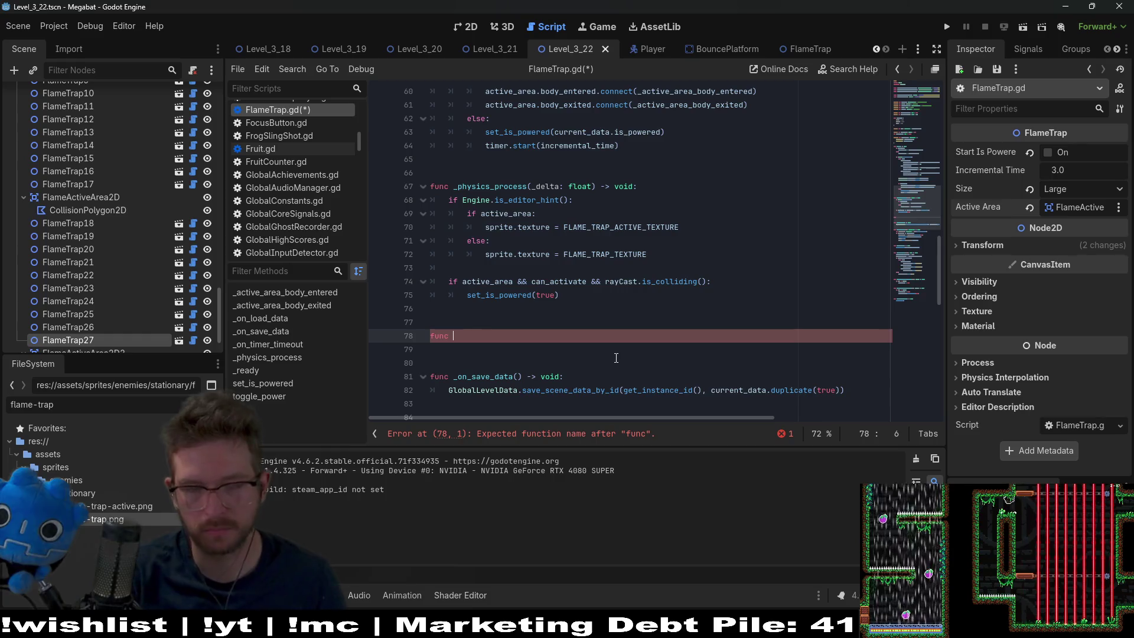
key("BackSpace")
key("BackSpace")
key("BackSpace")
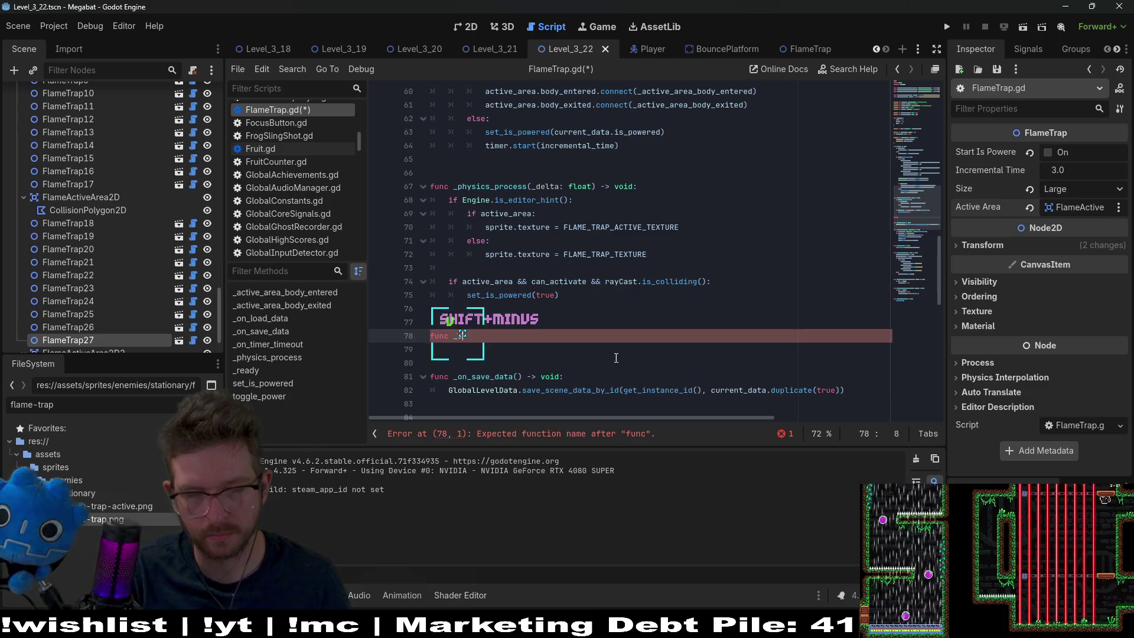
type("sprite")
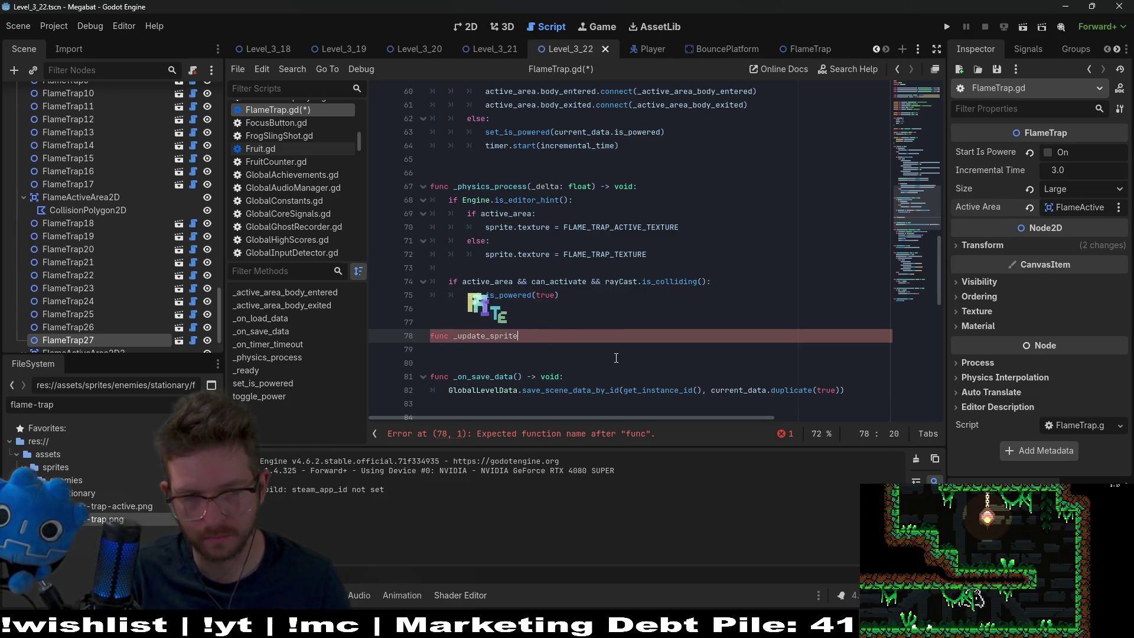
key("BackSpace")
key("BackSpace")
key("BackSpace")
type("check")
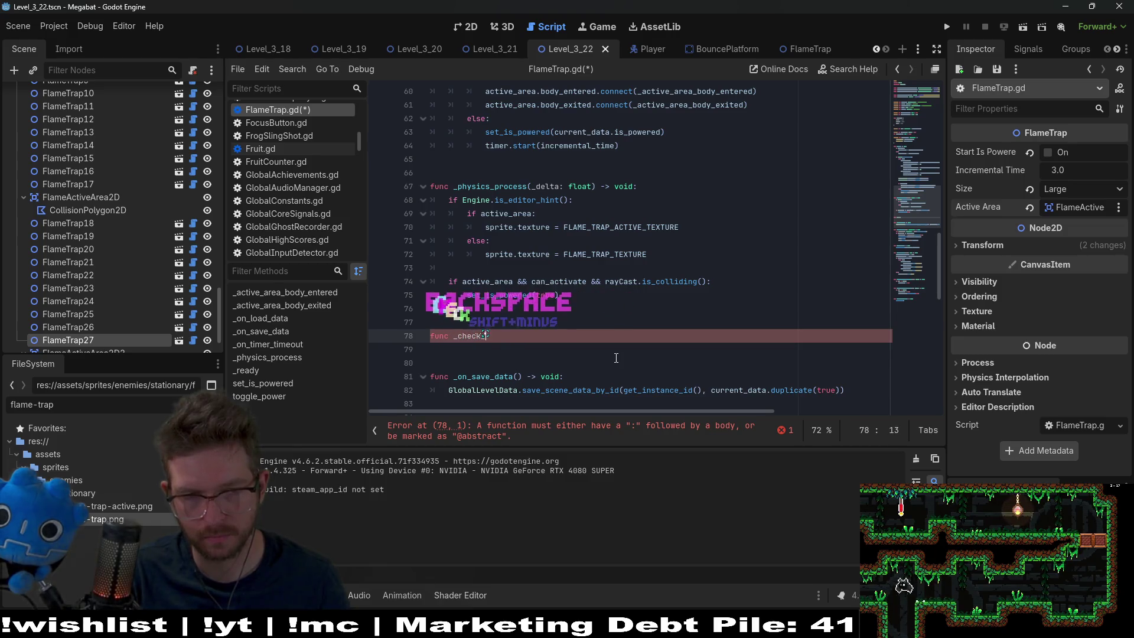
type("rite")
key("BackSpace")
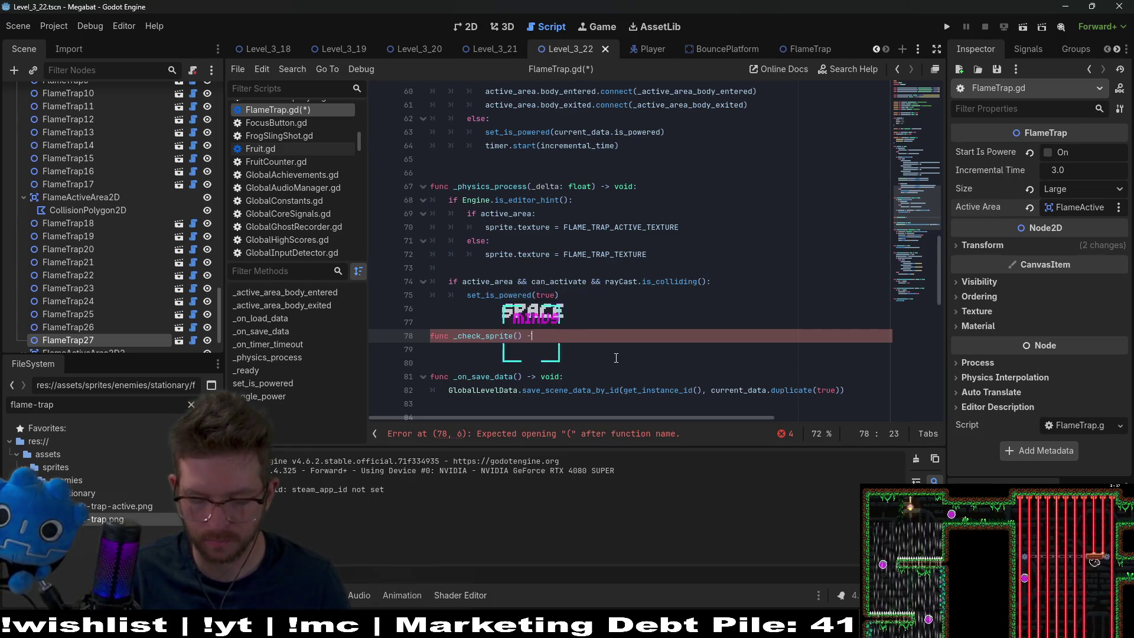
type("oid:")
key("Return")
Step: Paste the sprite.texture if/else into _check_sprite, outdent it one level, and select the check_sprite name
type("if active_area: \t\tsprite.texture = FLAME_TRAP_ACTIVE_TEXTURE \telse: \t\tsprite.texture = FLAME_TRAP_TEXTURE")
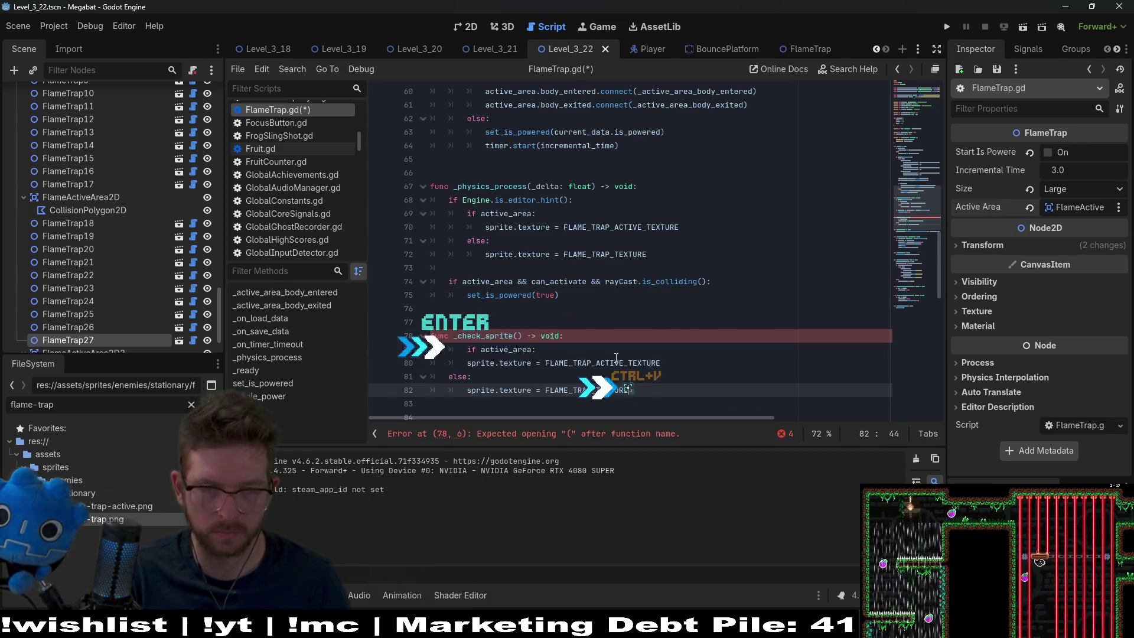
key("shift+Tab")
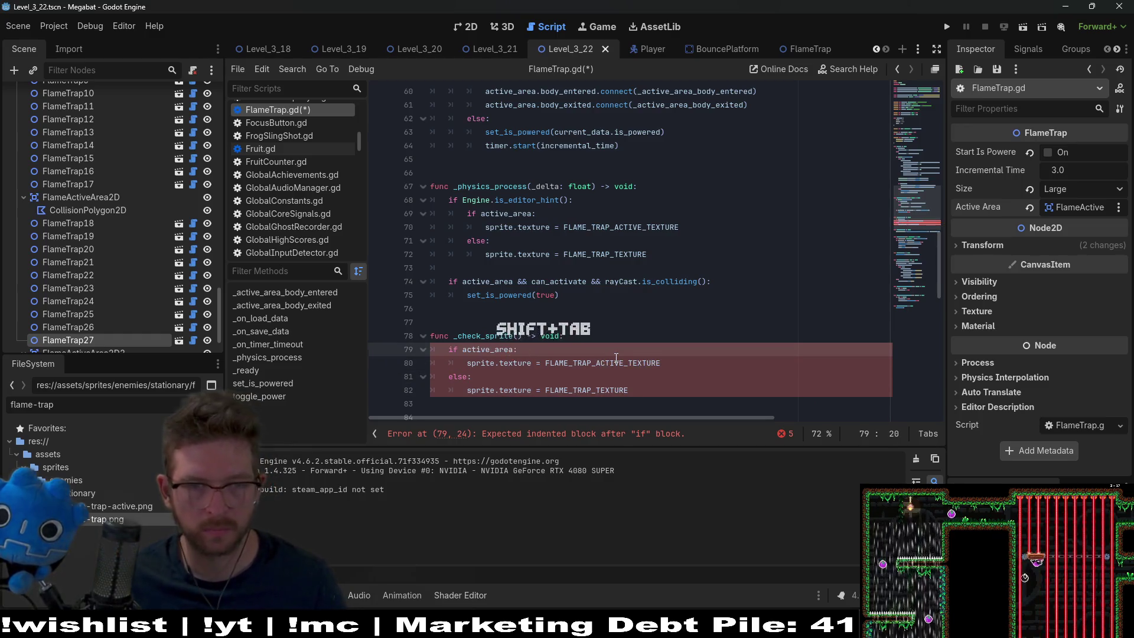
left_click(515, 343)
left_click_drag(522, 341, 467, 340)
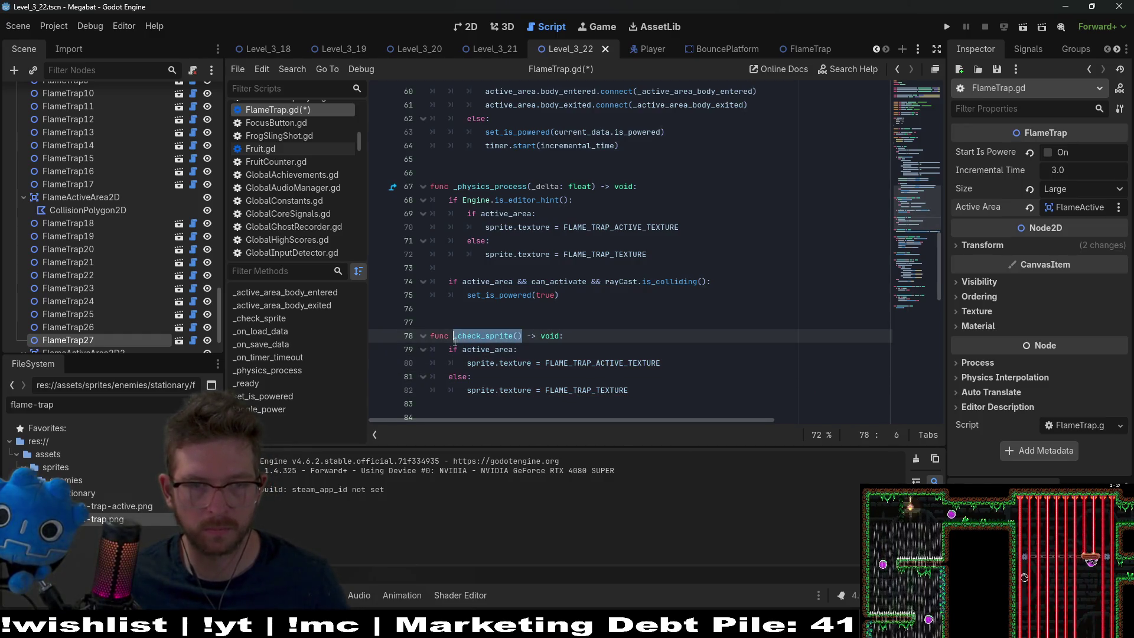